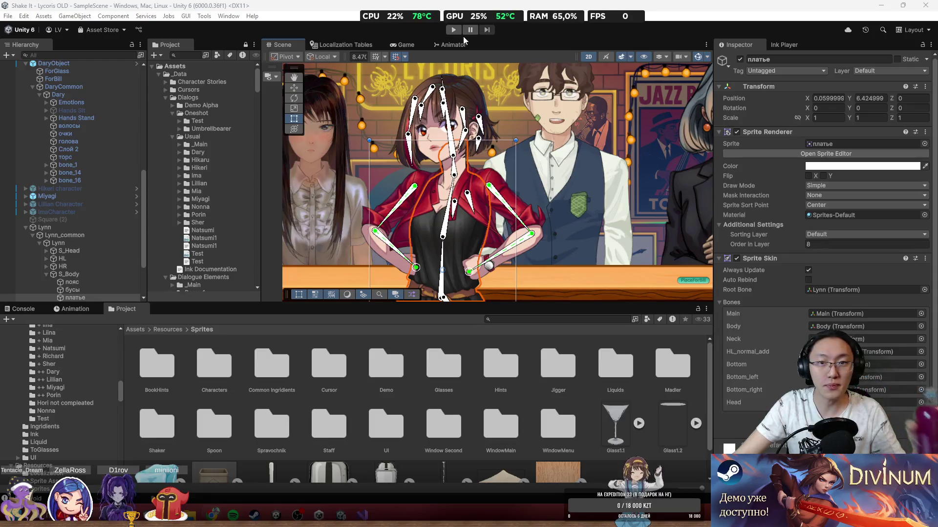
Step: Play-test the game through the Lycoris notebook into the bar scene, then stop play mode
{"action": "left_click", "coordinate": [454, 30]}
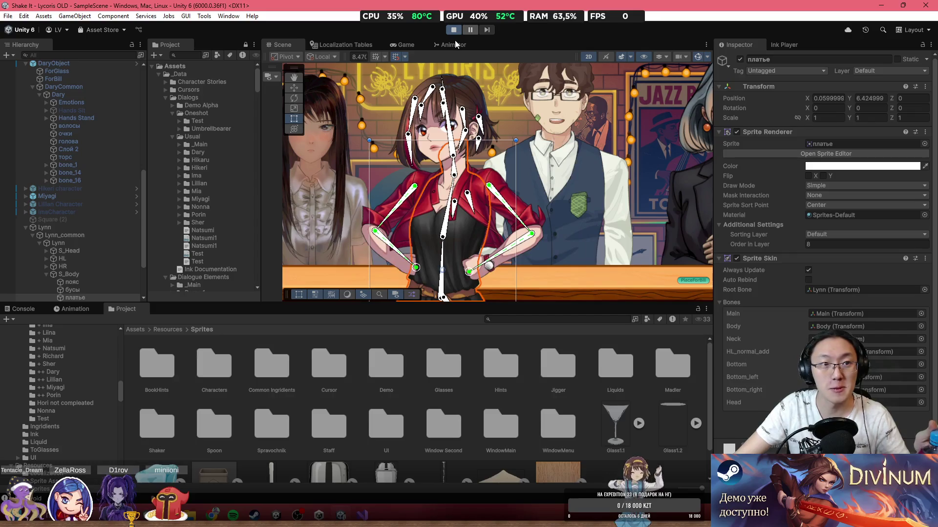
{"action": "left_click", "coordinate": [391, 200]}
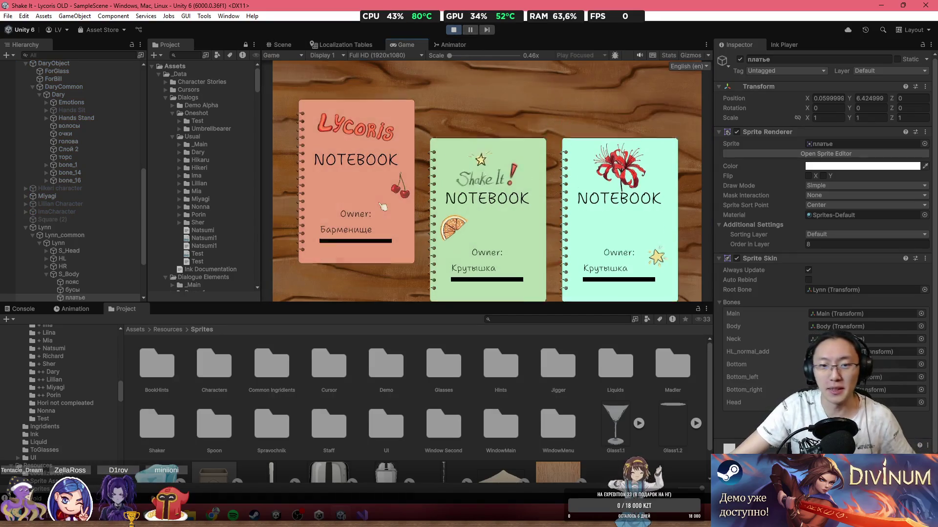
{"action": "left_click", "coordinate": [391, 200]}
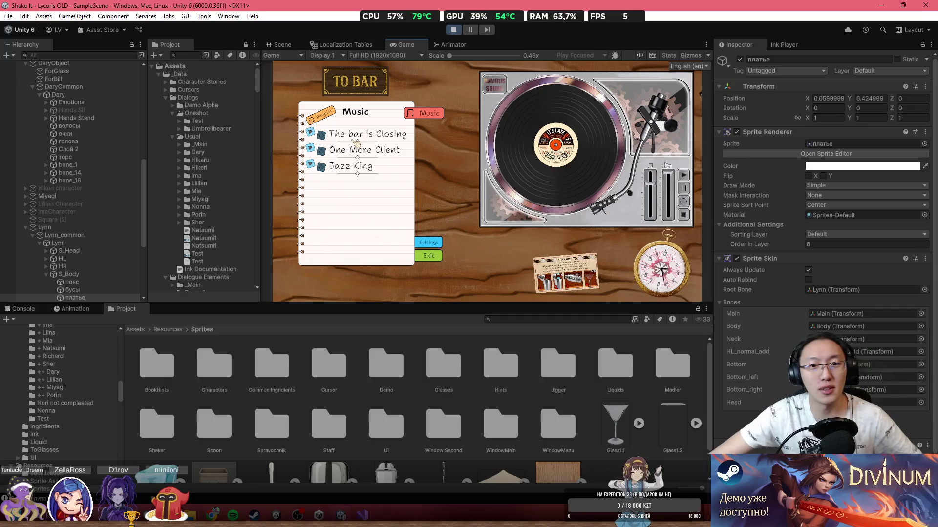
{"action": "left_click", "coordinate": [392, 85]}
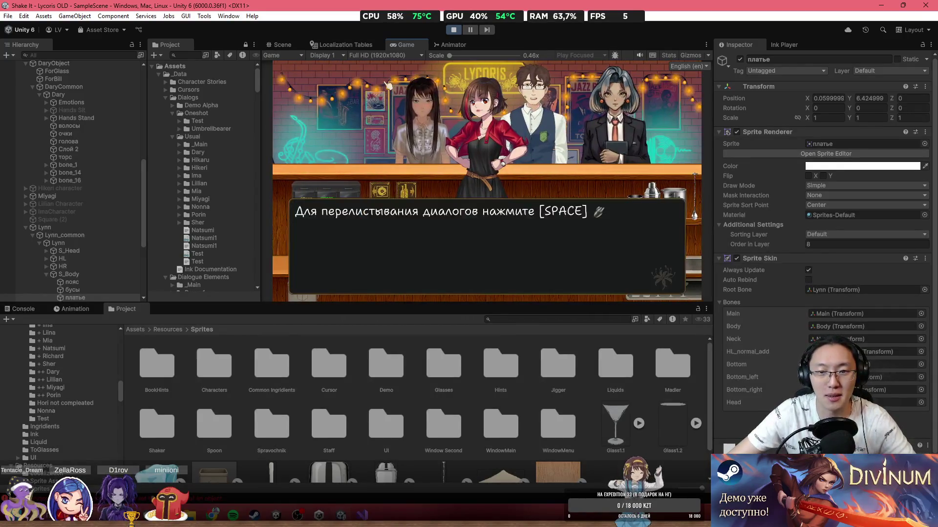
{"action": "left_click", "coordinate": [498, 177]}
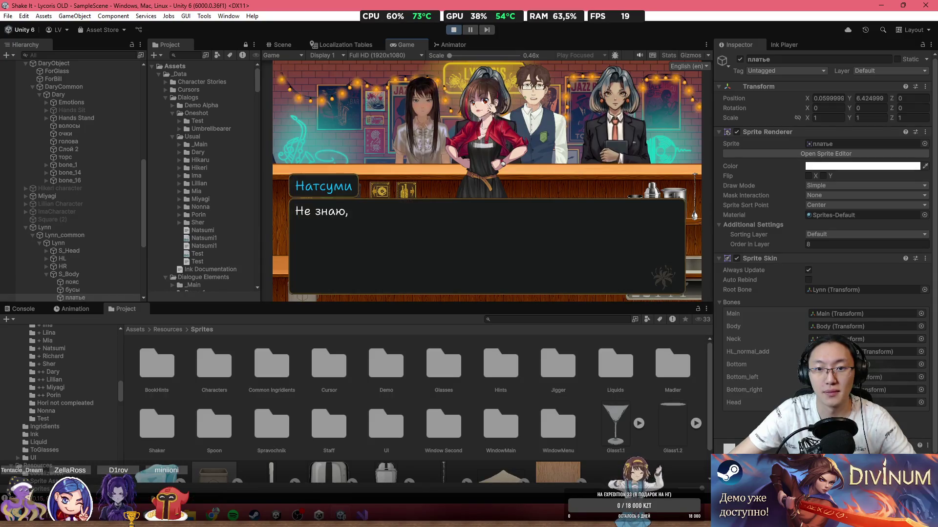
{"action": "left_click", "coordinate": [502, 239]}
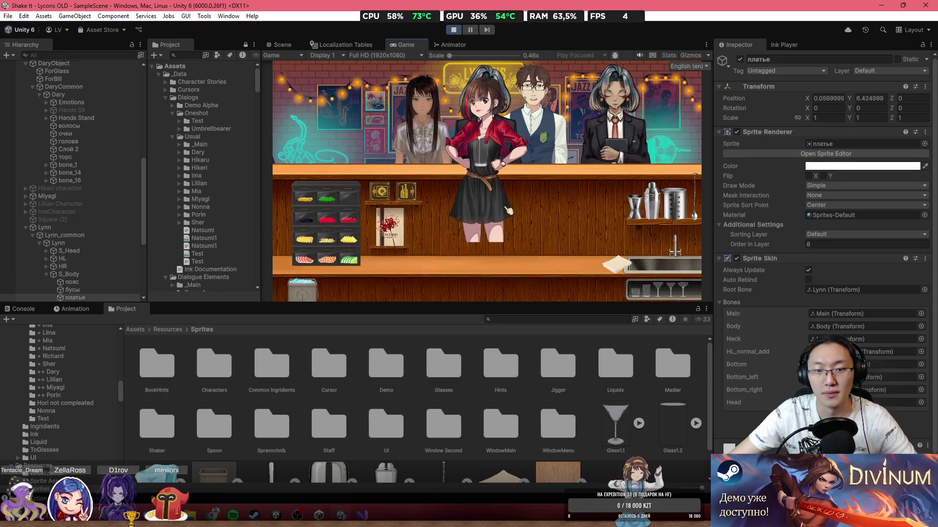
{"action": "key", "text": "ctrl+p"}
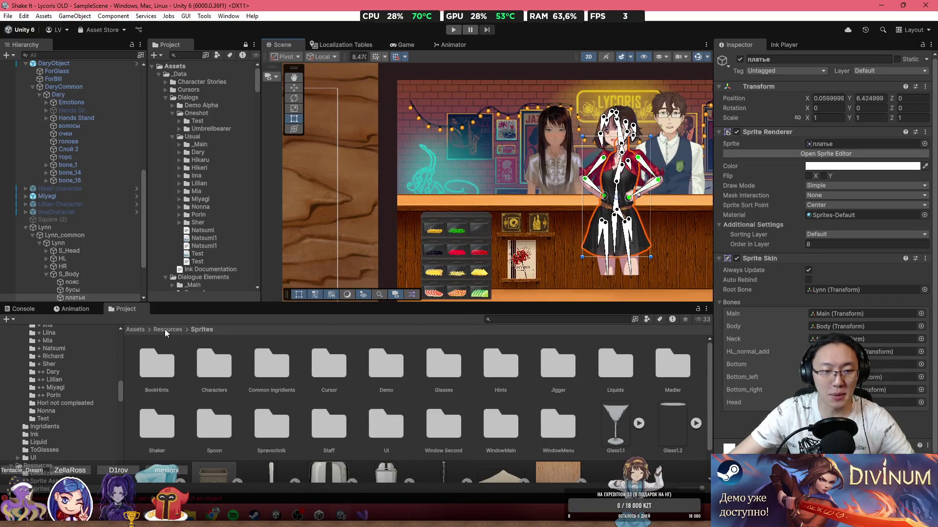
Step: Go up to the Resources folder and zoom the Scene view onto the character's dress rig
{"action": "left_click", "coordinate": [165, 329]}
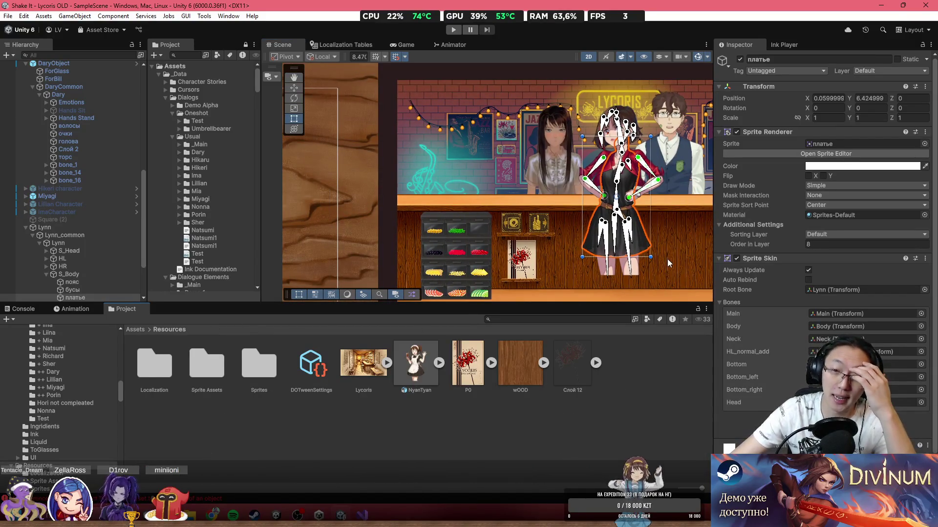
{"action": "scroll", "coordinate": [541, 217], "scroll_direction": "up", "scroll_amount": 5}
{"action": "scroll", "coordinate": [541, 216], "scroll_direction": "up", "scroll_amount": 2}
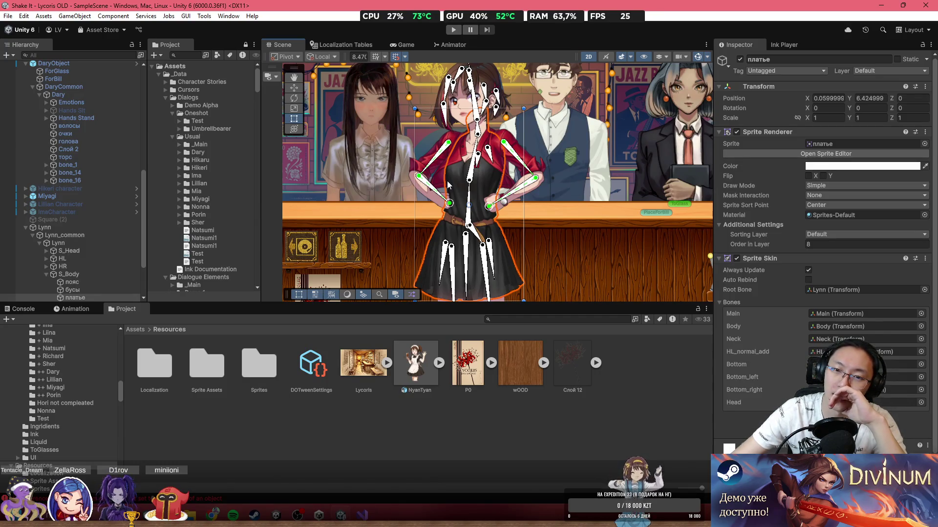
{"action": "left_click_drag", "start_coordinate": [472, 184], "coordinate": [464, 208]}
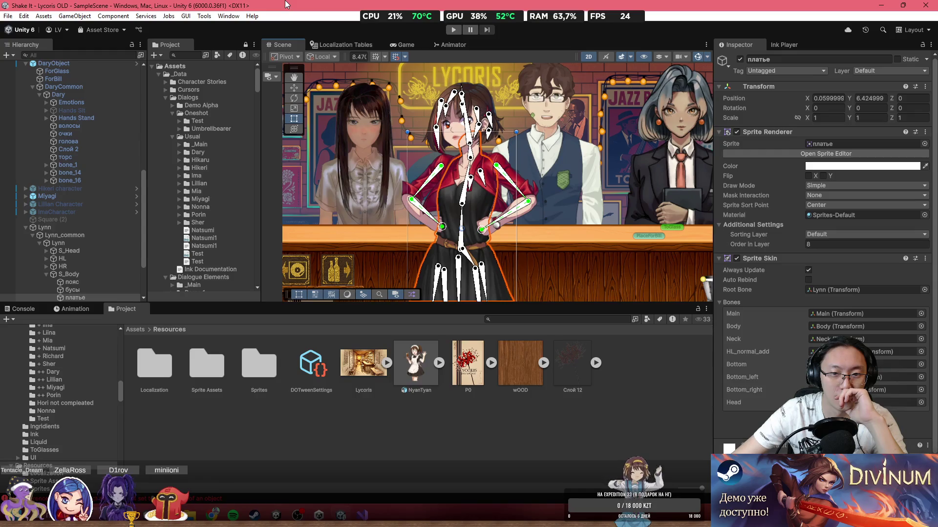
{"action": "scroll", "coordinate": [489, 115], "scroll_direction": "up", "scroll_amount": 1}
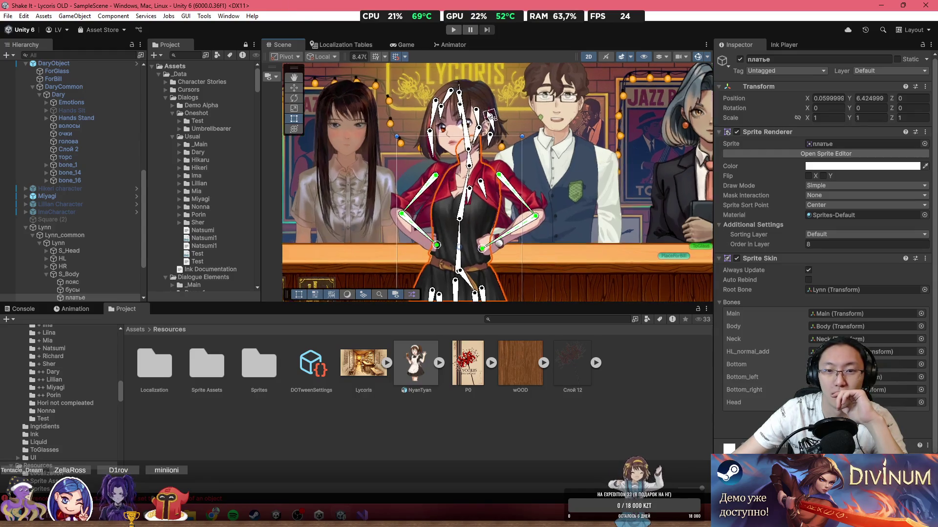
{"action": "scroll", "coordinate": [490, 117], "scroll_direction": "down", "scroll_amount": 6}
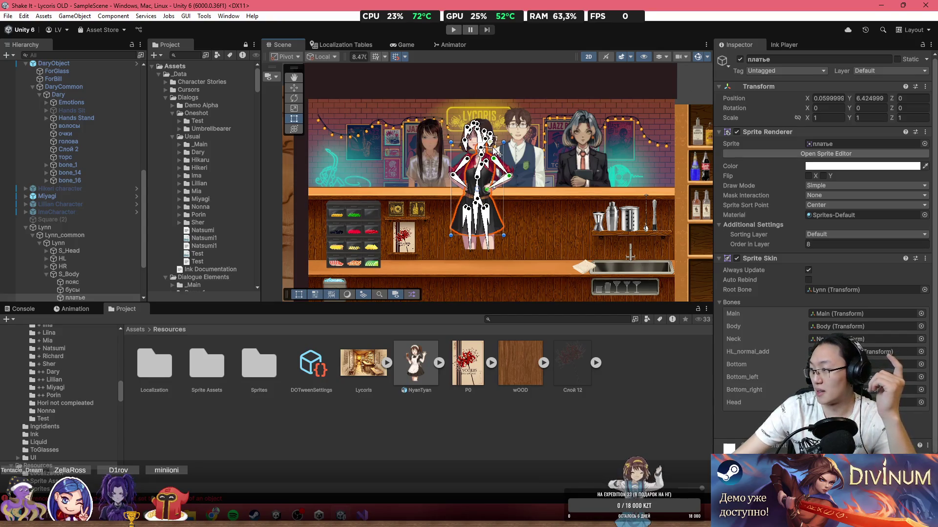
{"action": "scroll", "coordinate": [444, 160], "scroll_direction": "up", "scroll_amount": 4}
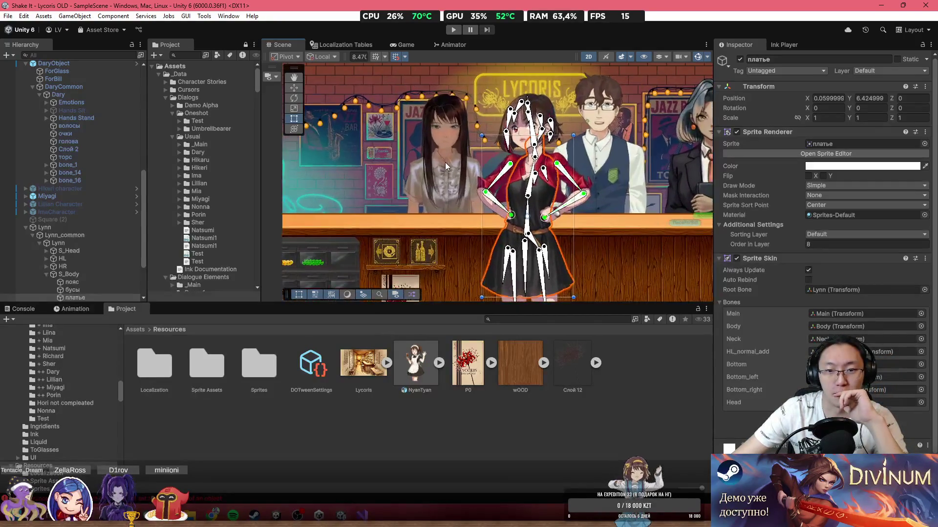
{"action": "left_click_drag", "start_coordinate": [444, 166], "coordinate": [435, 117]}
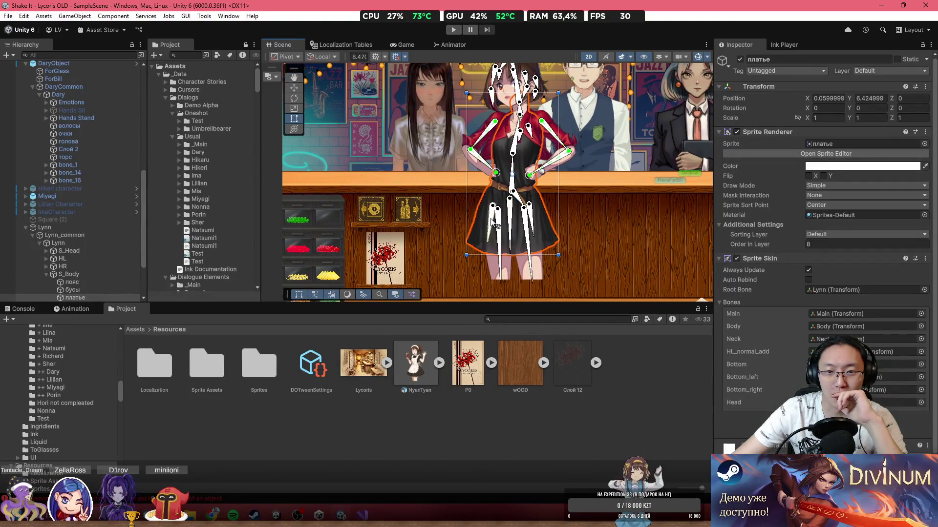
{"action": "scroll", "coordinate": [503, 185], "scroll_direction": "up", "scroll_amount": 3}
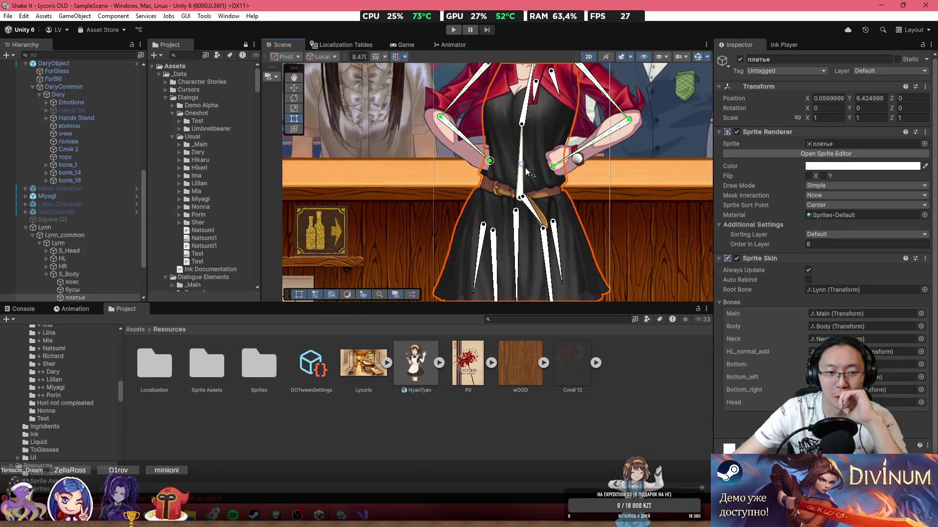
Step: Read the two NullReferenceException stack traces and the DOTWEEN warning, then clear the Console
{"action": "left_click", "coordinate": [22, 311]}
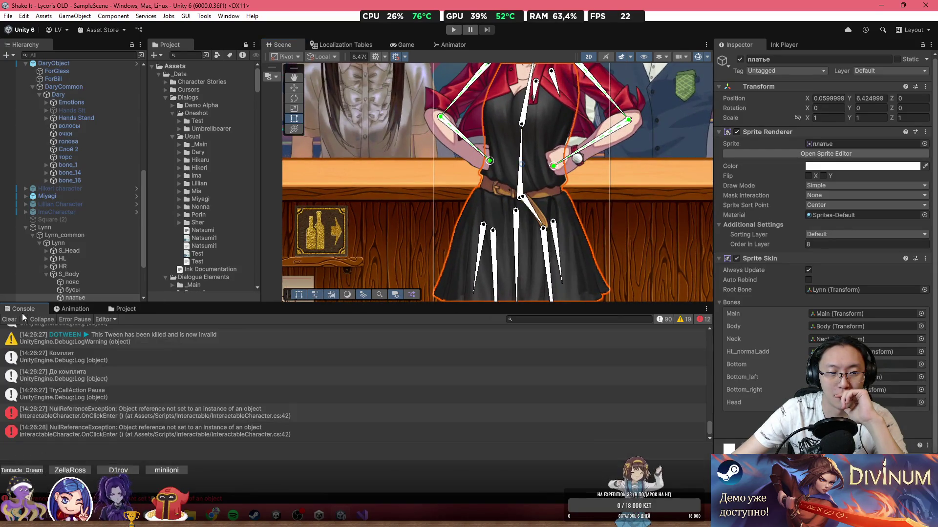
{"action": "left_click", "coordinate": [130, 407]}
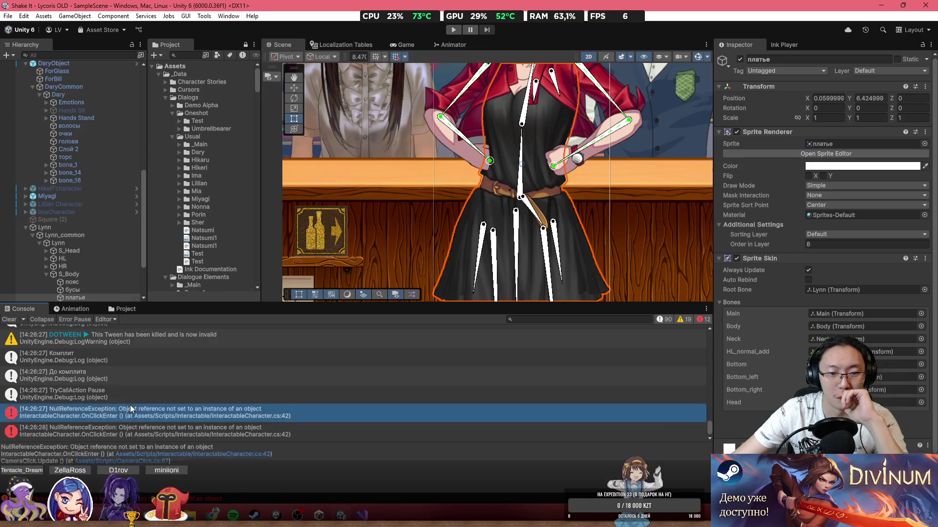
{"action": "left_click", "coordinate": [153, 428]}
{"action": "left_click", "coordinate": [154, 413]}
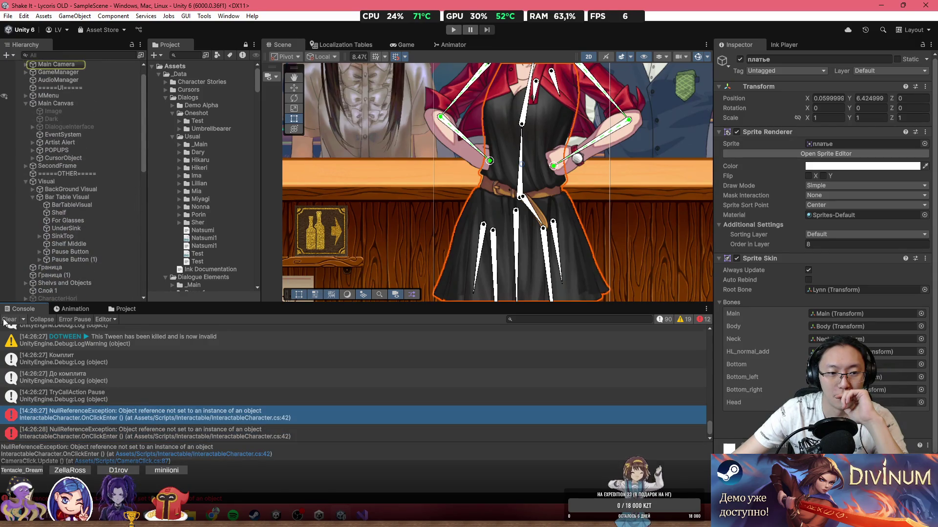
{"action": "scroll", "coordinate": [128, 375], "scroll_direction": "up", "scroll_amount": 3}
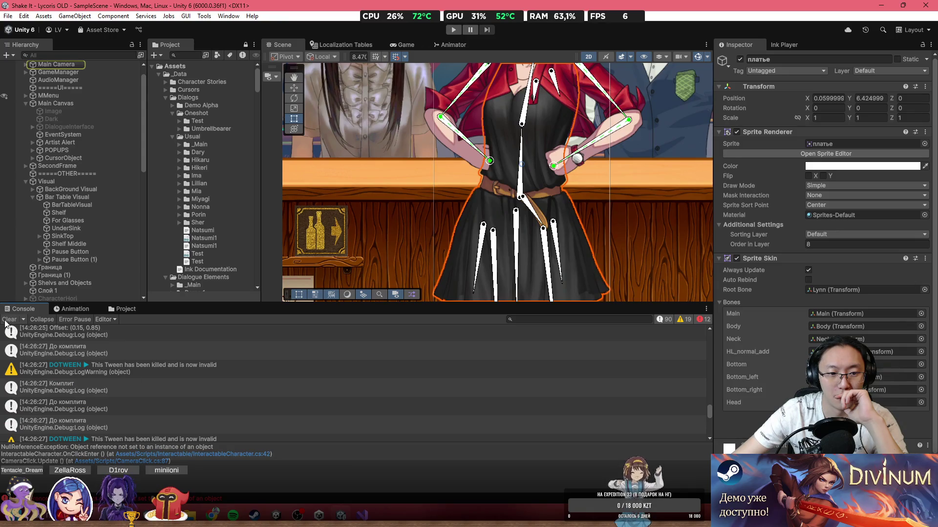
{"action": "left_click", "coordinate": [135, 371]}
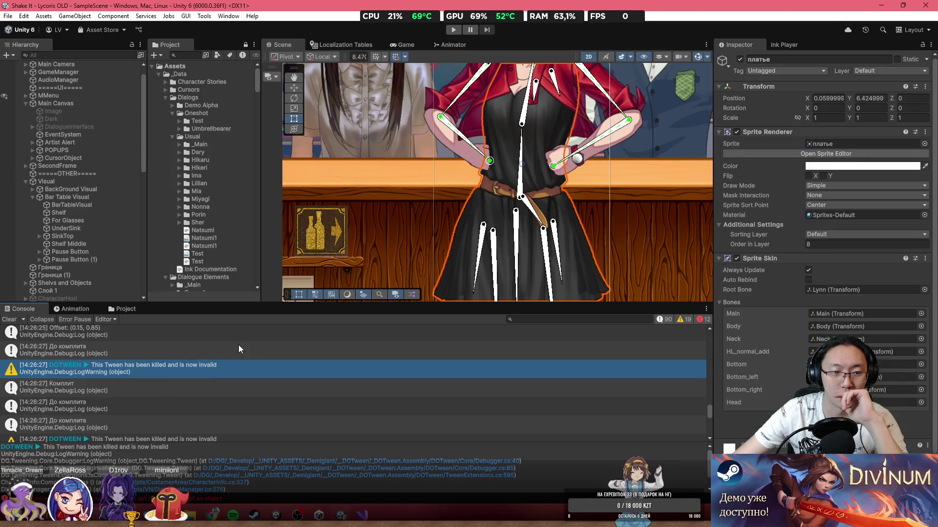
{"action": "scroll", "coordinate": [110, 355], "scroll_direction": "up", "scroll_amount": 5}
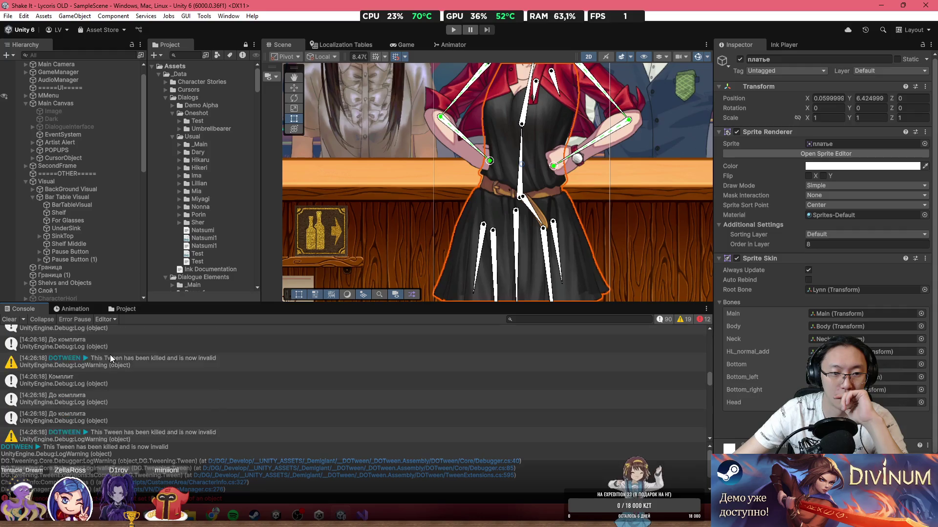
{"action": "scroll", "coordinate": [110, 355], "scroll_direction": "up", "scroll_amount": 5}
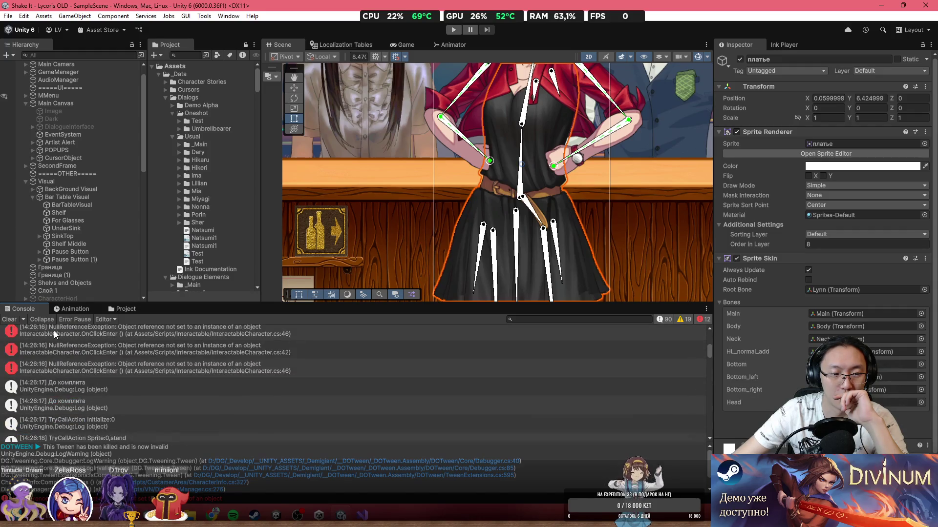
{"action": "left_click", "coordinate": [5, 320]}
{"action": "scroll", "coordinate": [396, 179], "scroll_direction": "down", "scroll_amount": 4}
{"action": "scroll", "coordinate": [395, 179], "scroll_direction": "down", "scroll_amount": 2}
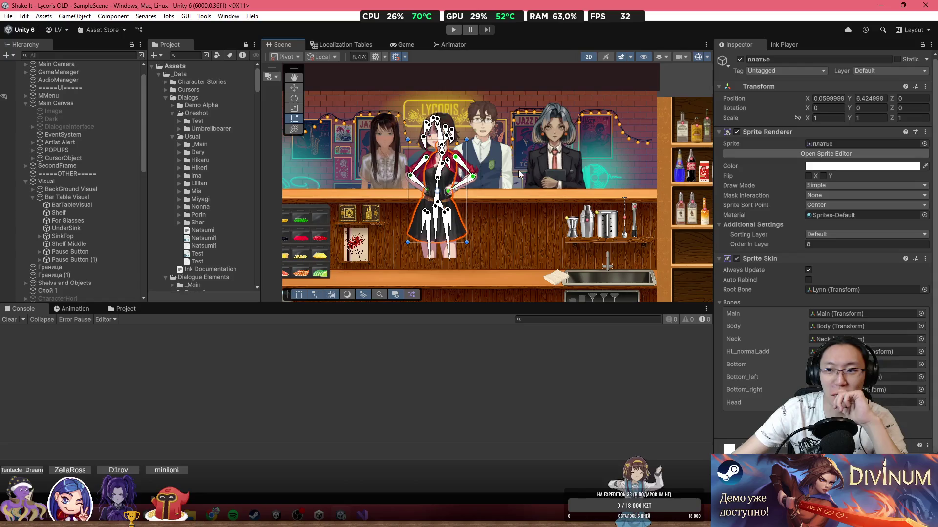
Step: Pan across the bar's bottle shelves and characters, then return to the Project view at Resources
{"action": "mouse_move", "coordinate": [517, 170]}
{"action": "left_mouse_down"}
{"action": "mouse_move", "coordinate": [423, 195]}
{"action": "mouse_move", "coordinate": [451, 200]}
{"action": "left_mouse_up"}
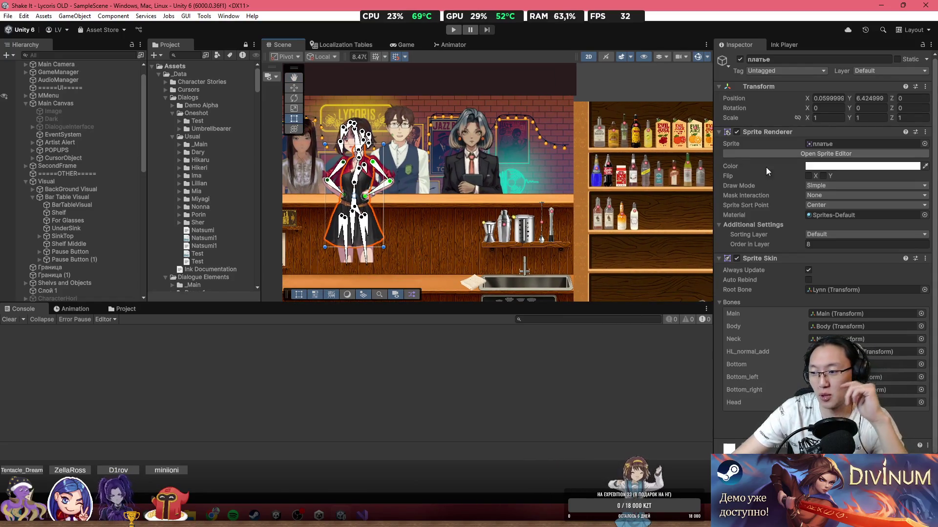
{"action": "left_click_drag", "start_coordinate": [526, 152], "coordinate": [487, 155]}
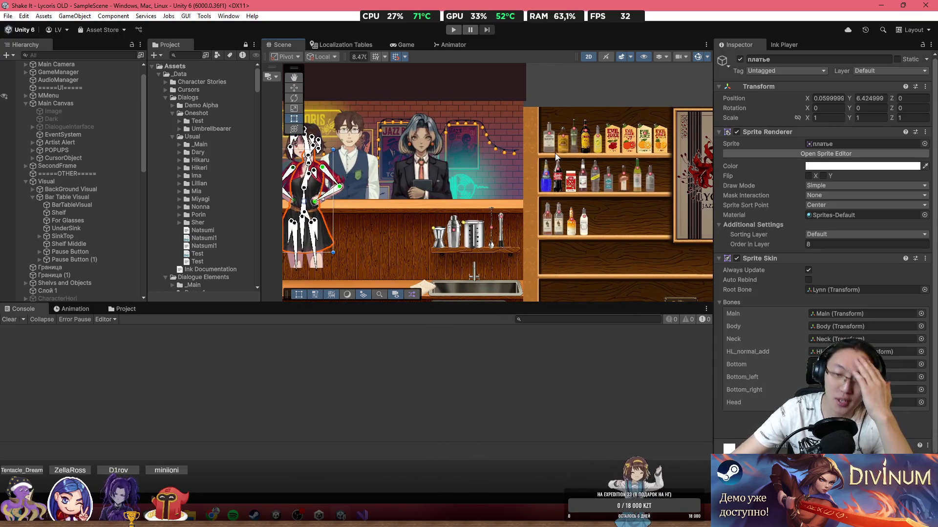
{"action": "mouse_move", "coordinate": [579, 151]}
{"action": "left_mouse_down"}
{"action": "mouse_move", "coordinate": [450, 148]}
{"action": "mouse_move", "coordinate": [658, 144]}
{"action": "left_mouse_up"}
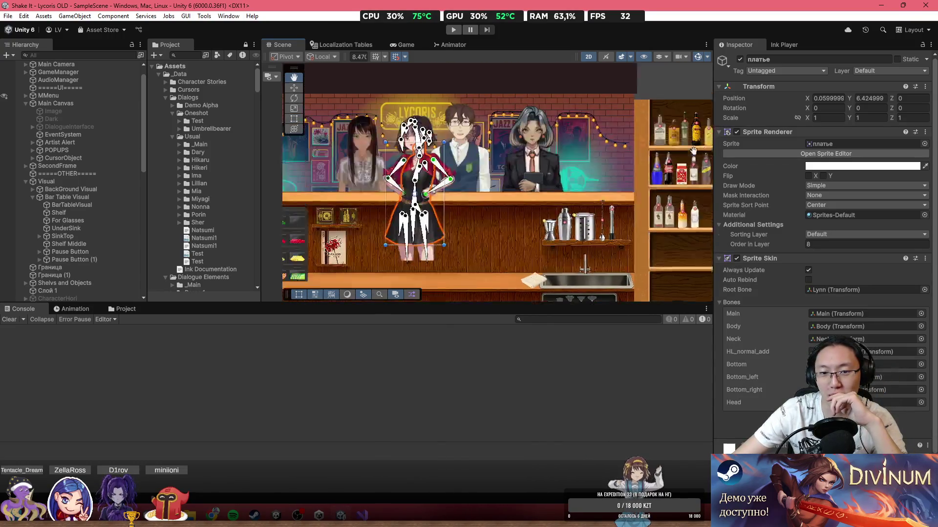
{"action": "left_click_drag", "start_coordinate": [488, 141], "coordinate": [578, 142]}
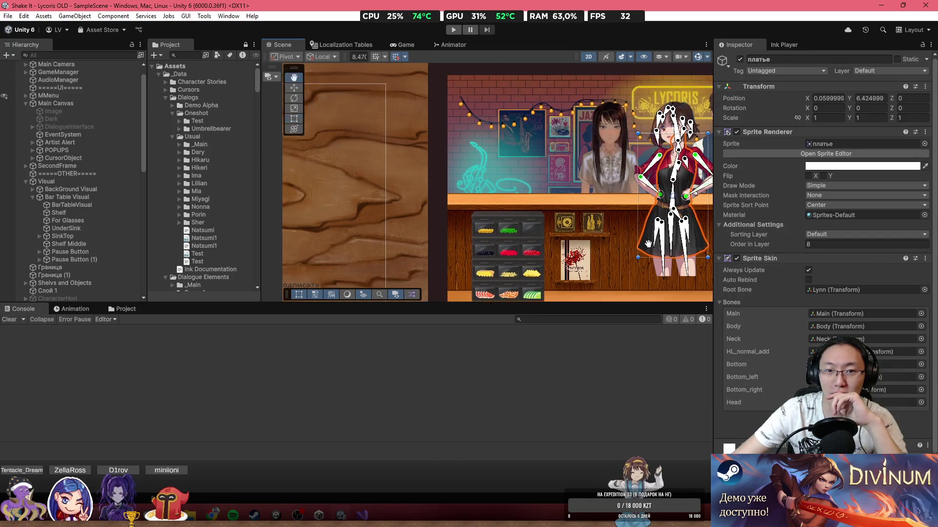
{"action": "scroll", "coordinate": [272, 167], "scroll_direction": "down", "scroll_amount": 3}
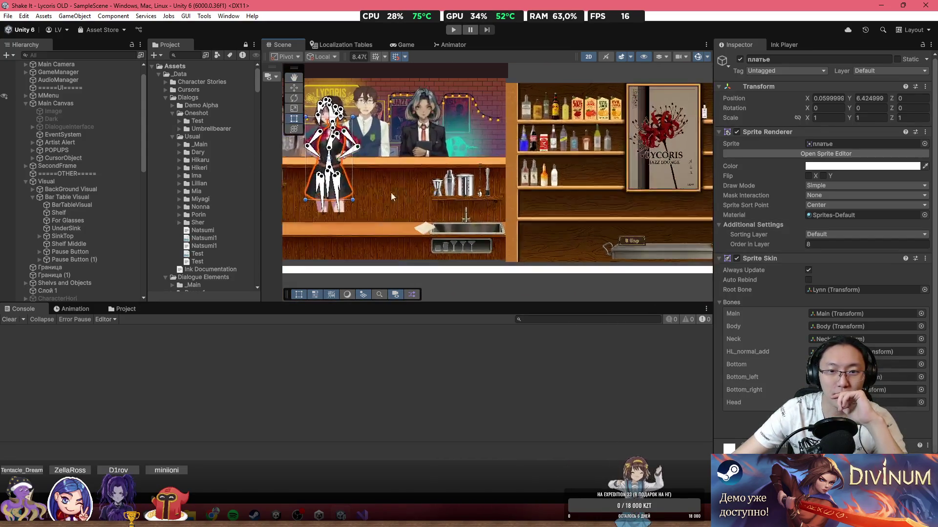
{"action": "scroll", "coordinate": [391, 192], "scroll_direction": "up", "scroll_amount": 3}
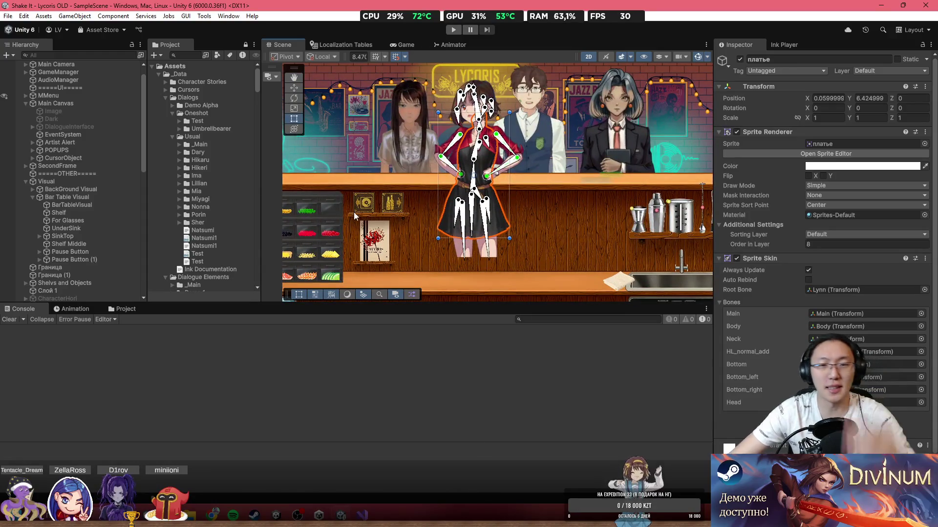
{"action": "left_click", "coordinate": [77, 312]}
{"action": "left_click", "coordinate": [131, 311]}
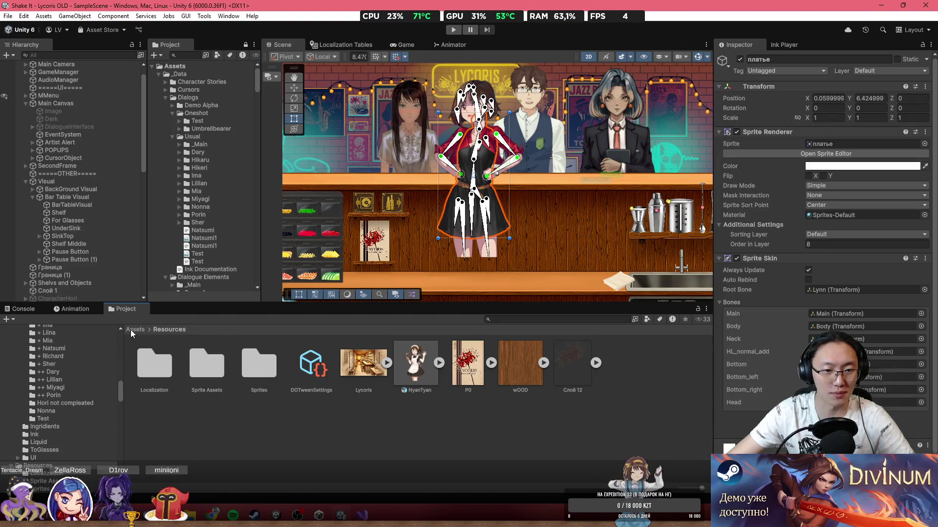
Step: Browse into Sprites > Characters > Ruri and select the Ruri PSB
{"action": "double_click", "coordinate": [259, 358]}
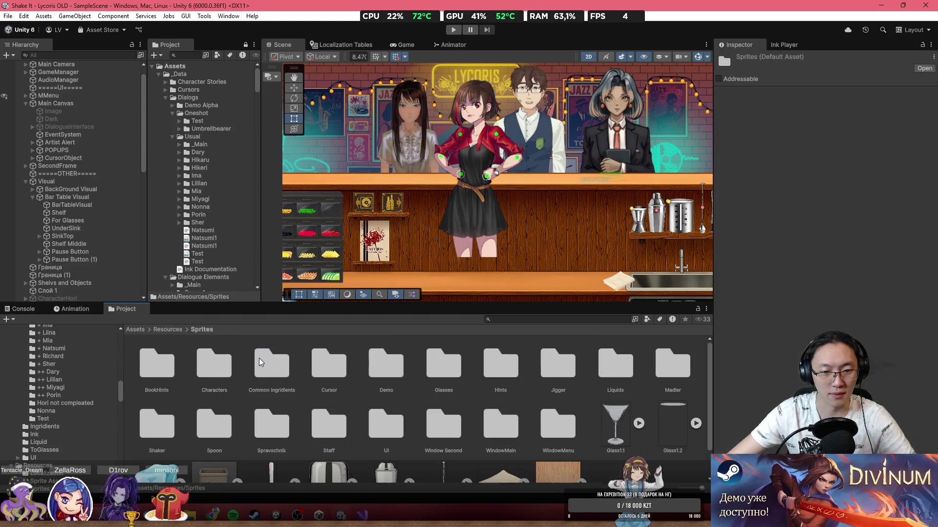
{"action": "double_click", "coordinate": [204, 358]}
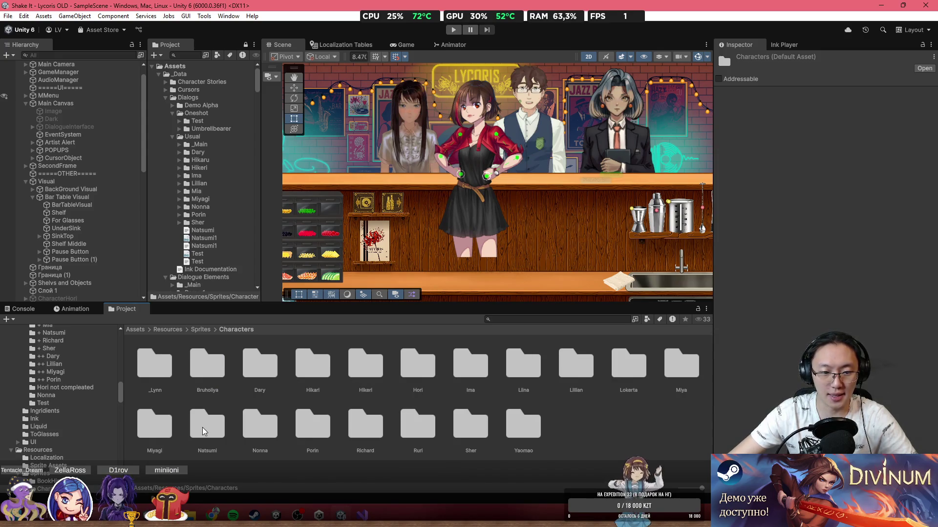
{"action": "double_click", "coordinate": [417, 430]}
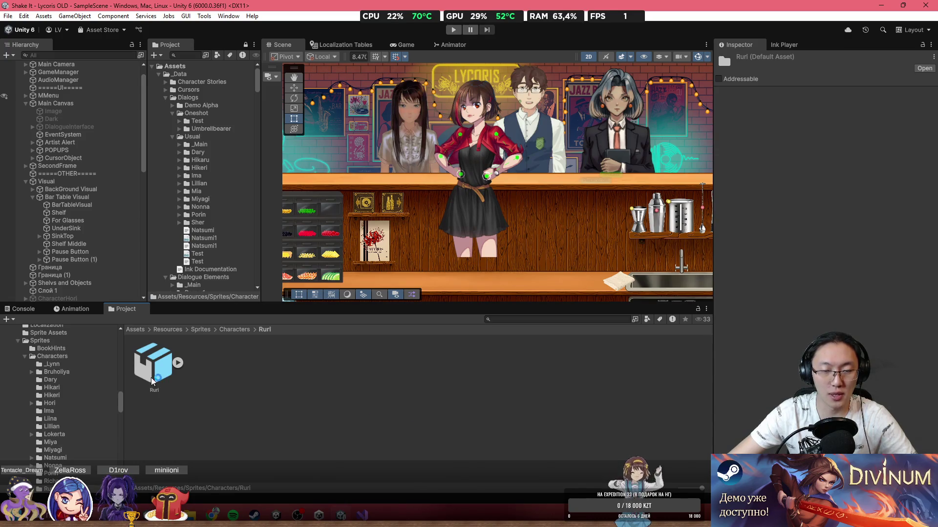
{"action": "left_click", "coordinate": [161, 362]}
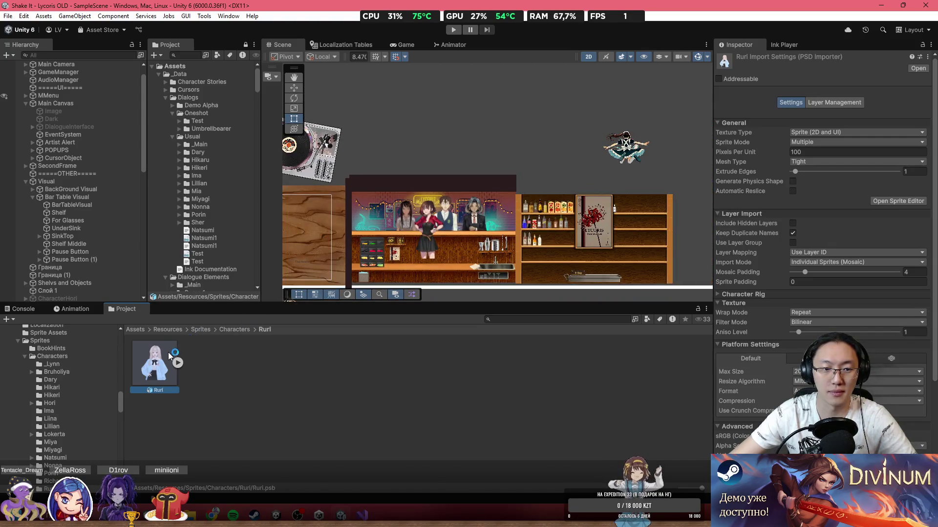
Step: Test-place Ruri in the scene, undo it, and open the PSB in the Sprite Editor
{"action": "mouse_move", "coordinate": [156, 353]}
{"action": "left_mouse_down"}
{"action": "mouse_move", "coordinate": [415, 142]}
{"action": "mouse_move", "coordinate": [262, 322]}
{"action": "mouse_move", "coordinate": [474, 165]}
{"action": "left_mouse_up"}
{"action": "scroll", "coordinate": [466, 127], "scroll_direction": "up", "scroll_amount": 5}
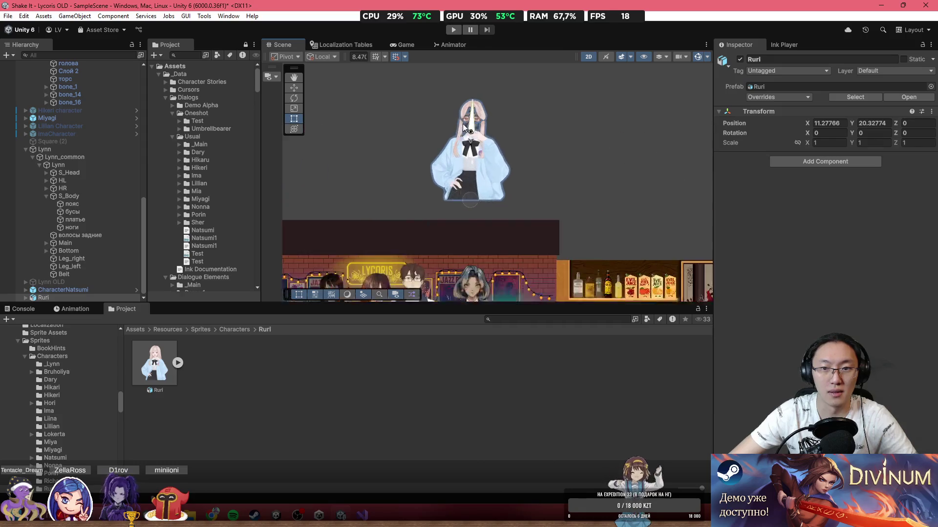
{"action": "scroll", "coordinate": [470, 117], "scroll_direction": "up", "scroll_amount": 5}
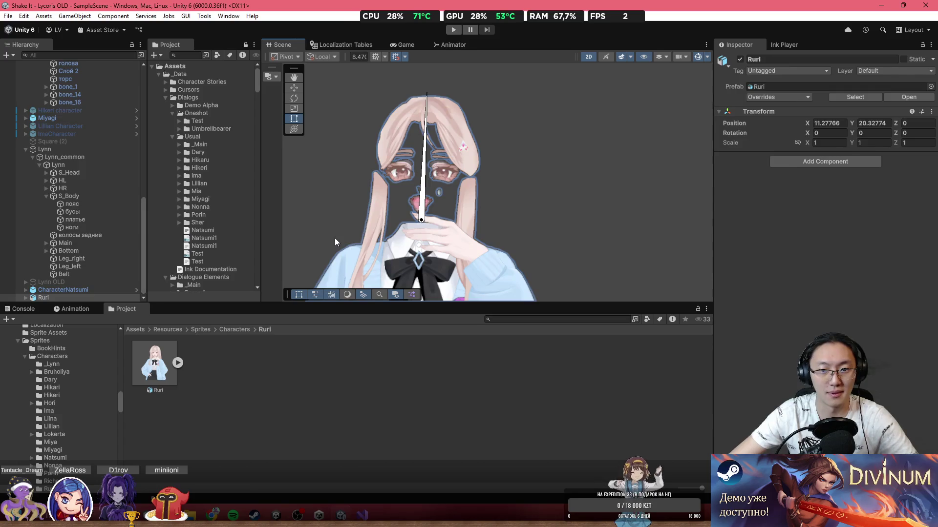
{"action": "key", "text": "ctrl+z"}
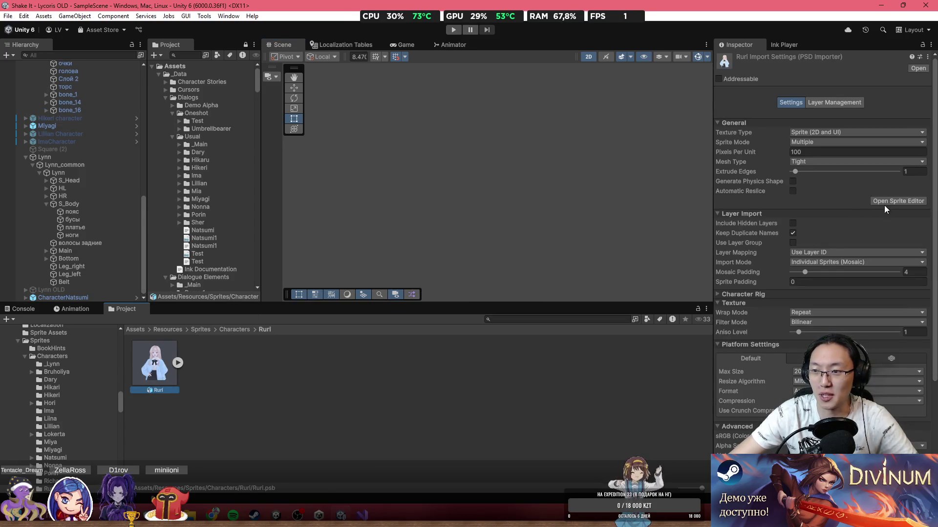
{"action": "left_click", "coordinate": [887, 204]}
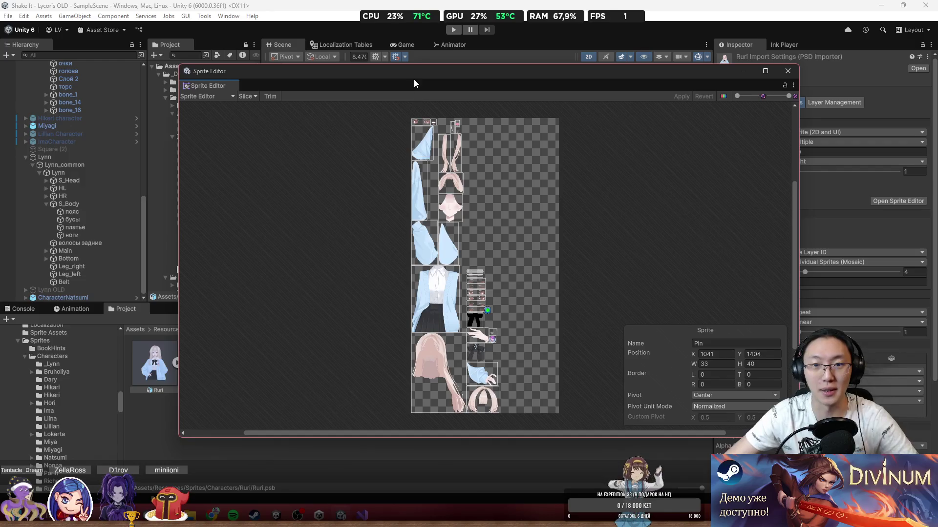
Step: Maximize the Sprite Editor and switch its mode to Skinning Editor
{"action": "left_click_drag", "start_coordinate": [414, 79], "coordinate": [365, 1]}
{"action": "left_click", "coordinate": [51, 32]}
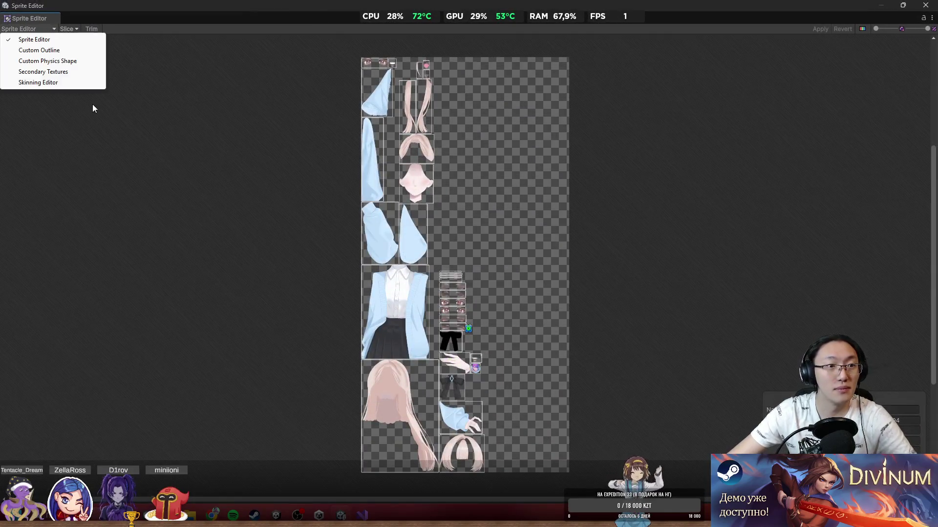
{"action": "left_click", "coordinate": [20, 72]}
{"action": "left_click", "coordinate": [28, 29]}
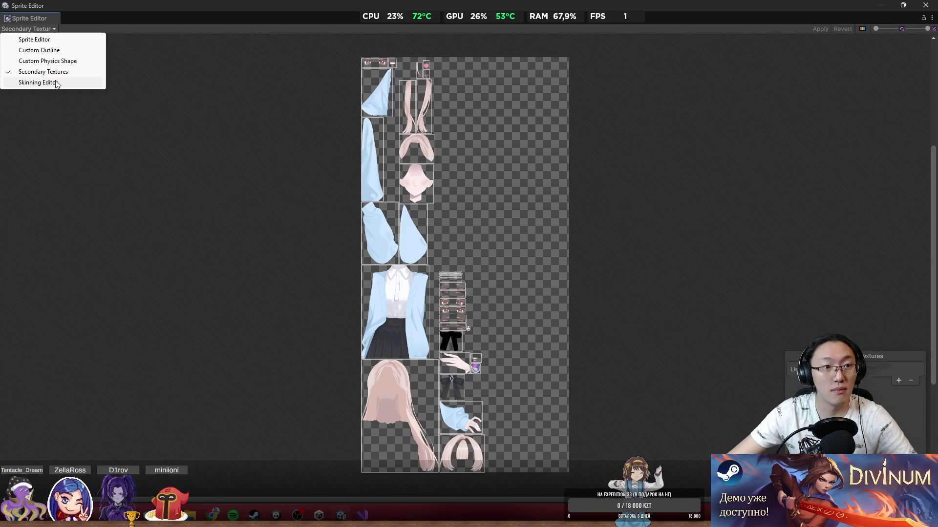
{"action": "left_click", "coordinate": [19, 83]}
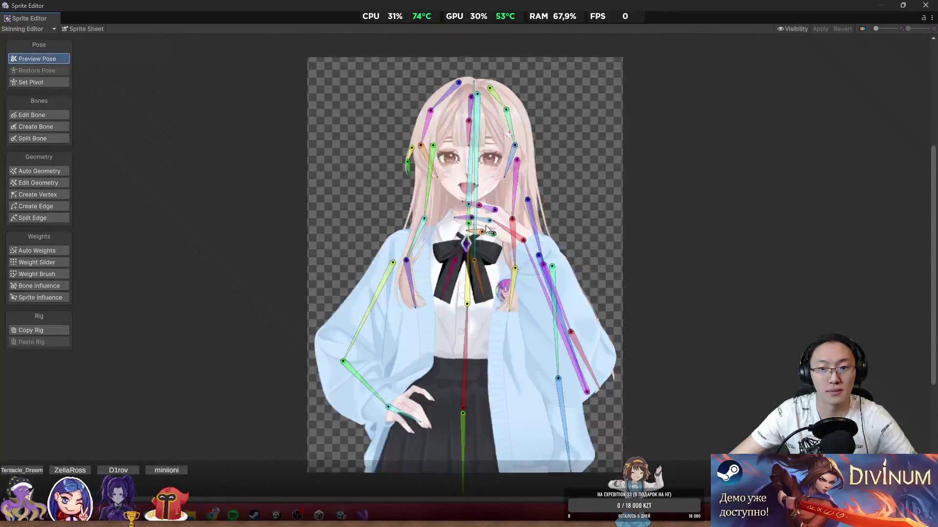
{"action": "scroll", "coordinate": [421, 188], "scroll_direction": "up", "scroll_amount": 5}
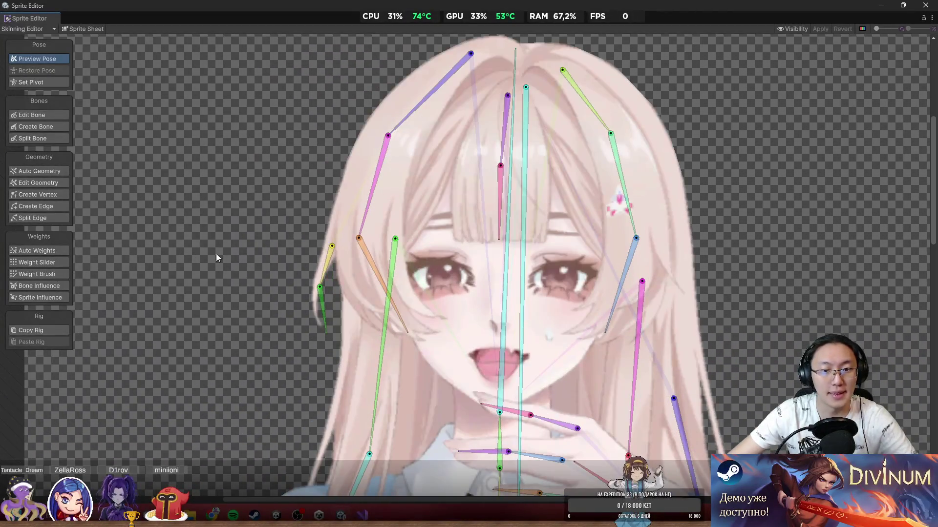
Step: With Weight Brush, paint the central torso bone's weight over Ruri's upper shirt and torso
{"action": "scroll", "coordinate": [339, 268], "scroll_direction": "up", "scroll_amount": 1}
{"action": "scroll", "coordinate": [339, 272], "scroll_direction": "down", "scroll_amount": 6}
{"action": "left_click_drag", "start_coordinate": [344, 286], "coordinate": [425, 198]}
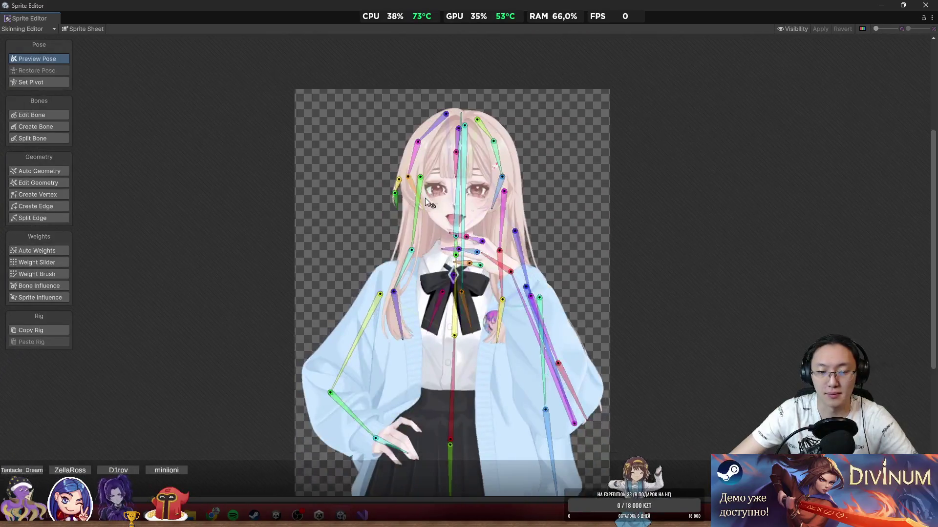
{"action": "left_click", "coordinate": [55, 274]}
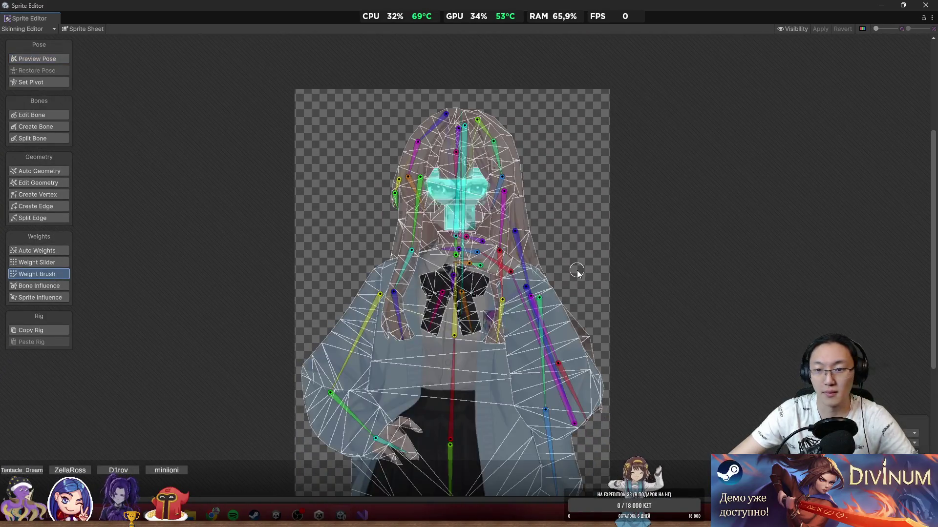
{"action": "scroll", "coordinate": [459, 190], "scroll_direction": "up", "scroll_amount": 5}
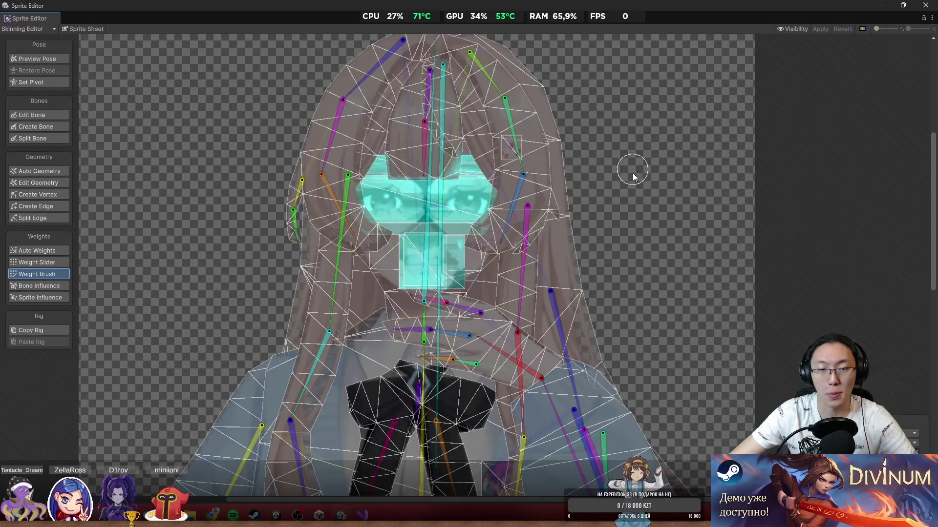
{"action": "scroll", "coordinate": [632, 173], "scroll_direction": "down", "scroll_amount": 5}
{"action": "left_click_drag", "start_coordinate": [676, 335], "coordinate": [498, 360]}
{"action": "left_click", "coordinate": [499, 360]}
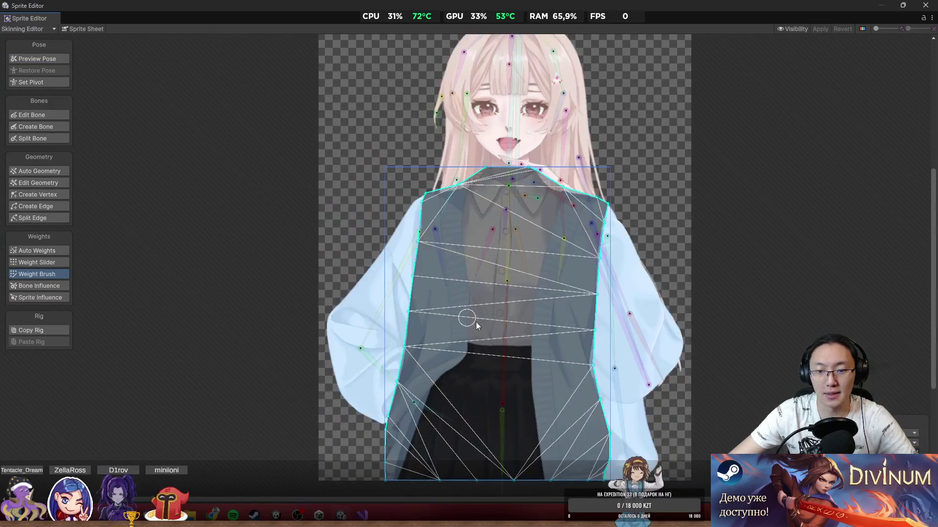
{"action": "scroll", "coordinate": [476, 321], "scroll_direction": "up", "scroll_amount": 2}
{"action": "left_click", "coordinate": [447, 286]}
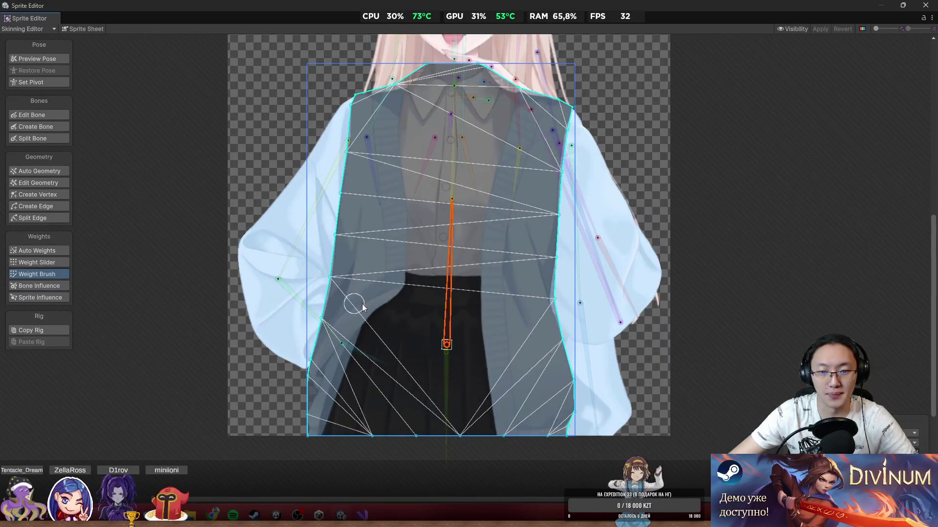
{"action": "left_click", "coordinate": [337, 317]}
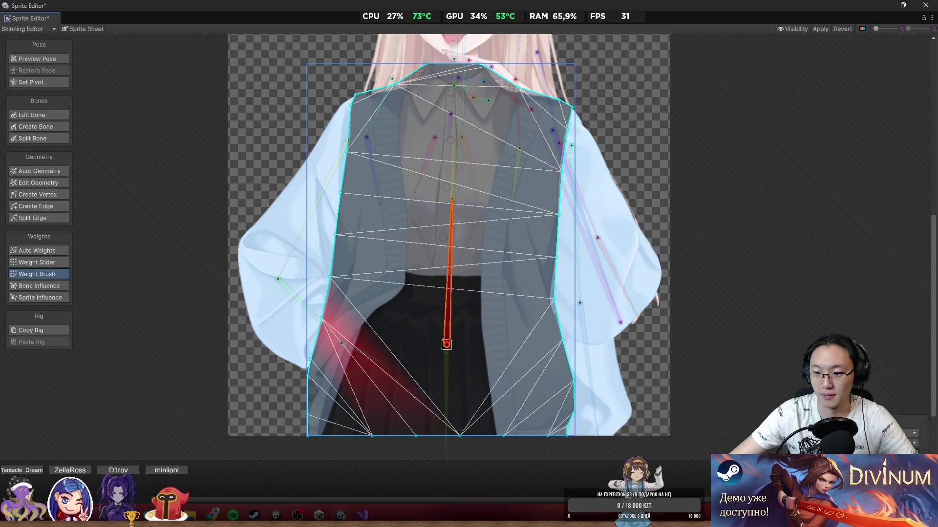
{"action": "left_click", "coordinate": [342, 279]}
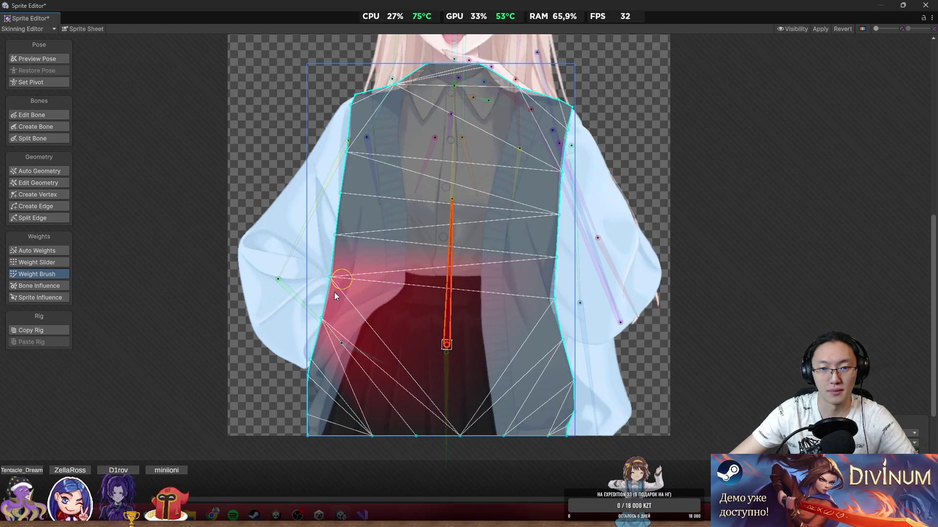
{"action": "mouse_move", "coordinate": [334, 292]}
{"action": "left_mouse_down"}
{"action": "mouse_move", "coordinate": [329, 215]}
{"action": "mouse_move", "coordinate": [347, 102]}
{"action": "mouse_move", "coordinate": [426, 75]}
{"action": "mouse_move", "coordinate": [554, 103]}
{"action": "mouse_move", "coordinate": [551, 298]}
{"action": "mouse_move", "coordinate": [443, 304]}
{"action": "left_mouse_up"}
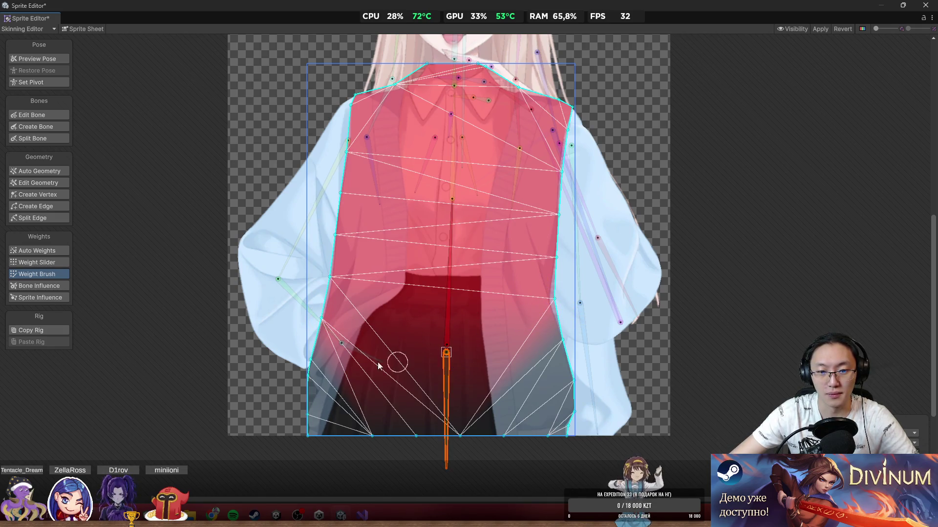
Step: Paint the lower central bone's weight over the lower torso
{"action": "left_click", "coordinate": [333, 330]}
{"action": "left_click", "coordinate": [450, 365]}
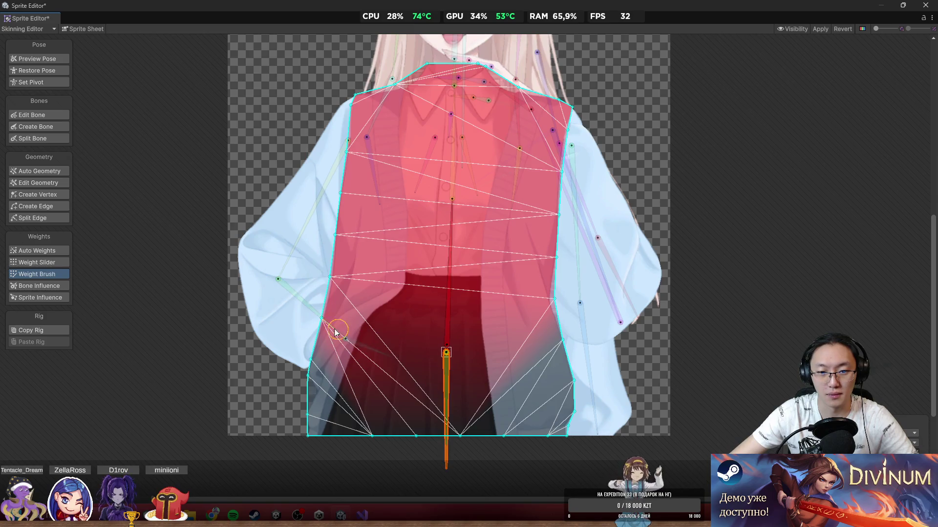
{"action": "mouse_move", "coordinate": [335, 328]}
{"action": "left_mouse_down"}
{"action": "mouse_move", "coordinate": [289, 399]}
{"action": "mouse_move", "coordinate": [542, 437]}
{"action": "mouse_move", "coordinate": [573, 403]}
{"action": "left_mouse_up"}
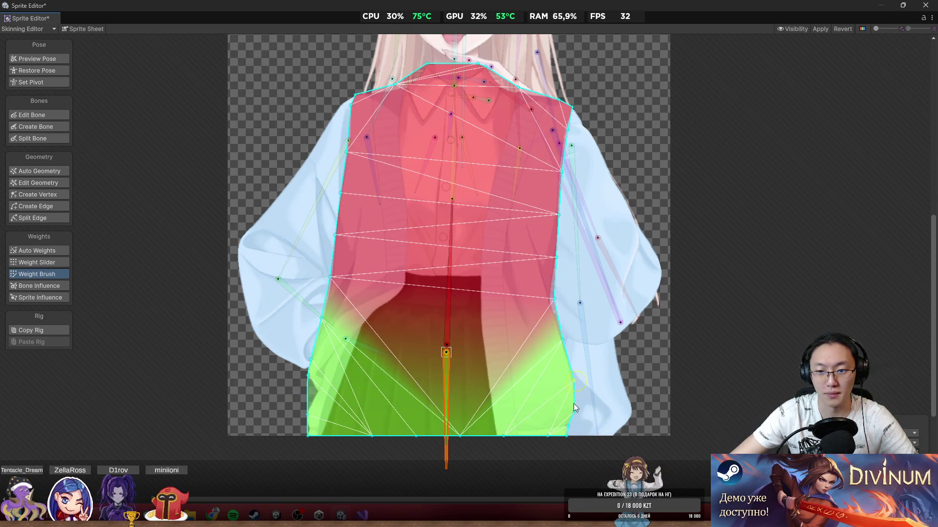
Step: Add torso mesh vertices at the waist centre, left side, lower centre and chest
{"action": "left_click", "coordinate": [42, 196]}
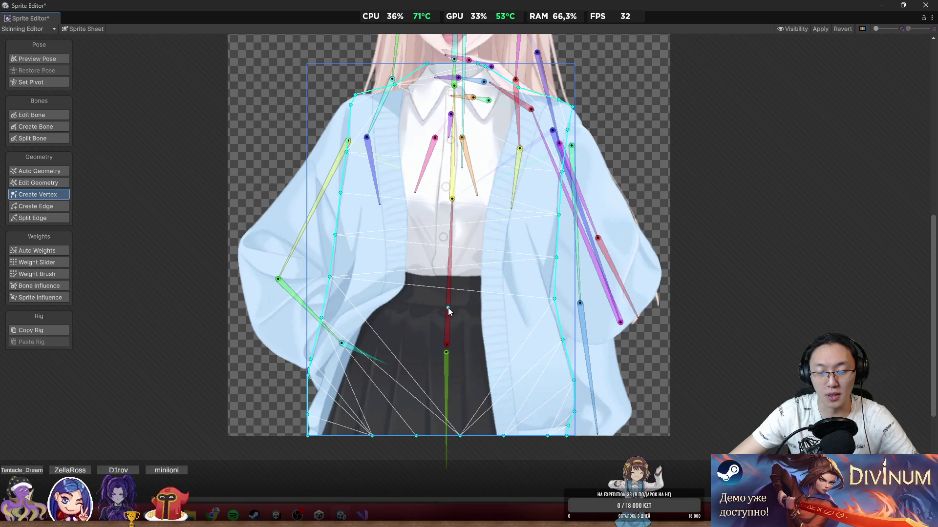
{"action": "left_click", "coordinate": [448, 308]}
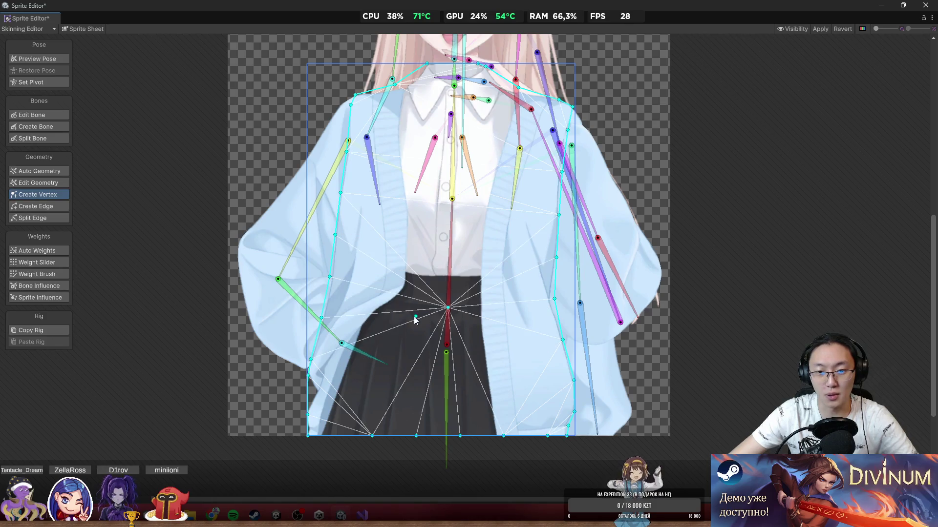
{"action": "left_click", "coordinate": [326, 300]}
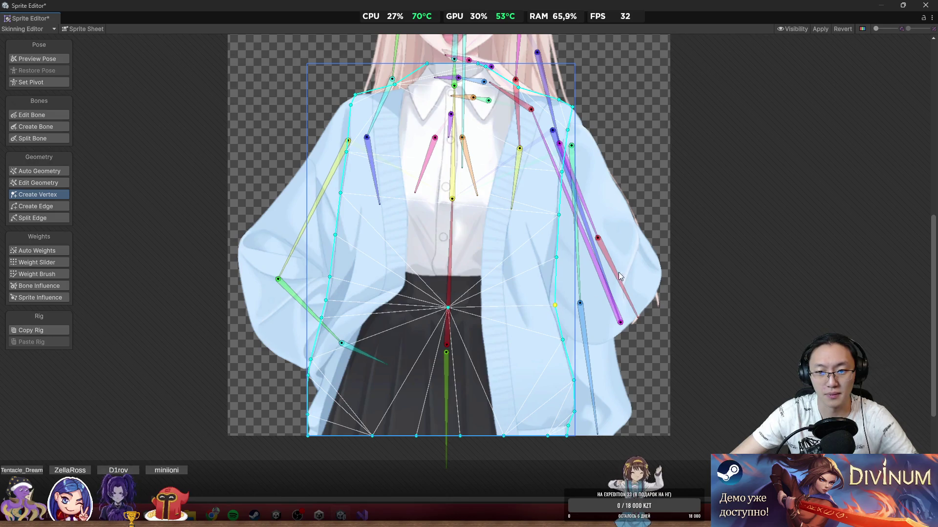
{"action": "scroll", "coordinate": [463, 336], "scroll_direction": "down", "scroll_amount": 2}
{"action": "left_click", "coordinate": [449, 356]}
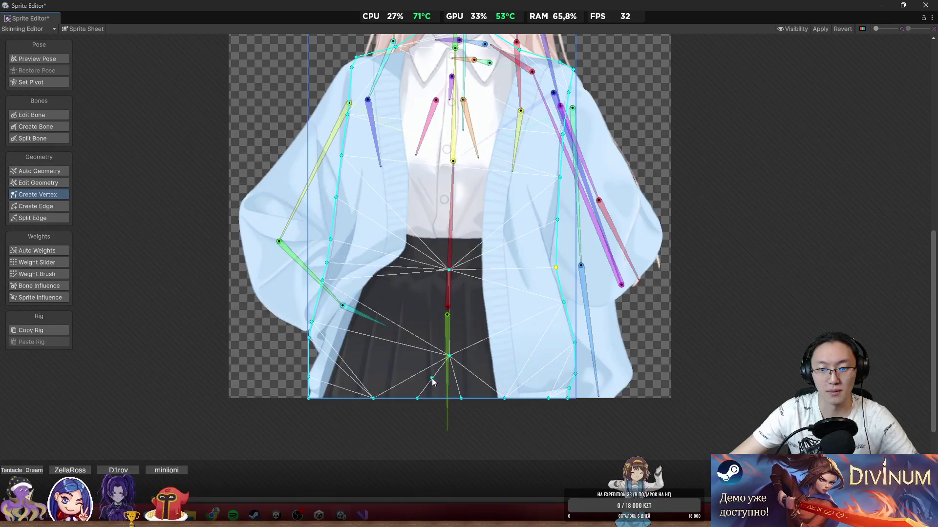
{"action": "scroll", "coordinate": [443, 273], "scroll_direction": "up", "scroll_amount": 3}
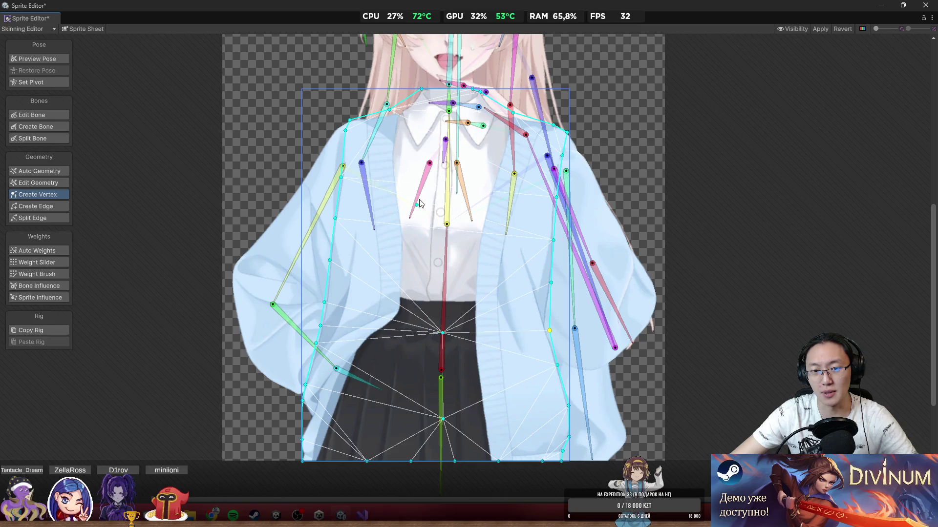
{"action": "left_click", "coordinate": [441, 242]}
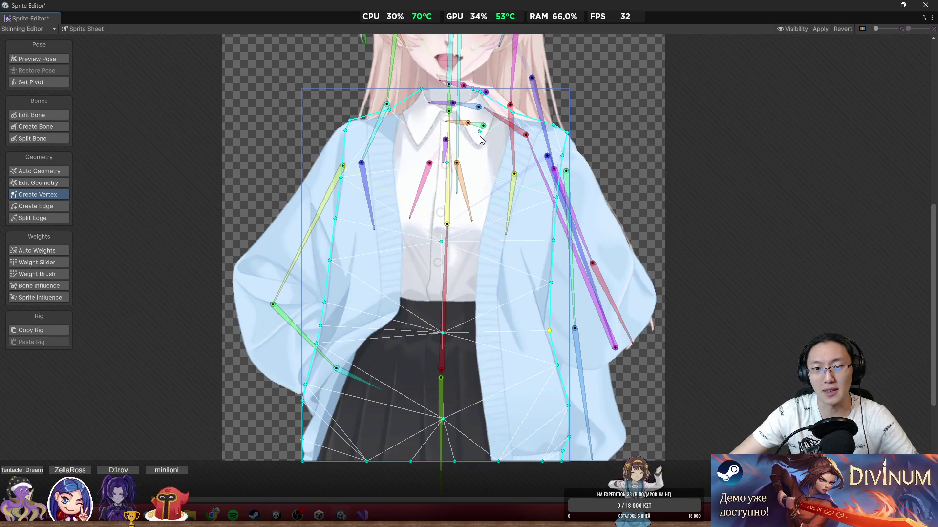
{"action": "scroll", "coordinate": [254, 205], "scroll_direction": "up", "scroll_amount": 3}
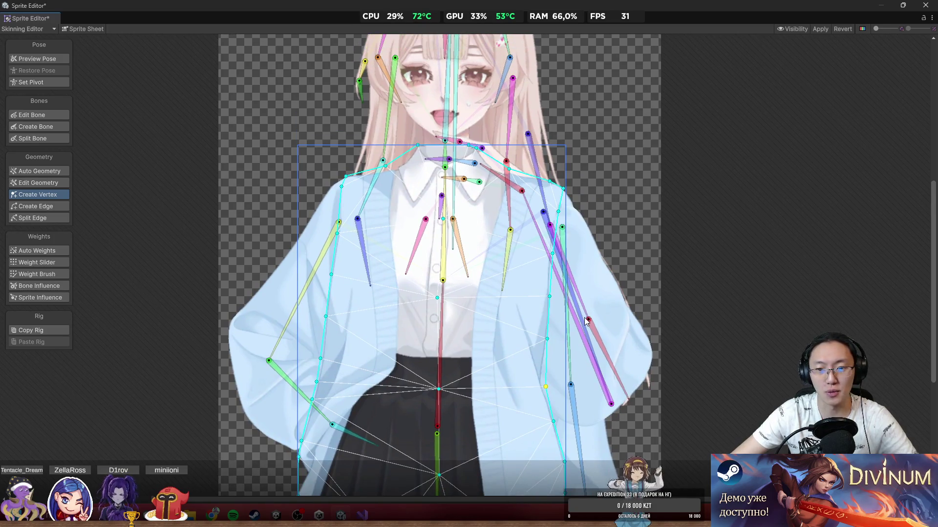
{"action": "scroll", "coordinate": [555, 314], "scroll_direction": "up", "scroll_amount": 1}
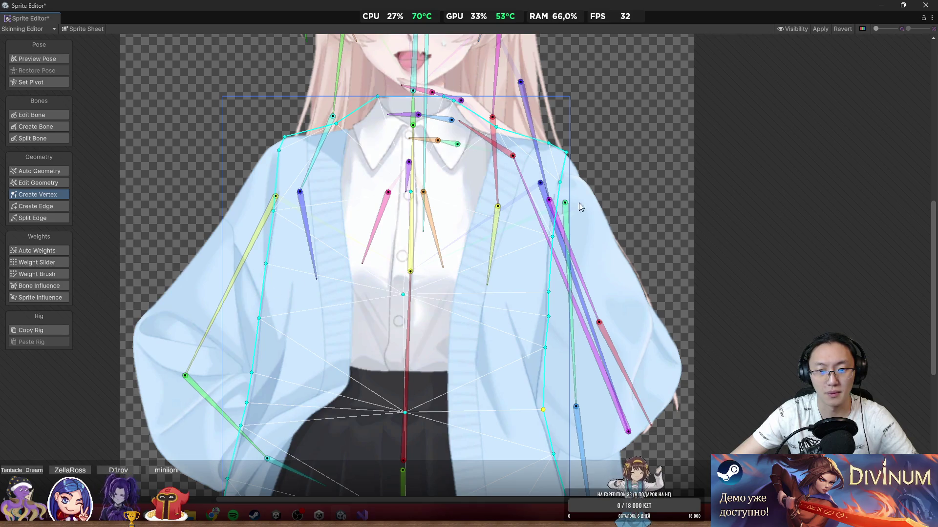
{"action": "scroll", "coordinate": [504, 257], "scroll_direction": "down", "scroll_amount": 1}
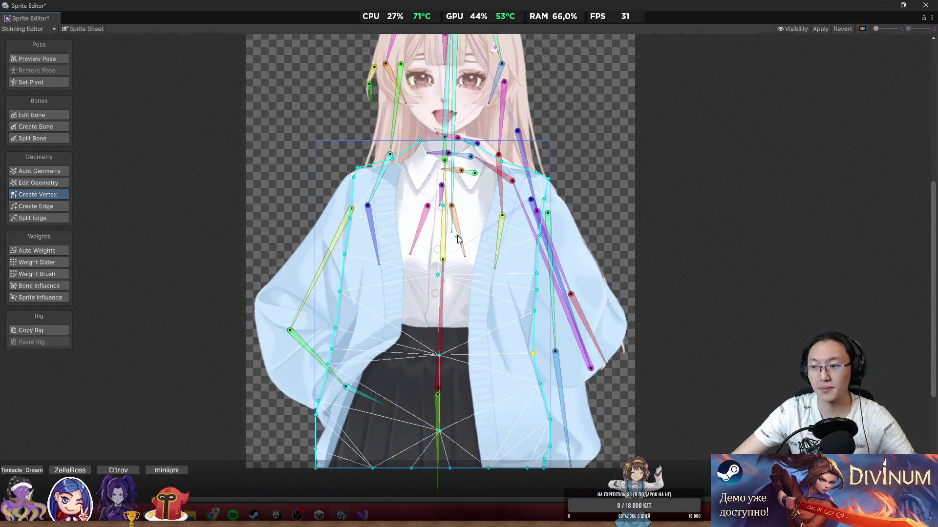
{"action": "scroll", "coordinate": [463, 233], "scroll_direction": "up", "scroll_amount": 2}
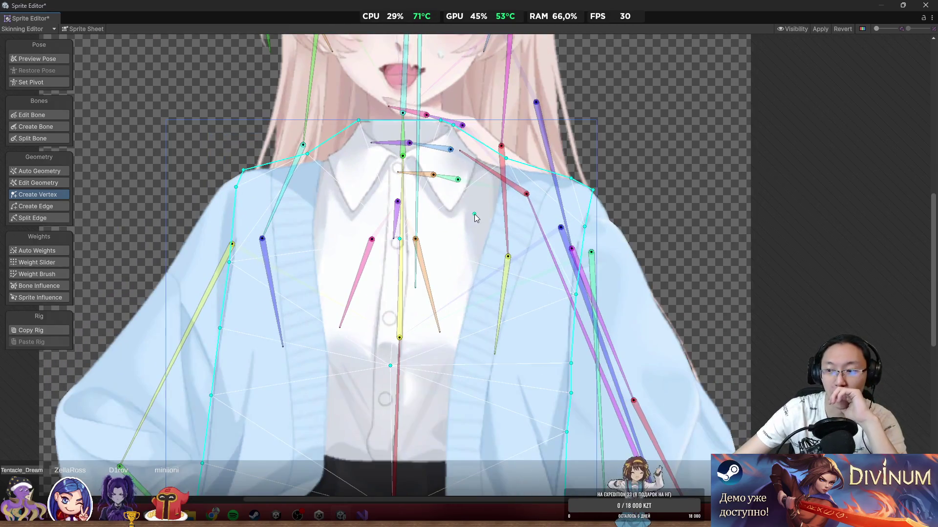
{"action": "scroll", "coordinate": [499, 281], "scroll_direction": "down", "scroll_amount": 2}
{"action": "scroll", "coordinate": [362, 190], "scroll_direction": "up", "scroll_amount": 2}
Step: Return to Weight Brush and rotate a bone to test the torso deformation
{"action": "scroll", "coordinate": [362, 190], "scroll_direction": "down", "scroll_amount": 2}
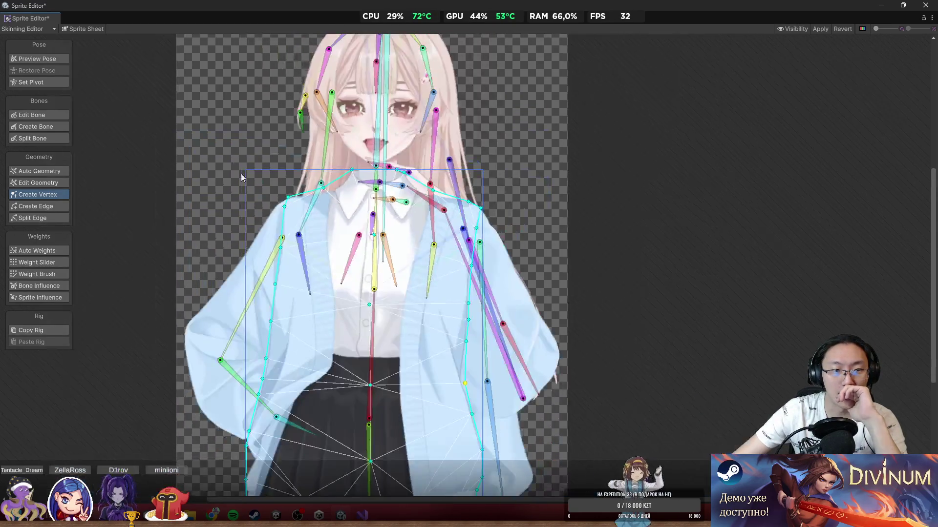
{"action": "key", "text": "shift+q"}
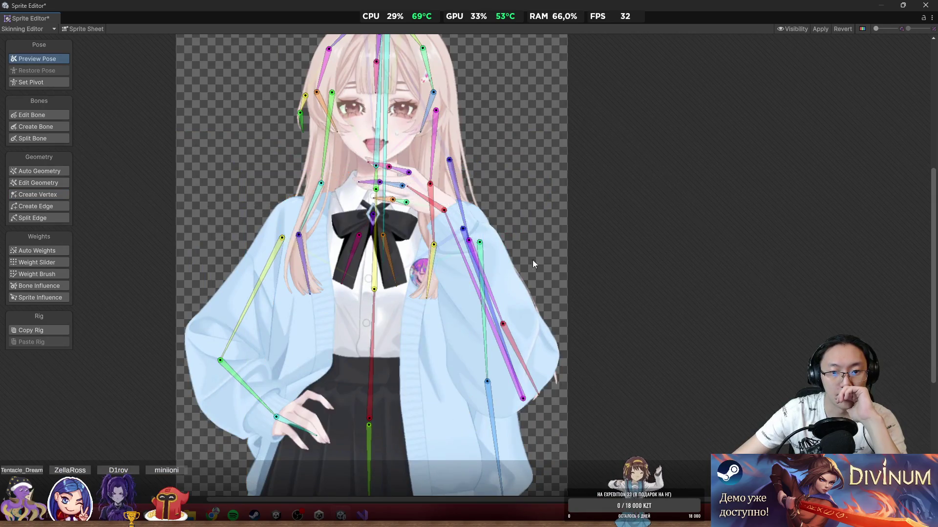
{"action": "left_click", "coordinate": [43, 274]}
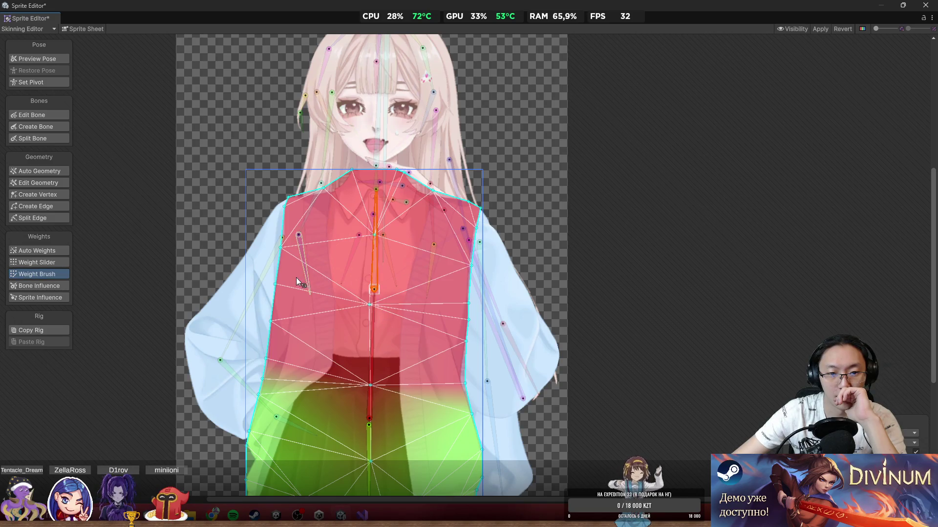
{"action": "mouse_move", "coordinate": [296, 278]}
{"action": "left_mouse_down"}
{"action": "mouse_move", "coordinate": [287, 281]}
{"action": "mouse_move", "coordinate": [287, 209]}
{"action": "mouse_move", "coordinate": [373, 175]}
{"action": "mouse_move", "coordinate": [478, 211]}
{"action": "mouse_move", "coordinate": [463, 295]}
{"action": "mouse_move", "coordinate": [369, 233]}
{"action": "mouse_move", "coordinate": [386, 250]}
{"action": "mouse_move", "coordinate": [363, 224]}
{"action": "mouse_move", "coordinate": [552, 327]}
{"action": "left_mouse_up"}
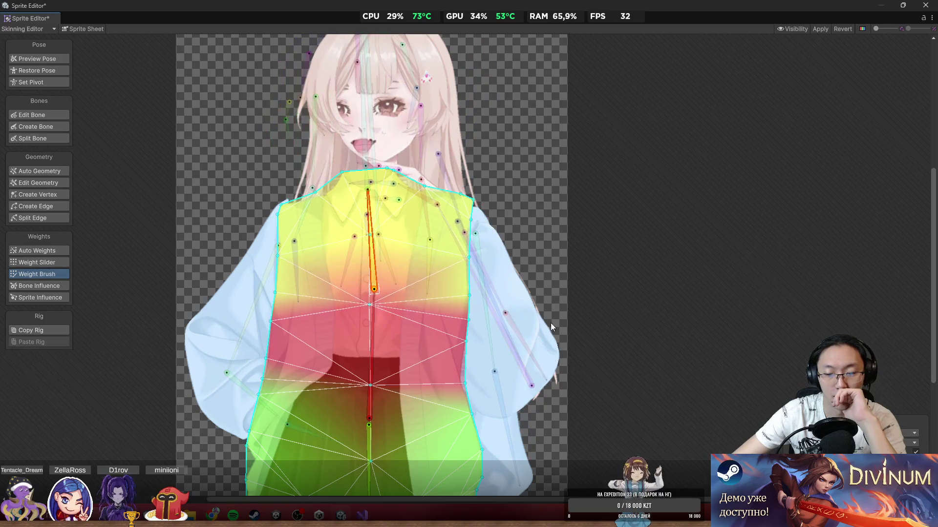
{"action": "scroll", "coordinate": [552, 327], "scroll_direction": "up", "scroll_amount": 5}
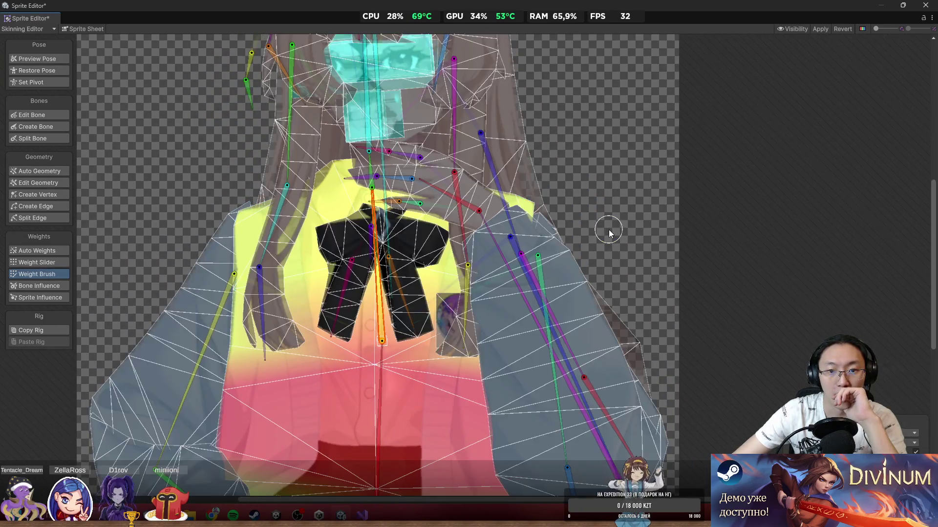
{"action": "scroll", "coordinate": [609, 229], "scroll_direction": "down", "scroll_amount": 3}
{"action": "scroll", "coordinate": [600, 201], "scroll_direction": "up", "scroll_amount": 3}
Step: Paint the left upper sleeve fully to its arm bone, checking it in pose preview
{"action": "left_click", "coordinate": [337, 286]}
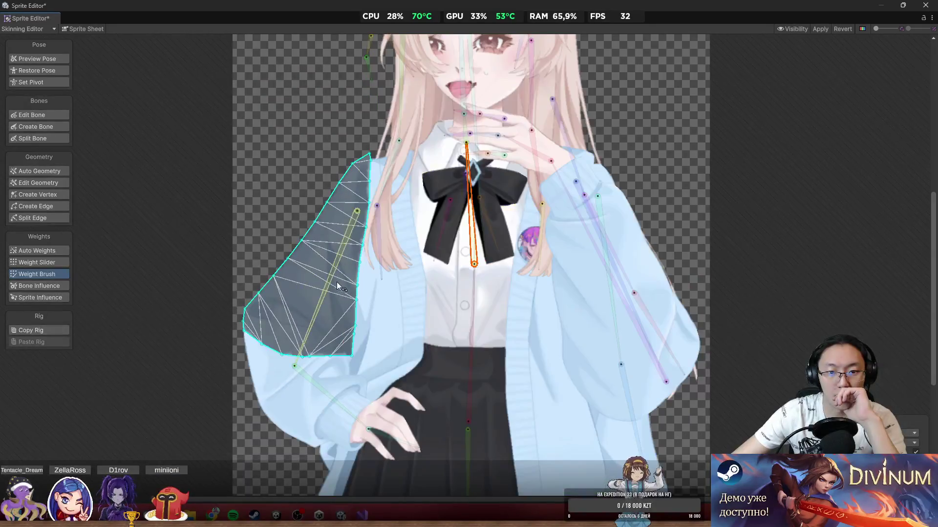
{"action": "left_click", "coordinate": [335, 265]}
{"action": "mouse_move", "coordinate": [337, 171]}
{"action": "left_mouse_down"}
{"action": "mouse_move", "coordinate": [293, 274]}
{"action": "mouse_move", "coordinate": [240, 348]}
{"action": "left_mouse_up"}
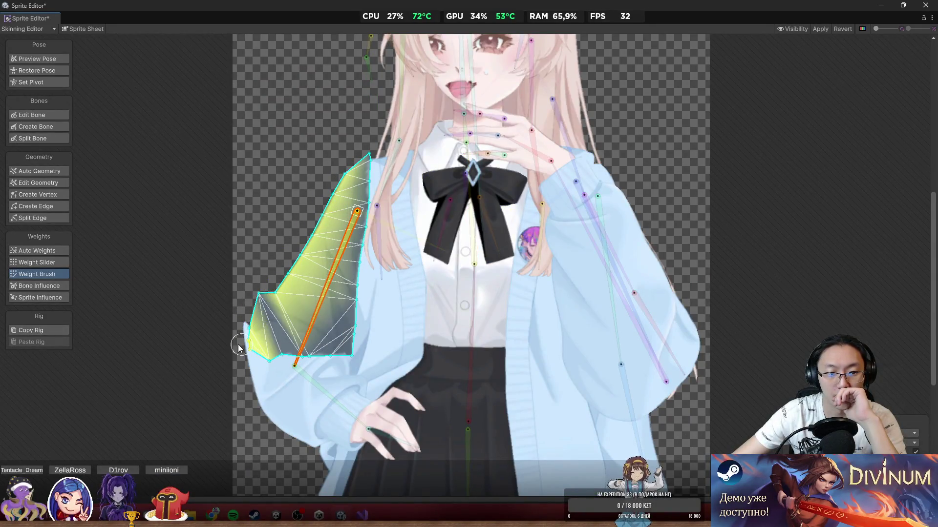
{"action": "left_click", "coordinate": [49, 60]}
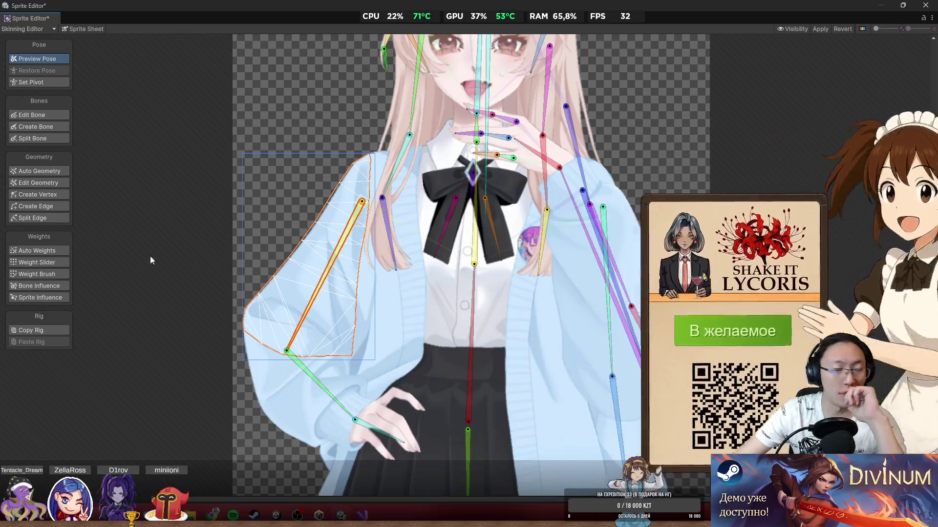
{"action": "left_click", "coordinate": [45, 274]}
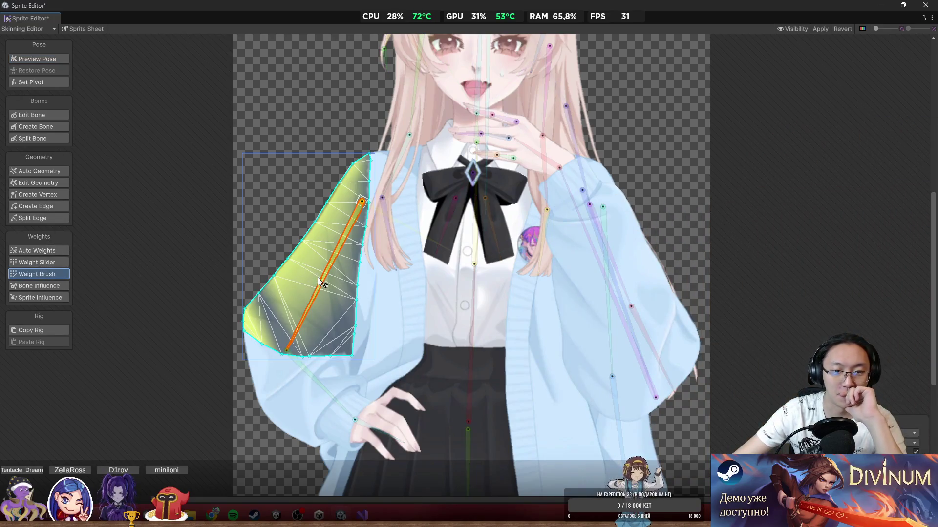
{"action": "mouse_move", "coordinate": [268, 288]}
{"action": "left_mouse_down"}
{"action": "mouse_move", "coordinate": [303, 354]}
{"action": "mouse_move", "coordinate": [362, 339]}
{"action": "mouse_move", "coordinate": [363, 161]}
{"action": "left_mouse_up"}
Step: Blend some lower-torso bone weight into the sleeve, then select the lower sleeve and hand sprite
{"action": "left_click", "coordinate": [470, 297]}
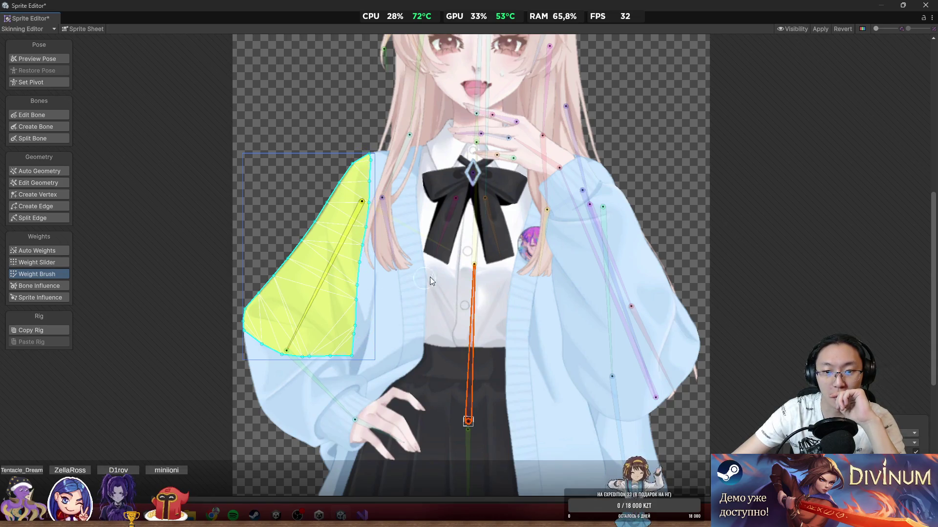
{"action": "left_click", "coordinate": [477, 255]}
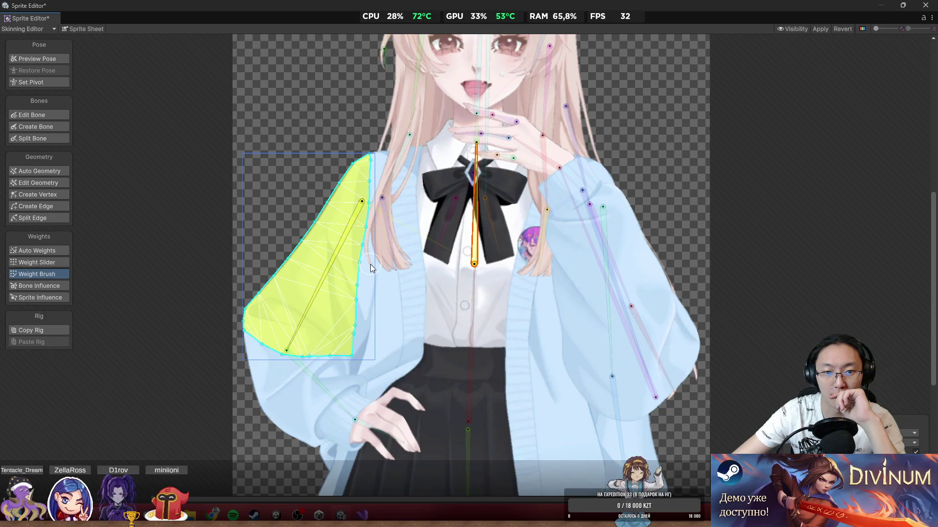
{"action": "left_click", "coordinate": [460, 309]}
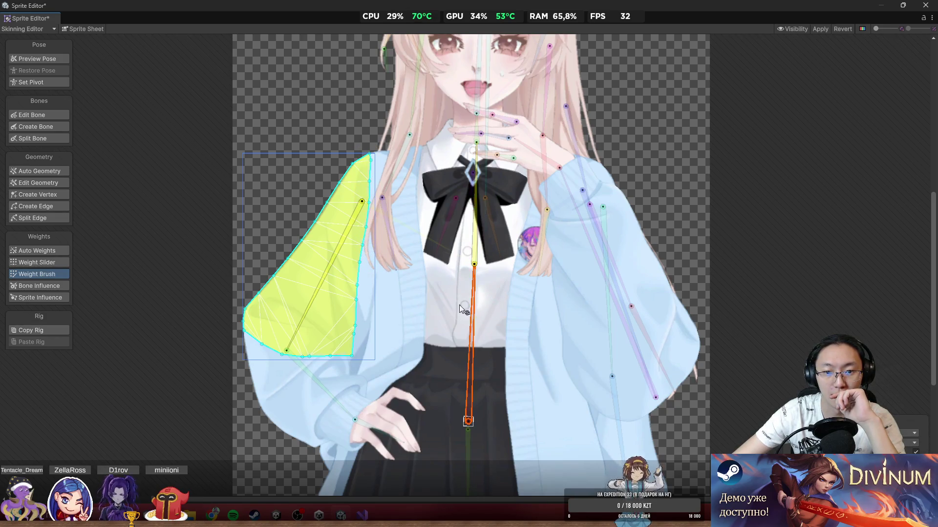
{"action": "left_click_drag", "start_coordinate": [357, 364], "coordinate": [336, 264]}
{"action": "left_click", "coordinate": [310, 299]}
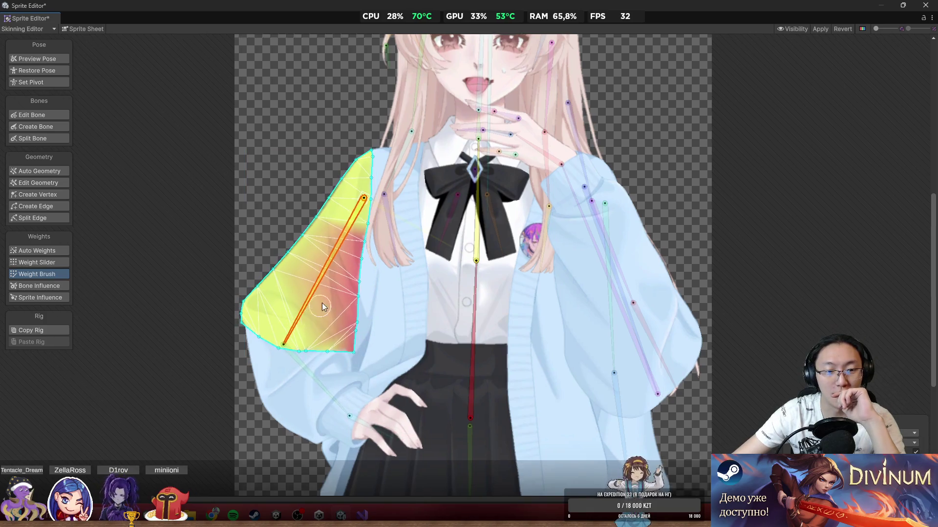
{"action": "scroll", "coordinate": [321, 303], "scroll_direction": "down", "scroll_amount": 3}
{"action": "left_click", "coordinate": [306, 292]}
{"action": "scroll", "coordinate": [332, 284], "scroll_direction": "up", "scroll_amount": 2}
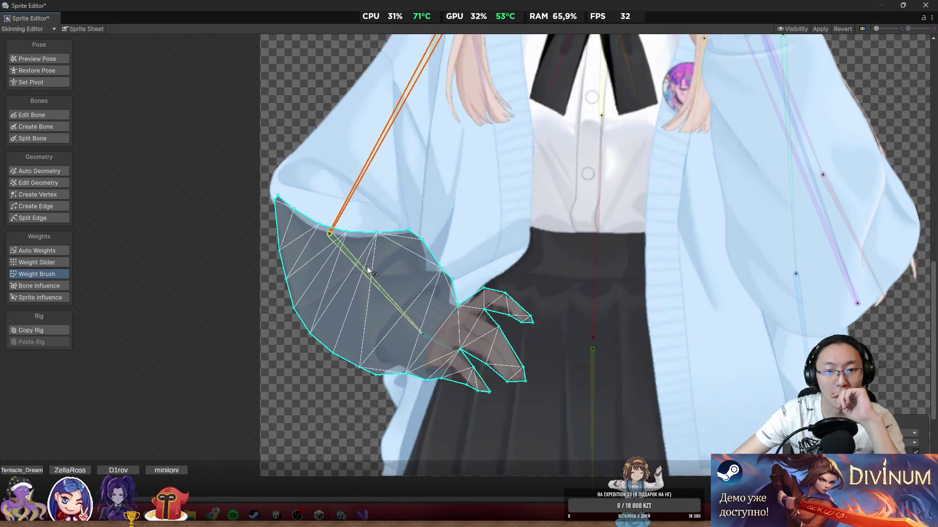
Step: Paint upper-arm and forearm weights across the lower sleeve and weight the fingers to the hand bone
{"action": "mouse_move", "coordinate": [288, 197]}
{"action": "left_mouse_down"}
{"action": "mouse_move", "coordinate": [312, 217]}
{"action": "mouse_move", "coordinate": [395, 221]}
{"action": "left_mouse_up"}
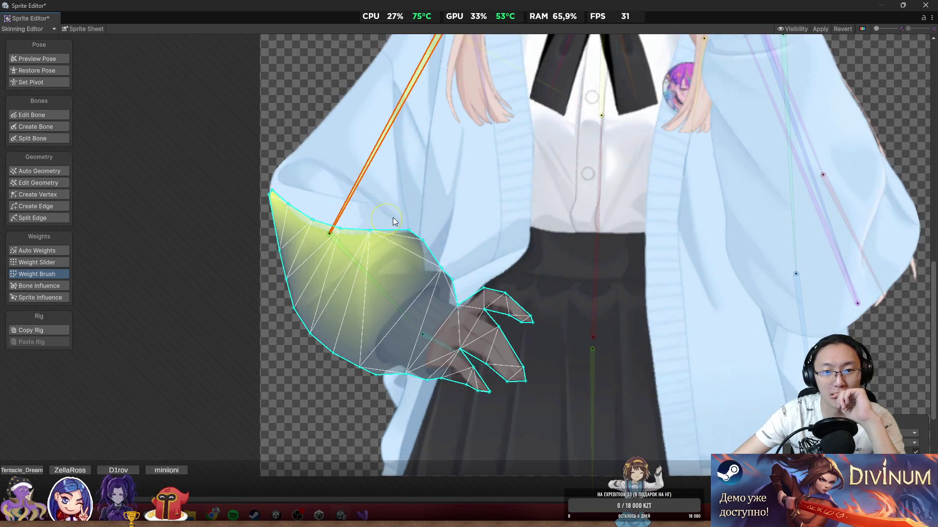
{"action": "left_click", "coordinate": [355, 269]}
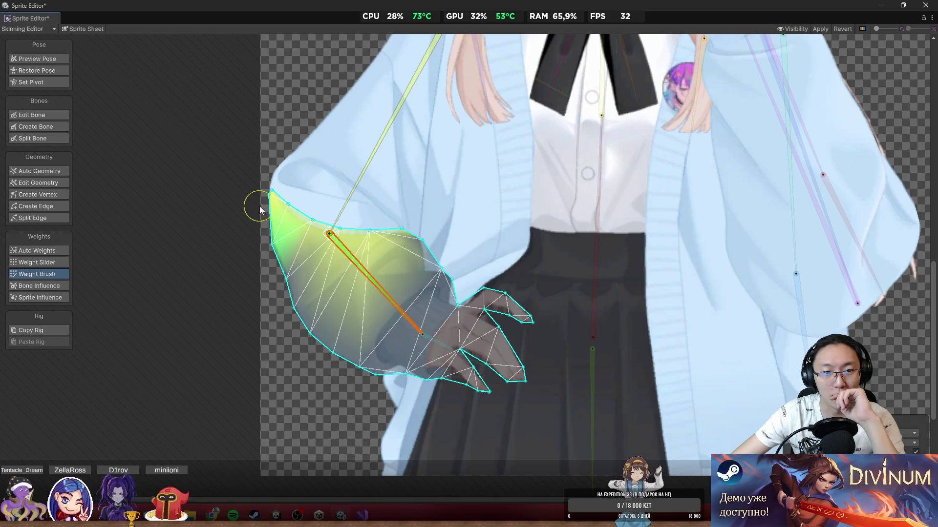
{"action": "mouse_move", "coordinate": [260, 206]}
{"action": "left_mouse_down"}
{"action": "mouse_move", "coordinate": [266, 234]}
{"action": "mouse_move", "coordinate": [349, 252]}
{"action": "left_mouse_up"}
{"action": "left_click", "coordinate": [334, 226]}
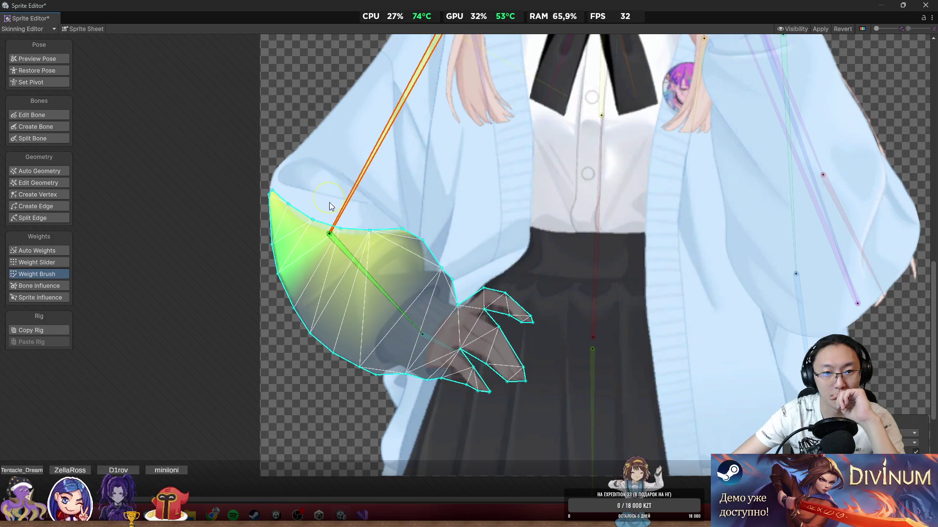
{"action": "left_click", "coordinate": [353, 264]}
{"action": "mouse_move", "coordinate": [276, 293]}
{"action": "left_mouse_down"}
{"action": "mouse_move", "coordinate": [289, 310]}
{"action": "mouse_move", "coordinate": [425, 378]}
{"action": "mouse_move", "coordinate": [506, 389]}
{"action": "mouse_move", "coordinate": [459, 361]}
{"action": "mouse_move", "coordinate": [529, 350]}
{"action": "mouse_move", "coordinate": [462, 320]}
{"action": "left_mouse_up"}
{"action": "left_click", "coordinate": [441, 352]}
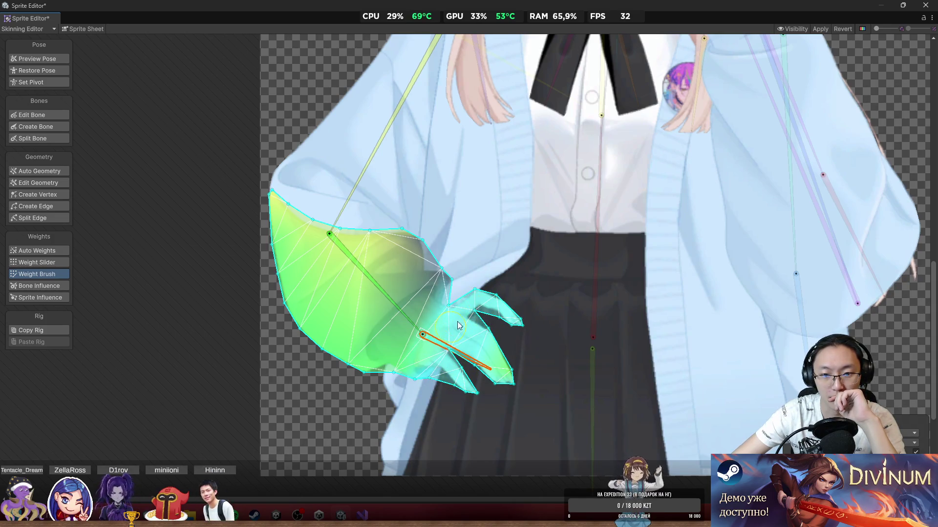
Step: Strengthen the forearm weight on the upper sleeve and select the hand bone to check it
{"action": "left_click", "coordinate": [395, 307]}
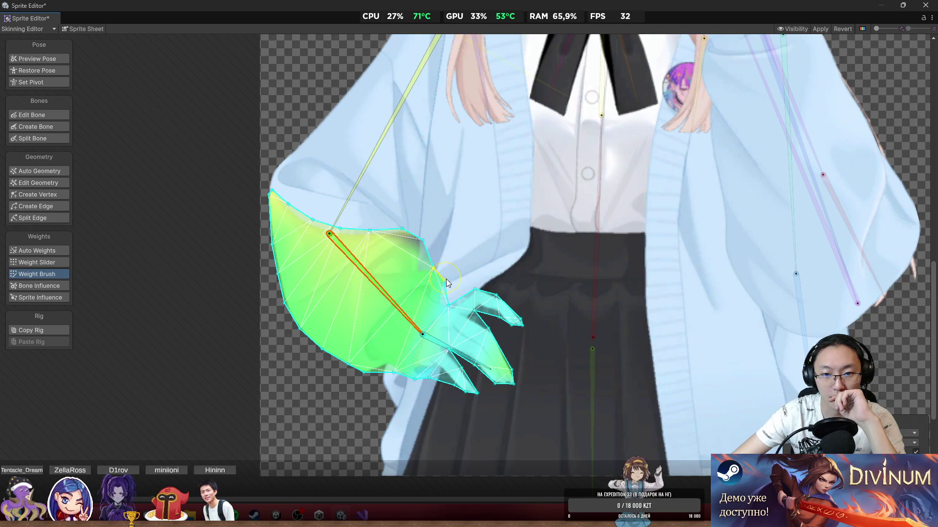
{"action": "left_click_drag", "start_coordinate": [405, 257], "coordinate": [354, 246]}
{"action": "left_click", "coordinate": [352, 204]}
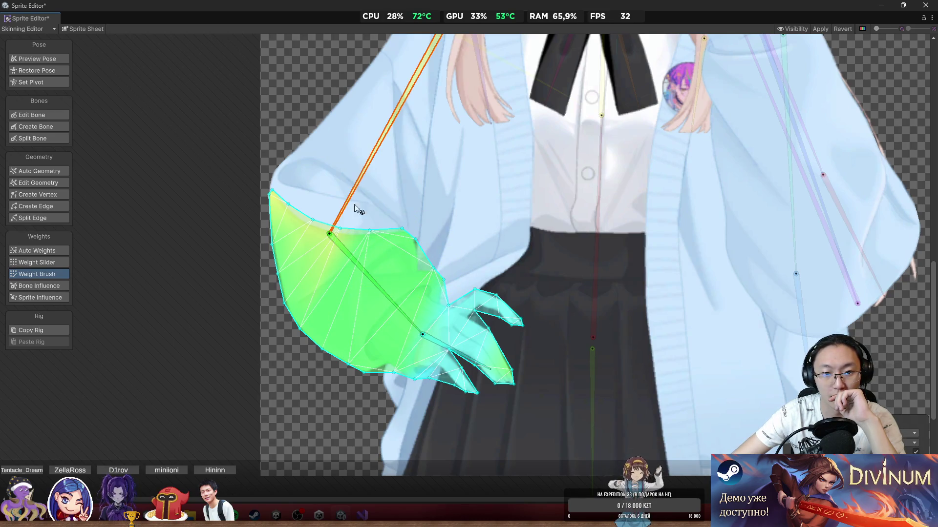
{"action": "left_click", "coordinate": [372, 273]}
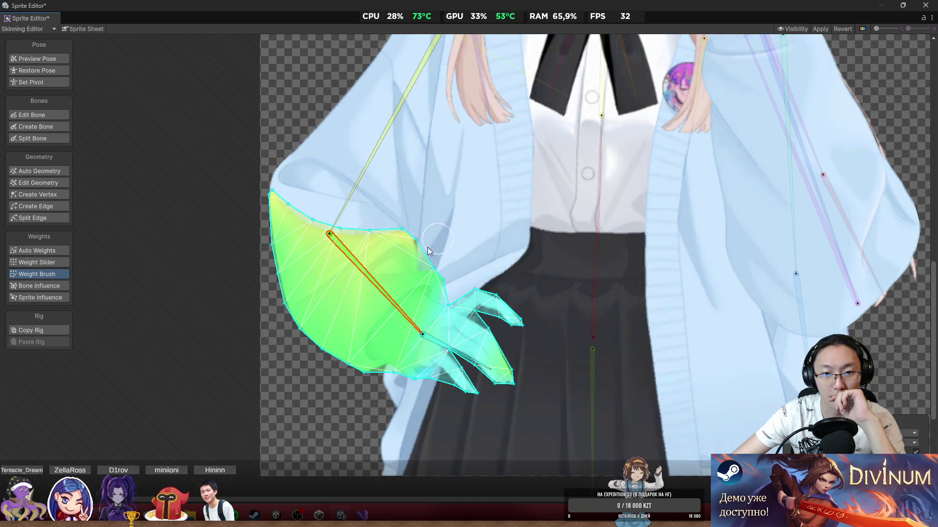
{"action": "scroll", "coordinate": [396, 266], "scroll_direction": "down", "scroll_amount": 3}
{"action": "scroll", "coordinate": [429, 312], "scroll_direction": "up", "scroll_amount": 2}
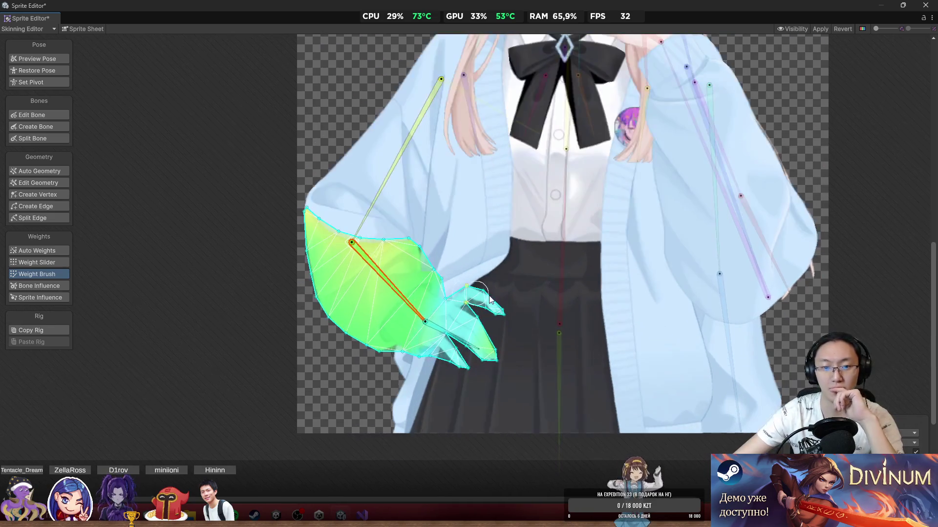
{"action": "left_click", "coordinate": [463, 356]}
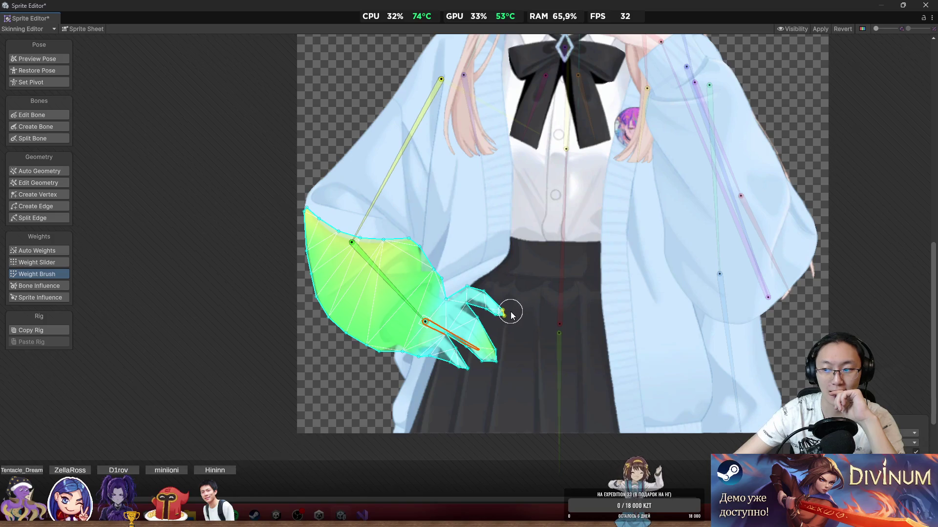
{"action": "scroll", "coordinate": [503, 315], "scroll_direction": "down", "scroll_amount": 2}
{"action": "scroll", "coordinate": [544, 277], "scroll_direction": "down", "scroll_amount": 2}
{"action": "scroll", "coordinate": [532, 212], "scroll_direction": "up", "scroll_amount": 2}
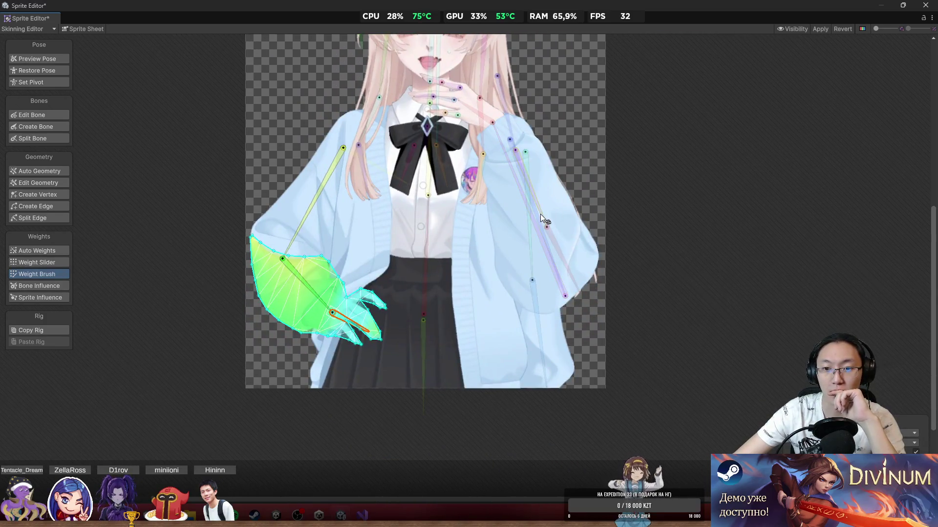
Step: Paint the right-side sleeve sprite's weight onto its arm bone
{"action": "left_click", "coordinate": [496, 205]}
{"action": "scroll", "coordinate": [454, 215], "scroll_direction": "up", "scroll_amount": 2}
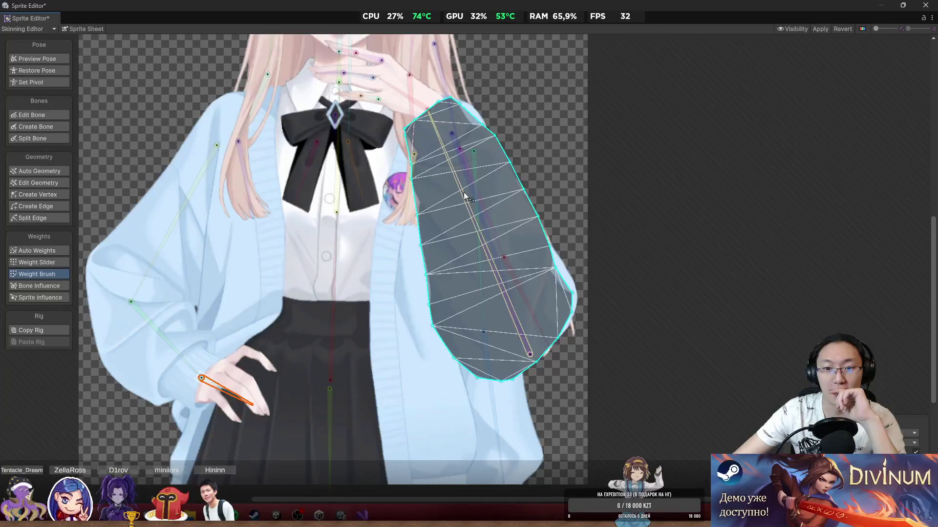
{"action": "mouse_move", "coordinate": [431, 225]}
{"action": "left_mouse_down"}
{"action": "mouse_move", "coordinate": [413, 175]}
{"action": "mouse_move", "coordinate": [464, 342]}
{"action": "mouse_move", "coordinate": [493, 376]}
{"action": "mouse_move", "coordinate": [453, 362]}
{"action": "mouse_move", "coordinate": [555, 295]}
{"action": "mouse_move", "coordinate": [519, 238]}
{"action": "mouse_move", "coordinate": [506, 169]}
{"action": "mouse_move", "coordinate": [478, 147]}
{"action": "mouse_move", "coordinate": [404, 125]}
{"action": "left_mouse_up"}
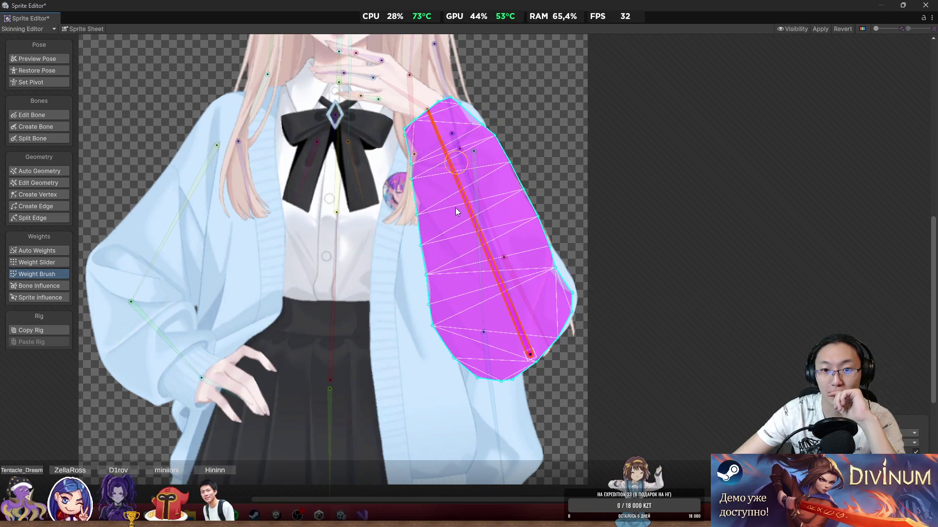
{"action": "scroll", "coordinate": [475, 268], "scroll_direction": "up", "scroll_amount": 3}
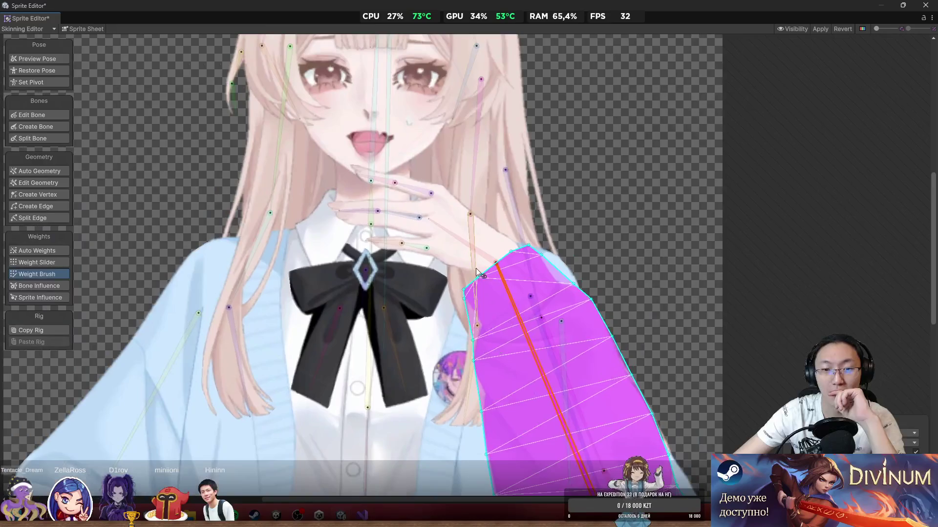
Step: Weight the chin hand's base to the wrist bone and its lower edge to the upper hand bone
{"action": "left_click", "coordinate": [444, 213]}
{"action": "scroll", "coordinate": [444, 213], "scroll_direction": "up", "scroll_amount": 3}
{"action": "left_click", "coordinate": [462, 262]}
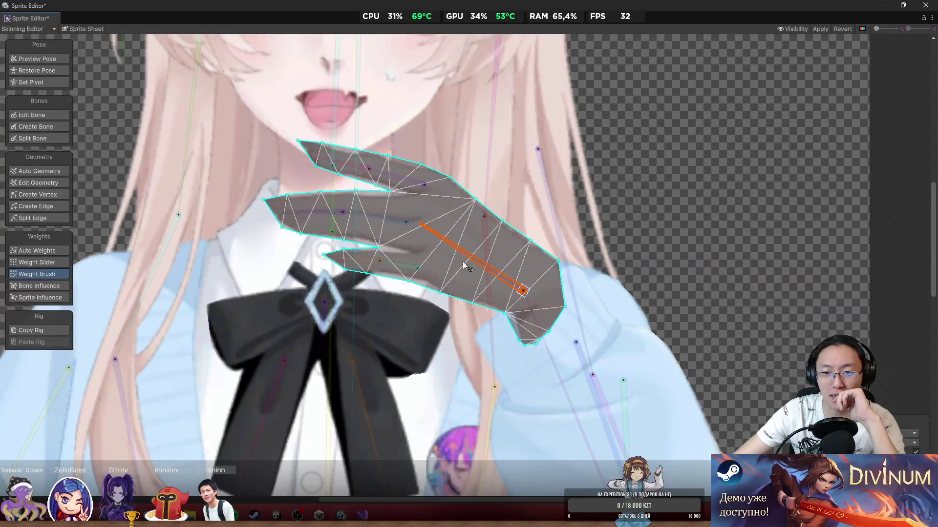
{"action": "scroll", "coordinate": [480, 268], "scroll_direction": "up", "scroll_amount": 2}
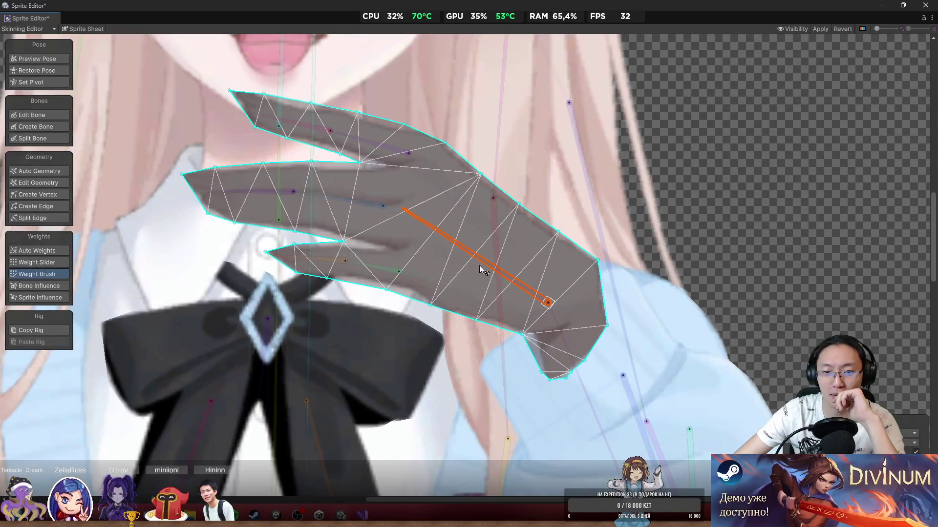
{"action": "left_click", "coordinate": [590, 391]}
{"action": "left_click_drag", "start_coordinate": [544, 415], "coordinate": [607, 332]}
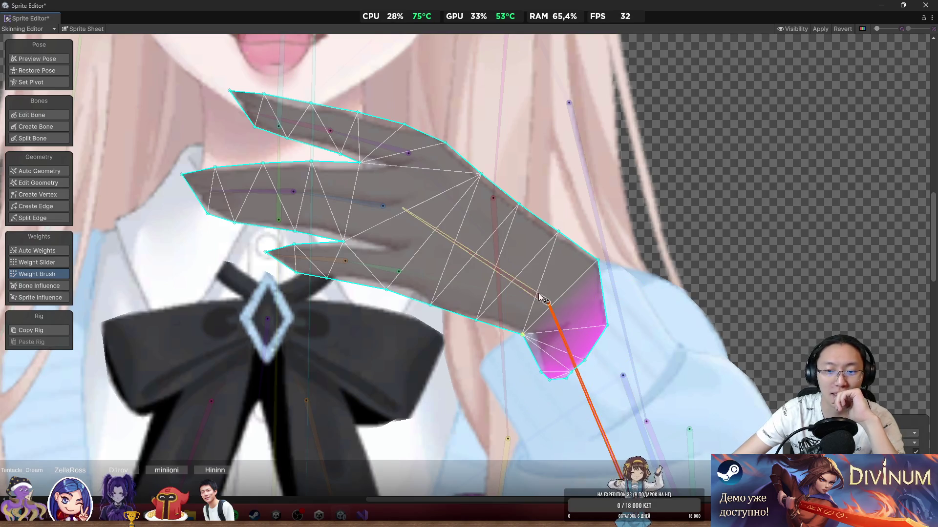
{"action": "left_click", "coordinate": [498, 271]}
{"action": "mouse_move", "coordinate": [500, 330]}
{"action": "left_mouse_down"}
{"action": "mouse_move", "coordinate": [486, 339]}
{"action": "mouse_move", "coordinate": [446, 325]}
{"action": "mouse_move", "coordinate": [451, 299]}
{"action": "mouse_move", "coordinate": [524, 198]}
{"action": "mouse_move", "coordinate": [489, 166]}
{"action": "mouse_move", "coordinate": [485, 148]}
{"action": "mouse_move", "coordinate": [325, 142]}
{"action": "mouse_move", "coordinate": [389, 148]}
{"action": "mouse_move", "coordinate": [297, 130]}
{"action": "mouse_move", "coordinate": [384, 145]}
{"action": "mouse_move", "coordinate": [364, 163]}
{"action": "left_mouse_up"}
Step: Paint the top finger and its fingertip onto their own finger bones
{"action": "scroll", "coordinate": [546, 230], "scroll_direction": "up", "scroll_amount": 2}
{"action": "left_click", "coordinate": [488, 187]}
{"action": "left_click", "coordinate": [388, 155]}
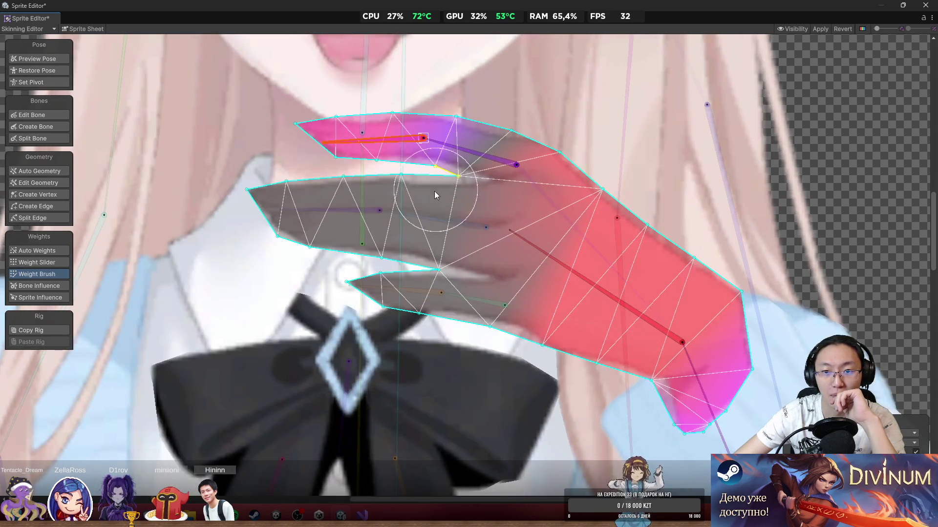
{"action": "left_click", "coordinate": [423, 221]}
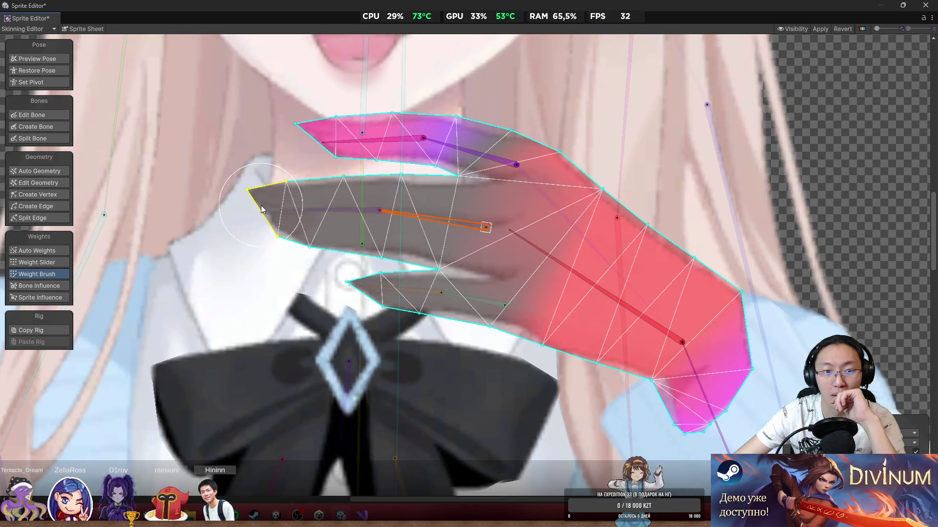
Step: With Create Vertex, add vertices near the hand's top finger and top-left outline
{"action": "left_click", "coordinate": [46, 195]}
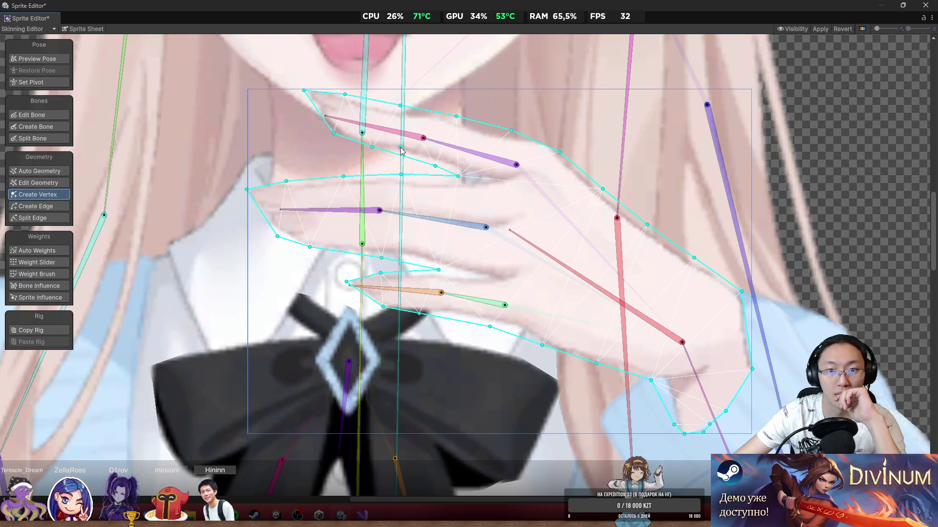
{"action": "scroll", "coordinate": [446, 146], "scroll_direction": "up", "scroll_amount": 3}
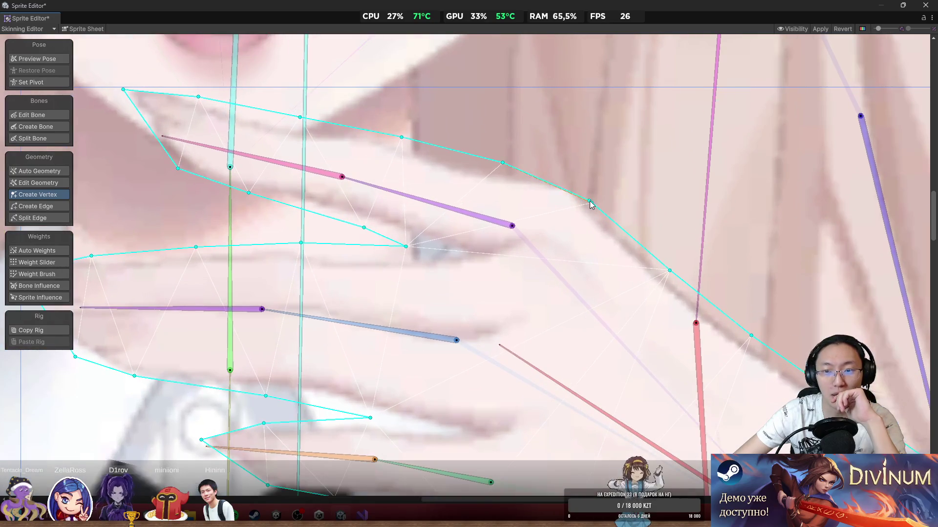
{"action": "scroll", "coordinate": [591, 203], "scroll_direction": "up", "scroll_amount": 1}
{"action": "left_click", "coordinate": [631, 181]}
{"action": "left_click", "coordinate": [339, 146]}
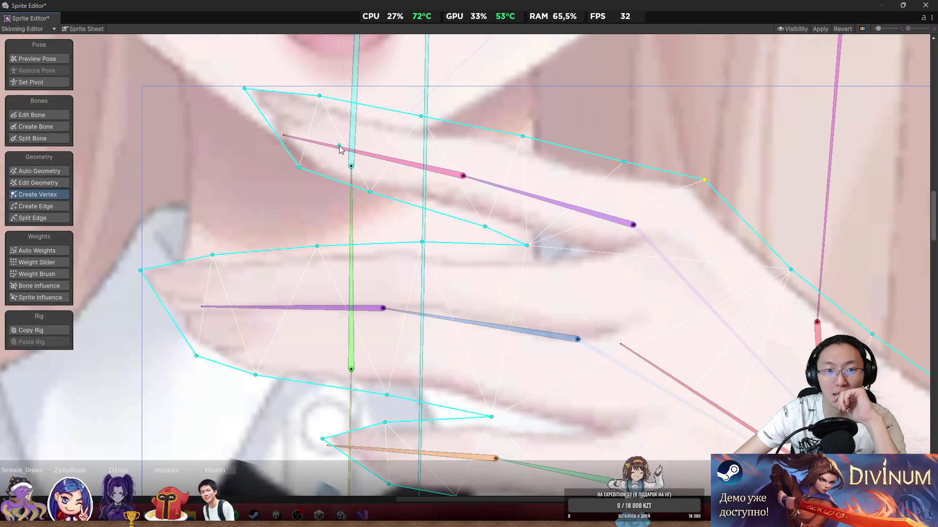
{"action": "mouse_move", "coordinate": [311, 96]}
{"action": "left_mouse_down"}
{"action": "mouse_move", "coordinate": [362, 137]}
{"action": "mouse_move", "coordinate": [302, 128]}
{"action": "mouse_move", "coordinate": [326, 106]}
{"action": "left_mouse_up"}
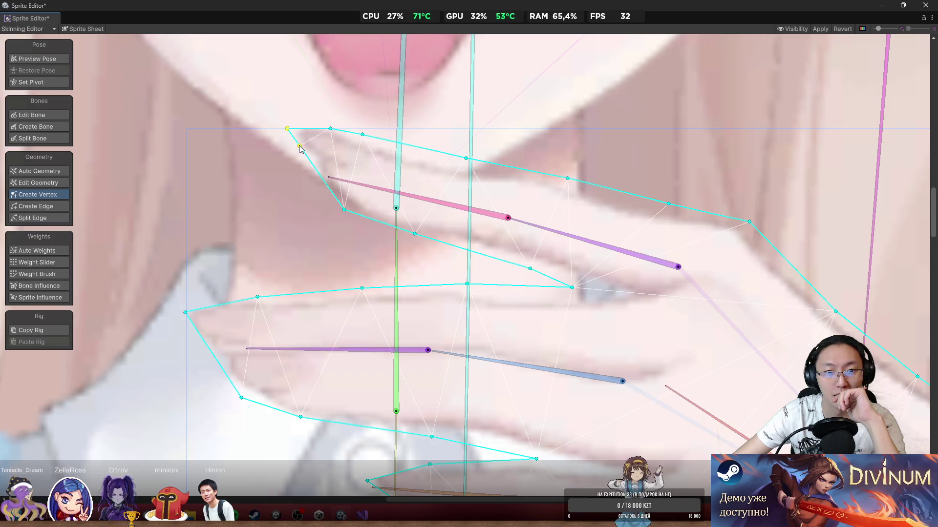
{"action": "left_click_drag", "start_coordinate": [299, 146], "coordinate": [297, 171]}
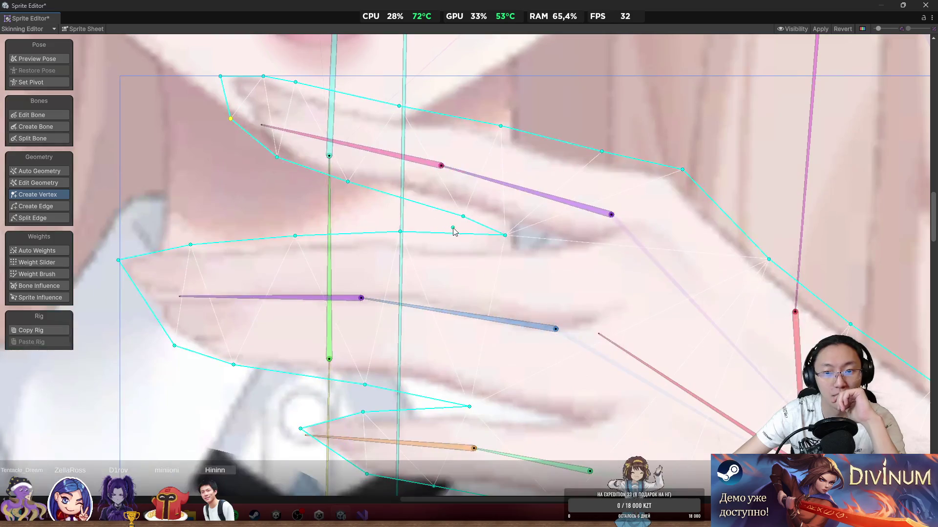
Step: Add and fit vertices along the hand's top-left and leftmost finger outline
{"action": "scroll", "coordinate": [455, 232], "scroll_direction": "down", "scroll_amount": 3}
{"action": "left_click", "coordinate": [223, 195]}
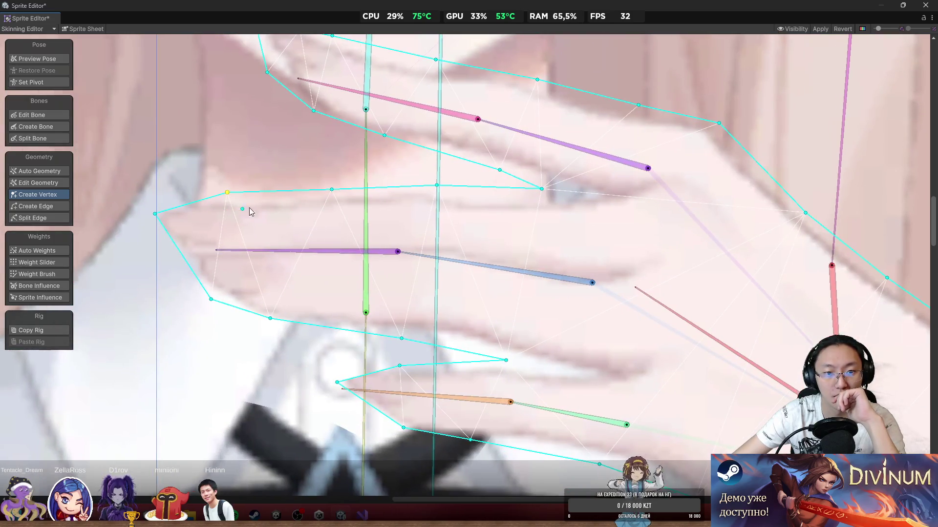
{"action": "scroll", "coordinate": [244, 205], "scroll_direction": "left", "scroll_amount": 5}
{"action": "mouse_move", "coordinate": [274, 203]}
{"action": "left_mouse_down"}
{"action": "mouse_move", "coordinate": [270, 192]}
{"action": "mouse_move", "coordinate": [256, 230]}
{"action": "left_mouse_up"}
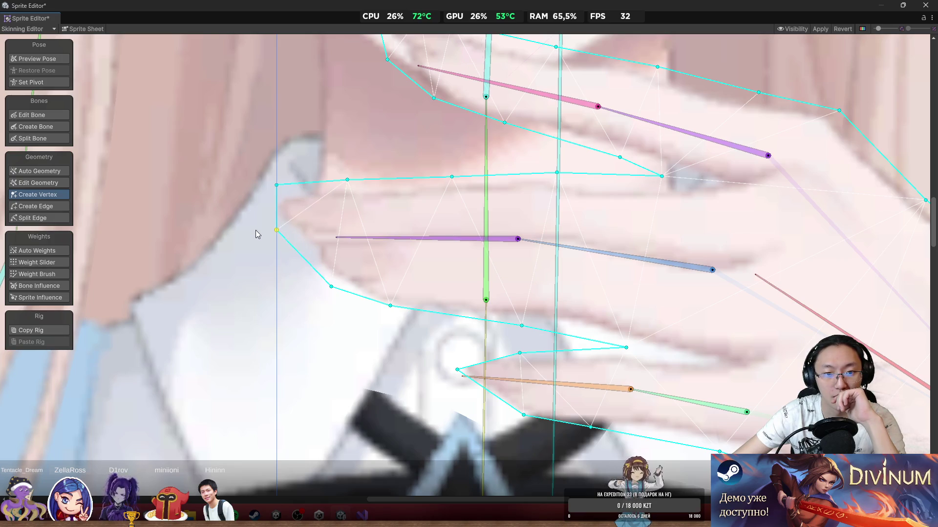
{"action": "scroll", "coordinate": [285, 182], "scroll_direction": "down", "scroll_amount": 3}
{"action": "scroll", "coordinate": [286, 182], "scroll_direction": "right", "scroll_amount": 2}
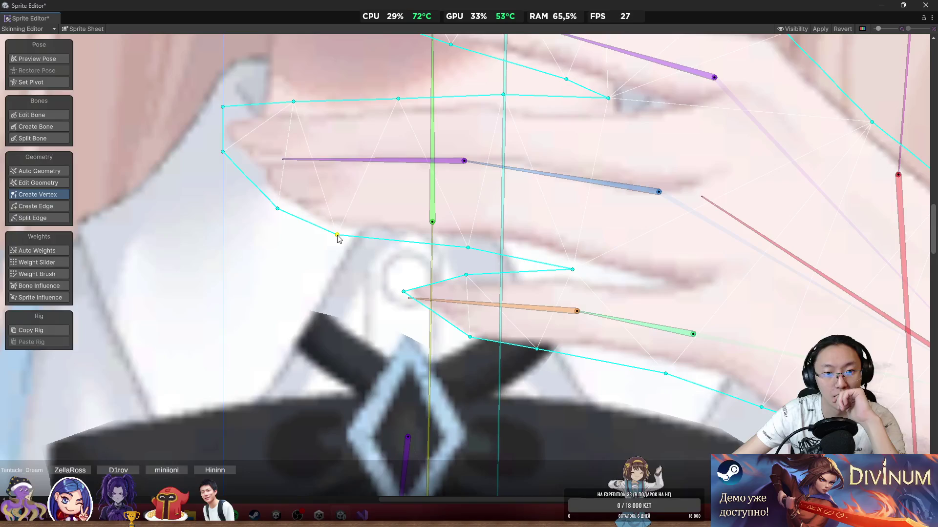
{"action": "left_click_drag", "start_coordinate": [337, 228], "coordinate": [337, 235]}
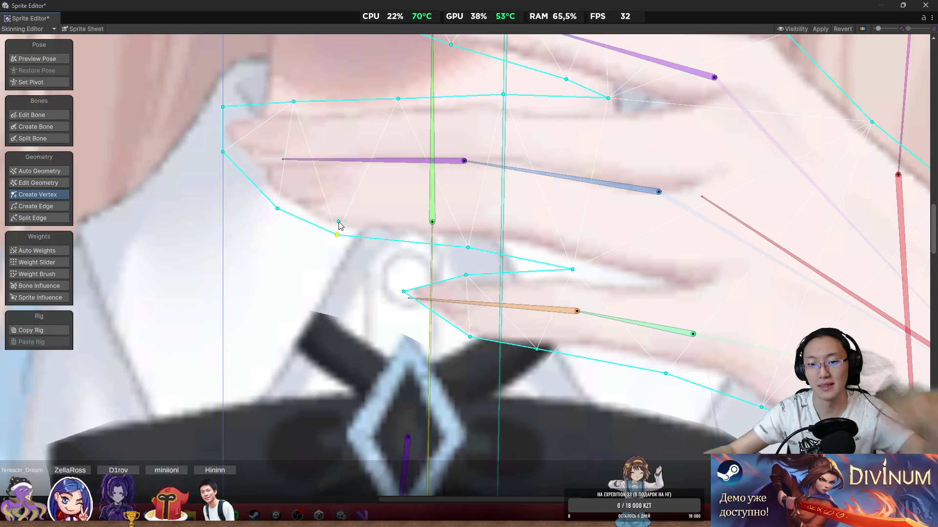
Step: Add and drag vertices onto the hand's lower finger edges and upper inner edge
{"action": "mouse_move", "coordinate": [402, 292]}
{"action": "left_mouse_down"}
{"action": "mouse_move", "coordinate": [397, 273]}
{"action": "mouse_move", "coordinate": [393, 302]}
{"action": "mouse_move", "coordinate": [409, 306]}
{"action": "left_mouse_up"}
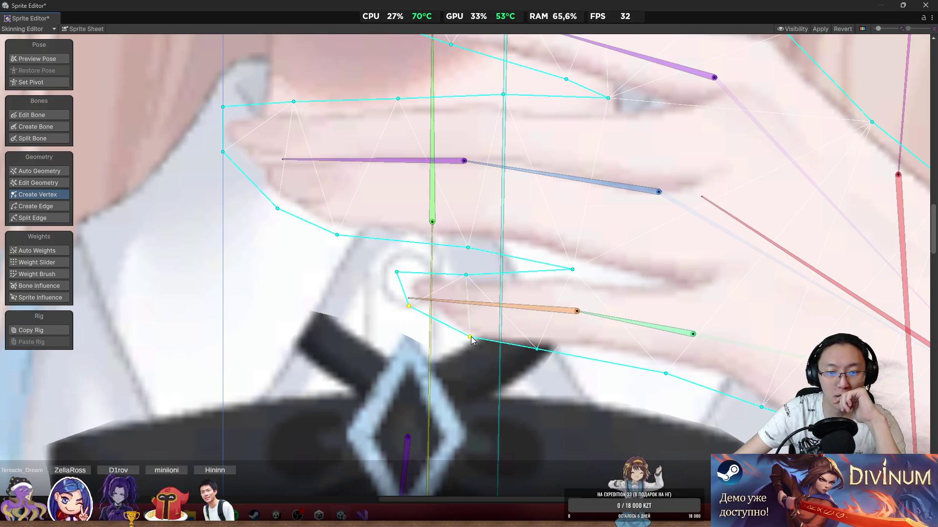
{"action": "left_click_drag", "start_coordinate": [471, 337], "coordinate": [465, 344]}
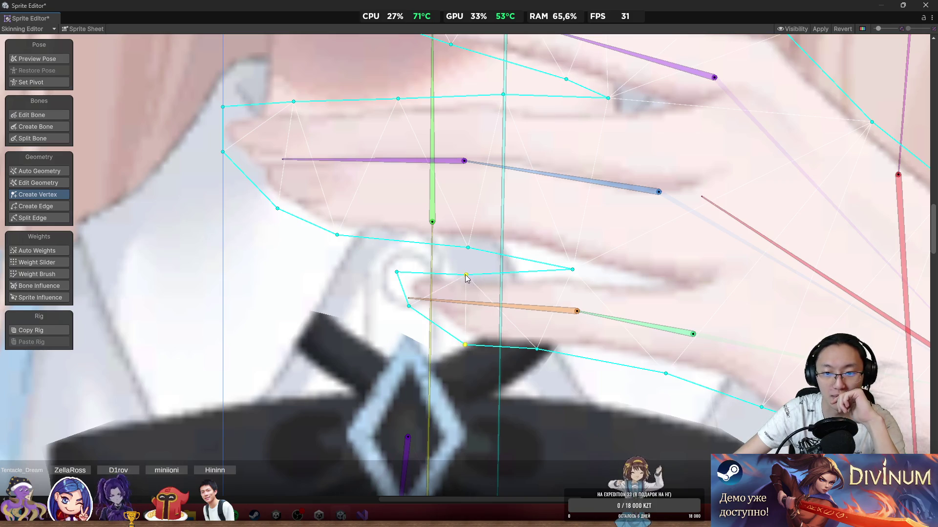
{"action": "left_click_drag", "start_coordinate": [466, 276], "coordinate": [465, 270]}
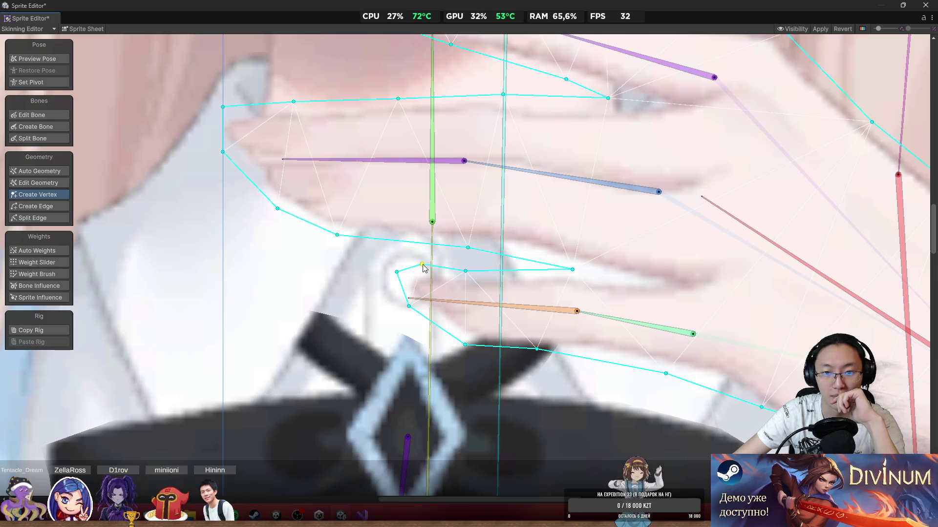
{"action": "scroll", "coordinate": [424, 268], "scroll_direction": "right", "scroll_amount": 5}
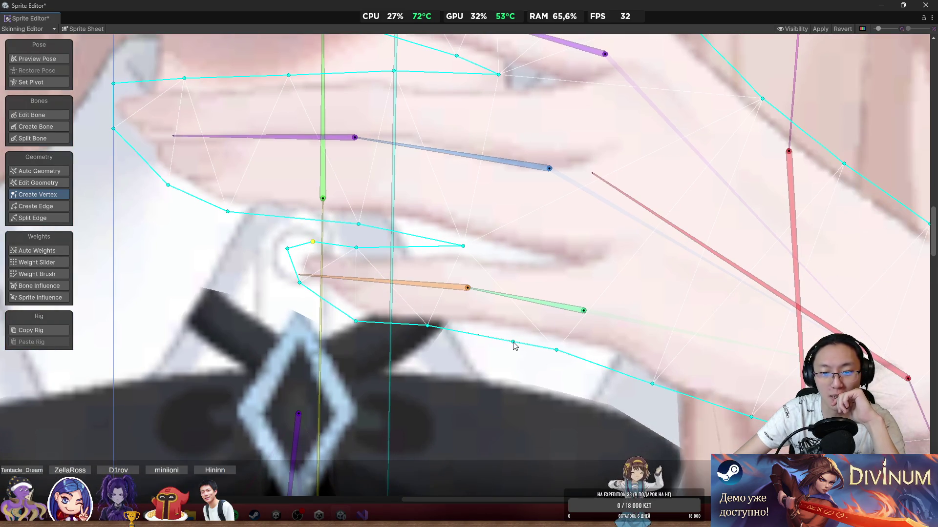
{"action": "left_click", "coordinate": [495, 336]}
{"action": "scroll", "coordinate": [496, 337], "scroll_direction": "right", "scroll_amount": 5}
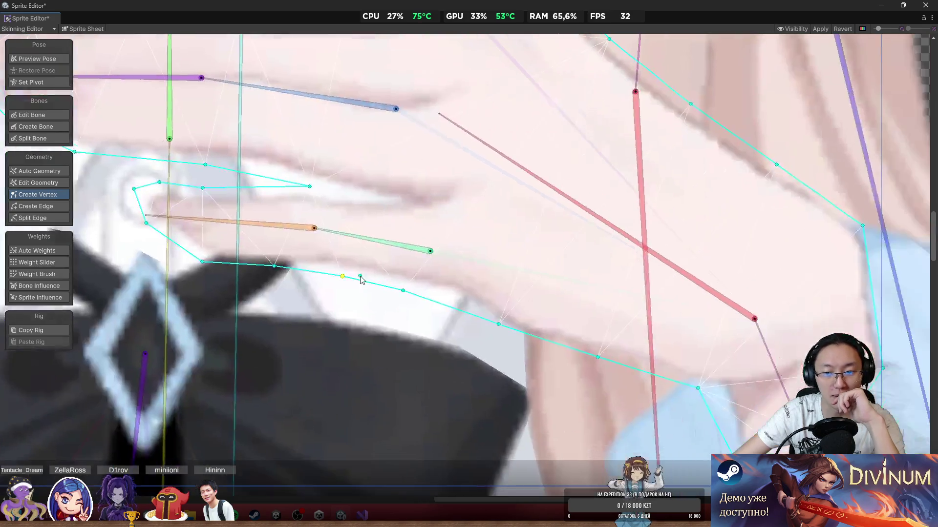
{"action": "left_click_drag", "start_coordinate": [499, 324], "coordinate": [497, 333]}
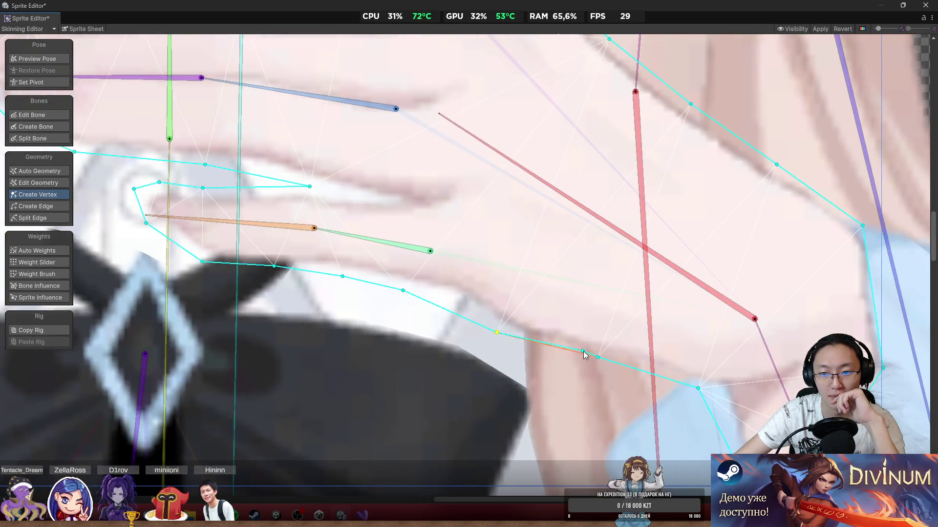
{"action": "scroll", "coordinate": [704, 281], "scroll_direction": "down", "scroll_amount": 4}
{"action": "scroll", "coordinate": [718, 274], "scroll_direction": "up", "scroll_amount": 3}
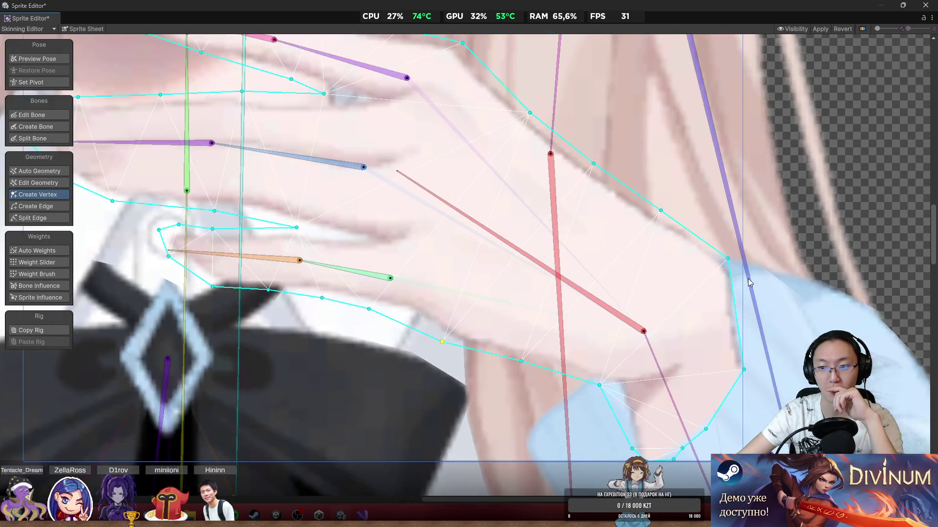
{"action": "scroll", "coordinate": [621, 301], "scroll_direction": "up", "scroll_amount": 2}
Step: Fit the inner finger outline, extending its tip right and nudging edge vertices toward the crease
{"action": "scroll", "coordinate": [620, 301], "scroll_direction": "down", "scroll_amount": 4}
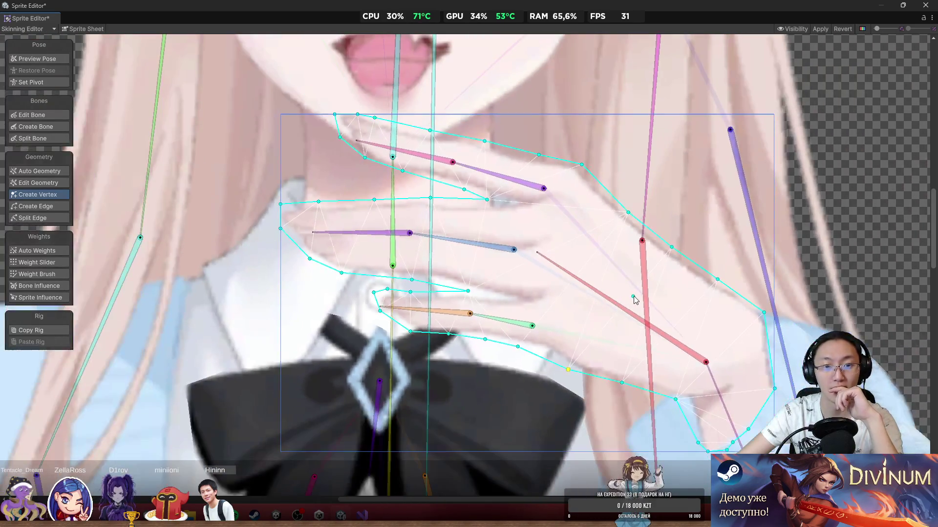
{"action": "scroll", "coordinate": [630, 299], "scroll_direction": "up", "scroll_amount": 1}
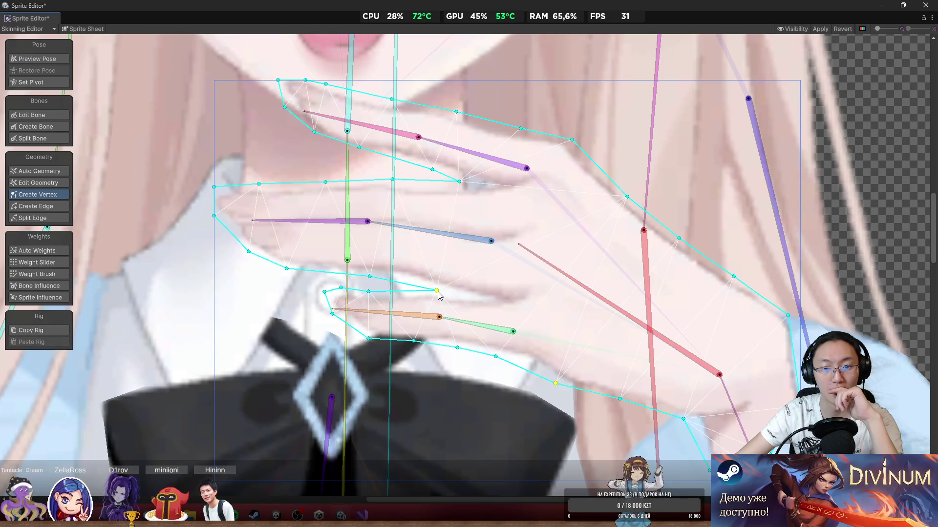
{"action": "left_click_drag", "start_coordinate": [437, 292], "coordinate": [484, 298]}
{"action": "scroll", "coordinate": [423, 299], "scroll_direction": "up", "scroll_amount": 2}
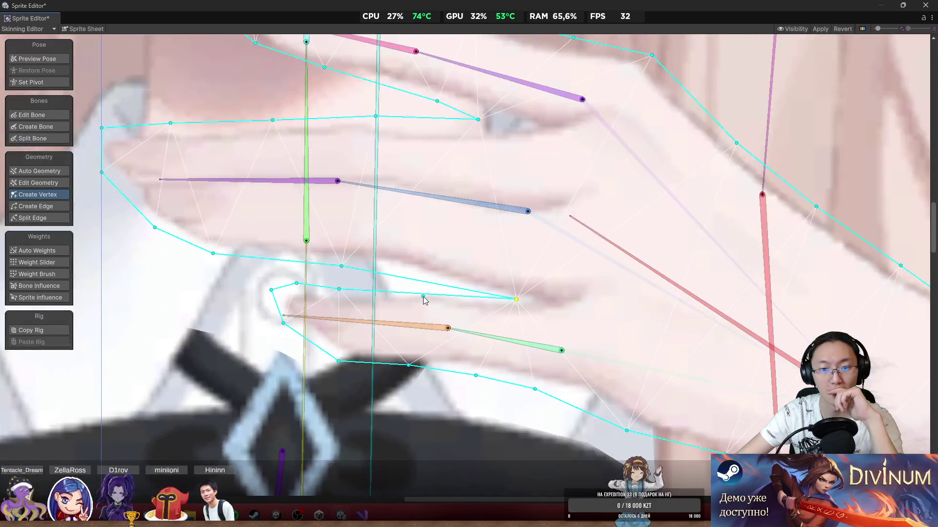
{"action": "left_click", "coordinate": [424, 297]}
{"action": "left_click_drag", "start_coordinate": [425, 297], "coordinate": [421, 291]}
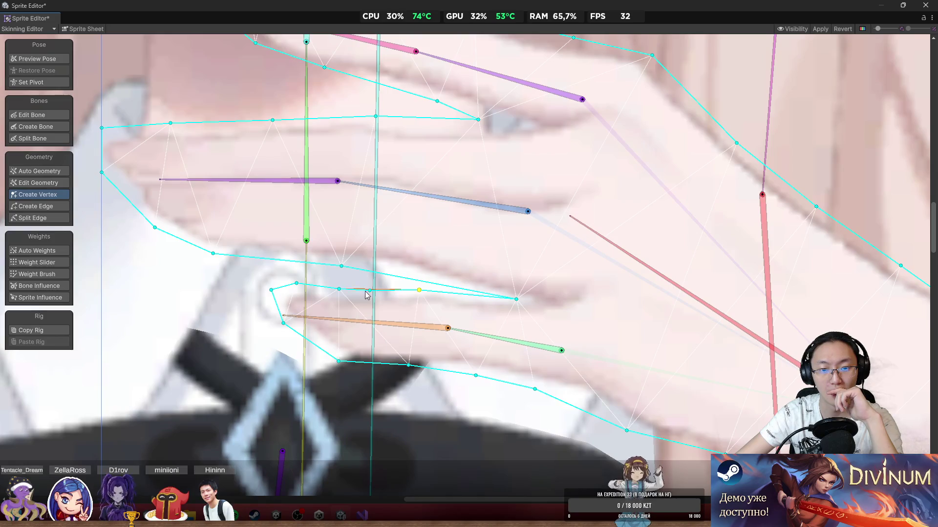
{"action": "left_click_drag", "start_coordinate": [341, 290], "coordinate": [351, 295]}
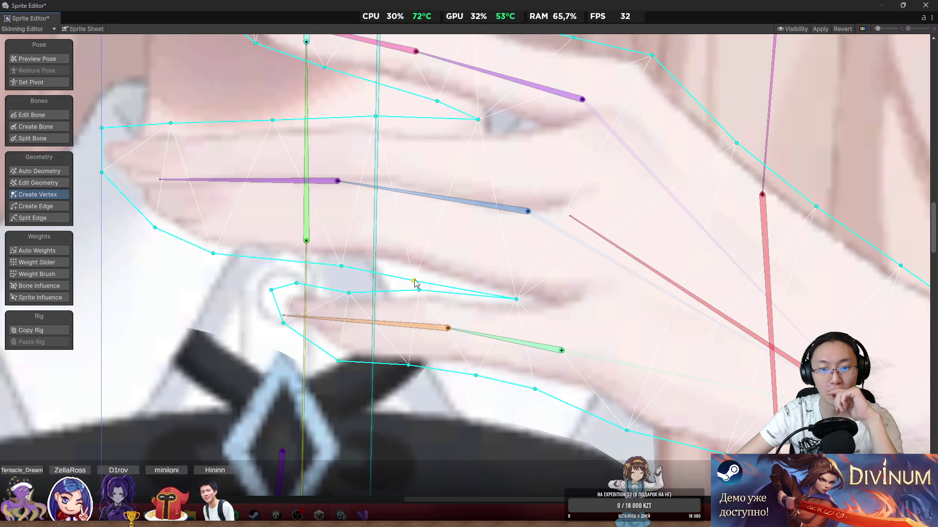
{"action": "left_click_drag", "start_coordinate": [414, 282], "coordinate": [405, 273]}
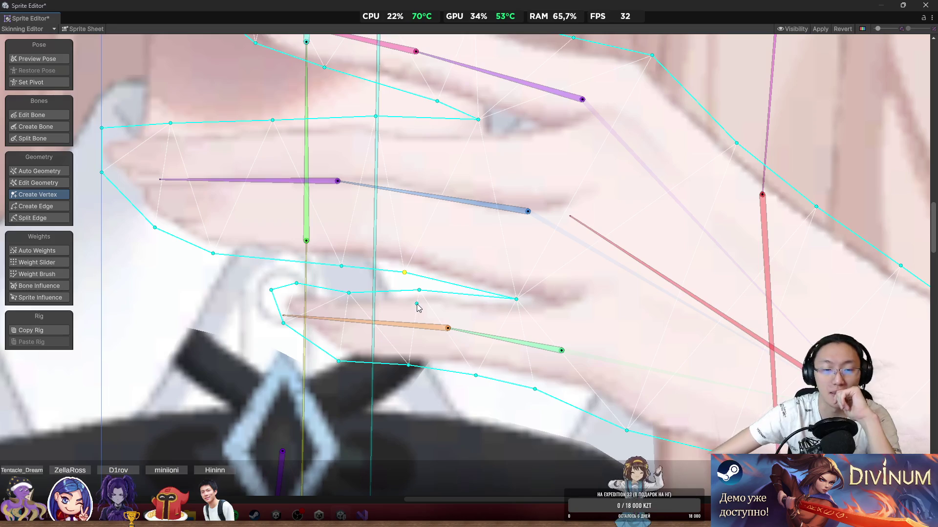
Step: Add a vertex on the middle finger's inner edge and fit its upper edge points
{"action": "scroll", "coordinate": [255, 306], "scroll_direction": "down", "scroll_amount": 5}
{"action": "scroll", "coordinate": [481, 186], "scroll_direction": "up", "scroll_amount": 5}
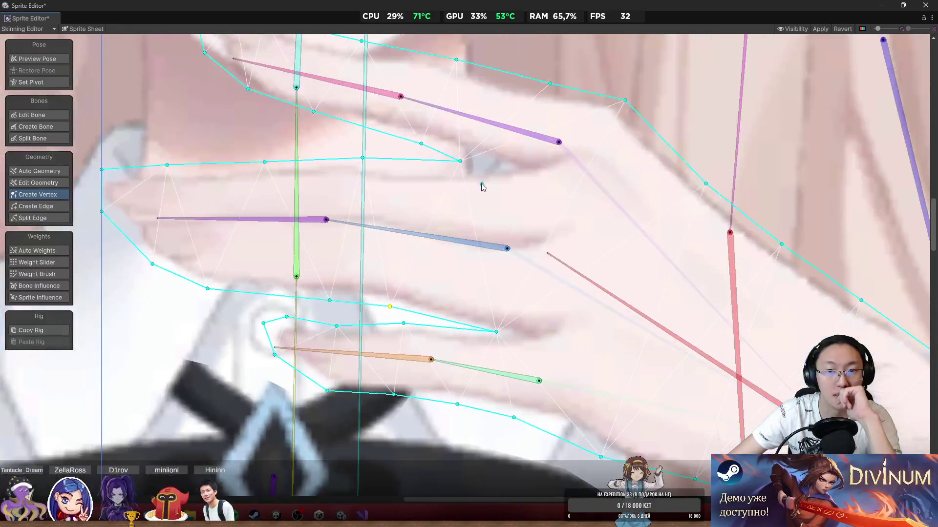
{"action": "left_click_drag", "start_coordinate": [463, 166], "coordinate": [513, 171]}
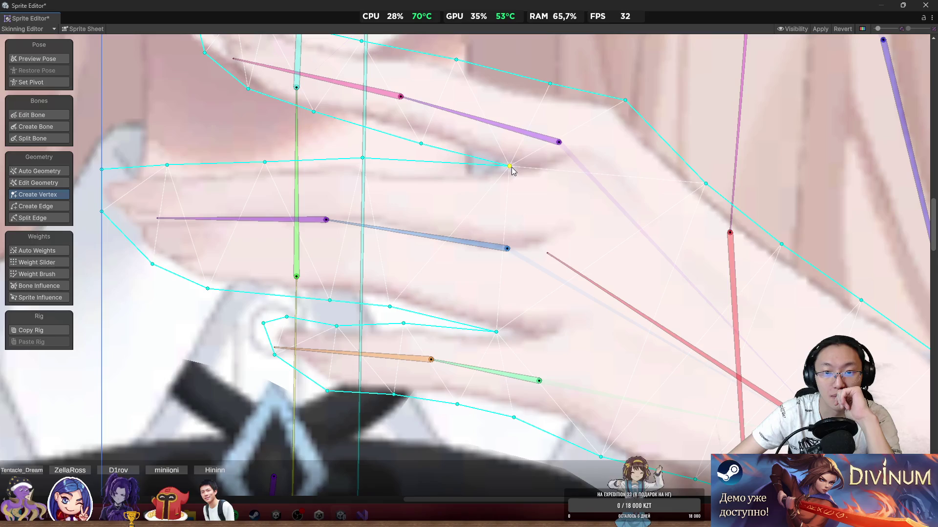
{"action": "left_click", "coordinate": [418, 171]}
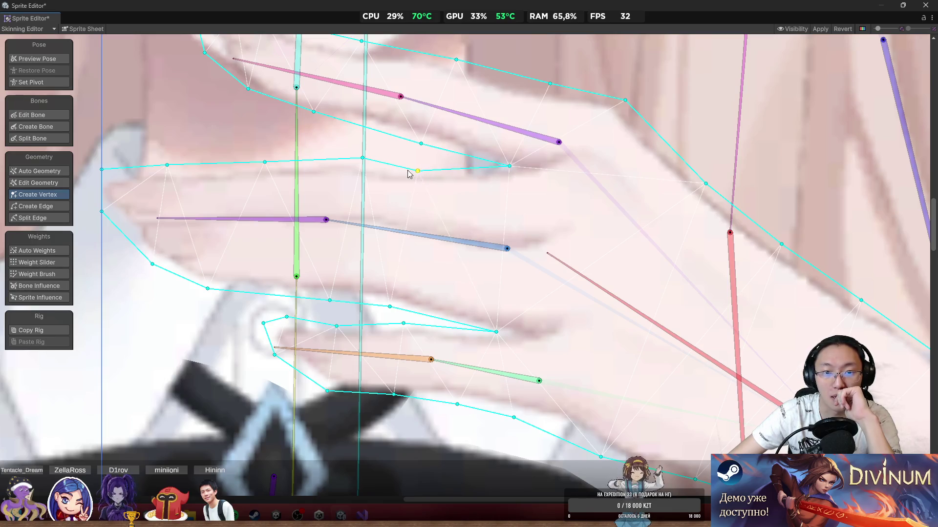
{"action": "left_click_drag", "start_coordinate": [363, 160], "coordinate": [342, 156]}
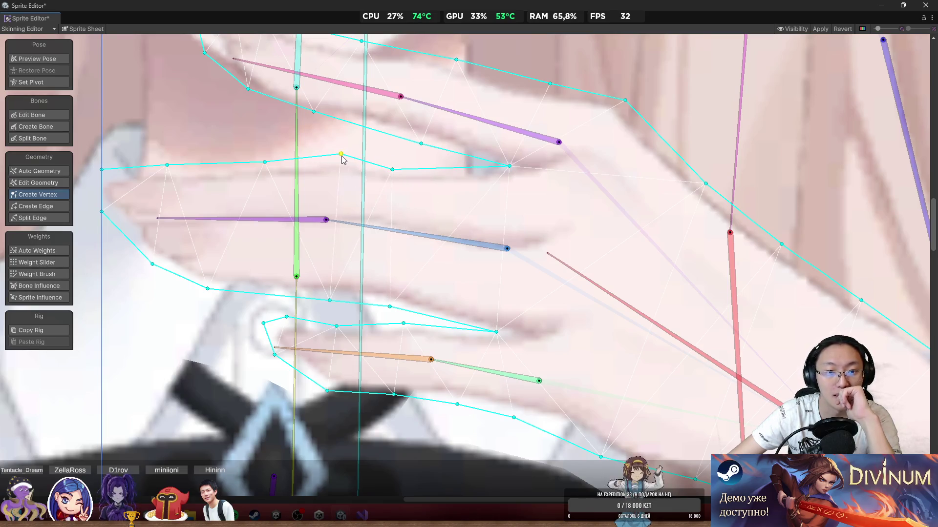
Step: Push the palm's right-side outline vertex outward and frame the whole hand mesh
{"action": "scroll", "coordinate": [404, 258], "scroll_direction": "down", "scroll_amount": 5}
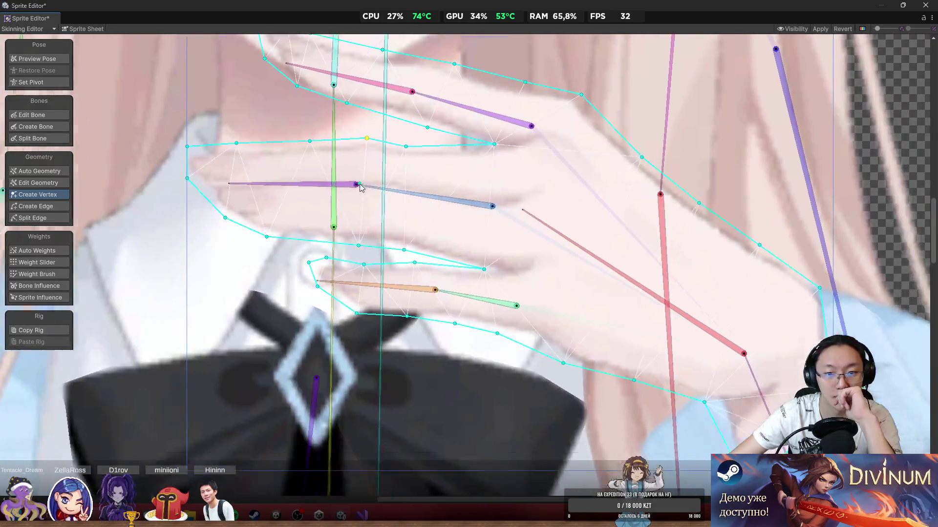
{"action": "scroll", "coordinate": [348, 265], "scroll_direction": "up", "scroll_amount": 2}
{"action": "scroll", "coordinate": [431, 309], "scroll_direction": "down", "scroll_amount": 2}
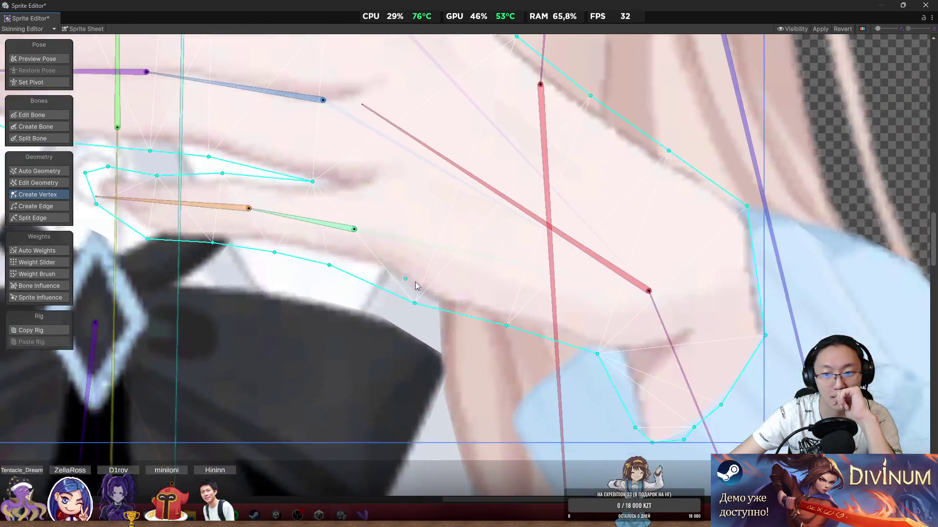
{"action": "scroll", "coordinate": [503, 241], "scroll_direction": "up", "scroll_amount": 2}
{"action": "left_click_drag", "start_coordinate": [549, 248], "coordinate": [578, 286]}
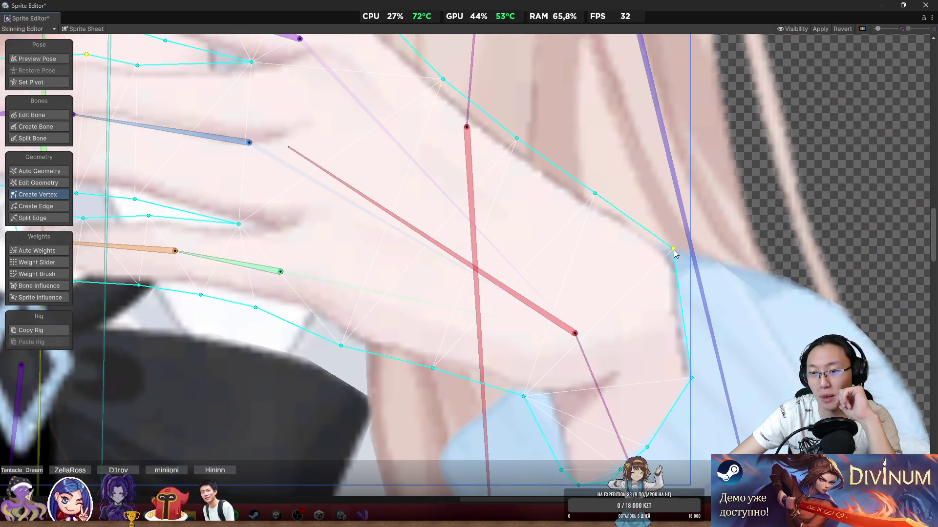
{"action": "left_click_drag", "start_coordinate": [682, 254], "coordinate": [686, 257]}
{"action": "scroll", "coordinate": [686, 254], "scroll_direction": "down", "scroll_amount": 5}
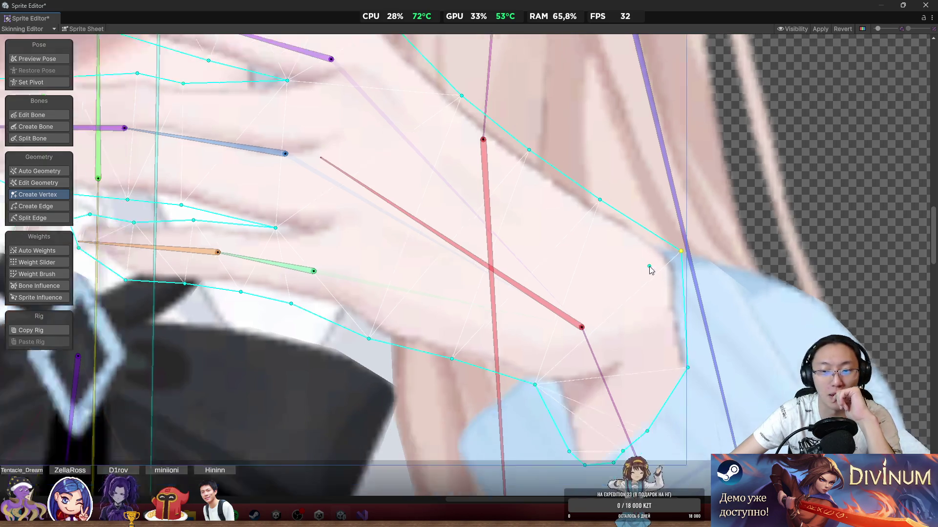
{"action": "left_click_drag", "start_coordinate": [536, 236], "coordinate": [655, 274]}
{"action": "scroll", "coordinate": [695, 241], "scroll_direction": "up", "scroll_amount": 3}
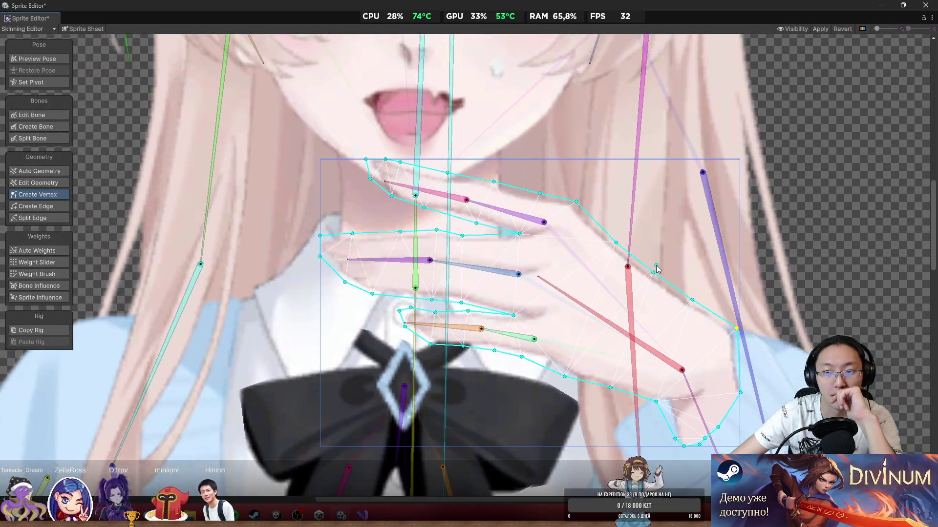
Step: With Weight Brush, test the upper finger and paint the middle finger and palm-joint weights
{"action": "left_click", "coordinate": [37, 274]}
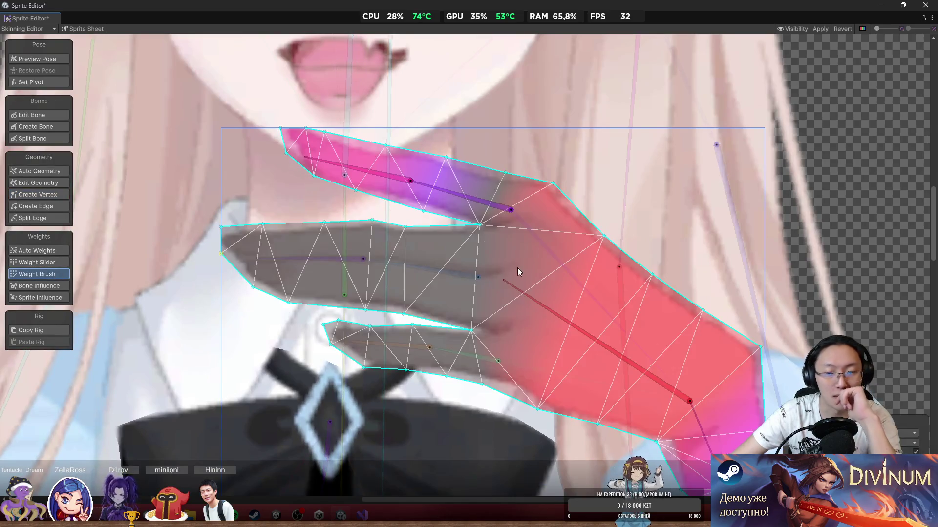
{"action": "scroll", "coordinate": [517, 268], "scroll_direction": "up", "scroll_amount": 2}
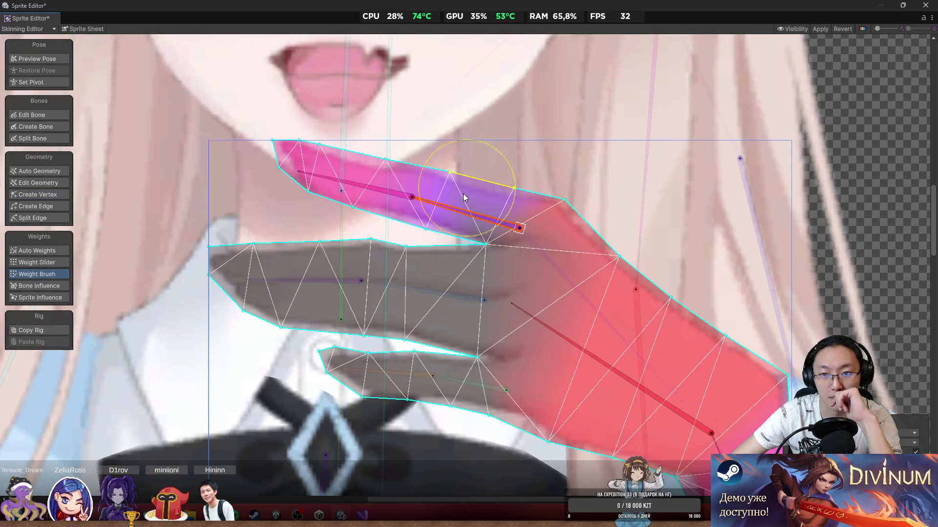
{"action": "left_click", "coordinate": [445, 201]}
{"action": "left_click_drag", "start_coordinate": [444, 197], "coordinate": [447, 188]}
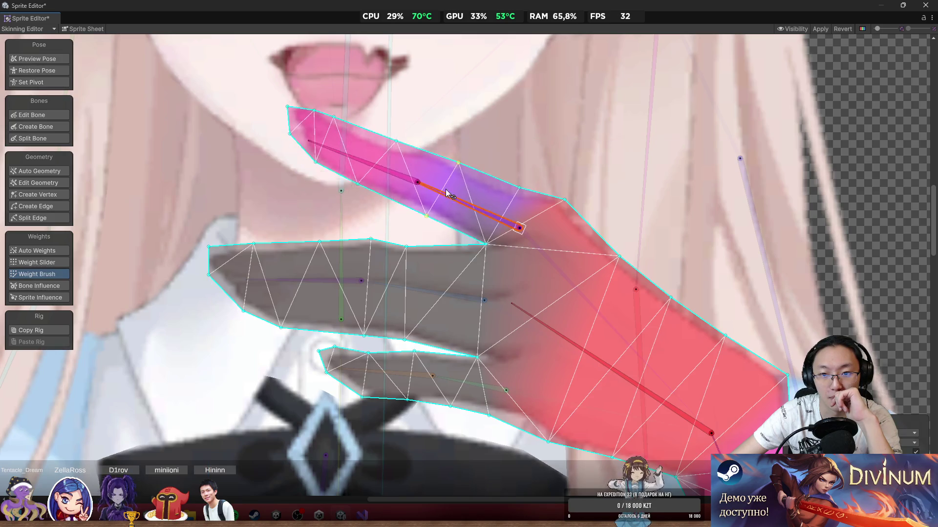
{"action": "left_click", "coordinate": [458, 289]}
{"action": "mouse_move", "coordinate": [432, 277]}
{"action": "left_mouse_down"}
{"action": "mouse_move", "coordinate": [259, 279]}
{"action": "mouse_move", "coordinate": [432, 292]}
{"action": "left_mouse_up"}
{"action": "left_click", "coordinate": [533, 321]}
{"action": "left_click_drag", "start_coordinate": [518, 285], "coordinate": [517, 286]}
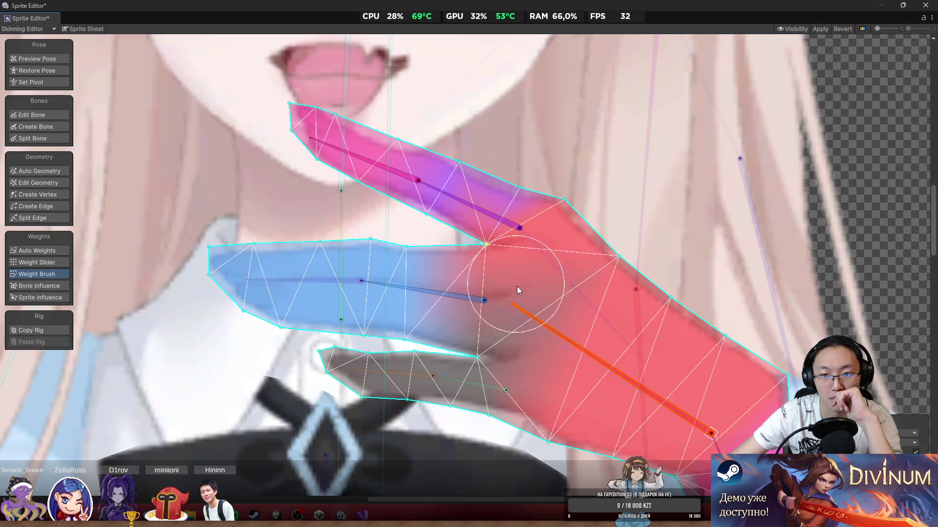
Step: Paint the lower finger and fingertips onto their bones, bending them to check deformation
{"action": "scroll", "coordinate": [550, 297], "scroll_direction": "down", "scroll_amount": 2}
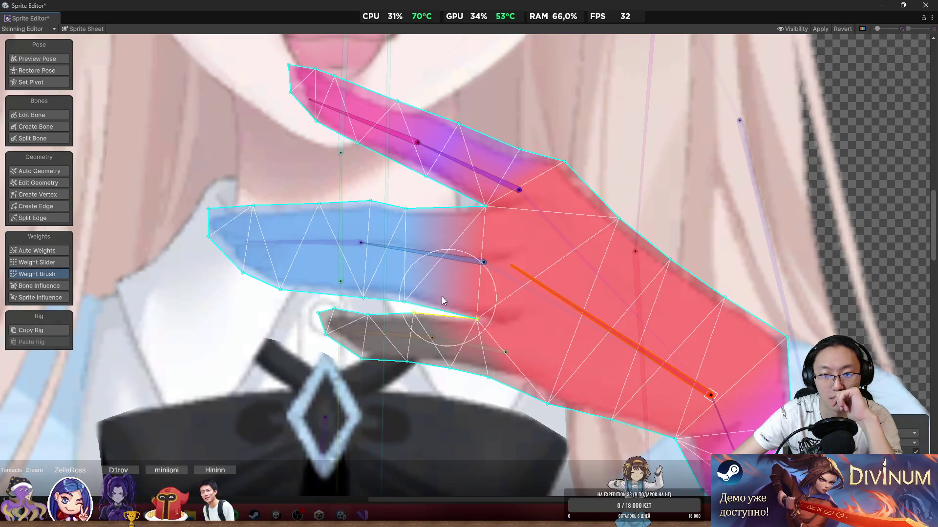
{"action": "left_click", "coordinate": [466, 344]}
{"action": "left_click_drag", "start_coordinate": [444, 394], "coordinate": [380, 339]}
{"action": "left_click", "coordinate": [379, 337]}
{"action": "mouse_move", "coordinate": [330, 362]}
{"action": "left_mouse_down"}
{"action": "mouse_move", "coordinate": [337, 341]}
{"action": "mouse_move", "coordinate": [345, 352]}
{"action": "mouse_move", "coordinate": [399, 350]}
{"action": "left_mouse_up"}
{"action": "mouse_move", "coordinate": [465, 347]}
{"action": "left_mouse_down"}
{"action": "mouse_move", "coordinate": [476, 373]}
{"action": "mouse_move", "coordinate": [467, 352]}
{"action": "mouse_move", "coordinate": [464, 369]}
{"action": "mouse_move", "coordinate": [461, 352]}
{"action": "left_mouse_up"}
{"action": "mouse_move", "coordinate": [442, 259]}
{"action": "left_mouse_down"}
{"action": "mouse_move", "coordinate": [306, 230]}
{"action": "mouse_move", "coordinate": [293, 250]}
{"action": "mouse_move", "coordinate": [292, 242]}
{"action": "left_mouse_up"}
{"action": "mouse_move", "coordinate": [232, 208]}
{"action": "left_mouse_down"}
{"action": "mouse_move", "coordinate": [274, 234]}
{"action": "mouse_move", "coordinate": [309, 215]}
{"action": "mouse_move", "coordinate": [317, 254]}
{"action": "mouse_move", "coordinate": [297, 227]}
{"action": "mouse_move", "coordinate": [293, 241]}
{"action": "left_mouse_up"}
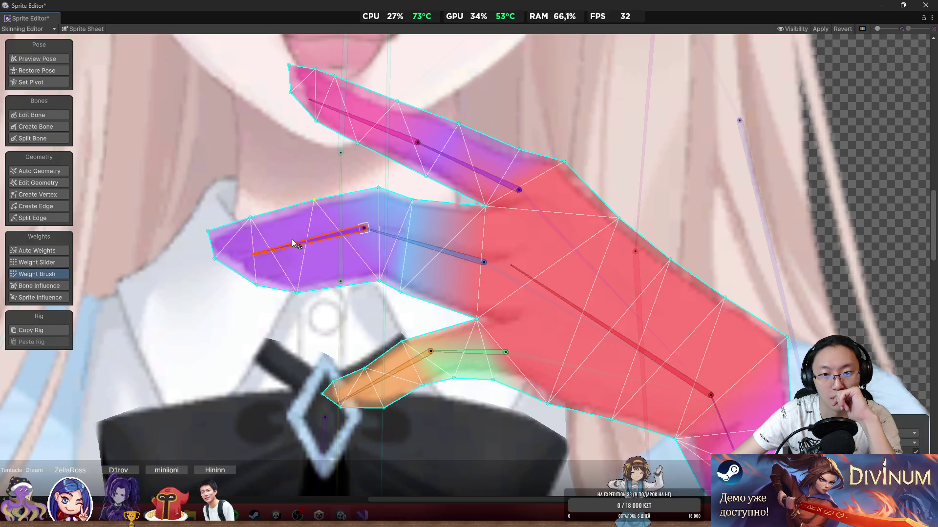
Step: Rotate the hand at the wrist to test the finished weighting
{"action": "scroll", "coordinate": [543, 277], "scroll_direction": "up", "scroll_amount": 2}
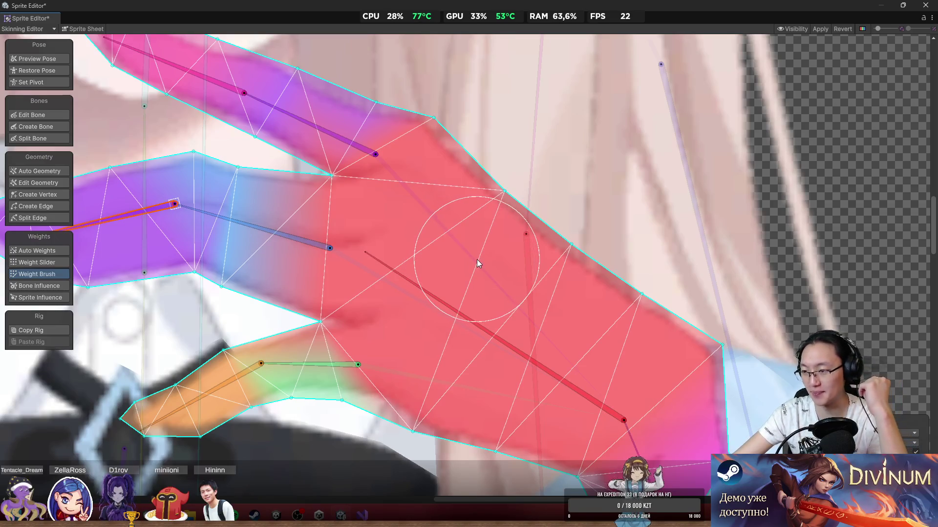
{"action": "scroll", "coordinate": [478, 215], "scroll_direction": "down", "scroll_amount": 3}
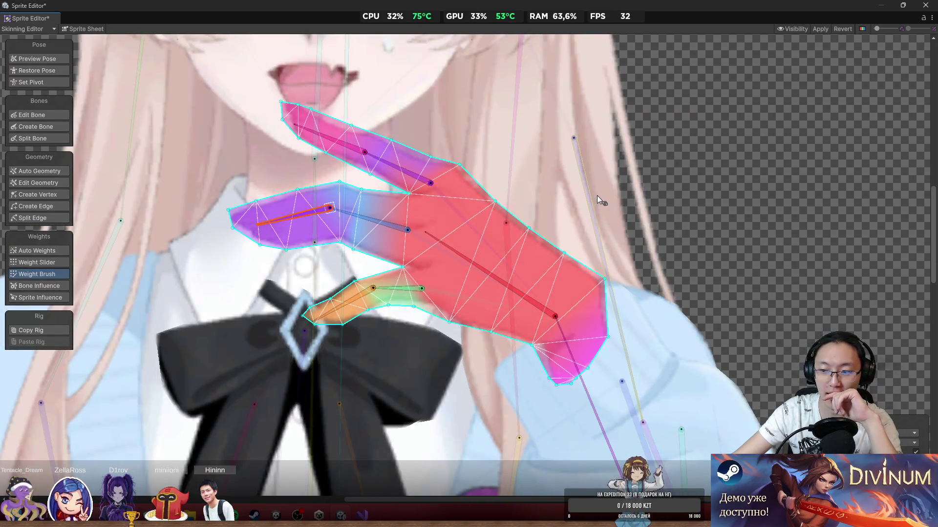
{"action": "scroll", "coordinate": [620, 197], "scroll_direction": "up", "scroll_amount": 1}
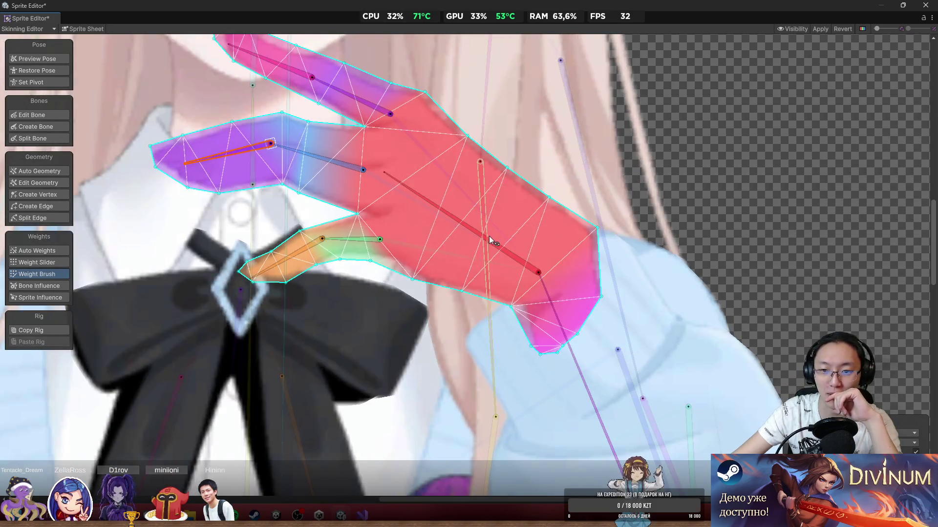
{"action": "mouse_move", "coordinate": [464, 226]}
{"action": "left_mouse_down"}
{"action": "mouse_move", "coordinate": [438, 241]}
{"action": "mouse_move", "coordinate": [443, 217]}
{"action": "mouse_move", "coordinate": [427, 206]}
{"action": "mouse_move", "coordinate": [521, 252]}
{"action": "left_mouse_up"}
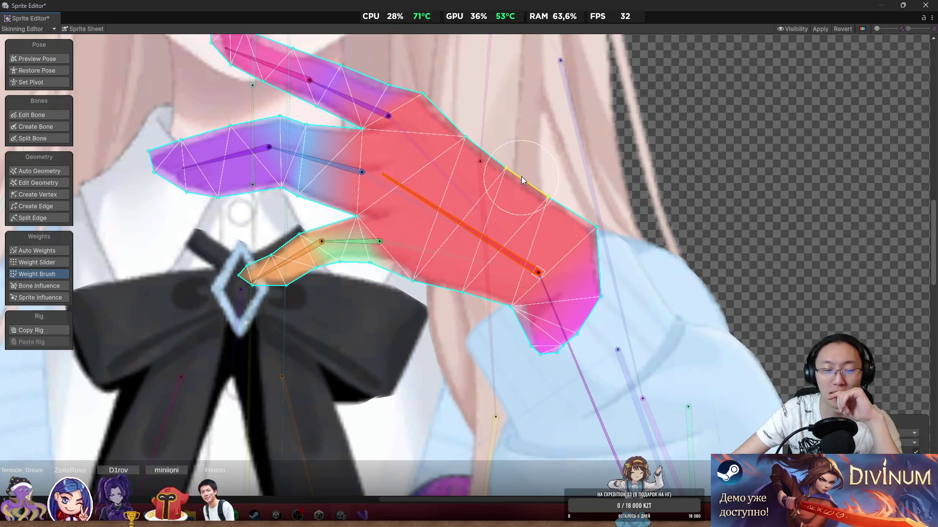
{"action": "scroll", "coordinate": [520, 177], "scroll_direction": "down", "scroll_amount": 4}
{"action": "scroll", "coordinate": [590, 234], "scroll_direction": "up", "scroll_amount": 6}
Step: Select the right-side sleeve sprite for mesh editing
{"action": "left_click", "coordinate": [540, 227]}
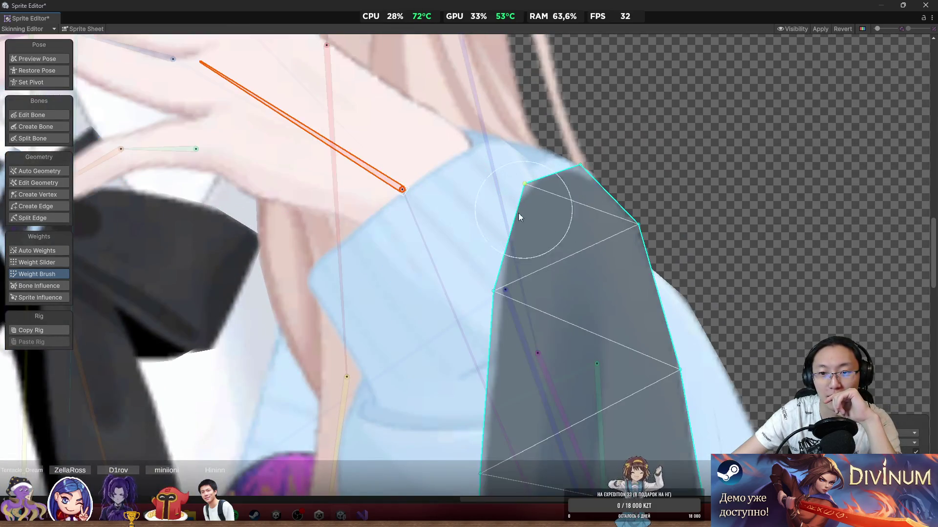
{"action": "left_click", "coordinate": [397, 295]}
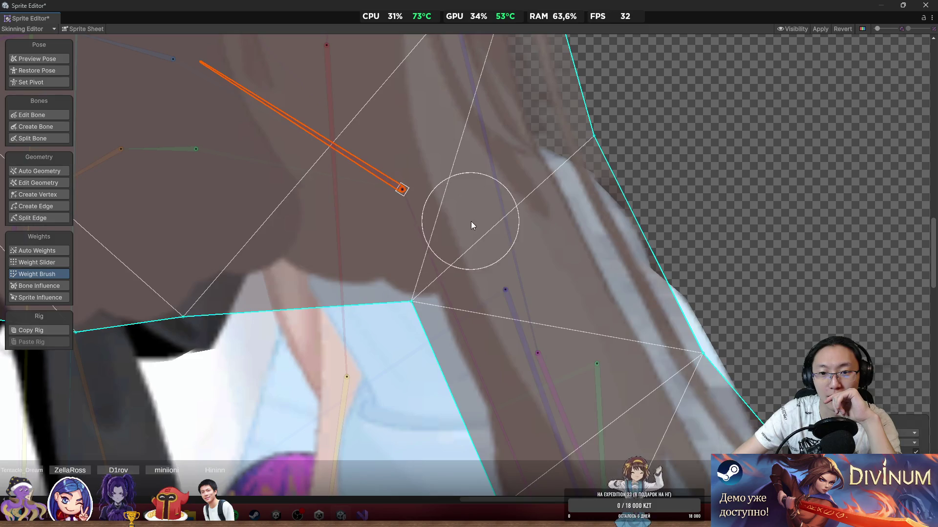
{"action": "left_click", "coordinate": [420, 410]}
{"action": "left_click", "coordinate": [467, 259]}
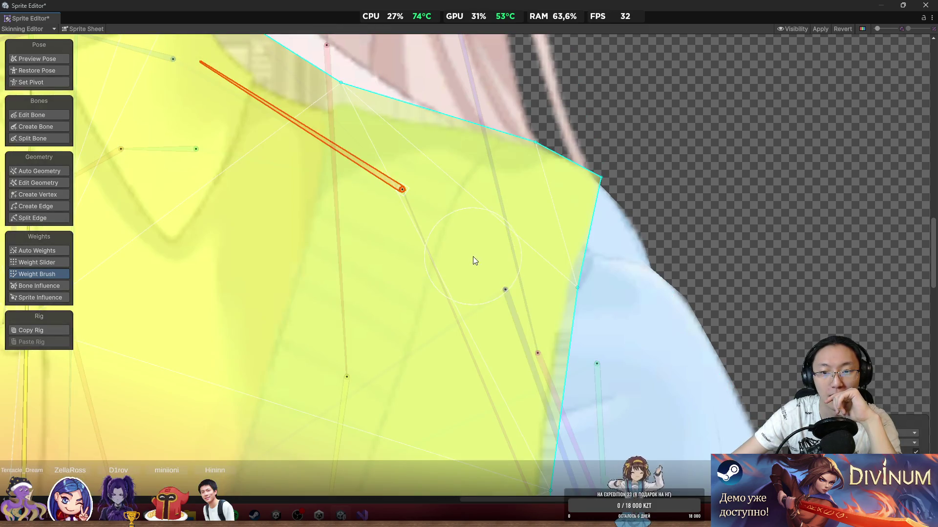
{"action": "left_click", "coordinate": [450, 256]}
{"action": "scroll", "coordinate": [452, 236], "scroll_direction": "up", "scroll_amount": 2}
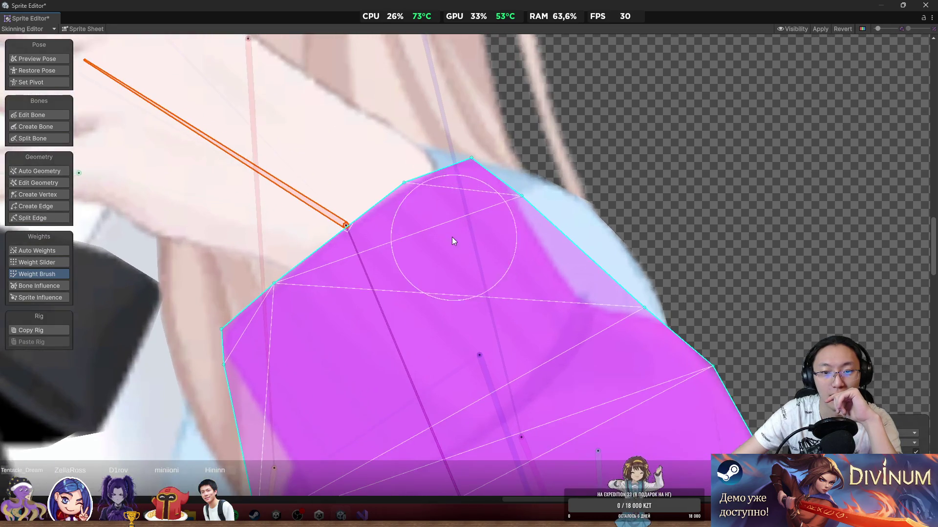
Step: With Create Vertex, fit the sleeve's top vertex and add one on its top edge
{"action": "left_click", "coordinate": [48, 194]}
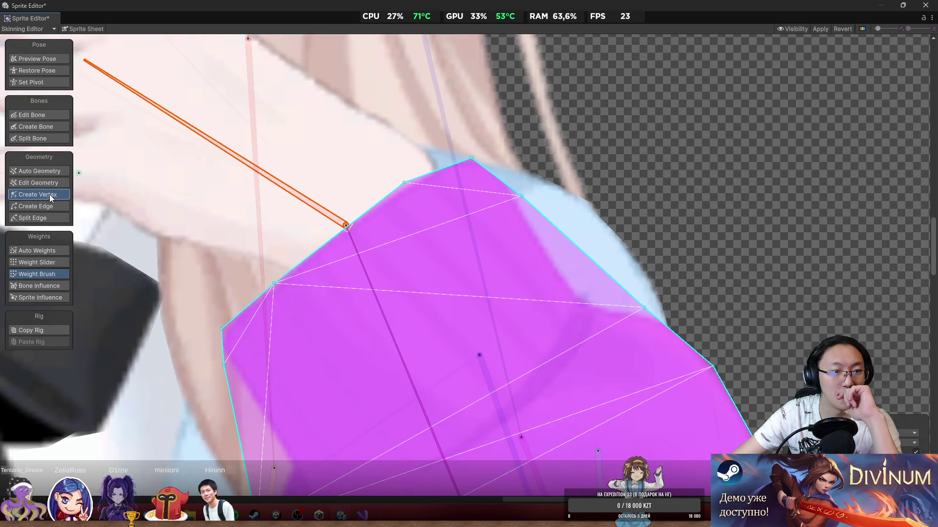
{"action": "scroll", "coordinate": [459, 176], "scroll_direction": "up", "scroll_amount": 2}
{"action": "mouse_move", "coordinate": [490, 156]}
{"action": "left_mouse_down"}
{"action": "mouse_move", "coordinate": [484, 139]}
{"action": "mouse_move", "coordinate": [438, 121]}
{"action": "mouse_move", "coordinate": [437, 157]}
{"action": "left_mouse_up"}
{"action": "left_click", "coordinate": [486, 180]}
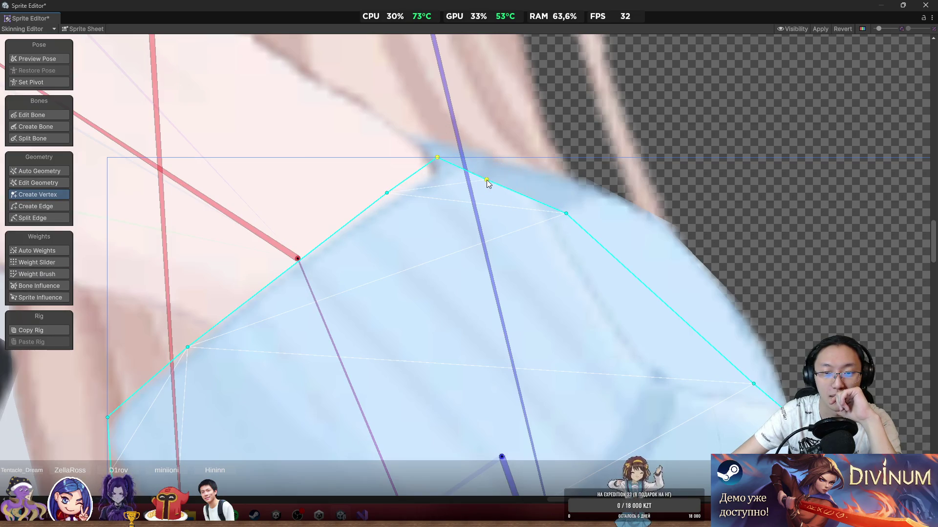
{"action": "left_click_drag", "start_coordinate": [487, 179], "coordinate": [514, 131]}
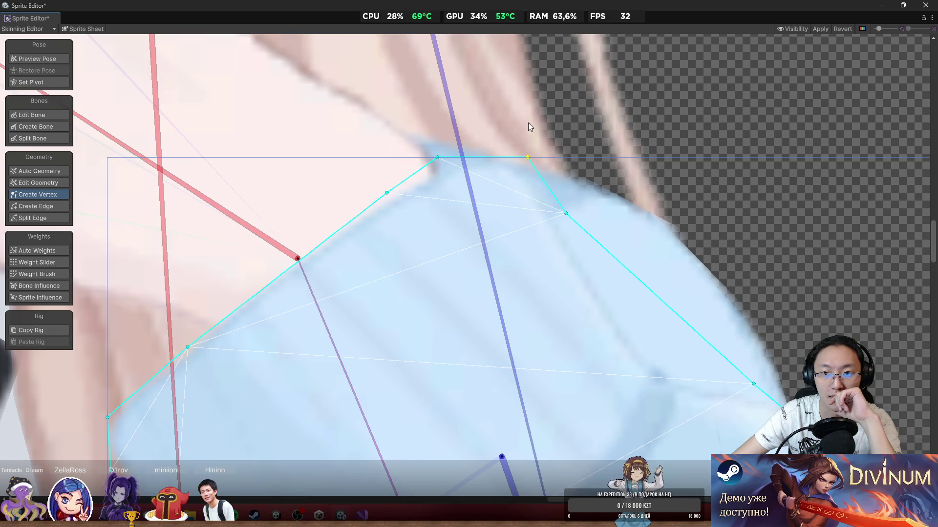
{"action": "scroll", "coordinate": [513, 225], "scroll_direction": "down", "scroll_amount": 5}
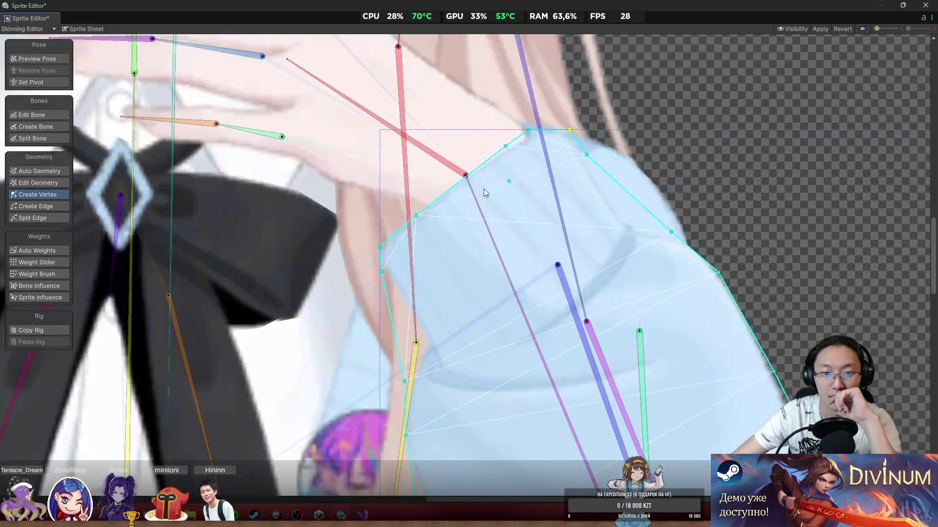
{"action": "scroll", "coordinate": [438, 207], "scroll_direction": "up", "scroll_amount": 3}
Step: Add a vertex on the sleeve's left edge and move the right-edge vertex onto the outline
{"action": "left_click", "coordinate": [449, 203]}
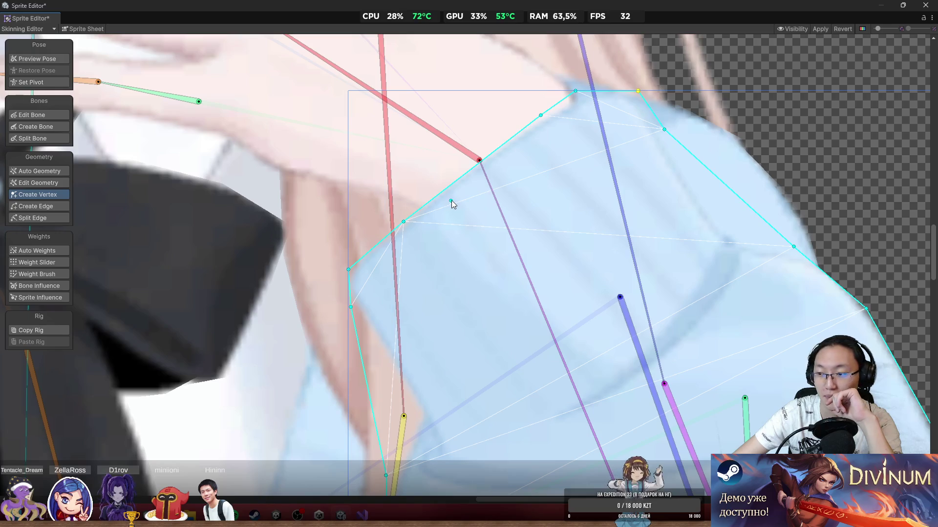
{"action": "scroll", "coordinate": [456, 200], "scroll_direction": "down", "scroll_amount": 3}
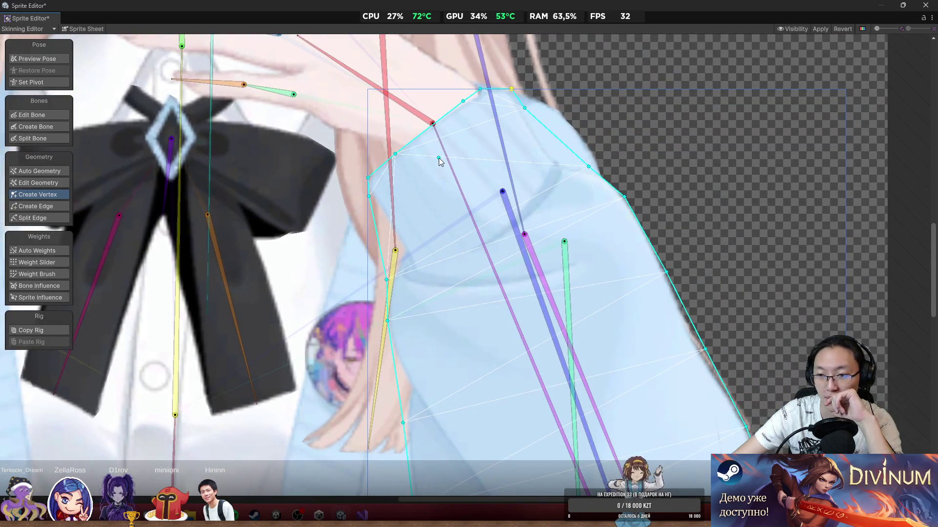
{"action": "scroll", "coordinate": [438, 221], "scroll_direction": "up", "scroll_amount": 1}
{"action": "scroll", "coordinate": [442, 227], "scroll_direction": "up", "scroll_amount": 2}
{"action": "scroll", "coordinate": [385, 309], "scroll_direction": "up", "scroll_amount": 2}
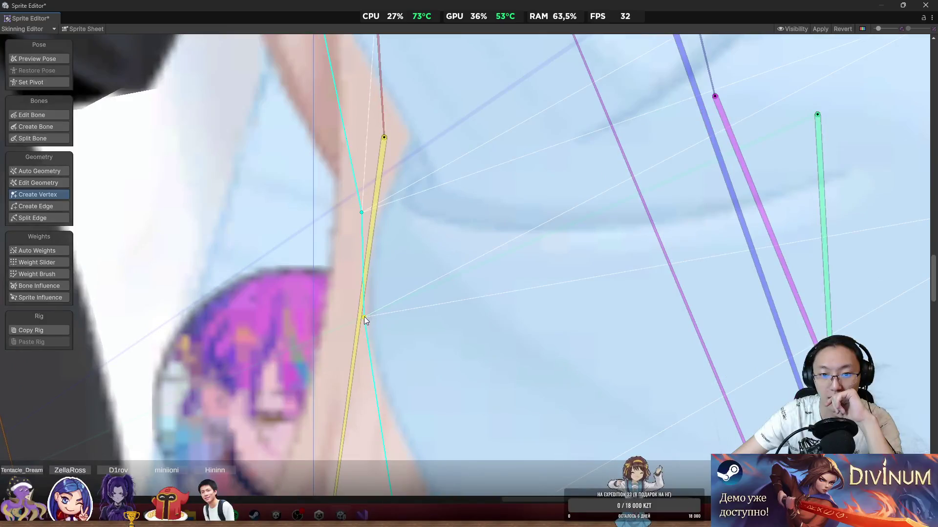
{"action": "scroll", "coordinate": [440, 329], "scroll_direction": "down", "scroll_amount": 5}
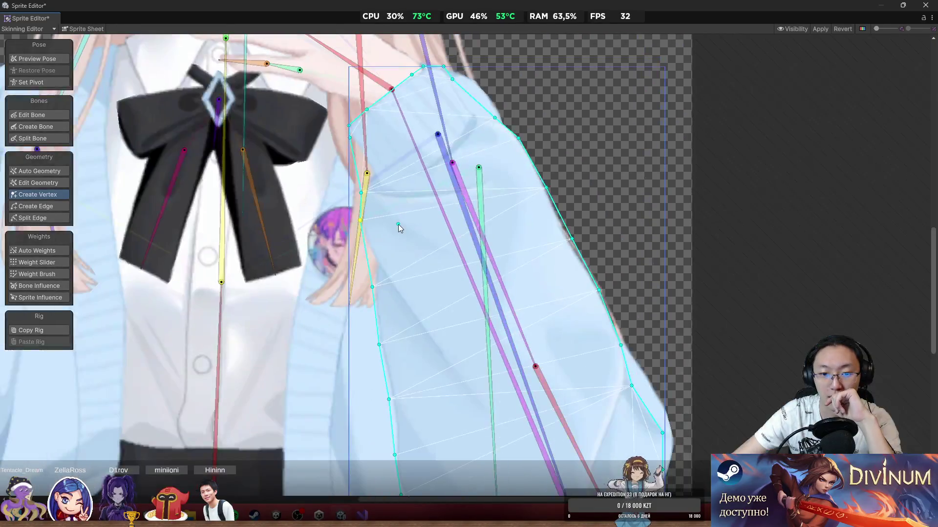
{"action": "scroll", "coordinate": [599, 313], "scroll_direction": "up", "scroll_amount": 2}
{"action": "scroll", "coordinate": [538, 267], "scroll_direction": "up", "scroll_amount": 2}
{"action": "scroll", "coordinate": [561, 263], "scroll_direction": "up", "scroll_amount": 1}
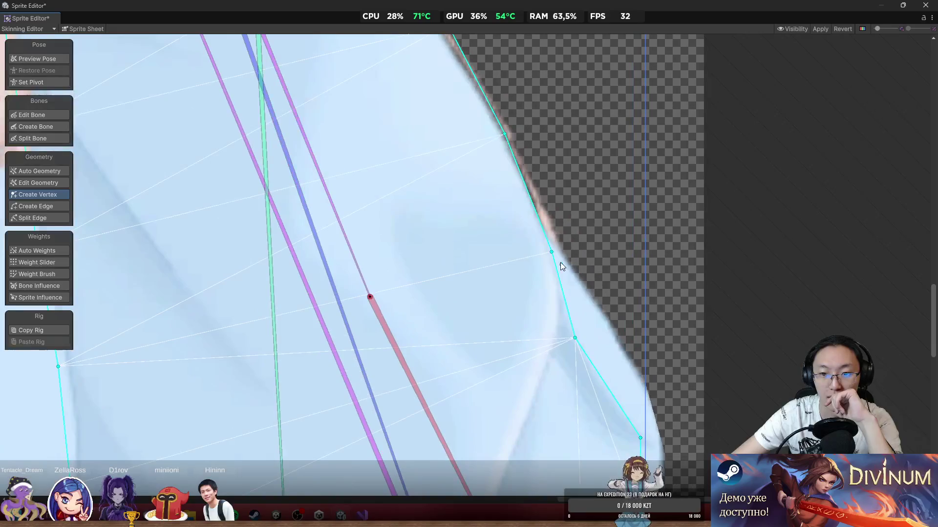
{"action": "scroll", "coordinate": [556, 251], "scroll_direction": "down", "scroll_amount": 2}
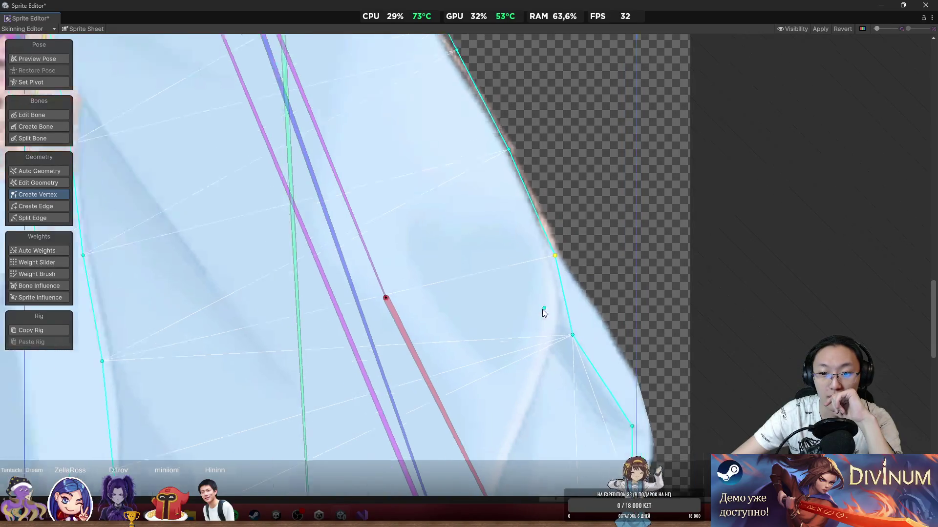
{"action": "scroll", "coordinate": [645, 250], "scroll_direction": "up", "scroll_amount": 3}
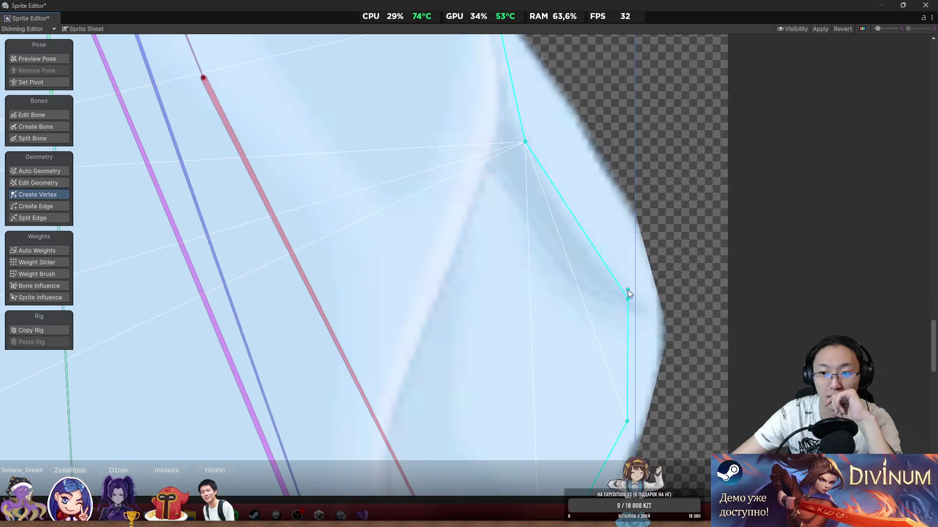
{"action": "mouse_move", "coordinate": [628, 298]}
{"action": "left_mouse_down"}
{"action": "mouse_move", "coordinate": [640, 272]}
{"action": "mouse_move", "coordinate": [640, 283]}
{"action": "left_mouse_up"}
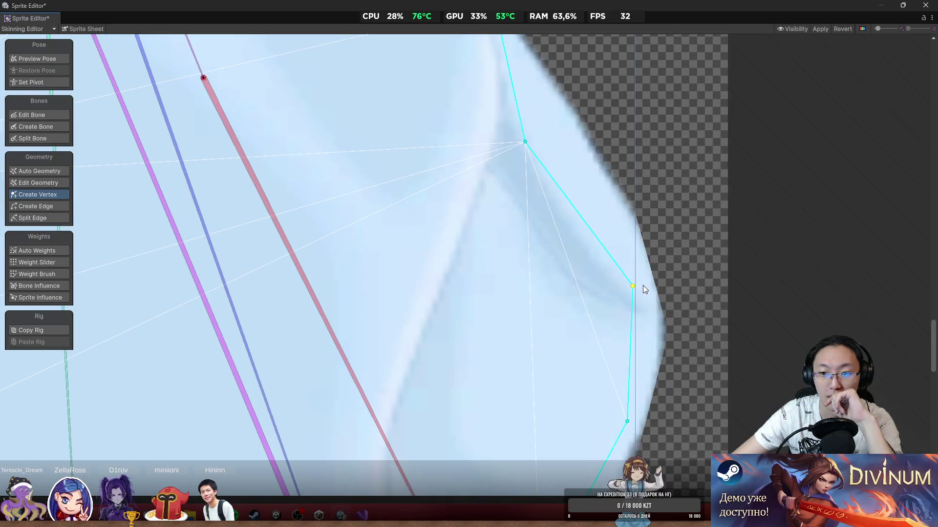
{"action": "scroll", "coordinate": [567, 303], "scroll_direction": "down", "scroll_amount": 3}
{"action": "scroll", "coordinate": [447, 309], "scroll_direction": "up", "scroll_amount": 2}
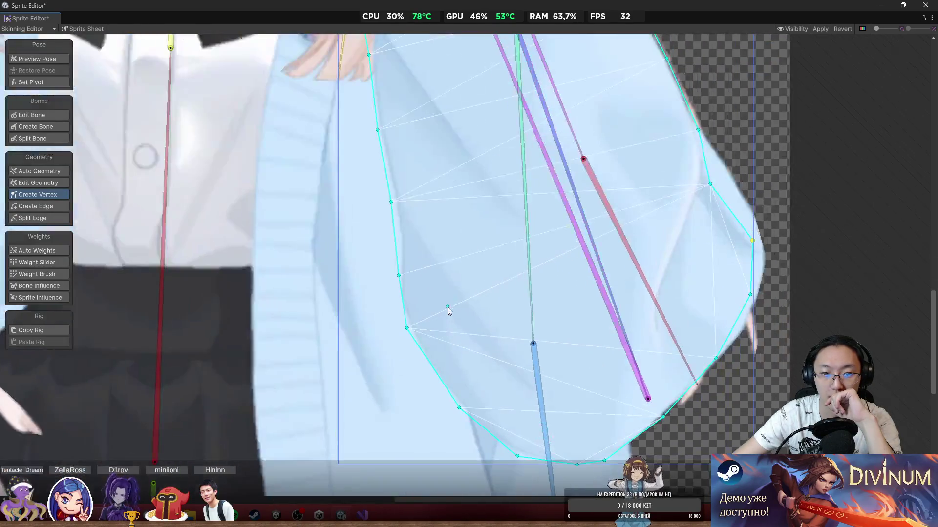
{"action": "scroll", "coordinate": [448, 309], "scroll_direction": "up", "scroll_amount": 3}
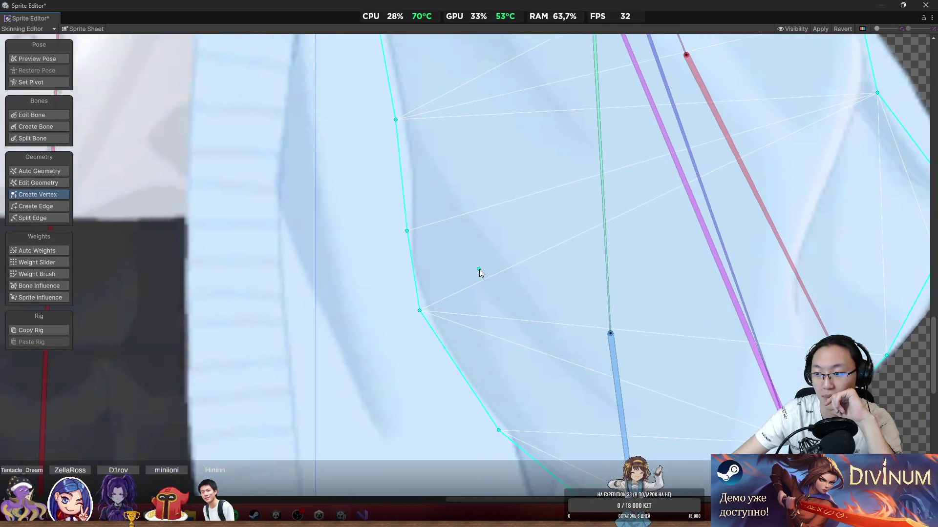
{"action": "scroll", "coordinate": [479, 269], "scroll_direction": "down", "scroll_amount": 6}
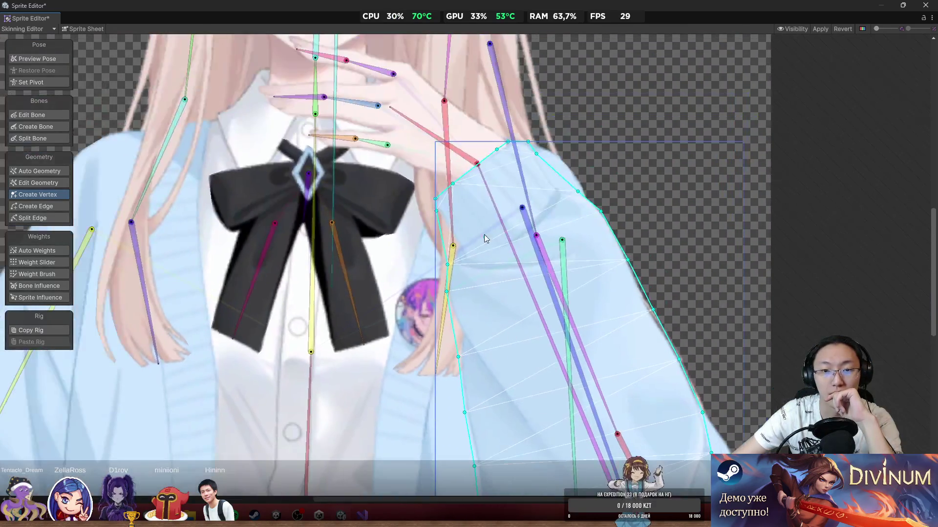
Step: In Weight Brush, rotate the arm and sleeve bones to test the sleeve's deformation
{"action": "left_click", "coordinate": [41, 274]}
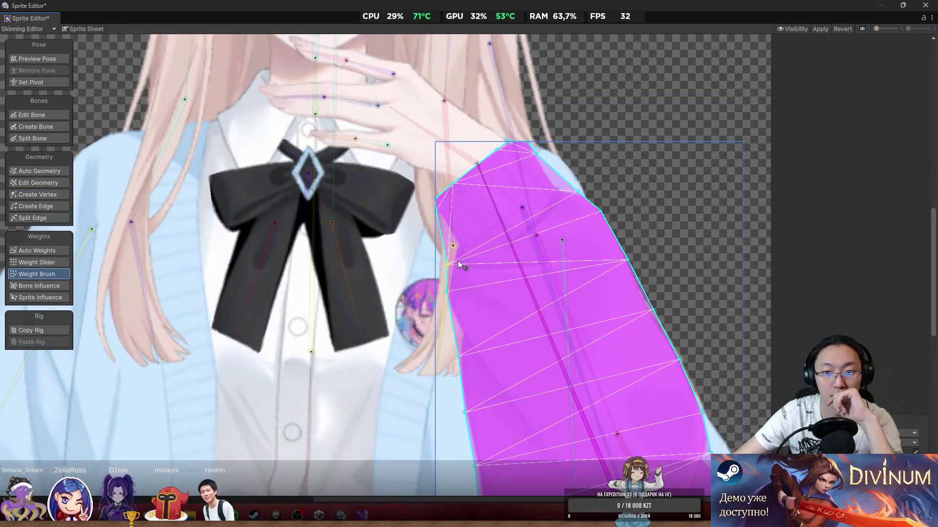
{"action": "left_click_drag", "start_coordinate": [458, 260], "coordinate": [423, 223]}
{"action": "mouse_move", "coordinate": [454, 183]}
{"action": "left_mouse_down"}
{"action": "mouse_move", "coordinate": [407, 180]}
{"action": "mouse_move", "coordinate": [414, 159]}
{"action": "left_mouse_up"}
{"action": "left_click_drag", "start_coordinate": [370, 125], "coordinate": [360, 139]}
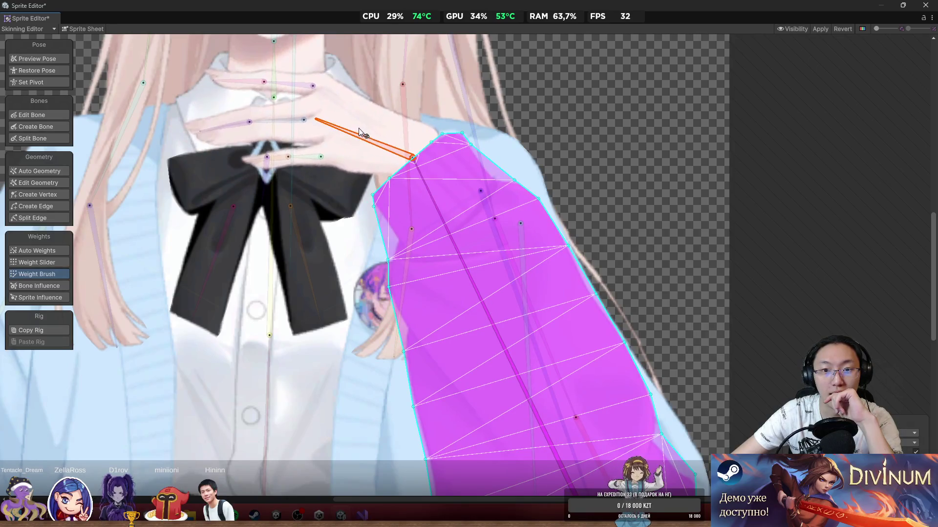
{"action": "scroll", "coordinate": [401, 241], "scroll_direction": "down", "scroll_amount": 3}
{"action": "mouse_move", "coordinate": [388, 268]}
{"action": "left_mouse_down"}
{"action": "mouse_move", "coordinate": [353, 277]}
{"action": "mouse_move", "coordinate": [332, 315]}
{"action": "left_mouse_up"}
Step: Paint the upper-arm sleeve mesh fully onto the arm bone
{"action": "left_click", "coordinate": [409, 218]}
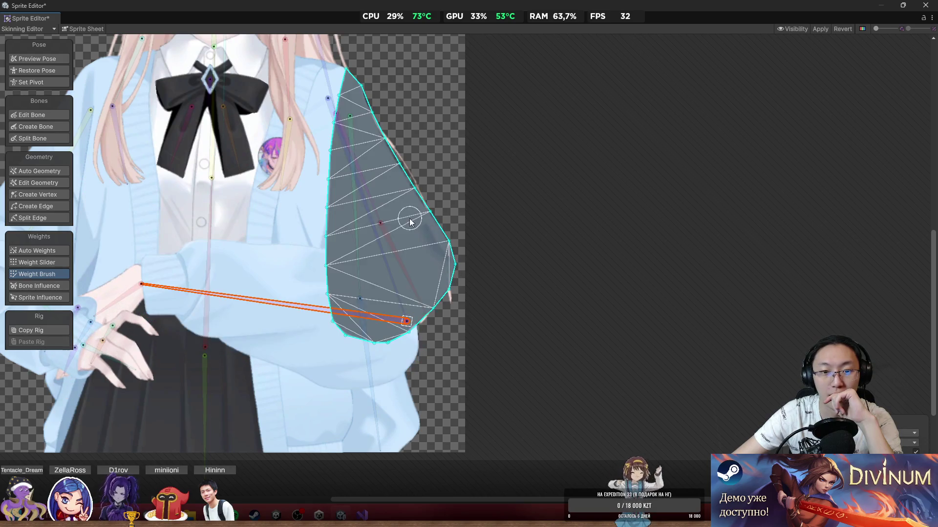
{"action": "scroll", "coordinate": [393, 276], "scroll_direction": "up", "scroll_amount": 3}
{"action": "mouse_move", "coordinate": [394, 282]}
{"action": "left_mouse_down"}
{"action": "mouse_move", "coordinate": [435, 225]}
{"action": "mouse_move", "coordinate": [487, 298]}
{"action": "mouse_move", "coordinate": [443, 351]}
{"action": "mouse_move", "coordinate": [352, 378]}
{"action": "mouse_move", "coordinate": [312, 364]}
{"action": "left_mouse_up"}
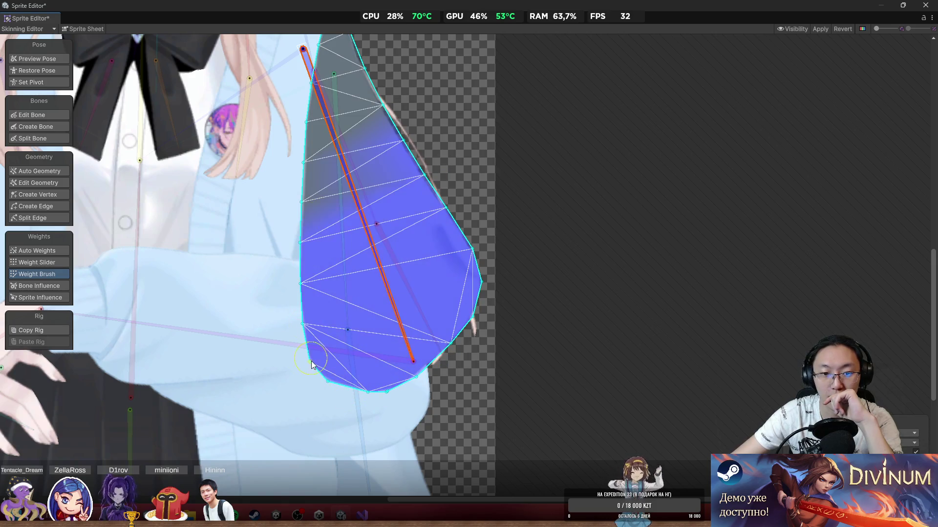
{"action": "left_click_drag", "start_coordinate": [413, 167], "coordinate": [431, 342]}
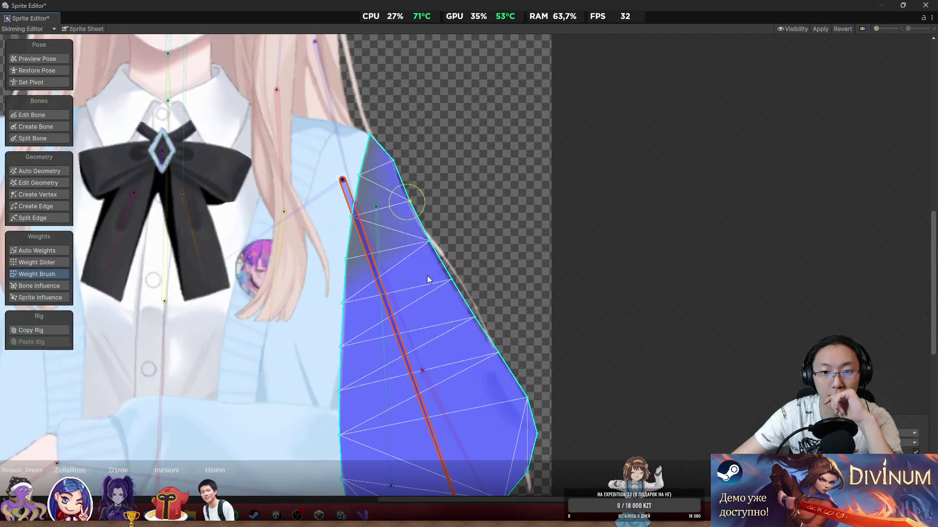
{"action": "left_click_drag", "start_coordinate": [428, 279], "coordinate": [335, 321]}
Step: Blend bow and spine bone weight into the sleeve's top and inner edge, then rebalance the sleeve bone
{"action": "left_click_drag", "start_coordinate": [428, 319], "coordinate": [533, 222]}
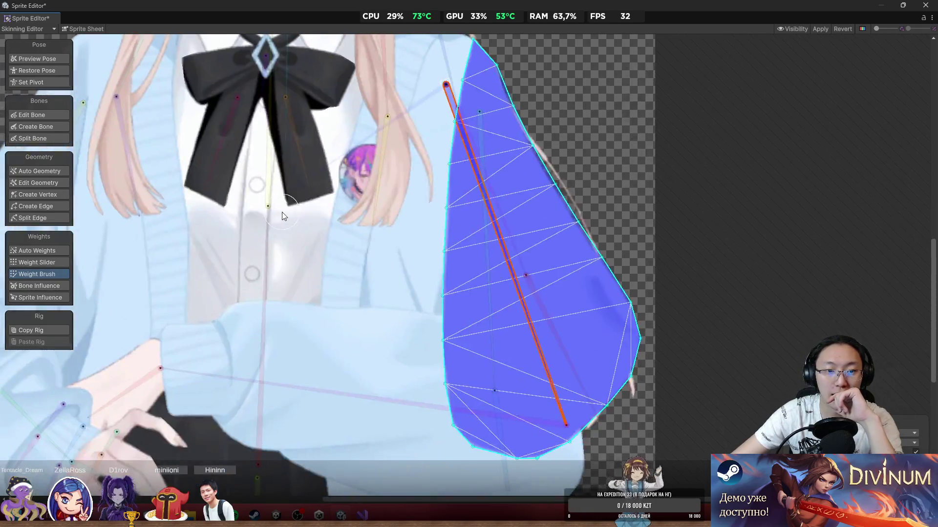
{"action": "left_click", "coordinate": [269, 181]}
{"action": "left_click_drag", "start_coordinate": [432, 186], "coordinate": [455, 58]}
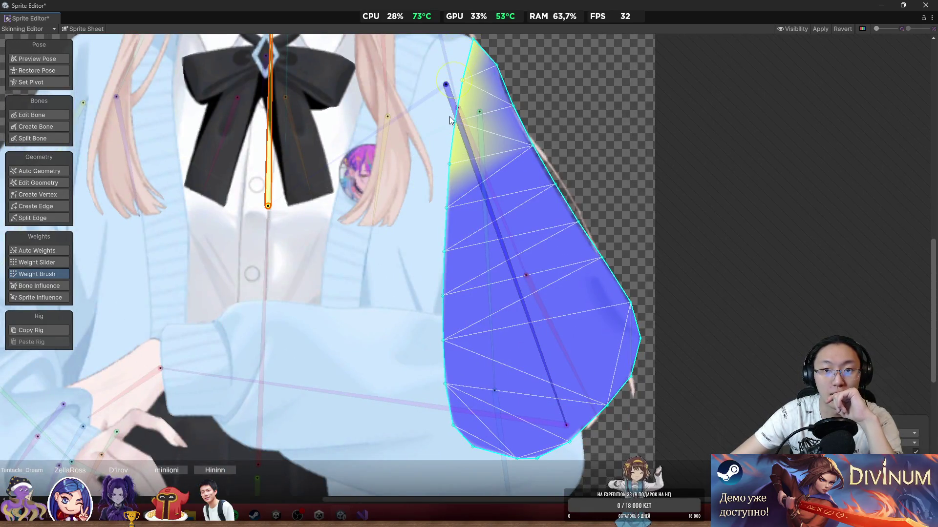
{"action": "left_click", "coordinate": [266, 244]}
{"action": "left_click_drag", "start_coordinate": [464, 195], "coordinate": [427, 244]}
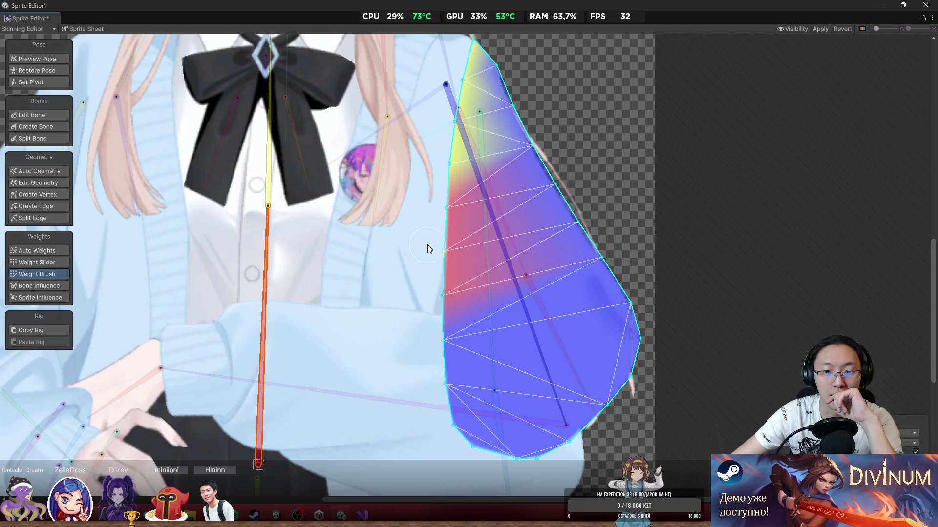
{"action": "mouse_move", "coordinate": [428, 341]}
{"action": "left_mouse_down"}
{"action": "mouse_move", "coordinate": [432, 262]}
{"action": "mouse_move", "coordinate": [439, 321]}
{"action": "left_mouse_up"}
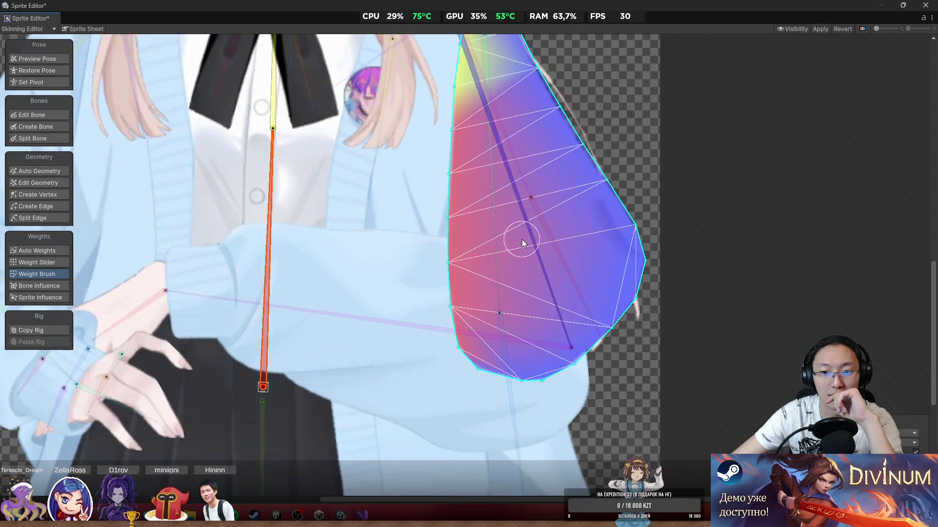
{"action": "mouse_move", "coordinate": [522, 240]}
{"action": "left_mouse_down"}
{"action": "mouse_move", "coordinate": [543, 296]}
{"action": "mouse_move", "coordinate": [559, 301]}
{"action": "left_mouse_up"}
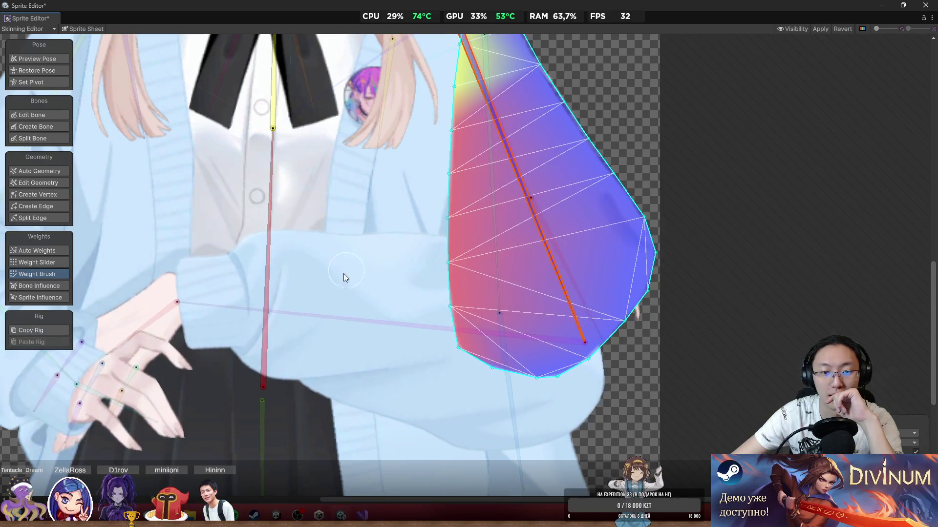
{"action": "scroll", "coordinate": [346, 276], "scroll_direction": "down", "scroll_amount": 6}
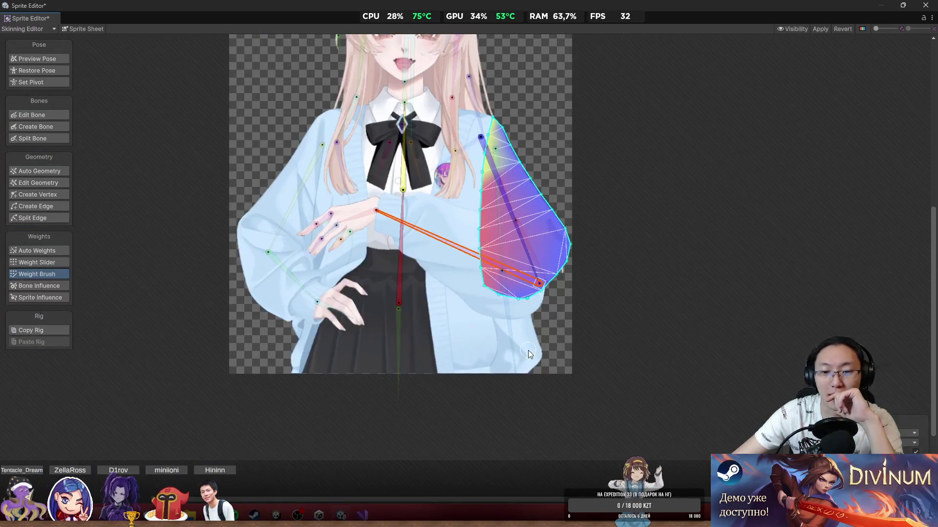
Step: Paint the cardigan panel's own bone weight down the panel and onto its top tip
{"action": "left_click", "coordinate": [529, 351]}
{"action": "scroll", "coordinate": [506, 278], "scroll_direction": "up", "scroll_amount": 3}
{"action": "left_click", "coordinate": [493, 97]}
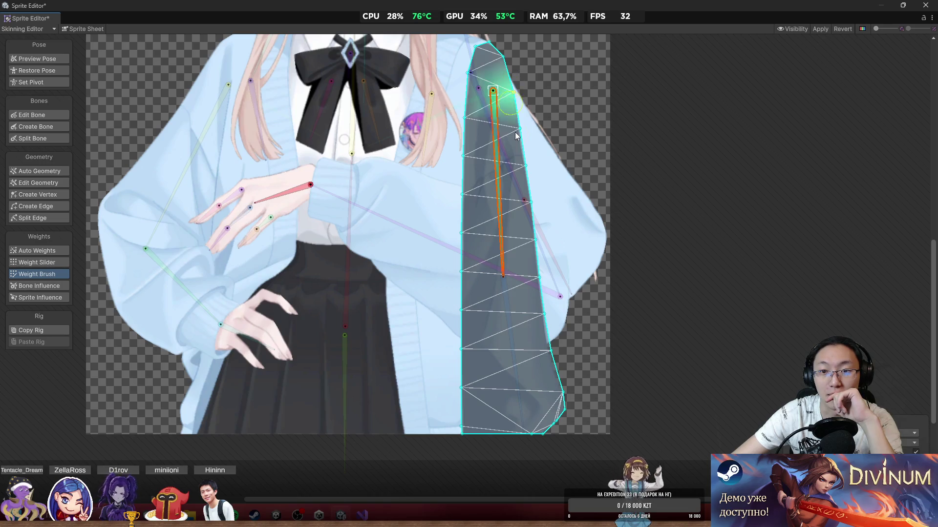
{"action": "left_click_drag", "start_coordinate": [516, 136], "coordinate": [532, 252]}
{"action": "mouse_move", "coordinate": [525, 75]}
{"action": "left_mouse_down"}
{"action": "mouse_move", "coordinate": [493, 54]}
{"action": "mouse_move", "coordinate": [515, 101]}
{"action": "mouse_move", "coordinate": [496, 93]}
{"action": "mouse_move", "coordinate": [496, 59]}
{"action": "left_mouse_up"}
Step: Paint the lower and vertical spine bones' weights down the panel's upper-left and left edge
{"action": "left_click", "coordinate": [352, 107]}
{"action": "left_click", "coordinate": [351, 188]}
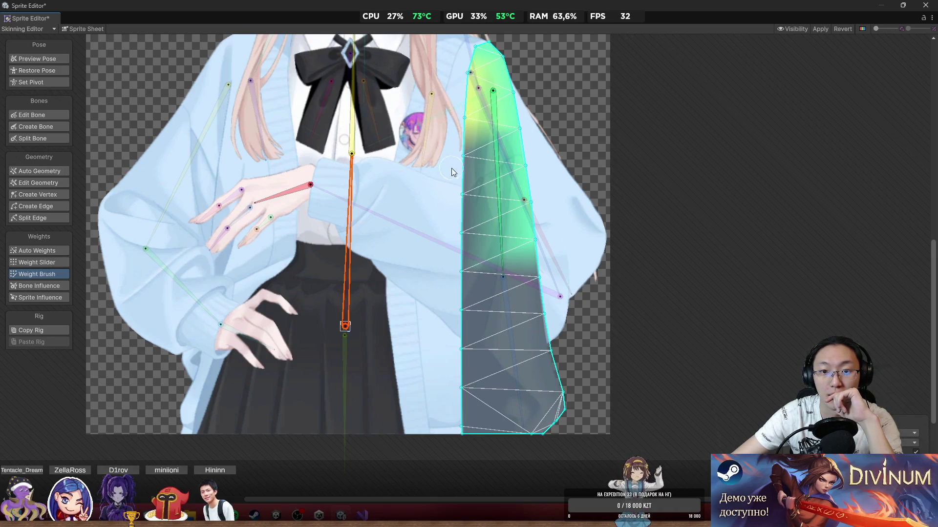
{"action": "left_click_drag", "start_coordinate": [484, 168], "coordinate": [454, 293]}
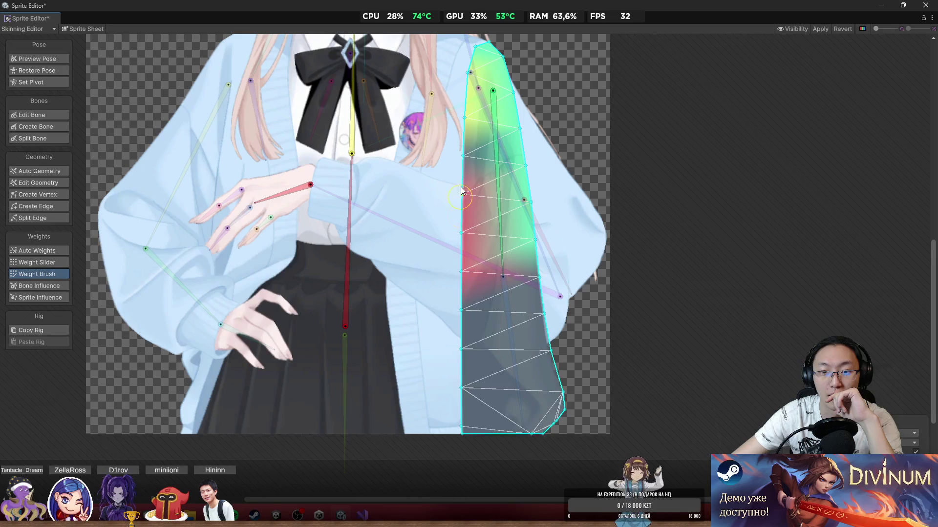
{"action": "left_click", "coordinate": [350, 194]}
{"action": "left_click_drag", "start_coordinate": [490, 147], "coordinate": [470, 166]}
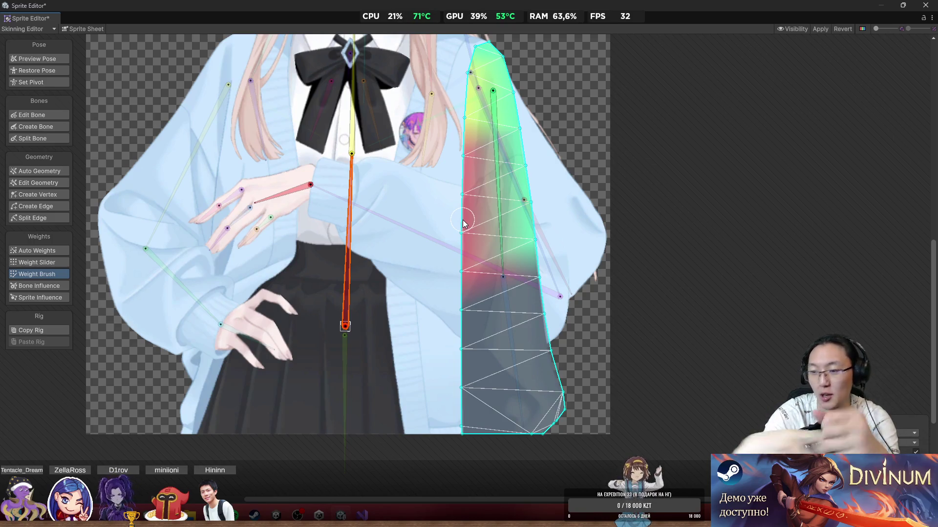
{"action": "left_click_drag", "start_coordinate": [454, 296], "coordinate": [468, 321]}
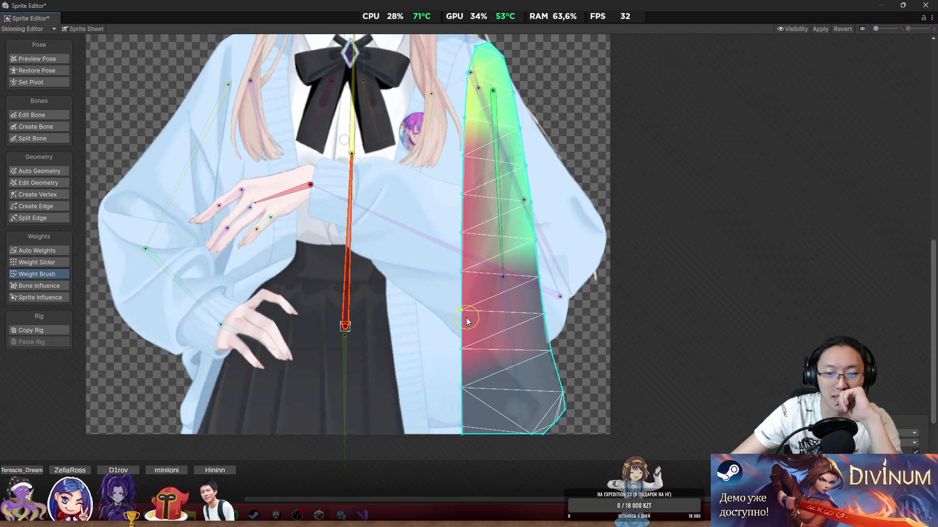
Step: Weight the panel's lower-left to the upper spine bone and its lower part to its own bone
{"action": "left_click", "coordinate": [338, 375]}
{"action": "left_click", "coordinate": [346, 290]}
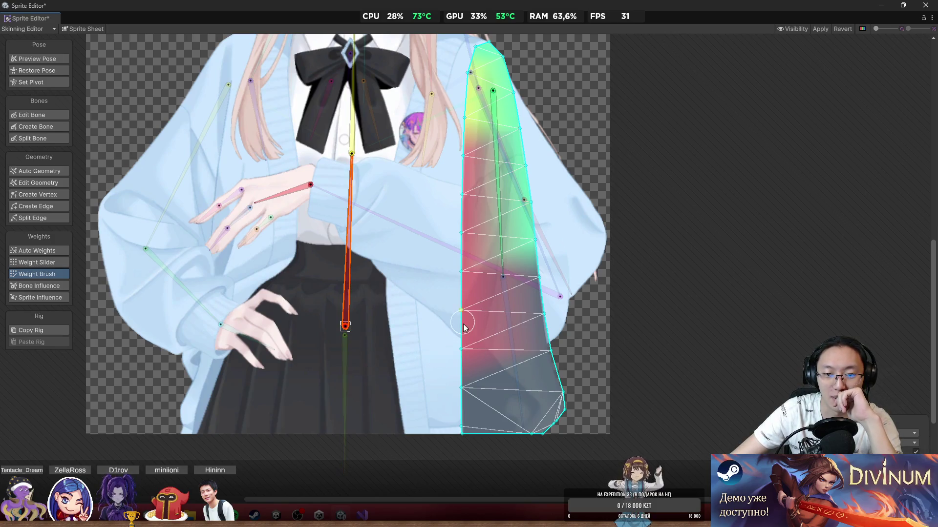
{"action": "mouse_move", "coordinate": [465, 325]}
{"action": "left_mouse_down"}
{"action": "mouse_move", "coordinate": [463, 436]}
{"action": "mouse_move", "coordinate": [567, 434]}
{"action": "mouse_move", "coordinate": [565, 356]}
{"action": "mouse_move", "coordinate": [546, 342]}
{"action": "mouse_move", "coordinate": [542, 316]}
{"action": "left_mouse_up"}
{"action": "left_click", "coordinate": [519, 351]}
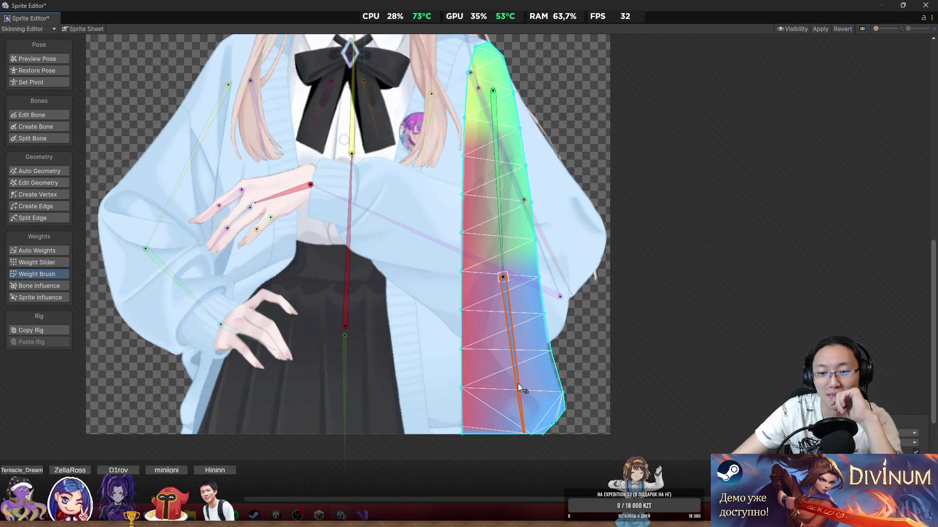
{"action": "mouse_move", "coordinate": [519, 388]}
{"action": "left_mouse_down"}
{"action": "mouse_move", "coordinate": [544, 399]}
{"action": "mouse_move", "coordinate": [520, 421]}
{"action": "mouse_move", "coordinate": [473, 425]}
{"action": "mouse_move", "coordinate": [463, 297]}
{"action": "left_mouse_up"}
Step: Rotate the panel bone and forearm to test the bend, raising the hand toward the head
{"action": "mouse_move", "coordinate": [508, 332]}
{"action": "left_mouse_down"}
{"action": "mouse_move", "coordinate": [539, 356]}
{"action": "mouse_move", "coordinate": [522, 361]}
{"action": "mouse_move", "coordinate": [541, 320]}
{"action": "left_mouse_up"}
{"action": "scroll", "coordinate": [540, 320], "scroll_direction": "down", "scroll_amount": 3}
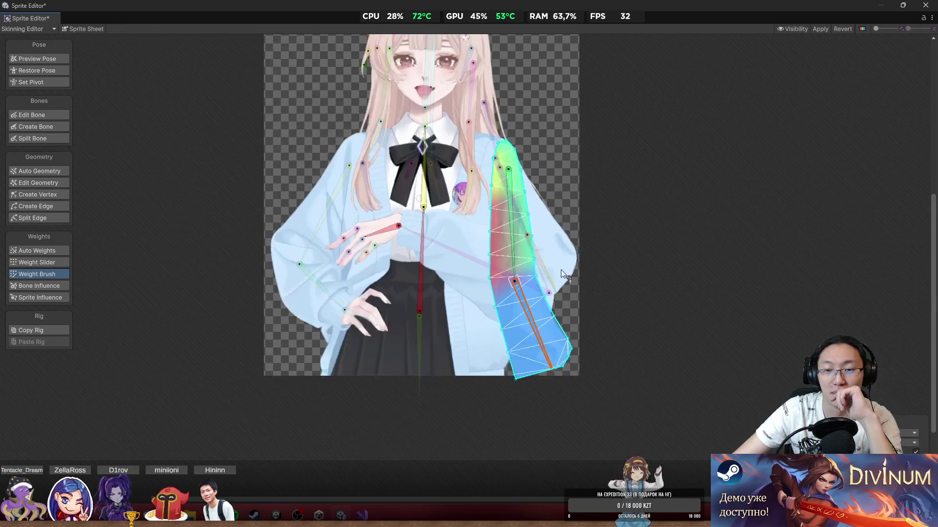
{"action": "scroll", "coordinate": [562, 252], "scroll_direction": "up", "scroll_amount": 2}
{"action": "mouse_move", "coordinate": [431, 251]}
{"action": "left_mouse_down"}
{"action": "mouse_move", "coordinate": [515, 192]}
{"action": "mouse_move", "coordinate": [485, 180]}
{"action": "mouse_move", "coordinate": [520, 123]}
{"action": "mouse_move", "coordinate": [517, 131]}
{"action": "mouse_move", "coordinate": [547, 118]}
{"action": "mouse_move", "coordinate": [601, 128]}
{"action": "left_mouse_up"}
Step: Switch from the torso to the bow sprite and zoom in on its triangulated mesh
{"action": "scroll", "coordinate": [568, 266], "scroll_direction": "up", "scroll_amount": 1}
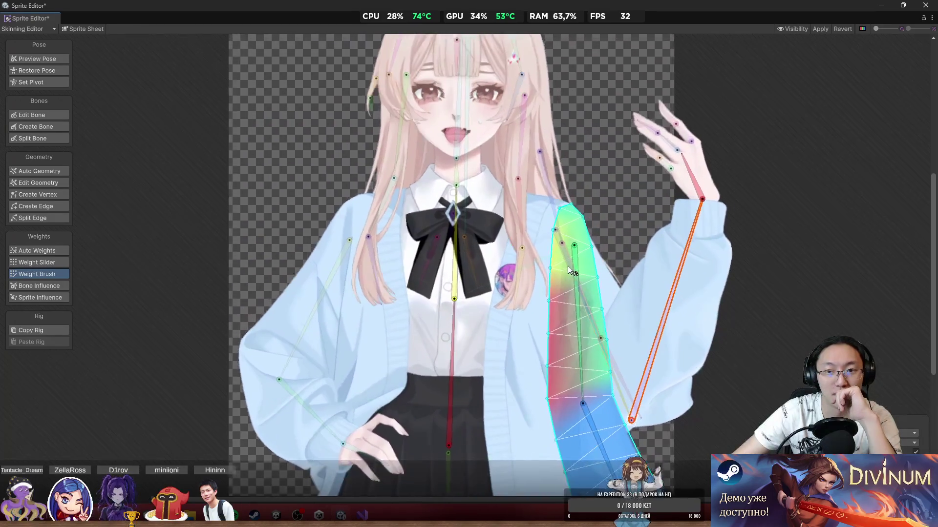
{"action": "left_click", "coordinate": [518, 293]}
{"action": "scroll", "coordinate": [491, 263], "scroll_direction": "down", "scroll_amount": 4}
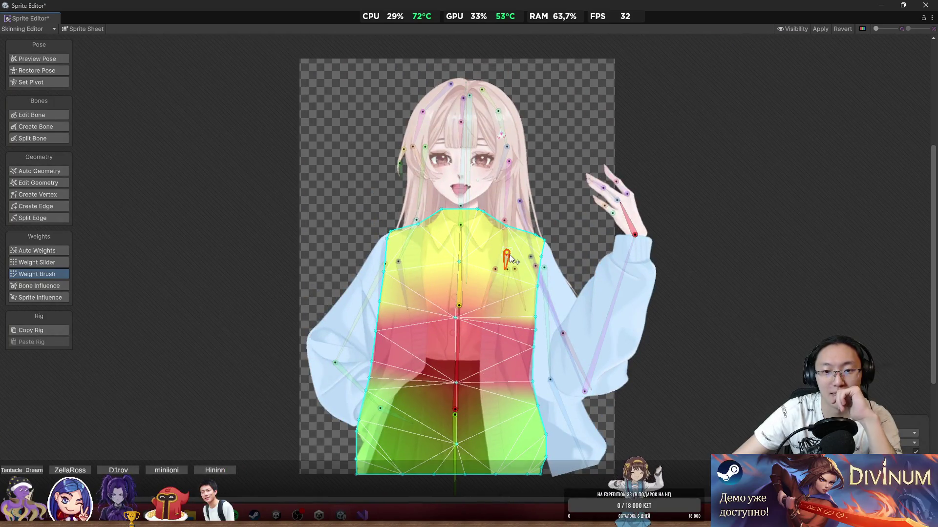
{"action": "scroll", "coordinate": [557, 166], "scroll_direction": "up", "scroll_amount": 2}
{"action": "left_click", "coordinate": [558, 166]}
{"action": "scroll", "coordinate": [509, 266], "scroll_direction": "up", "scroll_amount": 3}
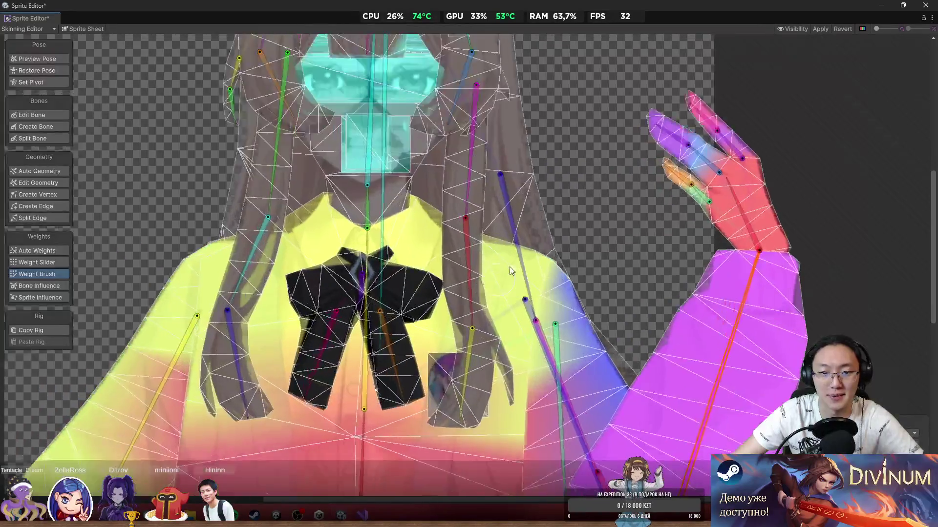
{"action": "left_click", "coordinate": [380, 291]}
{"action": "scroll", "coordinate": [480, 250], "scroll_direction": "up", "scroll_amount": 1}
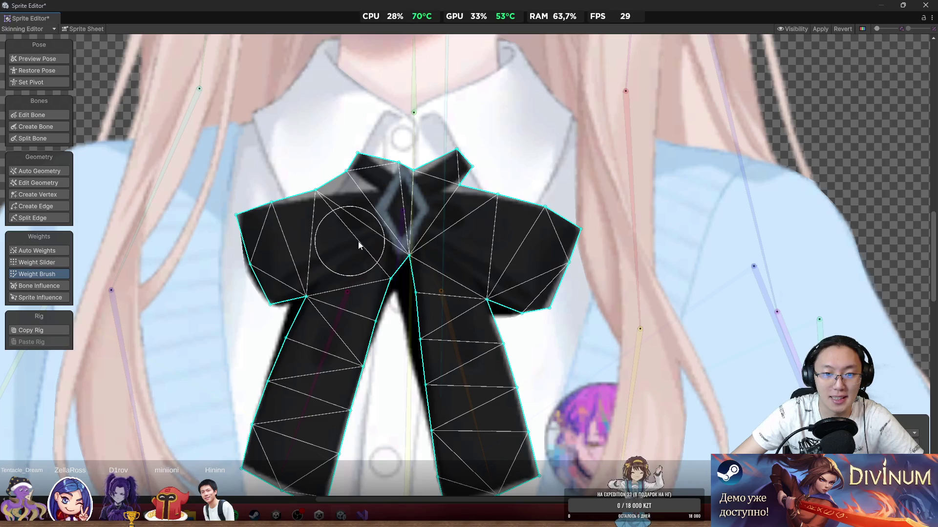
Step: Paint the centre bone's weight across both bow wings
{"action": "left_click", "coordinate": [404, 226]}
{"action": "mouse_move", "coordinate": [474, 160]}
{"action": "left_mouse_down"}
{"action": "mouse_move", "coordinate": [293, 205]}
{"action": "mouse_move", "coordinate": [360, 256]}
{"action": "mouse_move", "coordinate": [540, 272]}
{"action": "mouse_move", "coordinate": [462, 288]}
{"action": "left_mouse_up"}
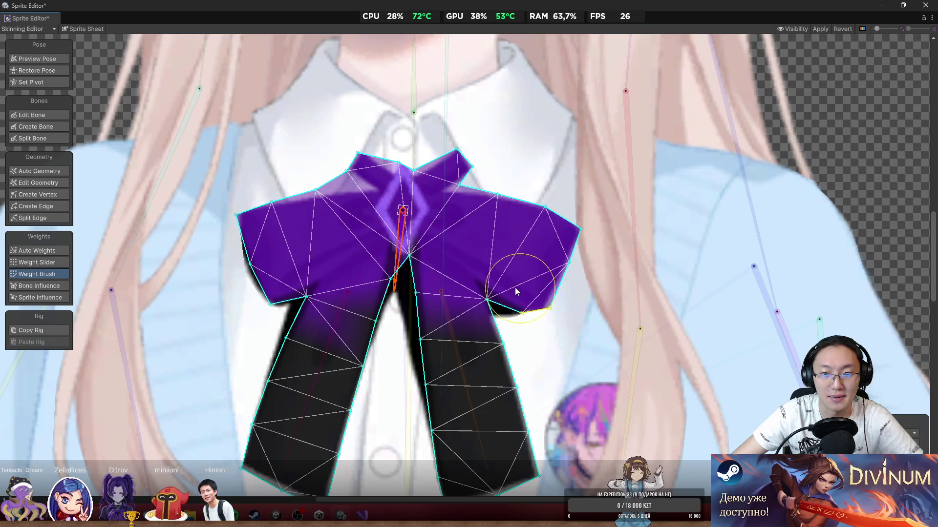
{"action": "scroll", "coordinate": [440, 146], "scroll_direction": "down", "scroll_amount": 2}
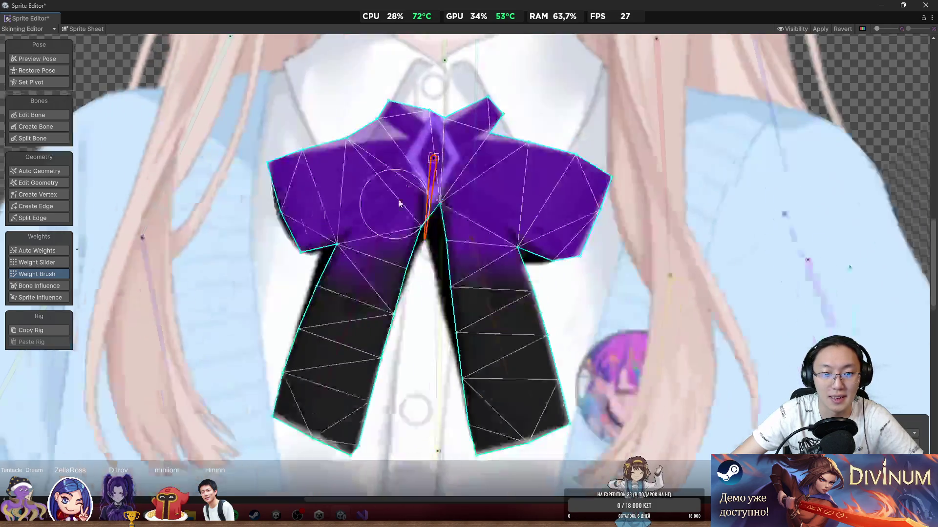
{"action": "scroll", "coordinate": [381, 245], "scroll_direction": "up", "scroll_amount": 2}
Step: Paint magenta left-tail bone weight over the left tail and rotate that bone to test
{"action": "left_click", "coordinate": [380, 270]}
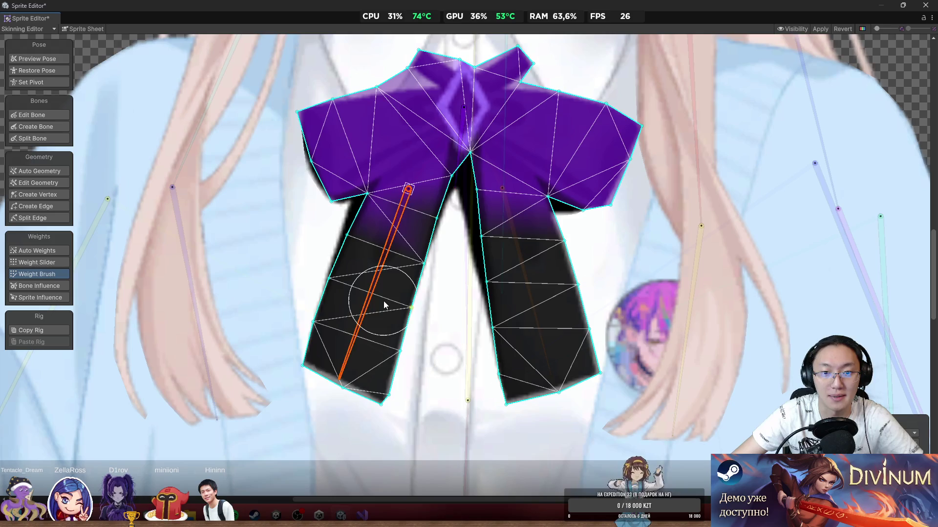
{"action": "left_click", "coordinate": [383, 301]}
{"action": "mouse_move", "coordinate": [352, 248]}
{"action": "left_mouse_down"}
{"action": "mouse_move", "coordinate": [371, 318]}
{"action": "mouse_move", "coordinate": [424, 273]}
{"action": "left_mouse_up"}
{"action": "mouse_move", "coordinate": [503, 371]}
{"action": "left_mouse_down"}
{"action": "mouse_move", "coordinate": [481, 311]}
{"action": "mouse_move", "coordinate": [527, 332]}
{"action": "mouse_move", "coordinate": [539, 271]}
{"action": "mouse_move", "coordinate": [519, 268]}
{"action": "mouse_move", "coordinate": [503, 299]}
{"action": "left_mouse_up"}
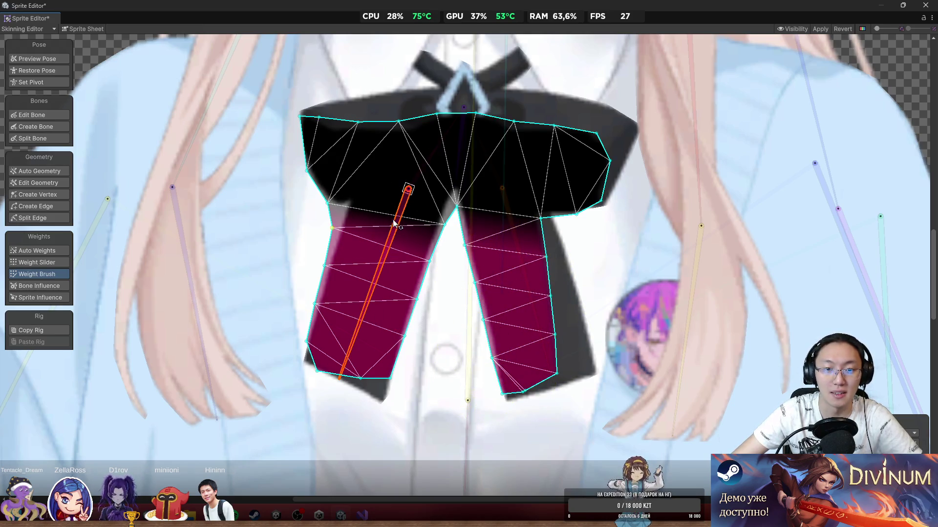
{"action": "mouse_move", "coordinate": [393, 219]}
{"action": "left_mouse_down"}
{"action": "mouse_move", "coordinate": [306, 223]}
{"action": "mouse_move", "coordinate": [313, 274]}
{"action": "mouse_move", "coordinate": [442, 345]}
{"action": "mouse_move", "coordinate": [364, 281]}
{"action": "mouse_move", "coordinate": [493, 310]}
{"action": "mouse_move", "coordinate": [535, 302]}
{"action": "mouse_move", "coordinate": [357, 327]}
{"action": "left_mouse_up"}
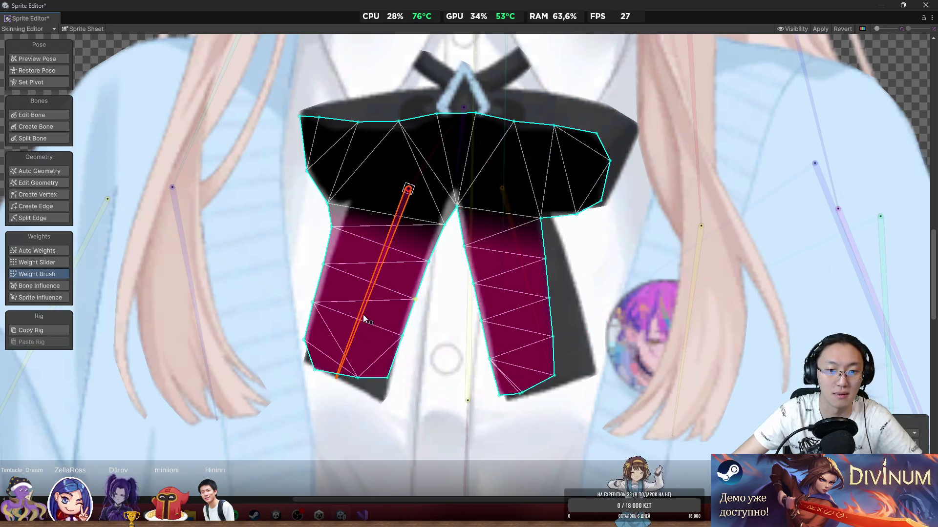
Step: Paint the right tail to its bone and the upper-left wing to the centre bone
{"action": "left_click", "coordinate": [525, 279]}
{"action": "mouse_move", "coordinate": [526, 279]}
{"action": "left_mouse_down"}
{"action": "mouse_move", "coordinate": [502, 267]}
{"action": "mouse_move", "coordinate": [547, 304]}
{"action": "mouse_move", "coordinate": [502, 251]}
{"action": "mouse_move", "coordinate": [513, 361]}
{"action": "mouse_move", "coordinate": [534, 335]}
{"action": "mouse_move", "coordinate": [523, 303]}
{"action": "left_mouse_up"}
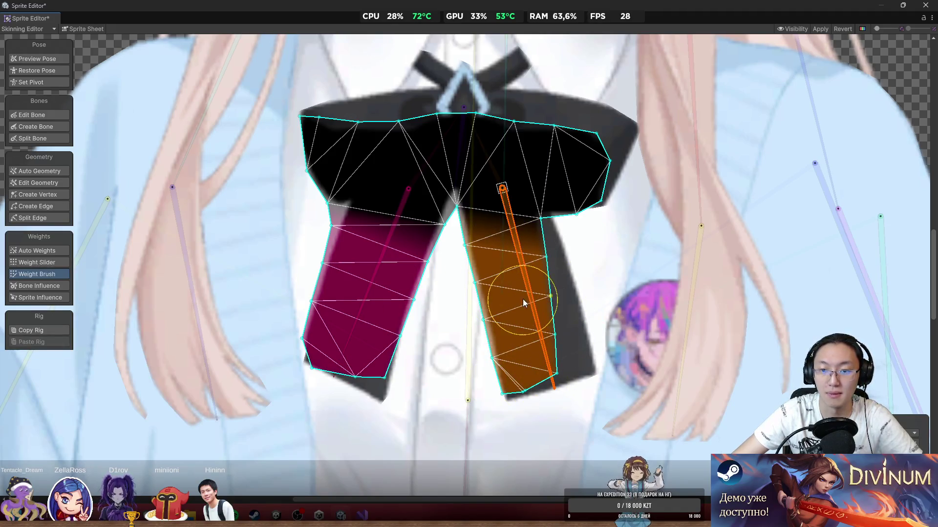
{"action": "left_click", "coordinate": [457, 176]}
{"action": "mouse_move", "coordinate": [391, 130]}
{"action": "left_mouse_down"}
{"action": "mouse_move", "coordinate": [323, 149]}
{"action": "mouse_move", "coordinate": [412, 105]}
{"action": "mouse_move", "coordinate": [454, 186]}
{"action": "mouse_move", "coordinate": [393, 120]}
{"action": "mouse_move", "coordinate": [592, 177]}
{"action": "mouse_move", "coordinate": [564, 137]}
{"action": "left_mouse_up"}
Step: Paint right and left tail weights across the bow centre, then rotate the right tail to test
{"action": "left_click", "coordinate": [512, 227]}
{"action": "left_click", "coordinate": [520, 229]}
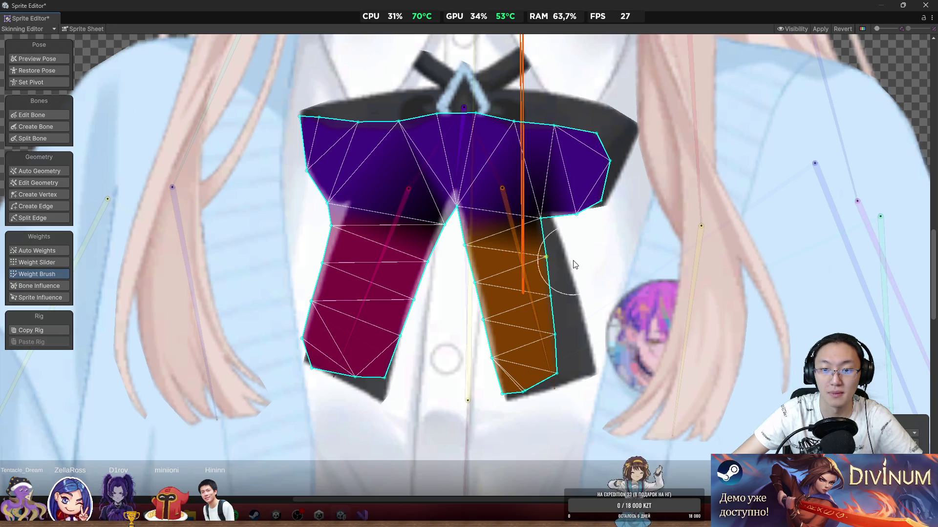
{"action": "left_click", "coordinate": [515, 225]}
{"action": "mouse_move", "coordinate": [518, 230]}
{"action": "left_mouse_down"}
{"action": "mouse_move", "coordinate": [528, 236]}
{"action": "mouse_move", "coordinate": [460, 265]}
{"action": "left_mouse_up"}
{"action": "left_click", "coordinate": [389, 249]}
{"action": "mouse_move", "coordinate": [429, 196]}
{"action": "left_mouse_down"}
{"action": "mouse_move", "coordinate": [423, 239]}
{"action": "mouse_move", "coordinate": [350, 320]}
{"action": "left_mouse_up"}
{"action": "left_click", "coordinate": [518, 247]}
{"action": "mouse_move", "coordinate": [520, 289]}
{"action": "left_mouse_down"}
{"action": "mouse_move", "coordinate": [543, 290]}
{"action": "mouse_move", "coordinate": [503, 338]}
{"action": "left_mouse_up"}
Step: Repaint the left tail to its bone and the right tail to its diagonal bone
{"action": "left_click", "coordinate": [504, 343]}
{"action": "left_click", "coordinate": [508, 340]}
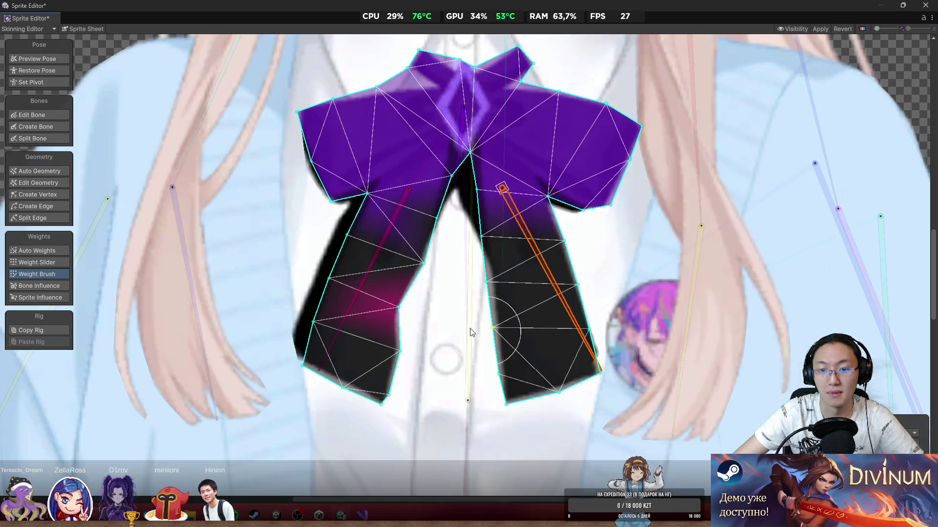
{"action": "left_click", "coordinate": [379, 268]}
{"action": "mouse_move", "coordinate": [425, 320]}
{"action": "left_mouse_down"}
{"action": "mouse_move", "coordinate": [357, 268]}
{"action": "mouse_move", "coordinate": [363, 243]}
{"action": "left_mouse_up"}
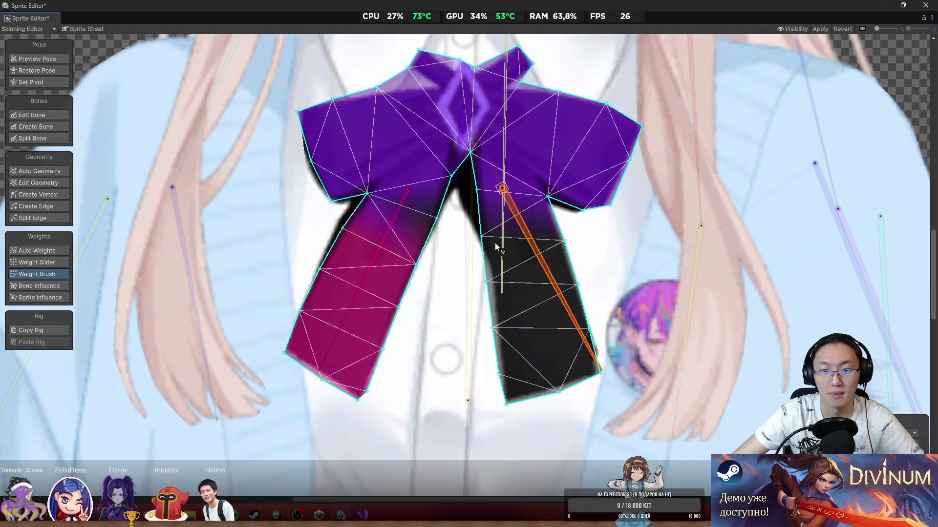
{"action": "left_click", "coordinate": [505, 283]}
{"action": "left_click", "coordinate": [530, 244]}
{"action": "mouse_move", "coordinate": [527, 254]}
{"action": "left_mouse_down"}
{"action": "mouse_move", "coordinate": [473, 228]}
{"action": "mouse_move", "coordinate": [509, 379]}
{"action": "mouse_move", "coordinate": [554, 282]}
{"action": "left_mouse_up"}
{"action": "scroll", "coordinate": [552, 263], "scroll_direction": "down", "scroll_amount": 3}
Step: Undo the last two bone adjustments on the bow
{"action": "left_click", "coordinate": [511, 233]}
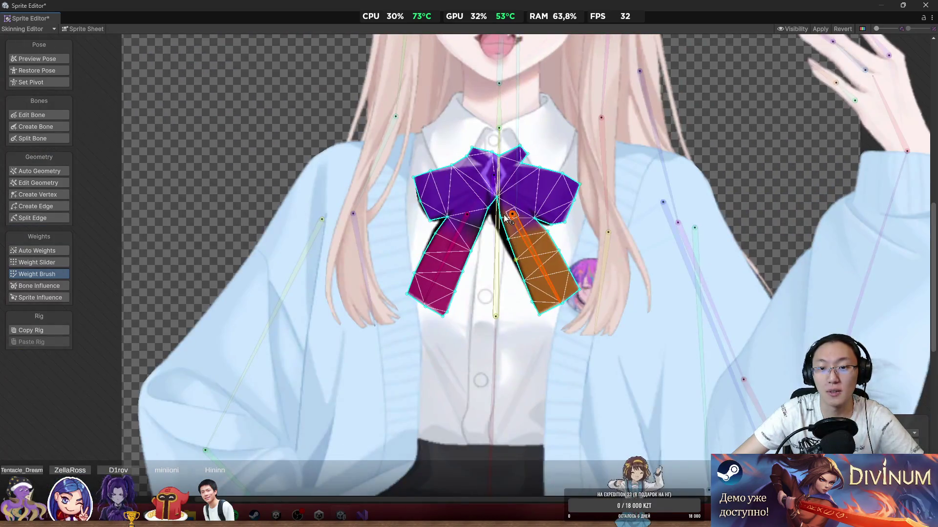
{"action": "key", "text": "ctrl+z"}
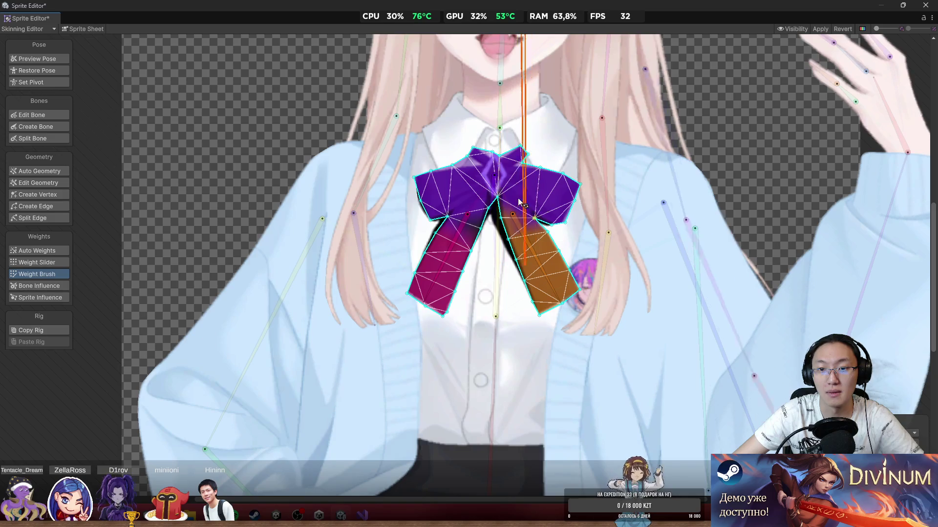
{"action": "key", "text": "ctrl+z"}
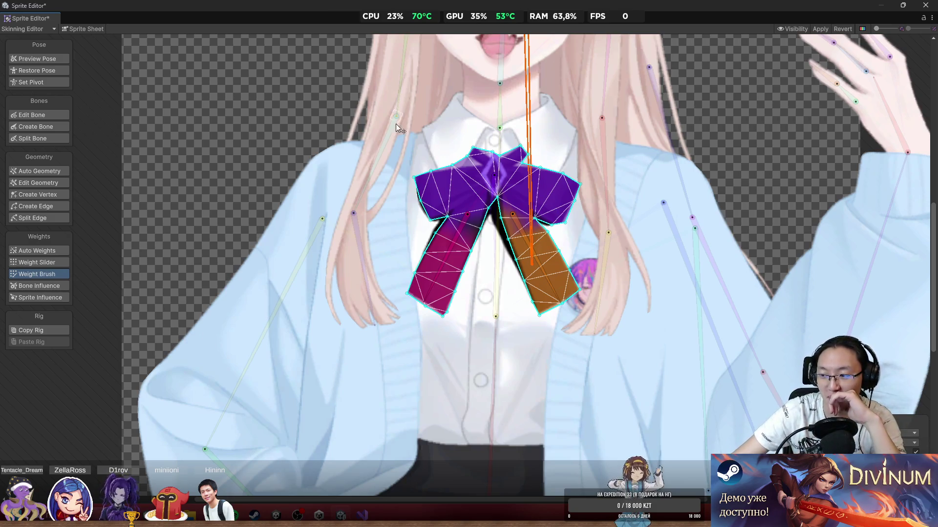
{"action": "scroll", "coordinate": [385, 220], "scroll_direction": "down", "scroll_amount": 1}
{"action": "scroll", "coordinate": [521, 247], "scroll_direction": "up", "scroll_amount": 3}
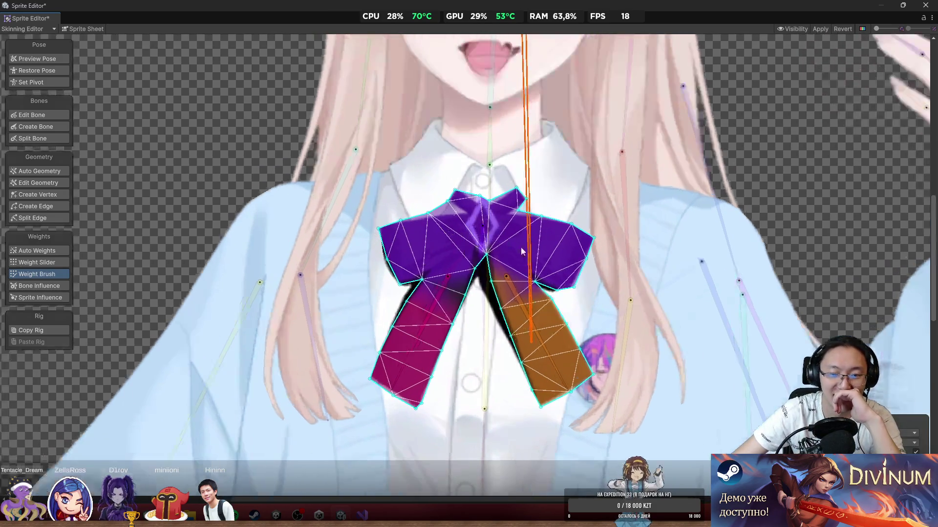
Step: Swing the right tail bone to hang vertical and centre the whole bow to inspect its weights
{"action": "left_click", "coordinate": [432, 318]}
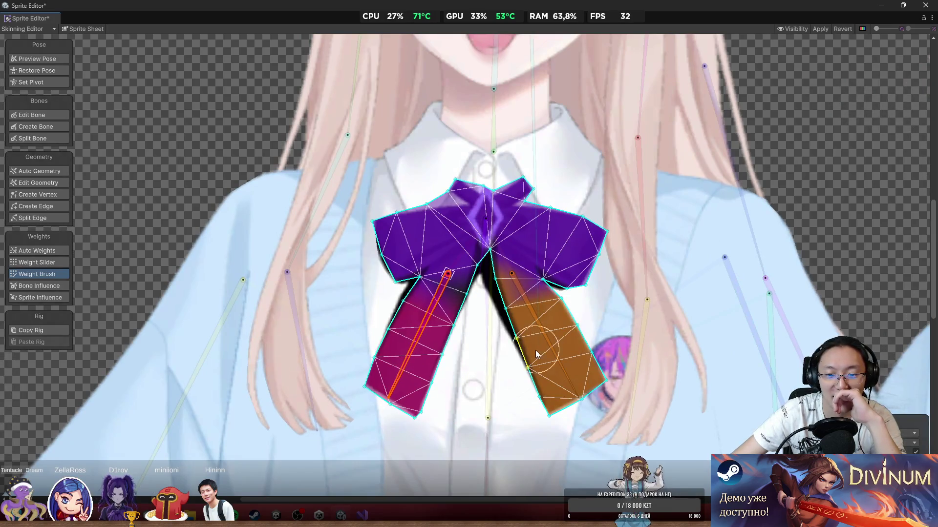
{"action": "left_click_drag", "start_coordinate": [565, 359], "coordinate": [536, 387]}
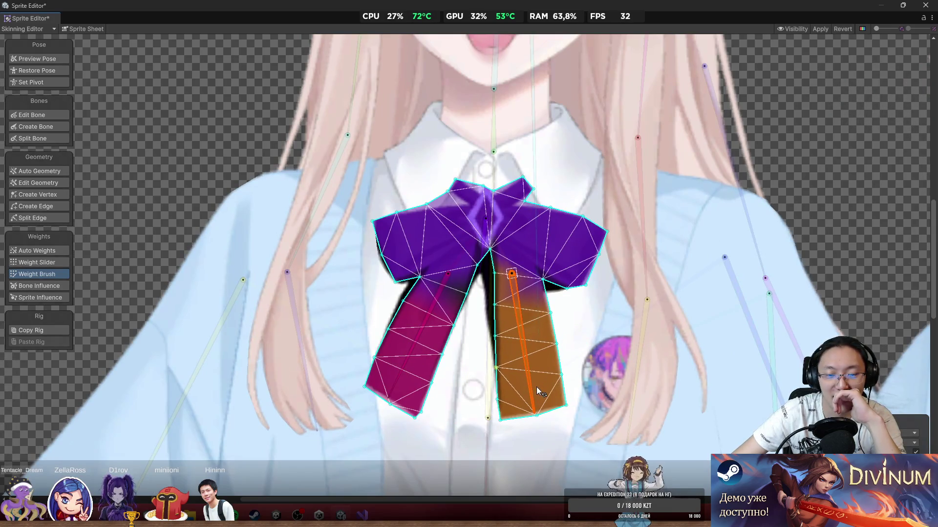
{"action": "left_click_drag", "start_coordinate": [511, 283], "coordinate": [479, 292]}
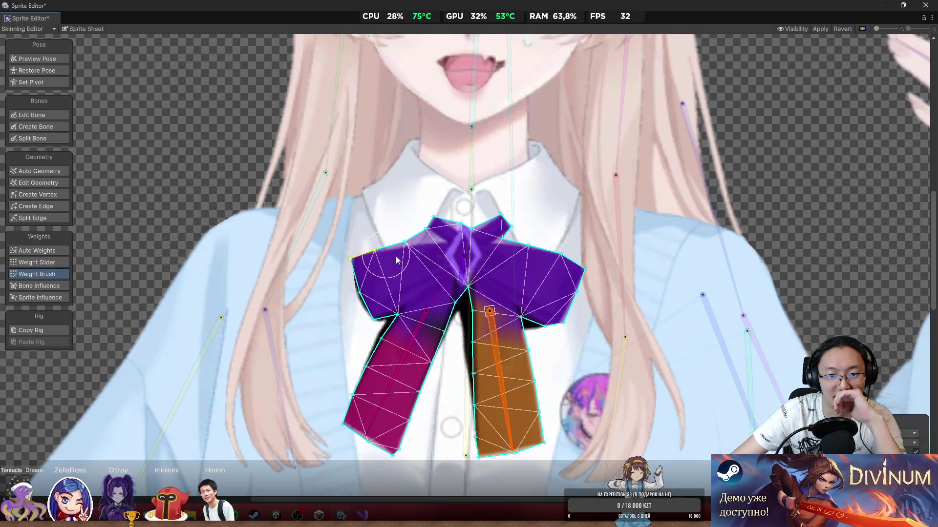
{"action": "scroll", "coordinate": [396, 261], "scroll_direction": "up", "scroll_amount": 2}
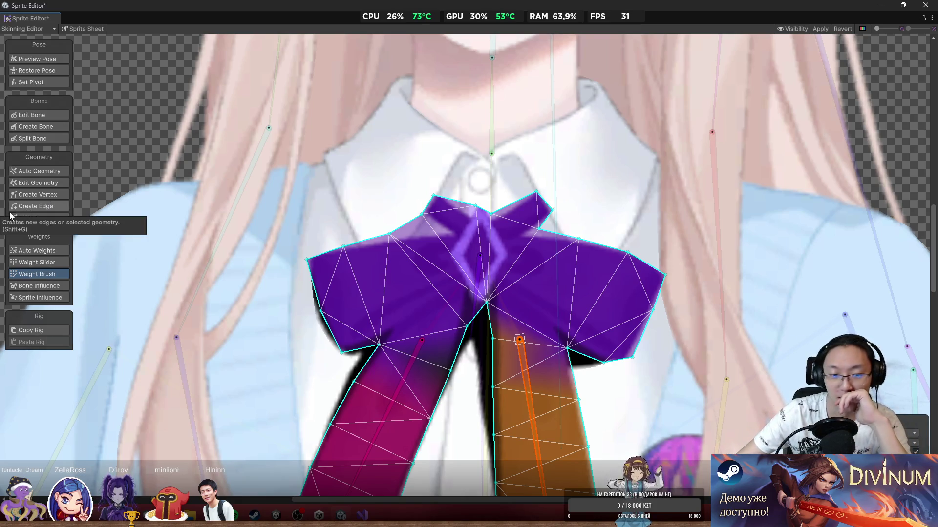
{"action": "left_click_drag", "start_coordinate": [377, 347], "coordinate": [413, 240]}
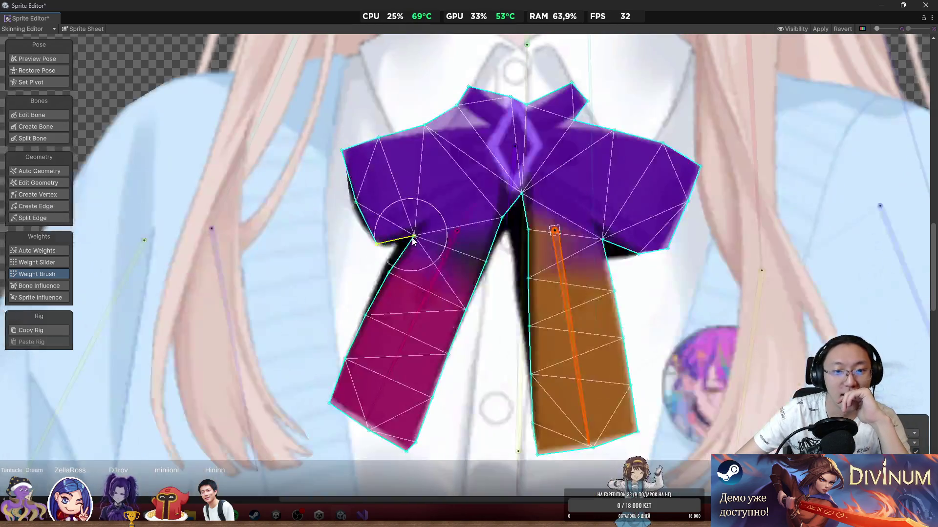
Step: Move from the weights view to vertex editing and adjust the bow's upper-left outline vertex
{"action": "left_click", "coordinate": [51, 284]}
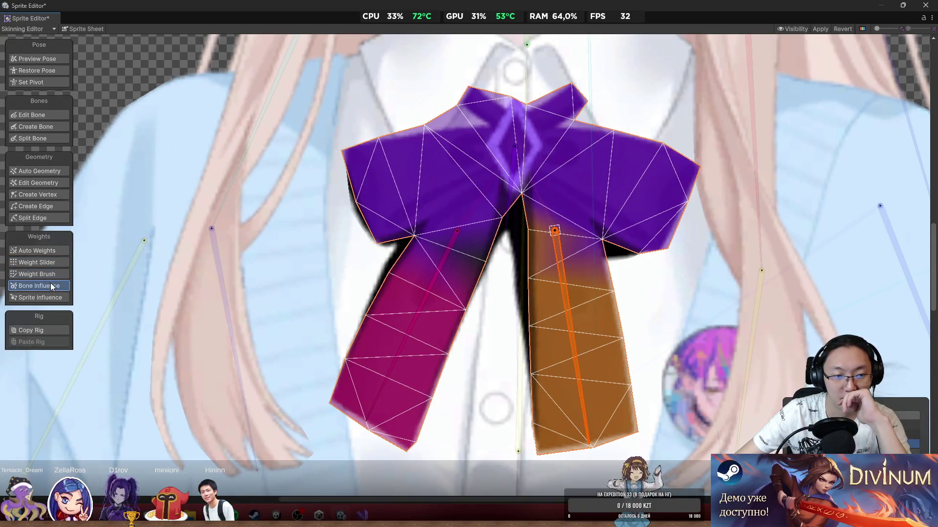
{"action": "left_click", "coordinate": [54, 194]}
{"action": "scroll", "coordinate": [459, 254], "scroll_direction": "up", "scroll_amount": 1}
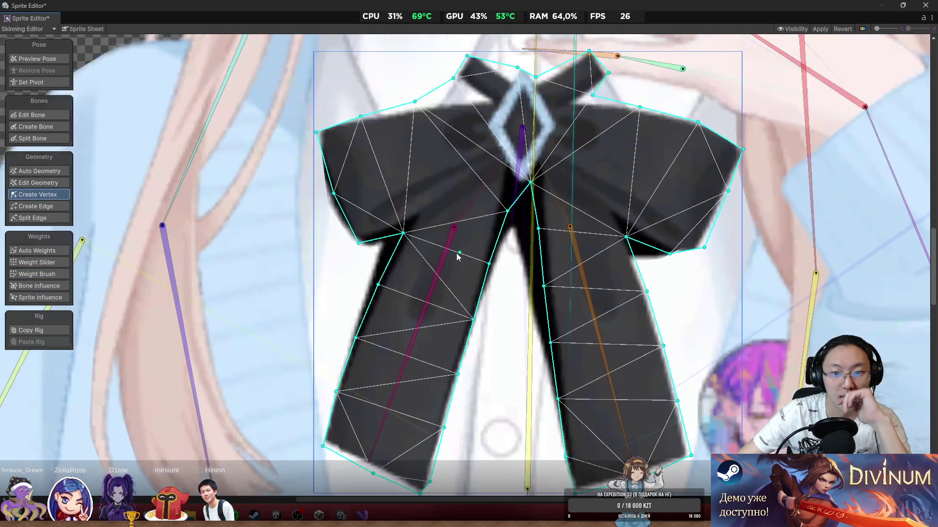
{"action": "scroll", "coordinate": [342, 196], "scroll_direction": "up", "scroll_amount": 5}
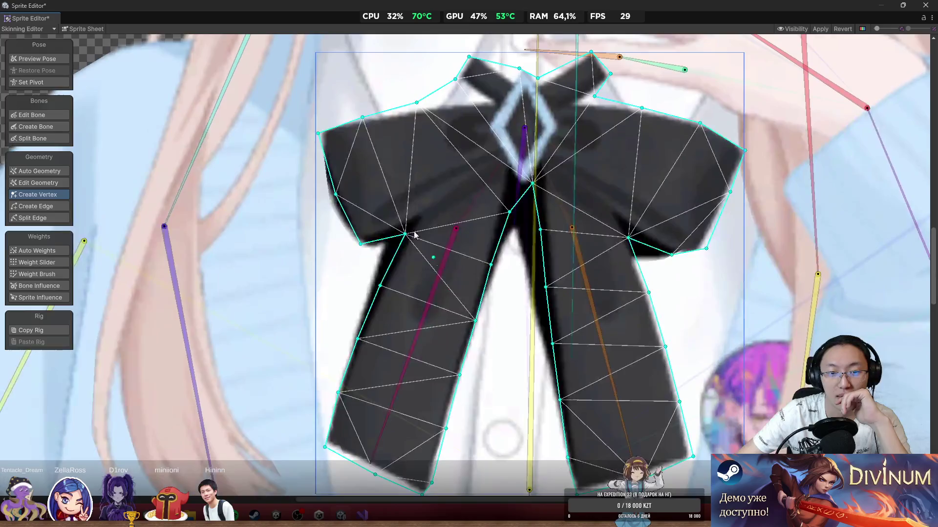
{"action": "mouse_move", "coordinate": [311, 203]}
{"action": "left_mouse_down"}
{"action": "mouse_move", "coordinate": [279, 219]}
{"action": "mouse_move", "coordinate": [307, 209]}
{"action": "left_mouse_up"}
Step: Pull the left tail's corner vertex outward, then preview the bow in its pose
{"action": "scroll", "coordinate": [362, 235], "scroll_direction": "down", "scroll_amount": 5}
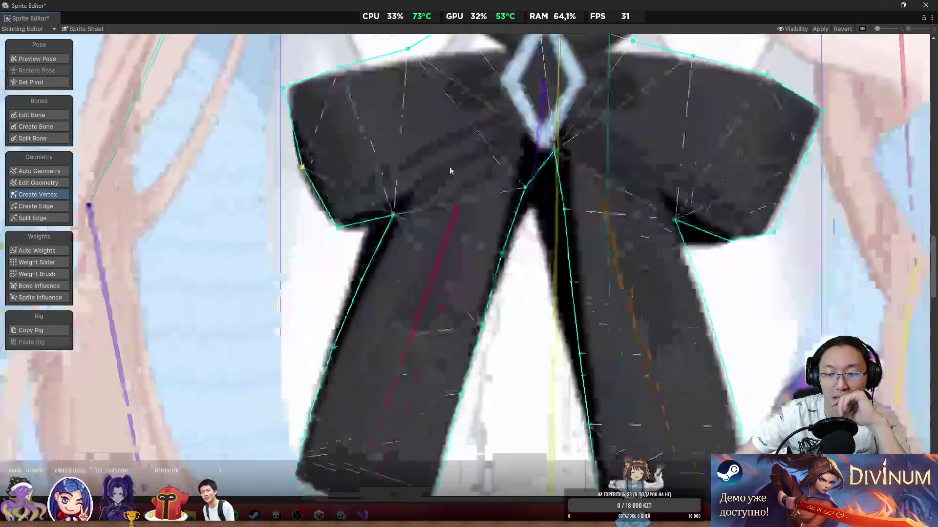
{"action": "scroll", "coordinate": [526, 238], "scroll_direction": "down", "scroll_amount": 2}
{"action": "scroll", "coordinate": [254, 329], "scroll_direction": "up", "scroll_amount": 3}
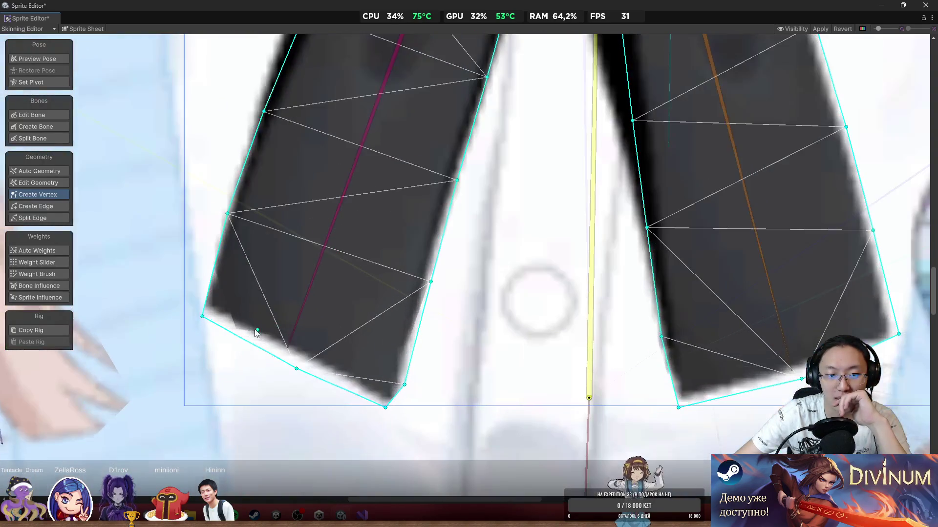
{"action": "mouse_move", "coordinate": [201, 319]}
{"action": "left_mouse_down"}
{"action": "mouse_move", "coordinate": [174, 304]}
{"action": "mouse_move", "coordinate": [185, 314]}
{"action": "left_mouse_up"}
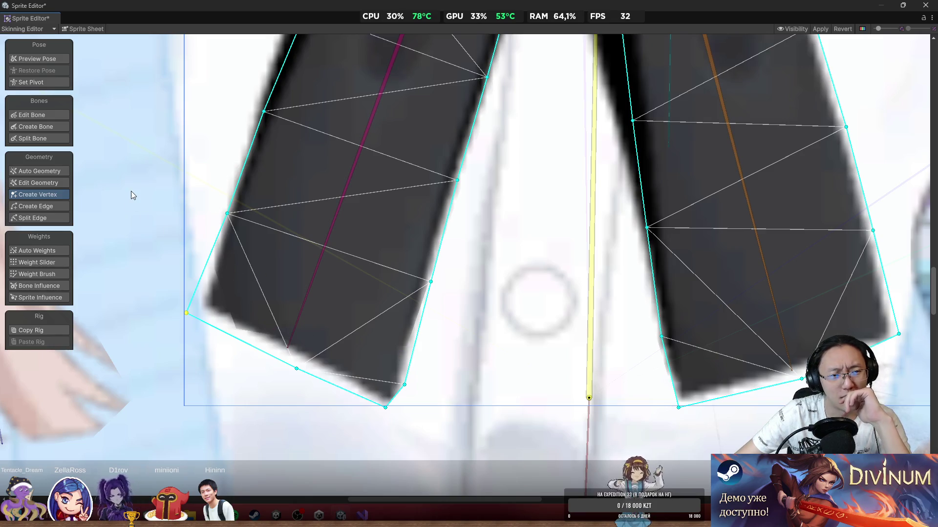
{"action": "scroll", "coordinate": [59, 85], "scroll_direction": "down", "scroll_amount": 5}
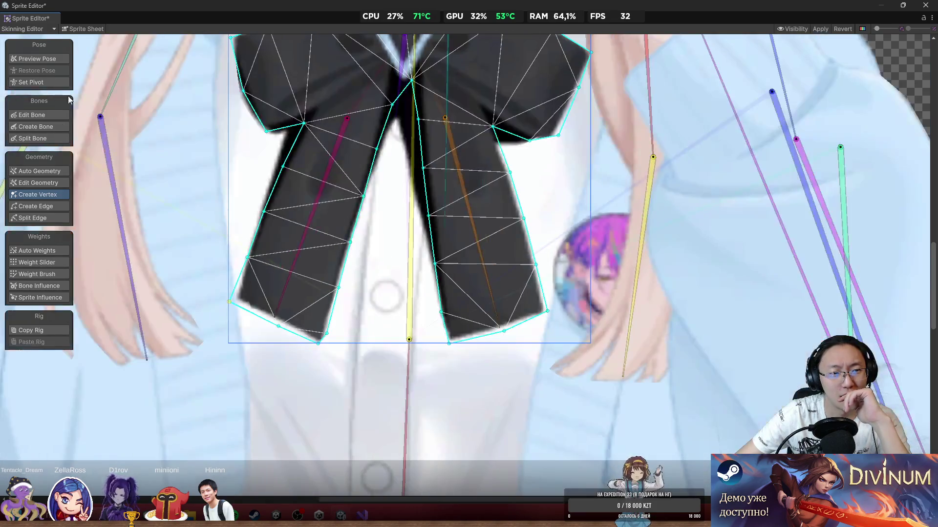
{"action": "left_click", "coordinate": [50, 60]}
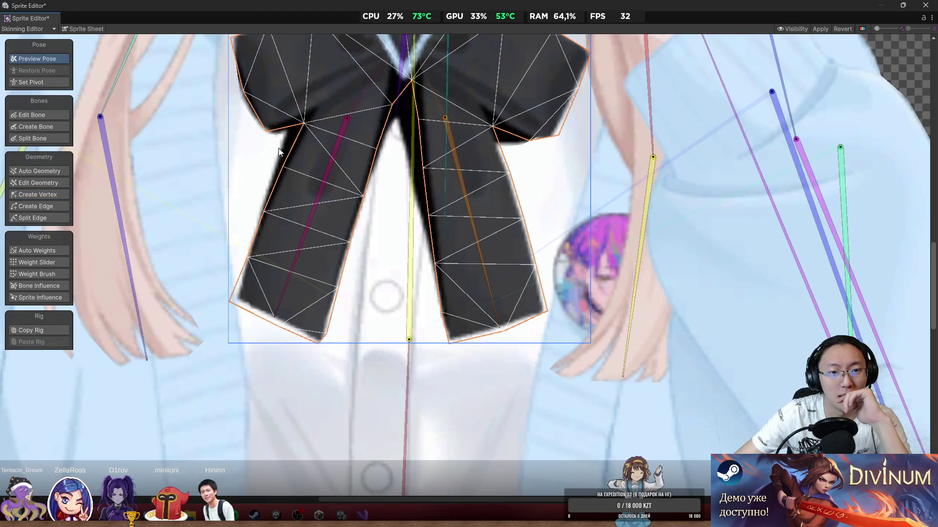
Step: Hide the black Тень shadow layer in the sprite visibility list
{"action": "left_click", "coordinate": [792, 29]}
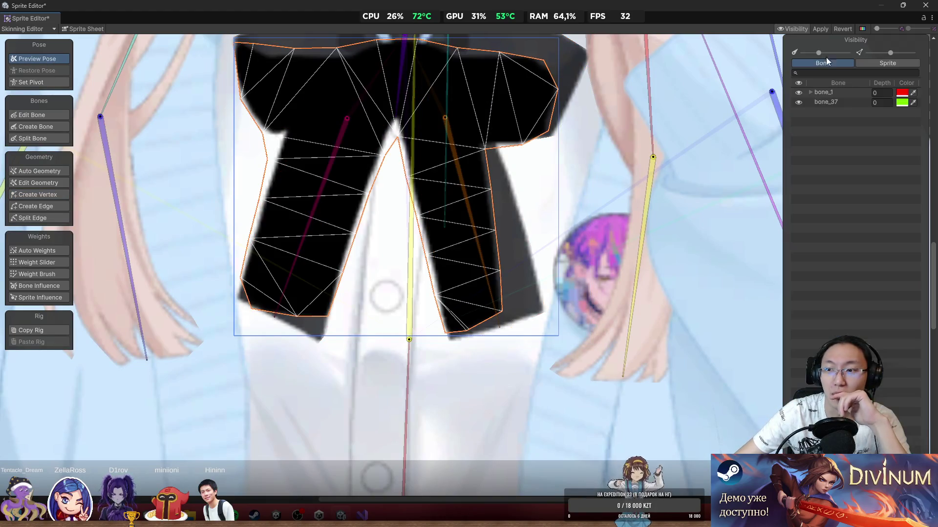
{"action": "left_click", "coordinate": [888, 63]}
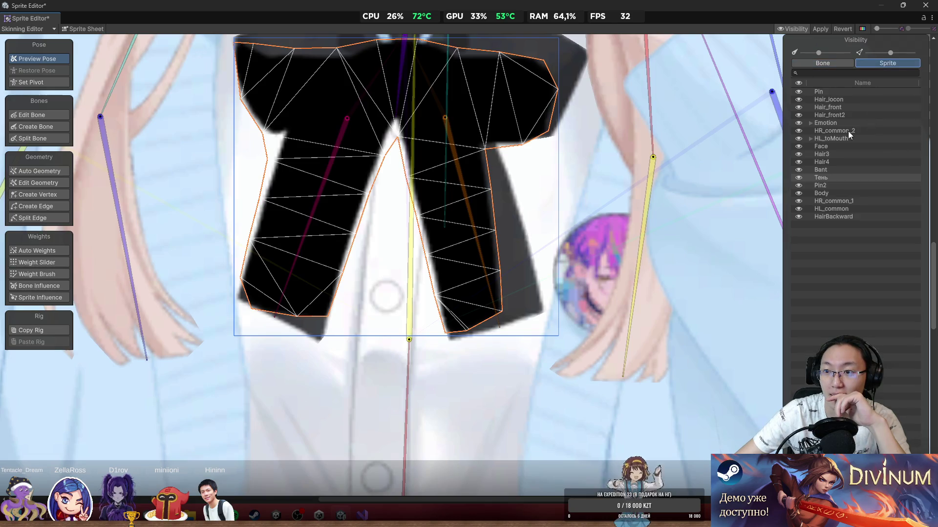
{"action": "left_click", "coordinate": [798, 178]}
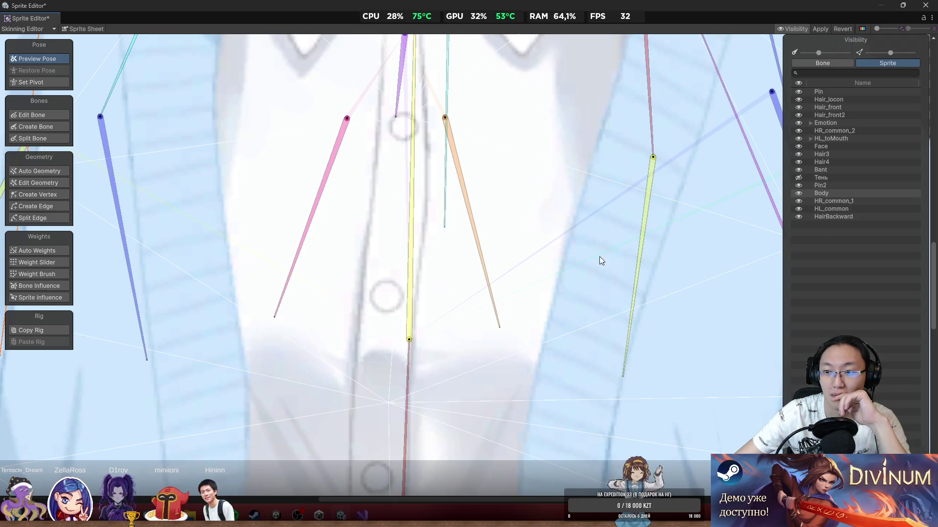
{"action": "scroll", "coordinate": [397, 240], "scroll_direction": "down", "scroll_amount": 5}
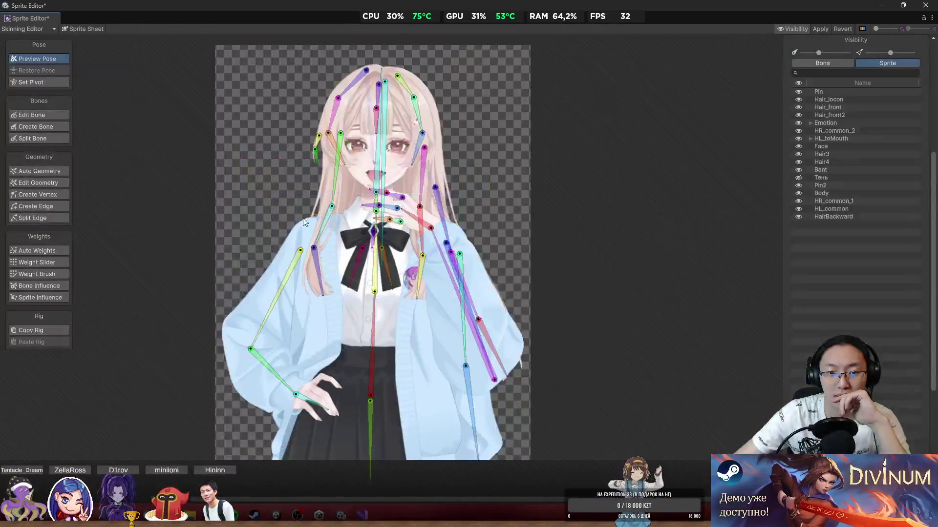
{"action": "scroll", "coordinate": [397, 249], "scroll_direction": "up", "scroll_amount": 6}
Step: Select the Bant bow sprite and rotate both tail bones to test the deformation
{"action": "left_click", "coordinate": [397, 258]}
{"action": "scroll", "coordinate": [395, 258], "scroll_direction": "up", "scroll_amount": 5}
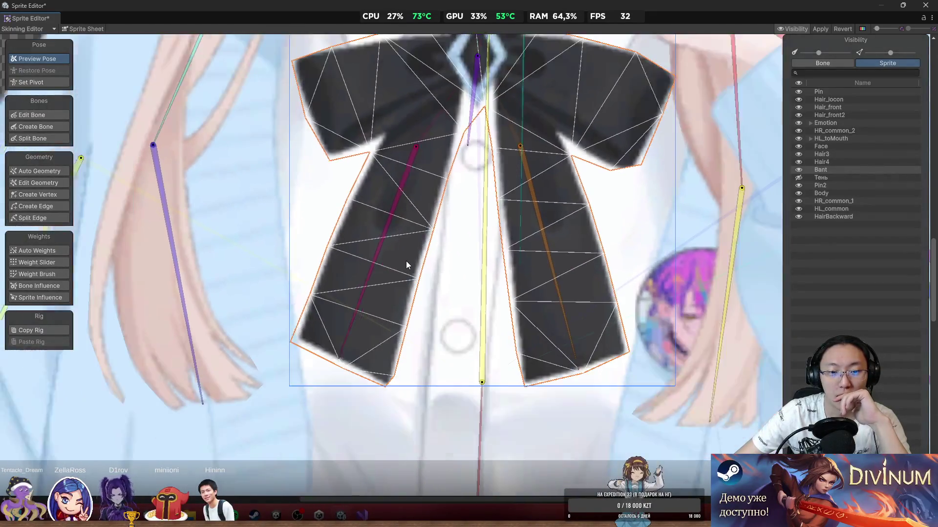
{"action": "scroll", "coordinate": [406, 265], "scroll_direction": "down", "scroll_amount": 1}
{"action": "left_click_drag", "start_coordinate": [390, 266], "coordinate": [365, 304]}
{"action": "mouse_move", "coordinate": [550, 303]}
{"action": "left_mouse_down"}
{"action": "mouse_move", "coordinate": [576, 314]}
{"action": "mouse_move", "coordinate": [557, 331]}
{"action": "mouse_move", "coordinate": [581, 345]}
{"action": "mouse_move", "coordinate": [559, 361]}
{"action": "left_mouse_up"}
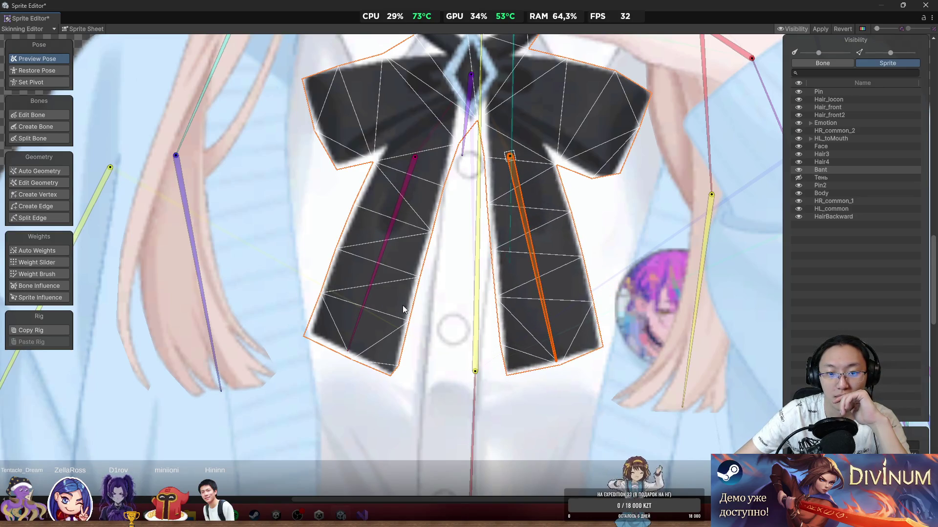
{"action": "mouse_move", "coordinate": [349, 344]}
{"action": "left_mouse_down"}
{"action": "mouse_move", "coordinate": [369, 332]}
{"action": "mouse_move", "coordinate": [372, 347]}
{"action": "mouse_move", "coordinate": [359, 348]}
{"action": "left_mouse_up"}
Step: Swing the left tail bone further, move the whole character, and zoom in on the bow
{"action": "left_click_drag", "start_coordinate": [466, 122], "coordinate": [437, 204]}
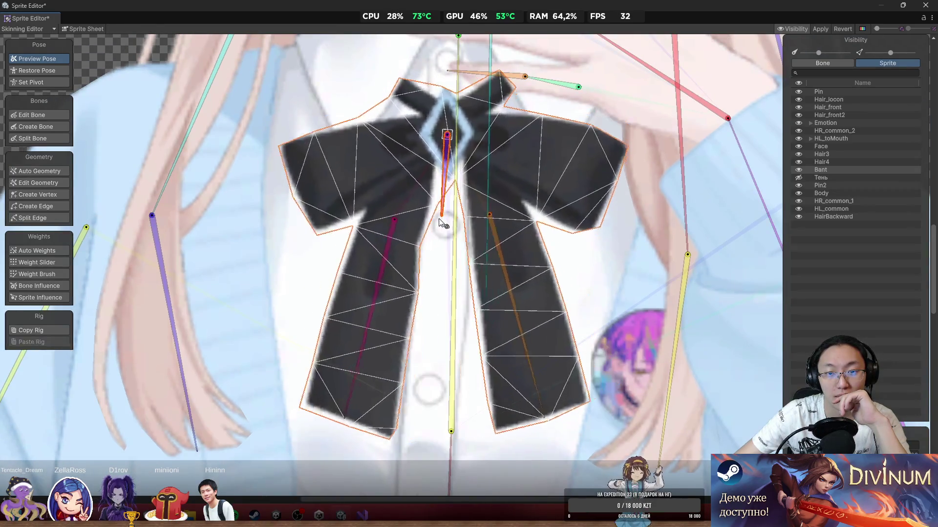
{"action": "scroll", "coordinate": [517, 278], "scroll_direction": "down", "scroll_amount": 2}
{"action": "scroll", "coordinate": [505, 270], "scroll_direction": "up", "scroll_amount": 3}
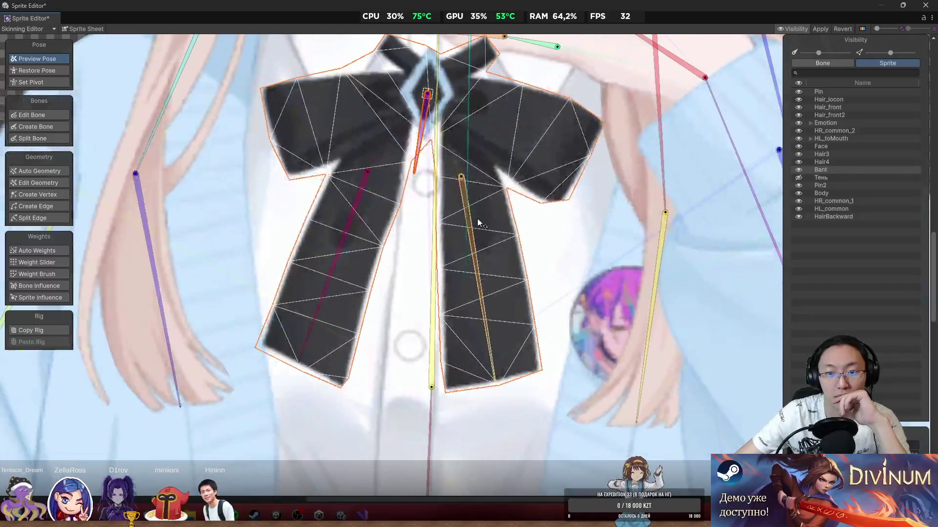
{"action": "scroll", "coordinate": [446, 294], "scroll_direction": "up", "scroll_amount": 3}
{"action": "scroll", "coordinate": [322, 311], "scroll_direction": "up", "scroll_amount": 2}
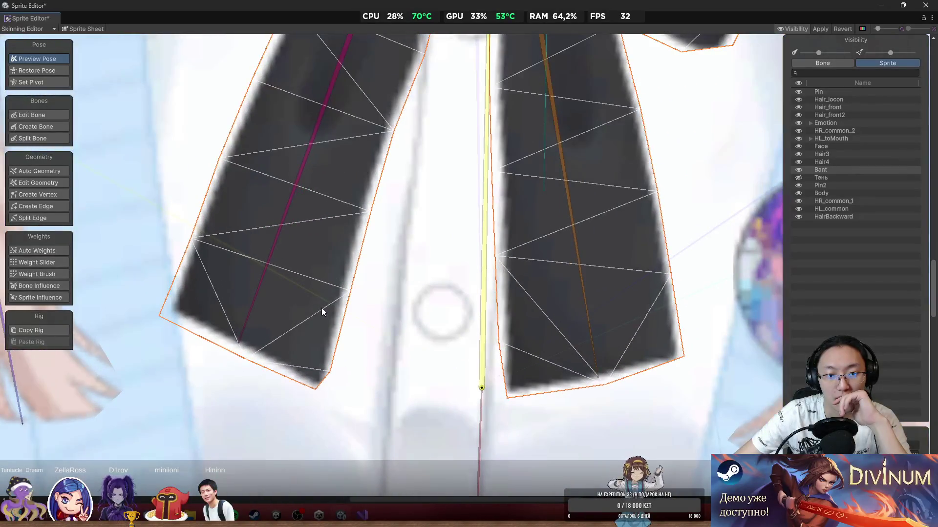
Step: Add outline vertices on the left tail's lower-left edge and the bow's bottom edge
{"action": "left_click", "coordinate": [51, 195]}
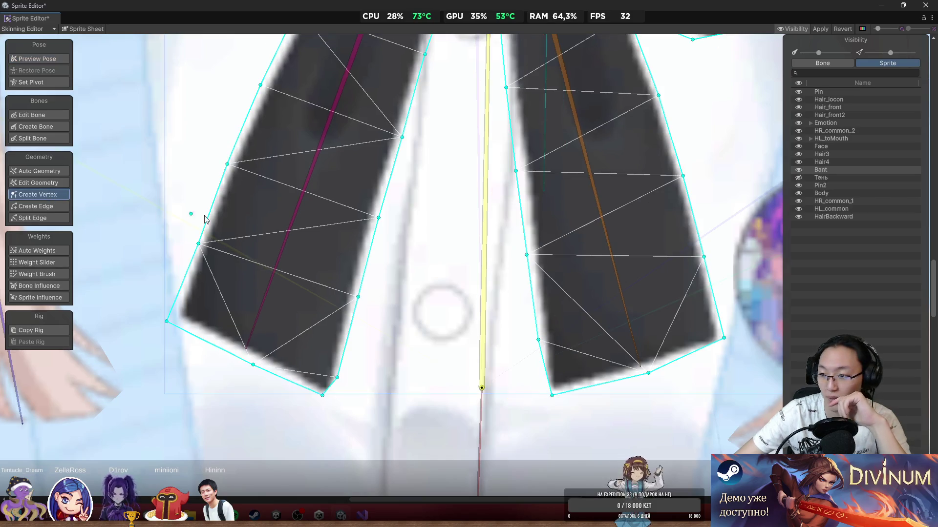
{"action": "scroll", "coordinate": [335, 259], "scroll_direction": "up", "scroll_amount": 3}
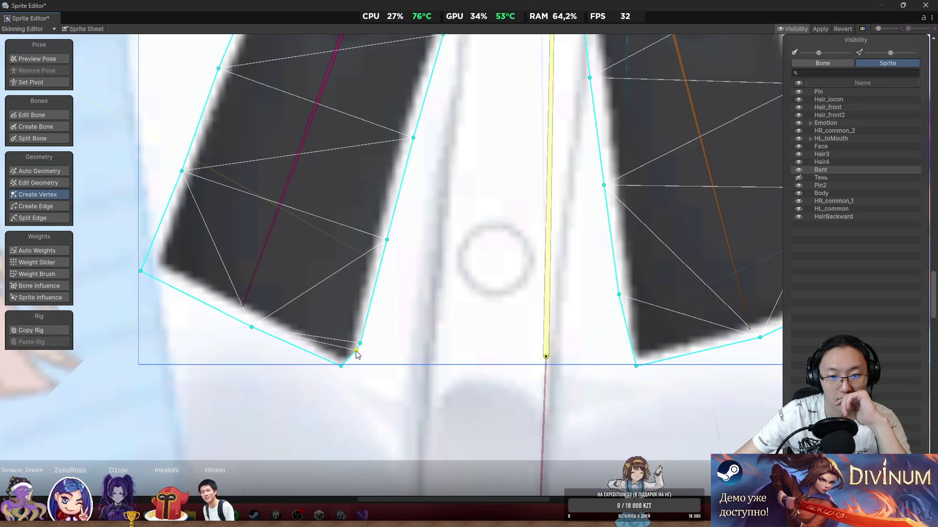
{"action": "mouse_move", "coordinate": [356, 351]}
{"action": "left_mouse_down"}
{"action": "mouse_move", "coordinate": [359, 364]}
{"action": "mouse_move", "coordinate": [372, 295]}
{"action": "mouse_move", "coordinate": [274, 298]}
{"action": "left_mouse_up"}
{"action": "scroll", "coordinate": [370, 294], "scroll_direction": "down", "scroll_amount": 1}
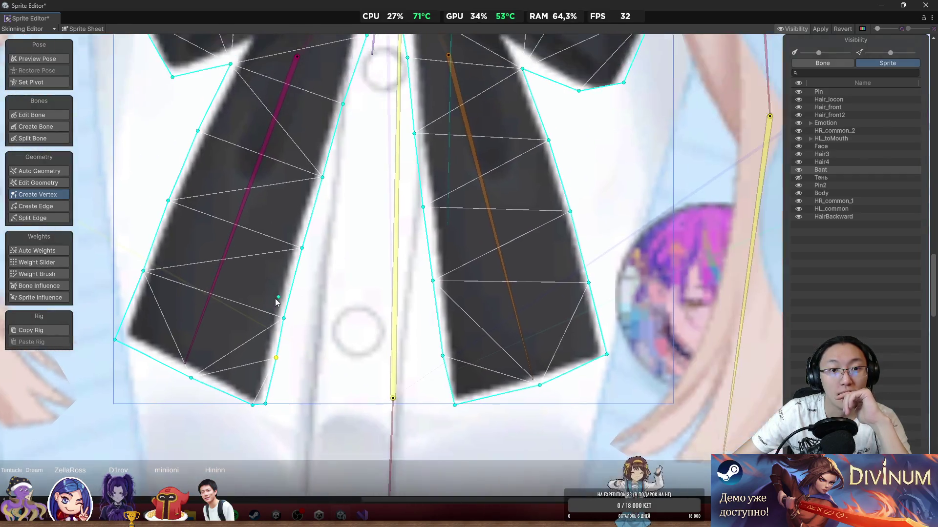
{"action": "scroll", "coordinate": [461, 389], "scroll_direction": "up", "scroll_amount": 3}
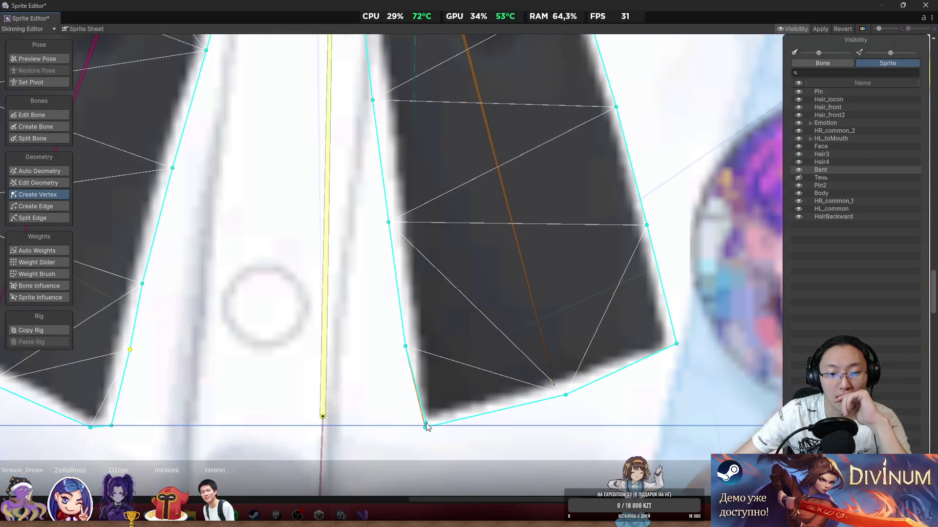
{"action": "mouse_move", "coordinate": [426, 428]}
{"action": "left_mouse_down"}
{"action": "mouse_move", "coordinate": [408, 427]}
{"action": "mouse_move", "coordinate": [449, 442]}
{"action": "mouse_move", "coordinate": [413, 432]}
{"action": "left_mouse_up"}
{"action": "left_click", "coordinate": [423, 425]}
Step: Move the right ribbon's bottom-right and corner vertices down and outward onto the edge
{"action": "scroll", "coordinate": [523, 381], "scroll_direction": "down", "scroll_amount": 3}
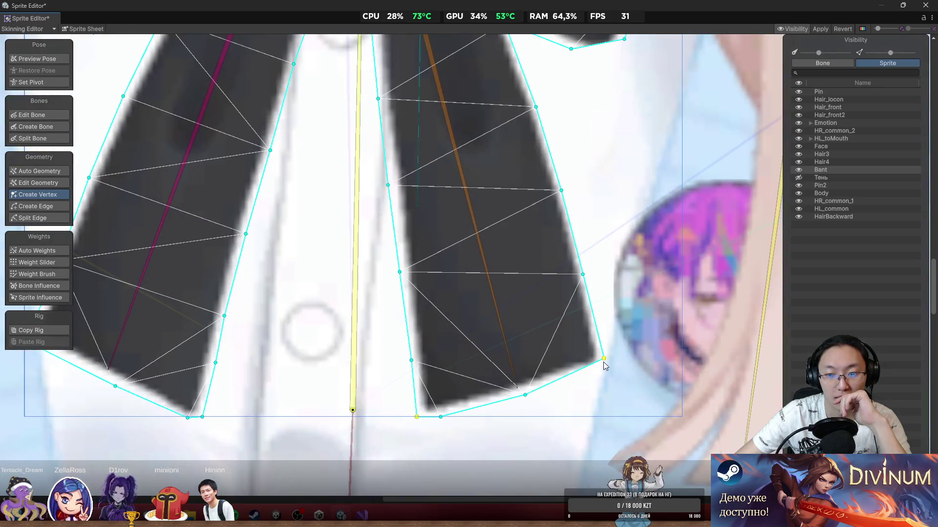
{"action": "left_click_drag", "start_coordinate": [609, 363], "coordinate": [610, 371]}
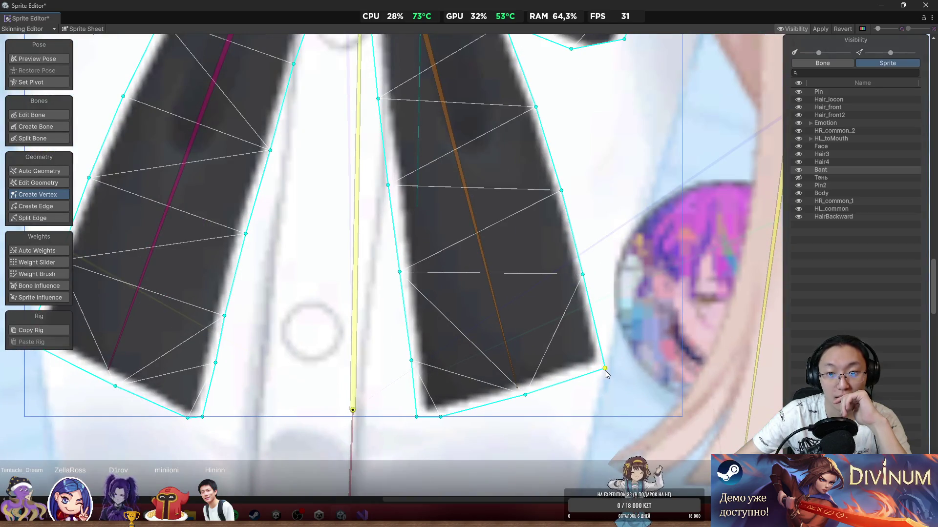
{"action": "scroll", "coordinate": [561, 332], "scroll_direction": "down", "scroll_amount": 1}
{"action": "scroll", "coordinate": [562, 332], "scroll_direction": "down", "scroll_amount": 2}
{"action": "scroll", "coordinate": [611, 264], "scroll_direction": "up", "scroll_amount": 5}
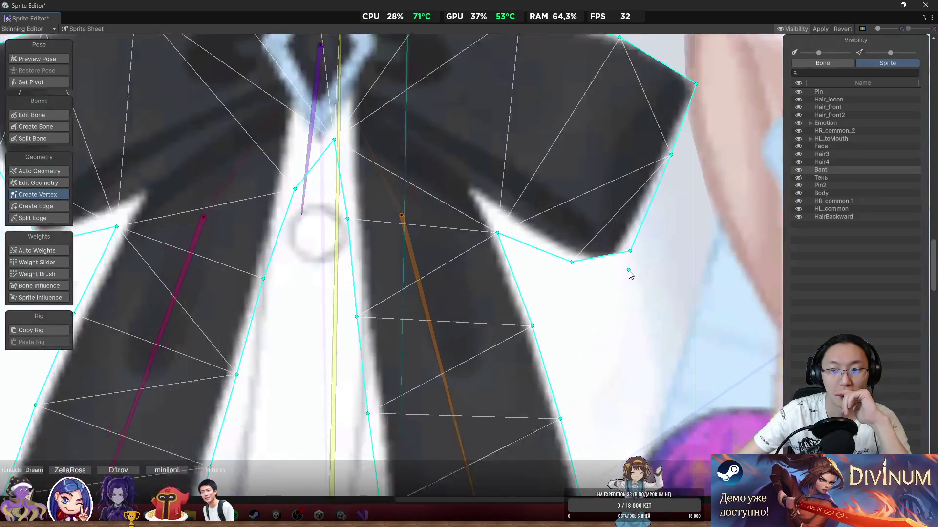
{"action": "left_click_drag", "start_coordinate": [596, 253], "coordinate": [605, 285]}
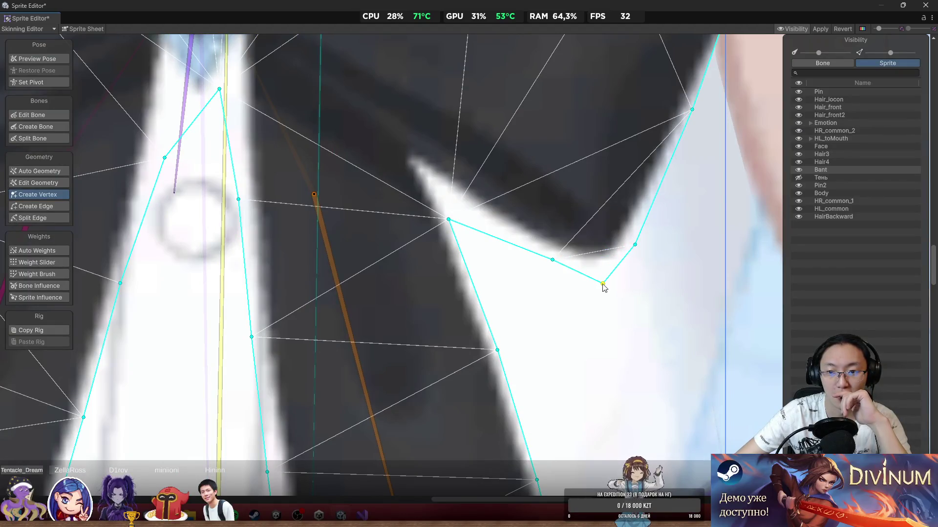
{"action": "scroll", "coordinate": [606, 285], "scroll_direction": "down", "scroll_amount": 2}
{"action": "scroll", "coordinate": [607, 285], "scroll_direction": "down", "scroll_amount": 3}
{"action": "scroll", "coordinate": [635, 264], "scroll_direction": "up", "scroll_amount": 3}
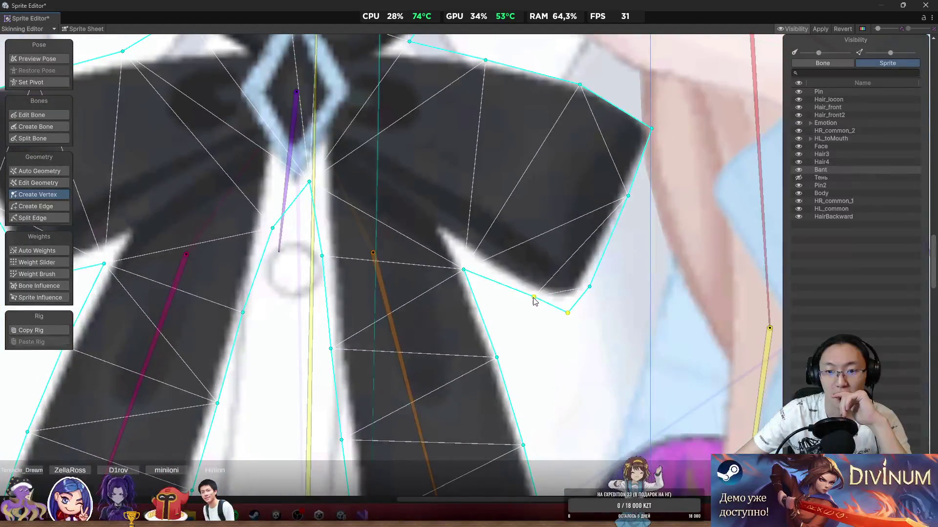
Step: Add a vertex on the right wing's lower edge and fit the lobe's lower corners to the fabric
{"action": "left_click_drag", "start_coordinate": [464, 270], "coordinate": [453, 245]}
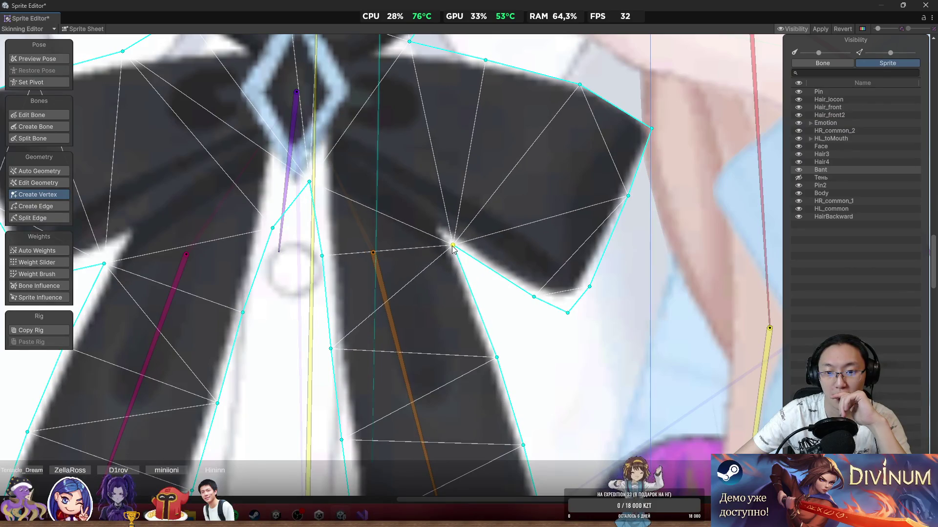
{"action": "left_click", "coordinate": [471, 292]}
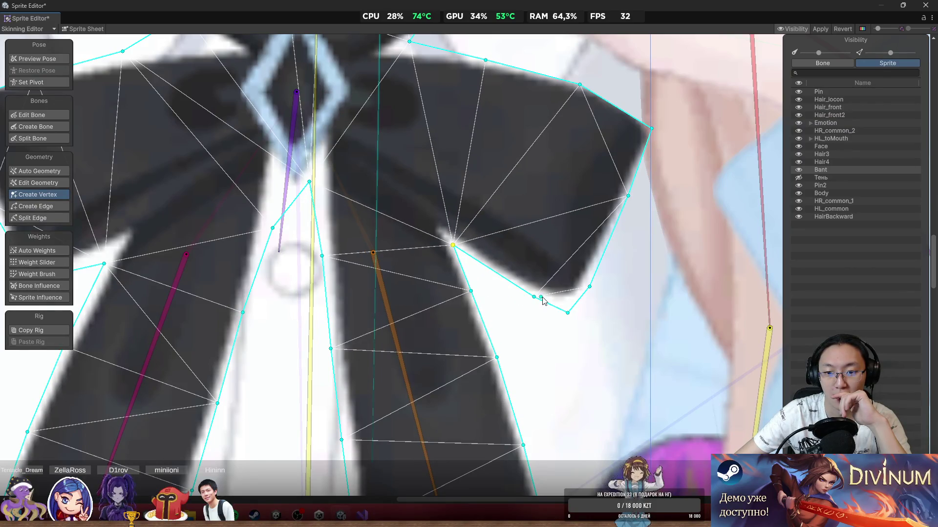
{"action": "left_click_drag", "start_coordinate": [523, 297], "coordinate": [498, 284]}
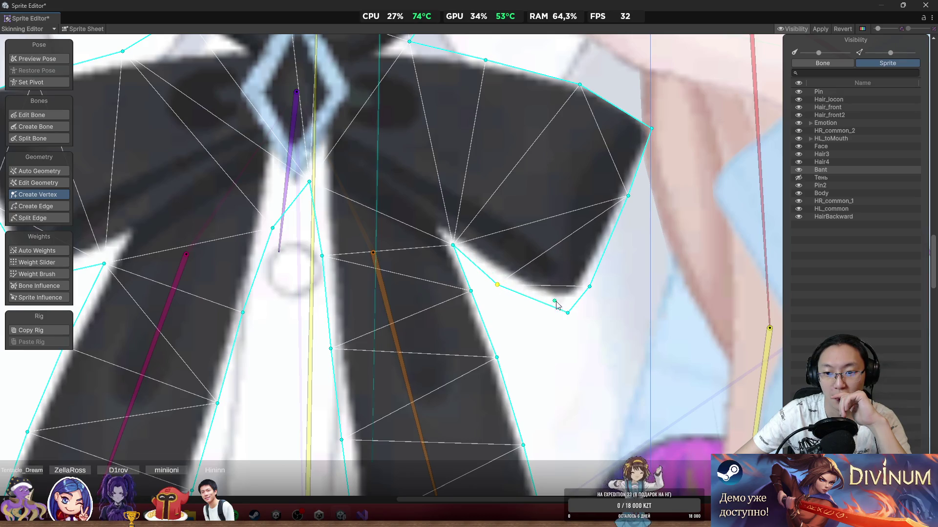
{"action": "left_click_drag", "start_coordinate": [567, 314], "coordinate": [571, 329]}
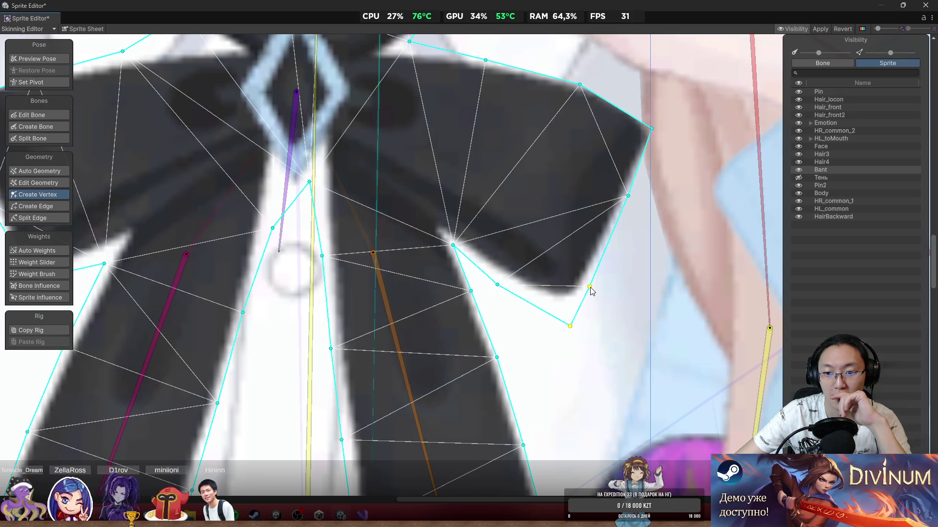
{"action": "left_click_drag", "start_coordinate": [590, 289], "coordinate": [607, 259]}
Step: Fit the right lobe's upper-right, right-edge and top-edge vertices onto the outline
{"action": "scroll", "coordinate": [594, 182], "scroll_direction": "up", "scroll_amount": 3}
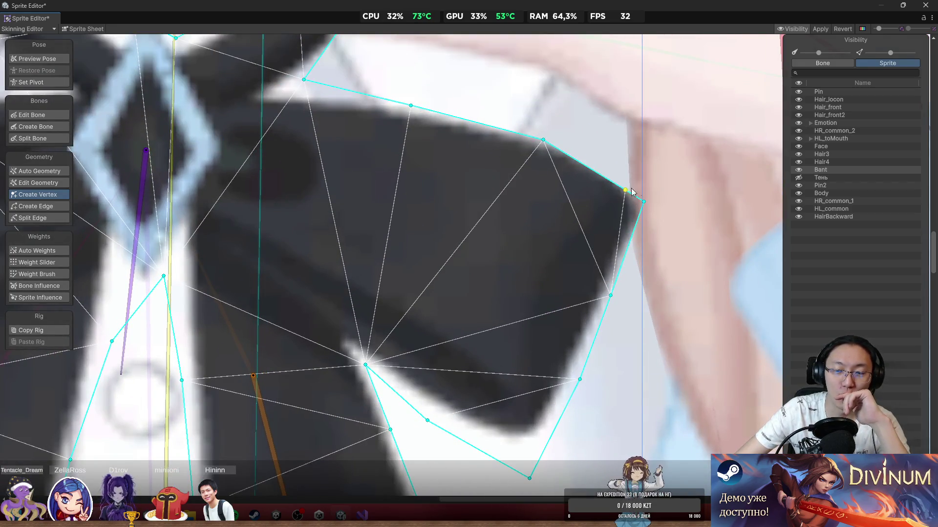
{"action": "mouse_move", "coordinate": [631, 189]}
{"action": "left_mouse_down"}
{"action": "mouse_move", "coordinate": [650, 187]}
{"action": "mouse_move", "coordinate": [653, 255]}
{"action": "mouse_move", "coordinate": [658, 243]}
{"action": "left_mouse_up"}
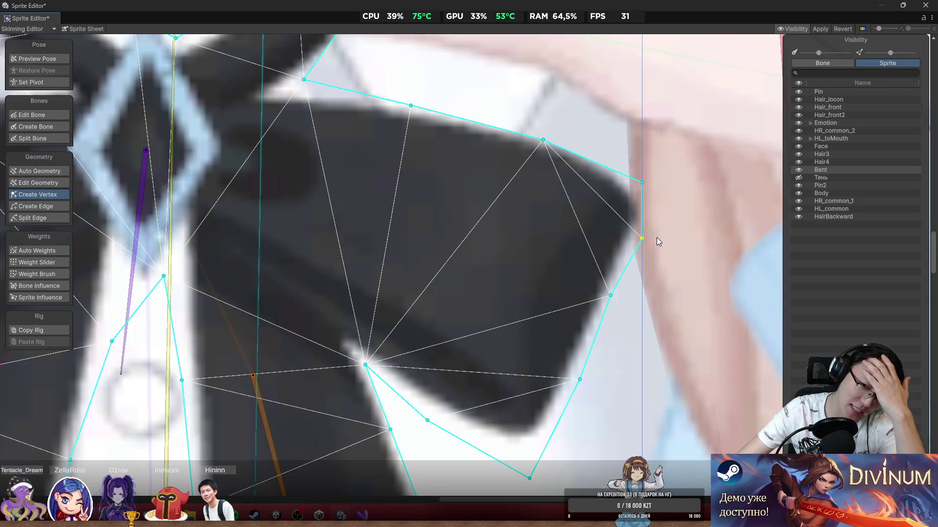
{"action": "left_click_drag", "start_coordinate": [611, 296], "coordinate": [614, 300]}
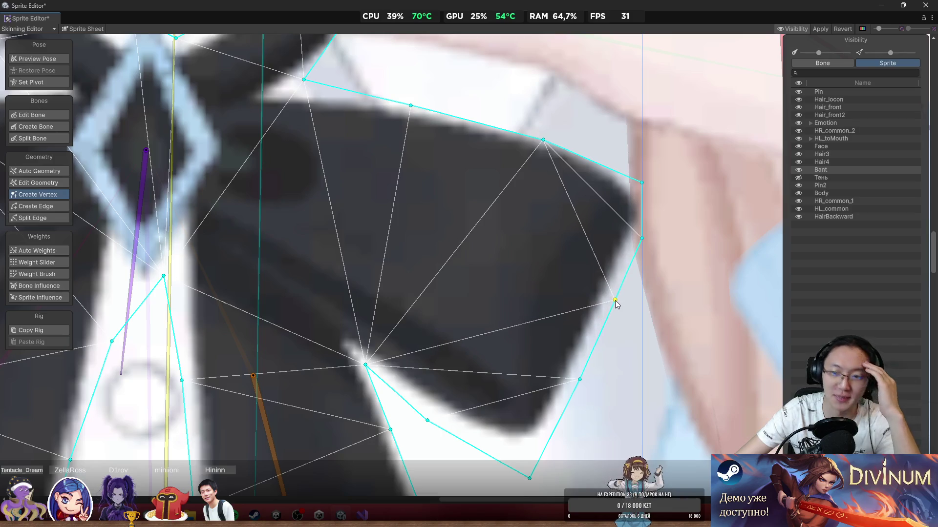
{"action": "left_click_drag", "start_coordinate": [609, 211], "coordinate": [623, 242]}
{"action": "left_click_drag", "start_coordinate": [558, 169], "coordinate": [560, 151]}
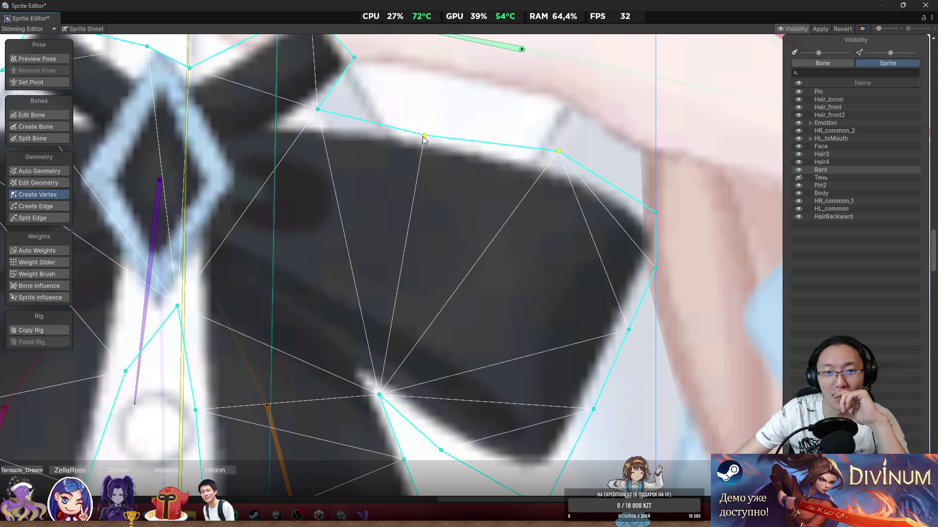
Step: Raise a top-edge vertex on the Bant mesh and delete one misplaced inside the mesh
{"action": "mouse_move", "coordinate": [421, 133]}
{"action": "left_mouse_down"}
{"action": "mouse_move", "coordinate": [423, 125]}
{"action": "mouse_move", "coordinate": [419, 182]}
{"action": "mouse_move", "coordinate": [566, 205]}
{"action": "left_mouse_up"}
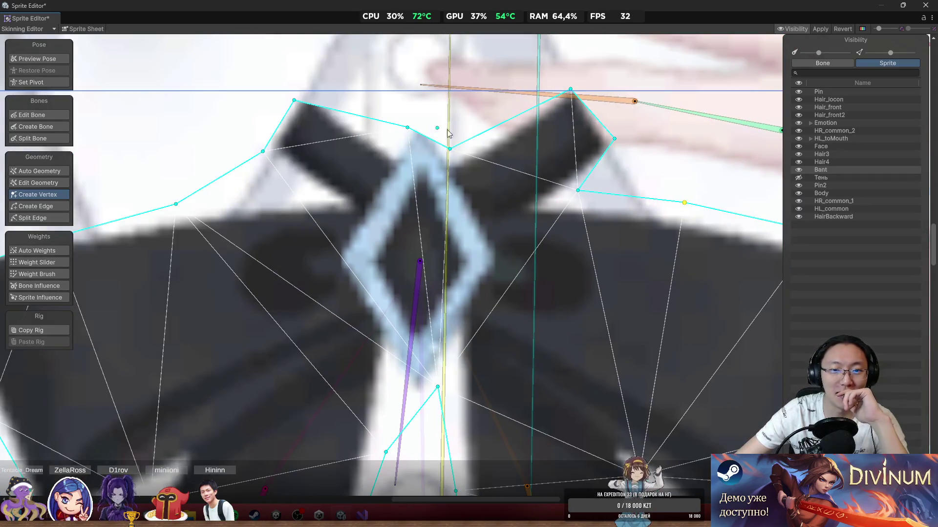
{"action": "left_click_drag", "start_coordinate": [449, 132], "coordinate": [485, 175]}
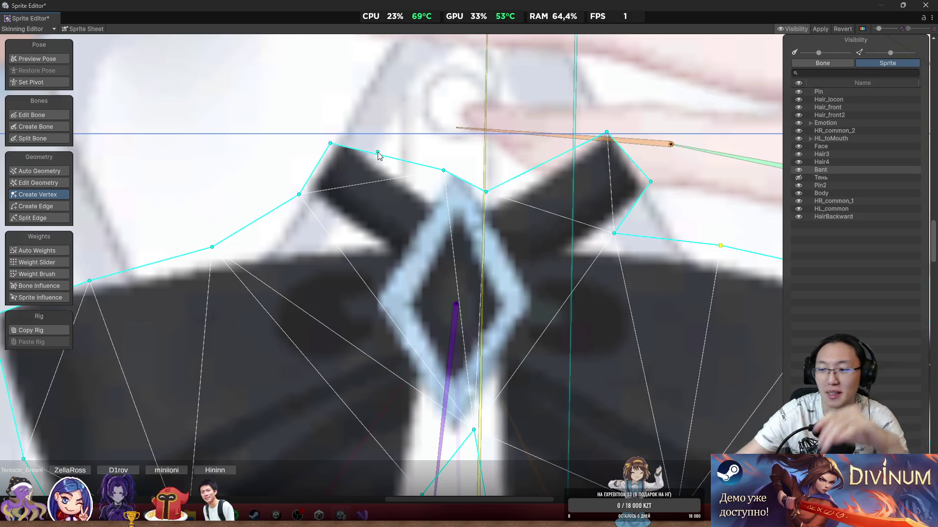
{"action": "left_click_drag", "start_coordinate": [377, 152], "coordinate": [430, 179]}
{"action": "scroll", "coordinate": [588, 203], "scroll_direction": "down", "scroll_amount": 2}
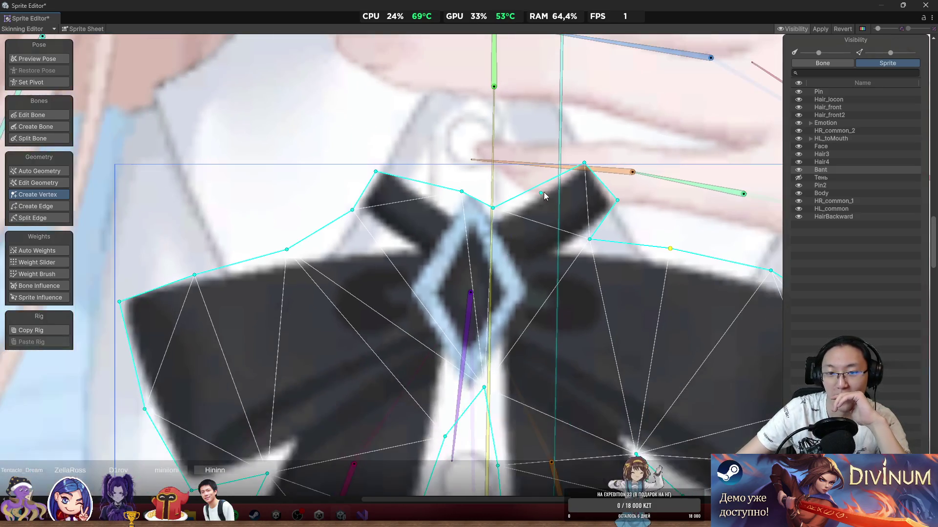
{"action": "key", "text": "Delete"}
{"action": "scroll", "coordinate": [478, 215], "scroll_direction": "up", "scroll_amount": 2}
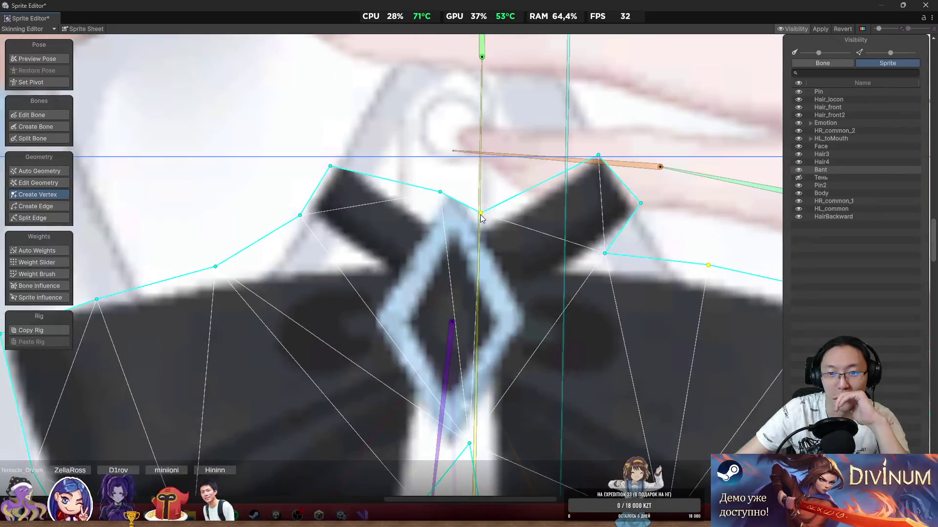
Step: Delete the dip vertices on the bow's top edge to straighten it
{"action": "mouse_move", "coordinate": [481, 213]}
{"action": "left_mouse_down"}
{"action": "mouse_move", "coordinate": [479, 167]}
{"action": "mouse_move", "coordinate": [462, 186]}
{"action": "left_mouse_up"}
{"action": "key", "text": "Delete"}
{"action": "left_click", "coordinate": [440, 191]}
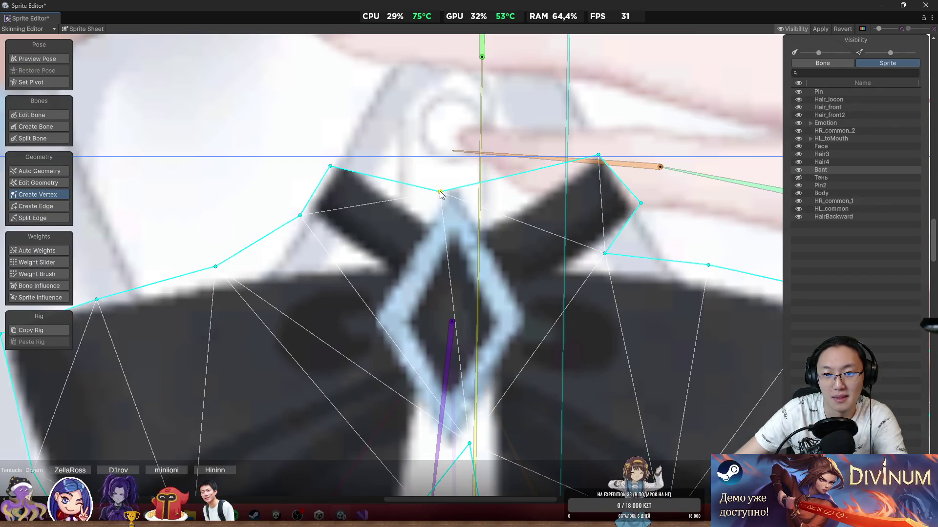
{"action": "key", "text": "Delete"}
Step: Add vertices along the knot's top edge and top-left corner, raising the top-left one into line
{"action": "left_click", "coordinate": [470, 180]}
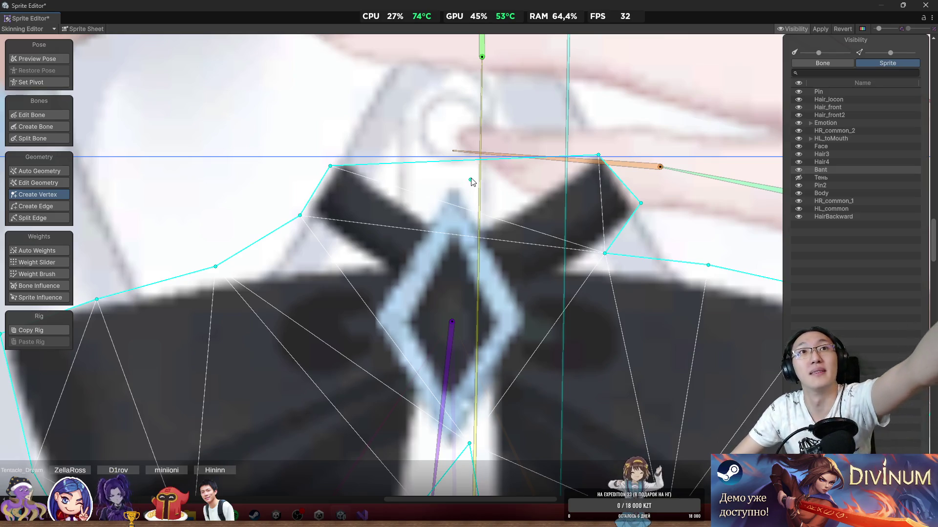
{"action": "left_click", "coordinate": [367, 173]}
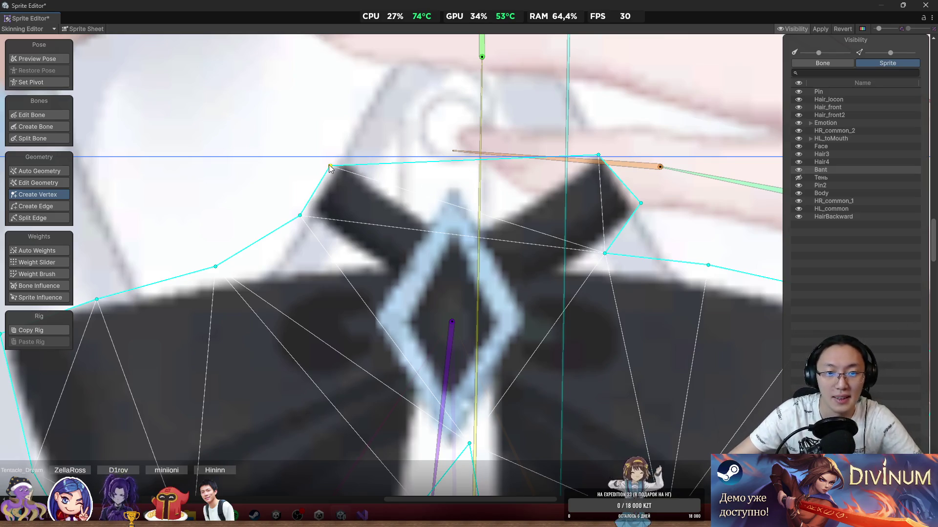
{"action": "left_click_drag", "start_coordinate": [329, 166], "coordinate": [333, 157]}
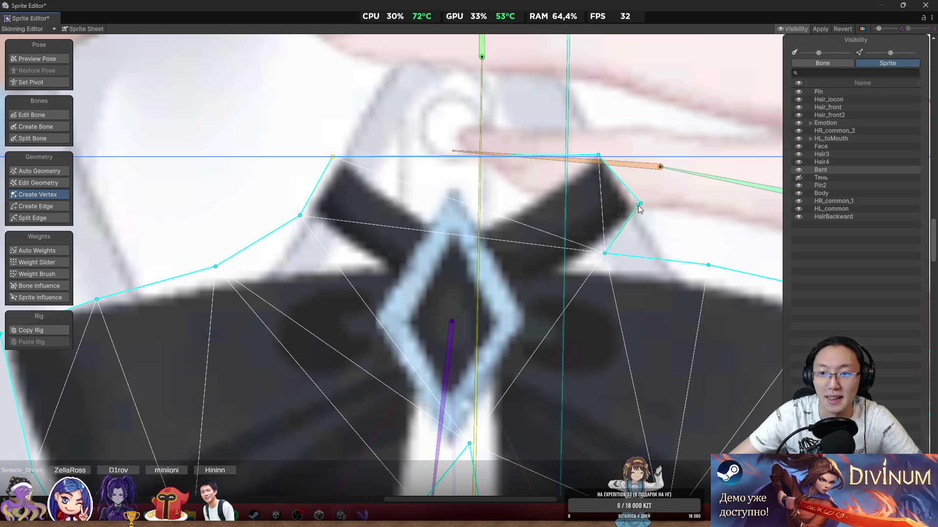
Step: Add and place vertices on the knot's upper-right edge, pushing the right corner outward
{"action": "left_click_drag", "start_coordinate": [641, 203], "coordinate": [659, 215]}
{"action": "left_click", "coordinate": [650, 202]}
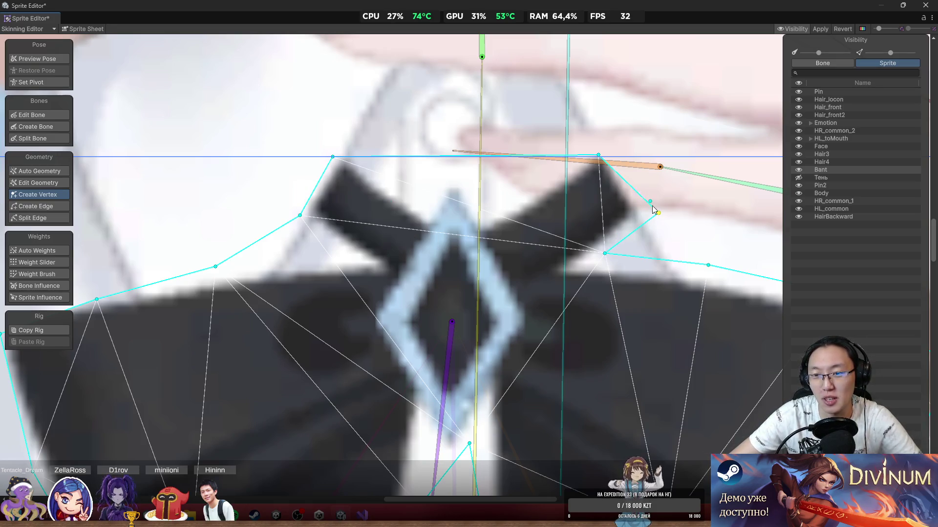
{"action": "left_click", "coordinate": [613, 171]}
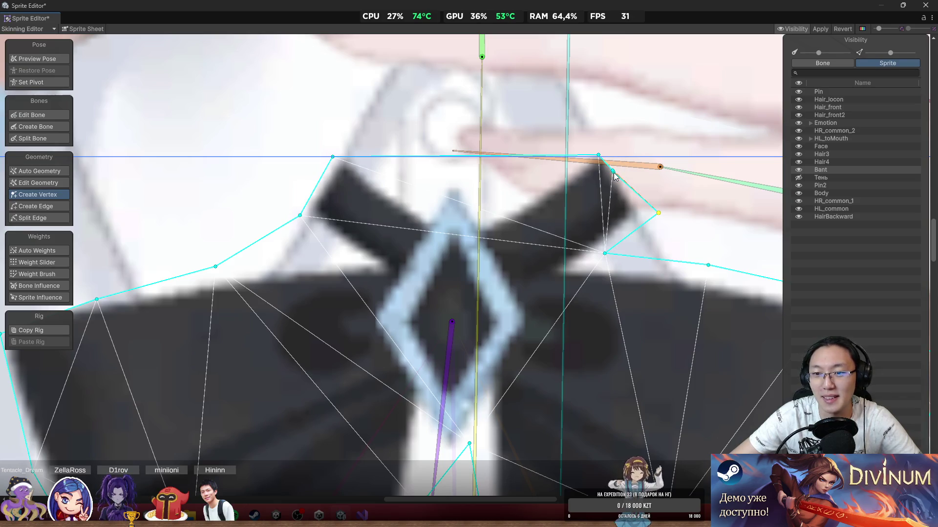
{"action": "mouse_move", "coordinate": [614, 173]}
{"action": "left_mouse_down"}
{"action": "mouse_move", "coordinate": [629, 149]}
{"action": "mouse_move", "coordinate": [623, 159]}
{"action": "left_mouse_up"}
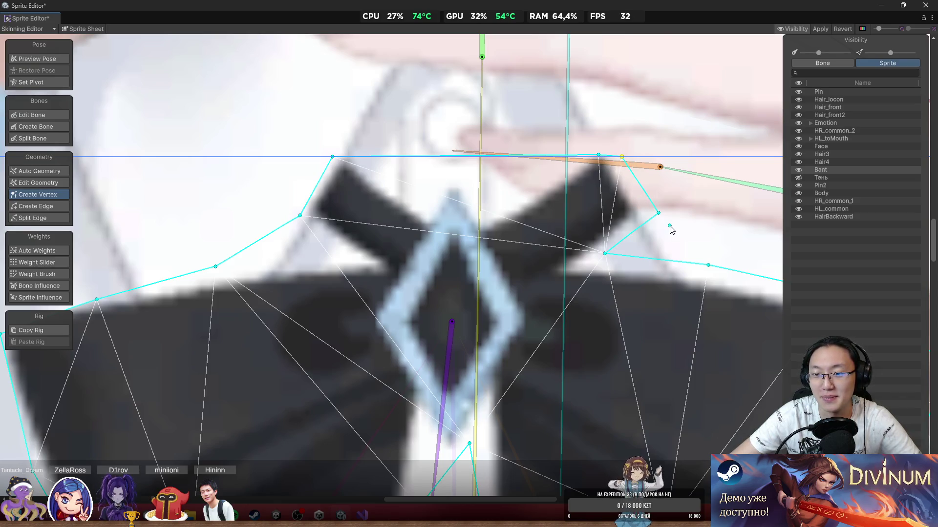
{"action": "left_click_drag", "start_coordinate": [664, 216], "coordinate": [666, 218]}
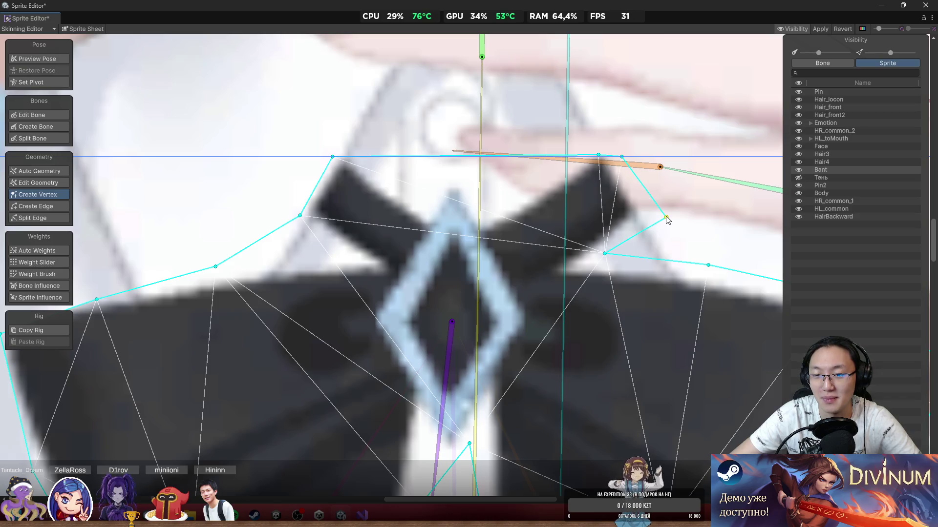
{"action": "scroll", "coordinate": [642, 243], "scroll_direction": "down", "scroll_amount": 2}
{"action": "scroll", "coordinate": [427, 185], "scroll_direction": "up", "scroll_amount": 3}
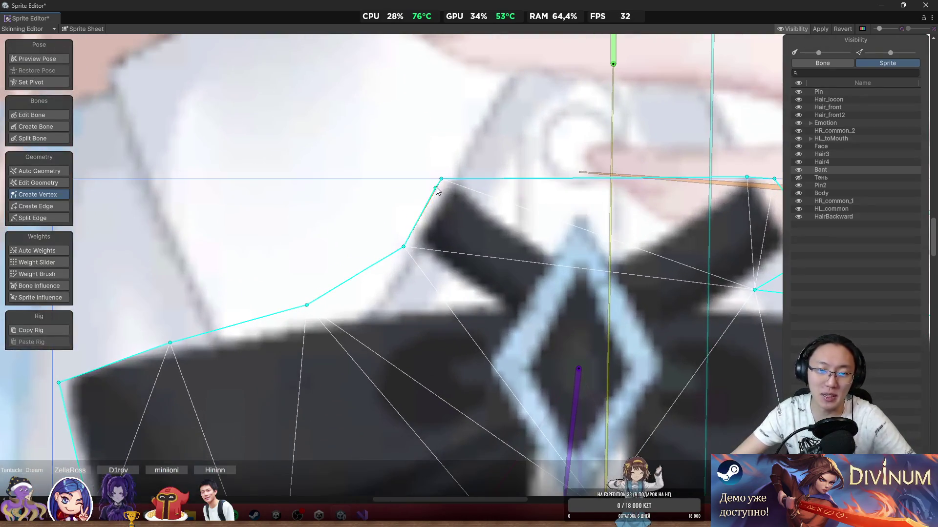
{"action": "left_click_drag", "start_coordinate": [440, 181], "coordinate": [435, 180]}
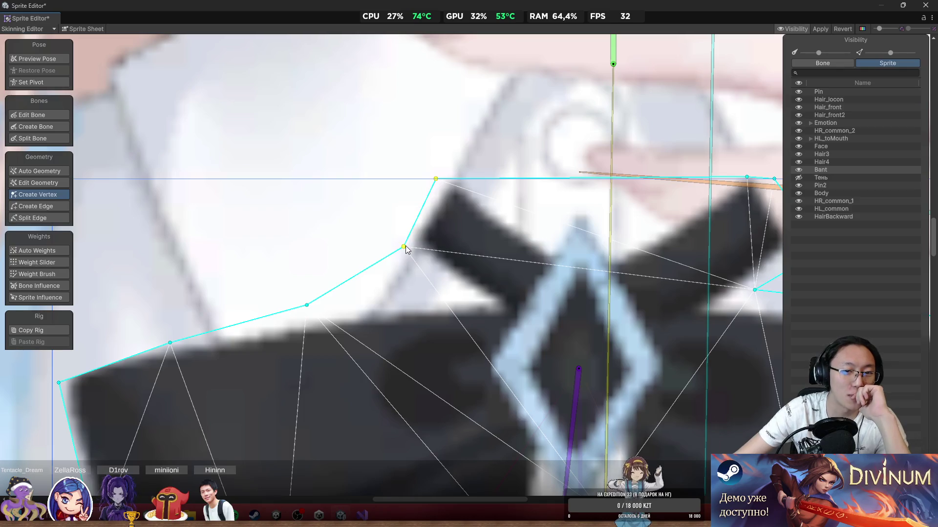
Step: Add and drag vertices so the Bant mesh hugs the left ribbon's outline
{"action": "mouse_move", "coordinate": [403, 246]}
{"action": "left_mouse_down"}
{"action": "mouse_move", "coordinate": [394, 243]}
{"action": "mouse_move", "coordinate": [463, 299]}
{"action": "left_mouse_up"}
{"action": "left_click", "coordinate": [372, 258]}
{"action": "mouse_move", "coordinate": [307, 306]}
{"action": "left_mouse_down"}
{"action": "mouse_move", "coordinate": [317, 303]}
{"action": "mouse_move", "coordinate": [323, 265]}
{"action": "left_mouse_up"}
{"action": "left_click_drag", "start_coordinate": [216, 311], "coordinate": [205, 283]}
{"action": "left_click_drag", "start_coordinate": [268, 266], "coordinate": [239, 290]}
{"action": "scroll", "coordinate": [234, 290], "scroll_direction": "down", "scroll_amount": 5}
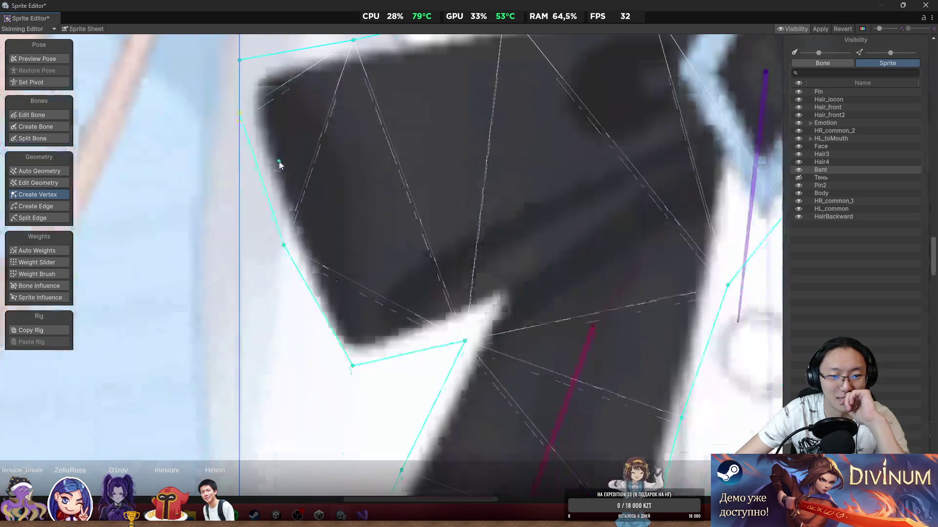
{"action": "left_click_drag", "start_coordinate": [350, 364], "coordinate": [335, 374]}
{"action": "left_click_drag", "start_coordinate": [458, 344], "coordinate": [473, 327]}
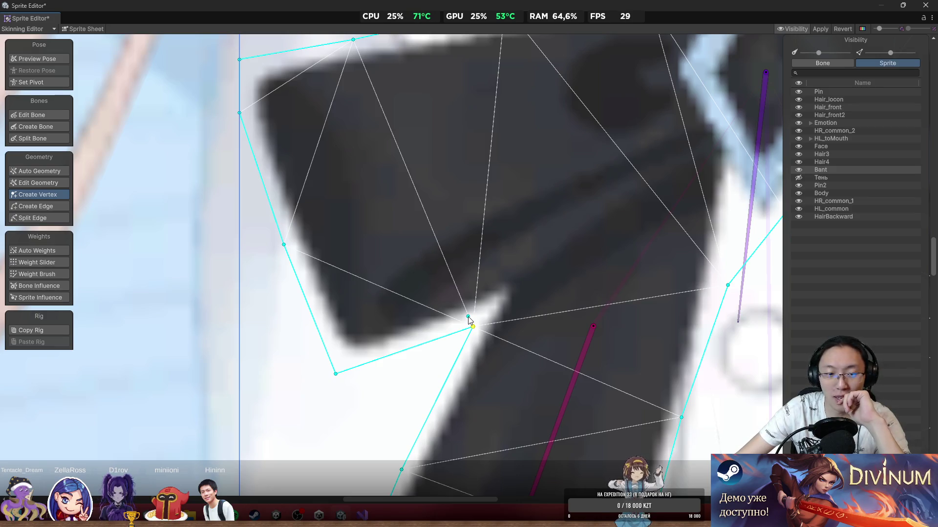
{"action": "left_click", "coordinate": [281, 248]}
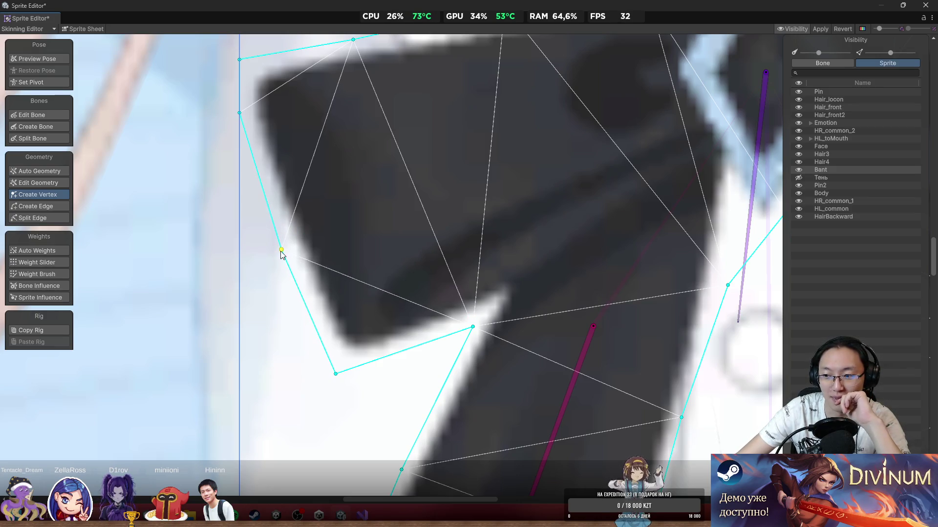
Step: Move the centre knot vertices up onto the knot's edge and add one beside it
{"action": "scroll", "coordinate": [433, 311], "scroll_direction": "down", "scroll_amount": 5}
{"action": "scroll", "coordinate": [375, 319], "scroll_direction": "up", "scroll_amount": 5}
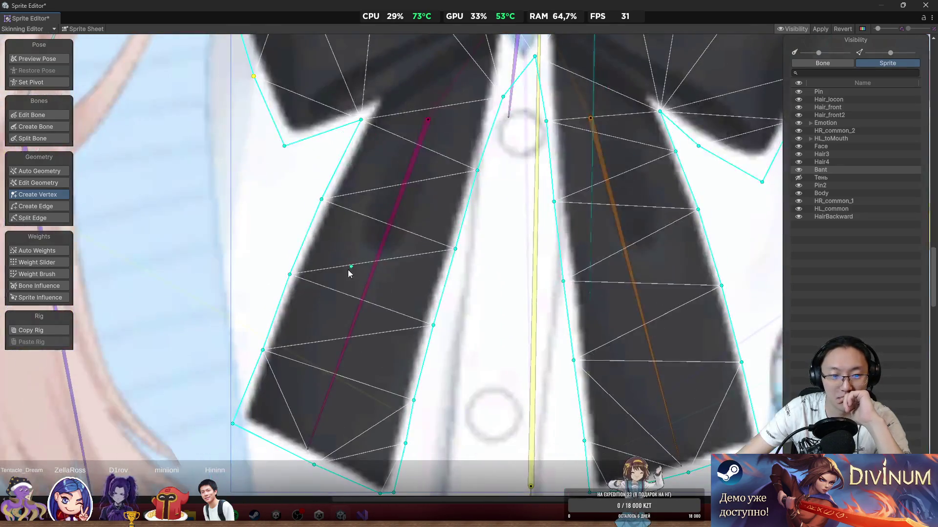
{"action": "scroll", "coordinate": [465, 276], "scroll_direction": "down", "scroll_amount": 5}
{"action": "scroll", "coordinate": [486, 299], "scroll_direction": "up", "scroll_amount": 3}
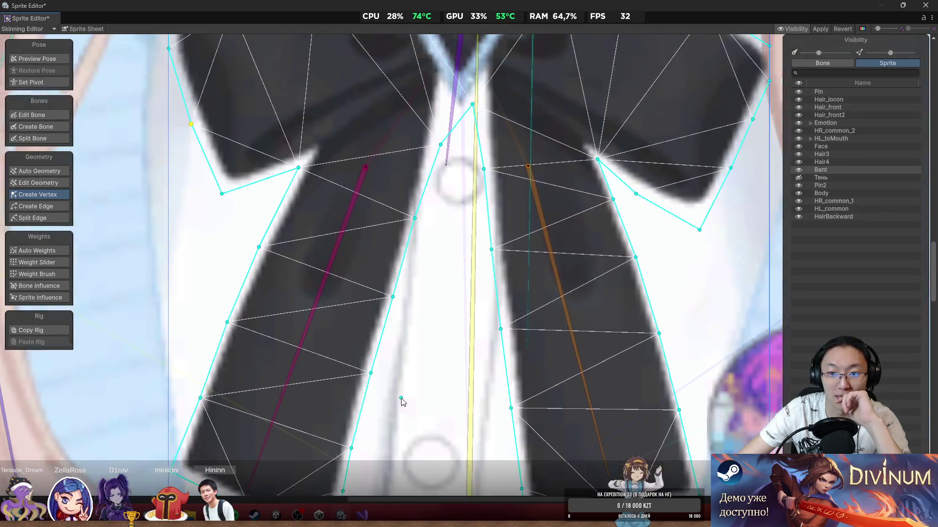
{"action": "scroll", "coordinate": [443, 358], "scroll_direction": "up", "scroll_amount": 2}
{"action": "scroll", "coordinate": [444, 358], "scroll_direction": "up", "scroll_amount": 2}
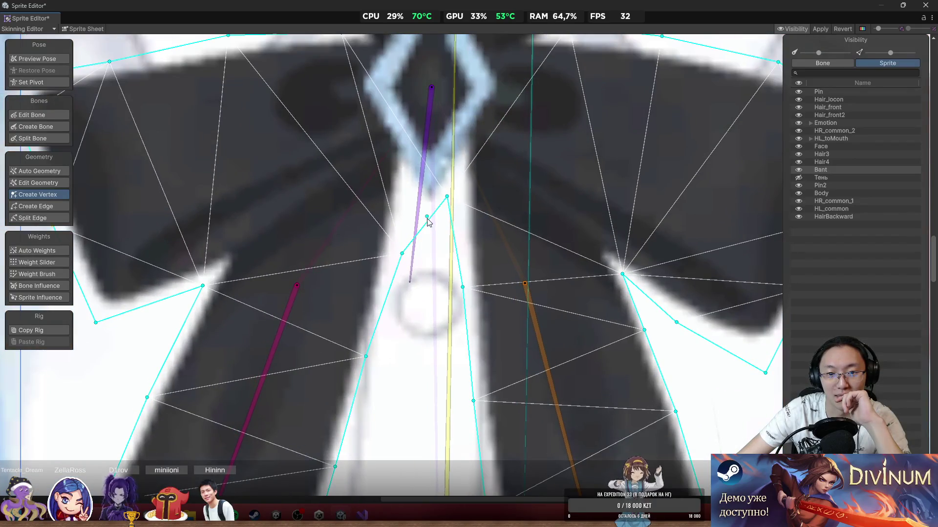
{"action": "left_click_drag", "start_coordinate": [447, 197], "coordinate": [409, 188]}
{"action": "mouse_move", "coordinate": [435, 237]}
{"action": "left_mouse_down"}
{"action": "mouse_move", "coordinate": [457, 183]}
{"action": "mouse_move", "coordinate": [429, 217]}
{"action": "mouse_move", "coordinate": [409, 181]}
{"action": "left_mouse_up"}
{"action": "left_click", "coordinate": [429, 185]}
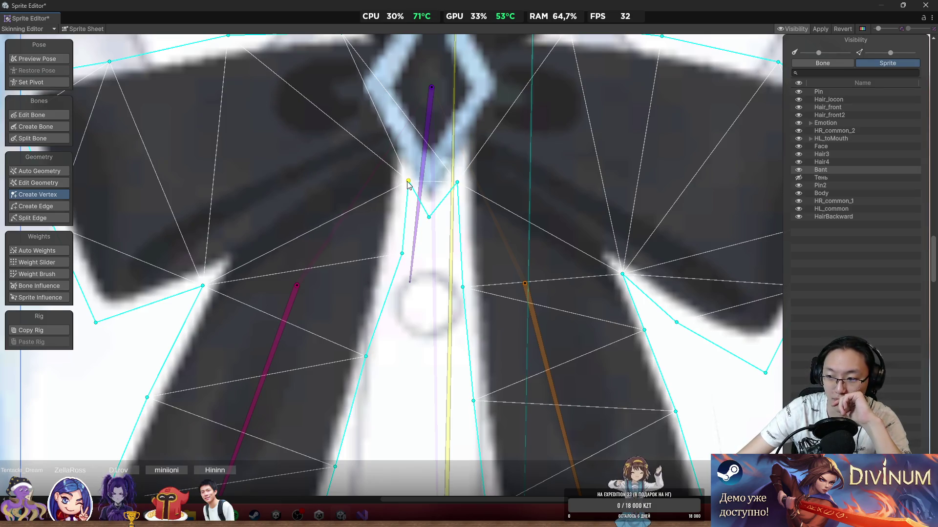
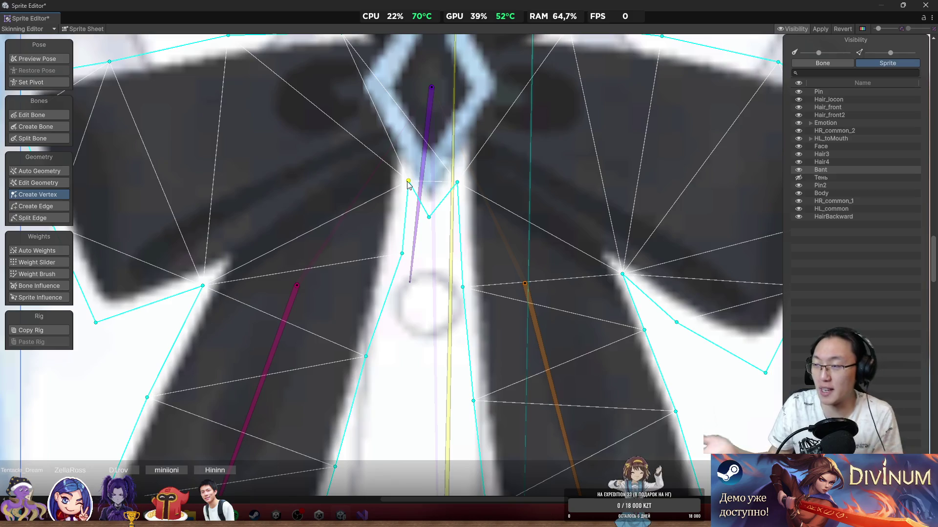
Step: Fit the lower-right ribbon corner and inner-corner vertices onto the bow's ribbon edges
{"action": "scroll", "coordinate": [503, 352], "scroll_direction": "down", "scroll_amount": 5}
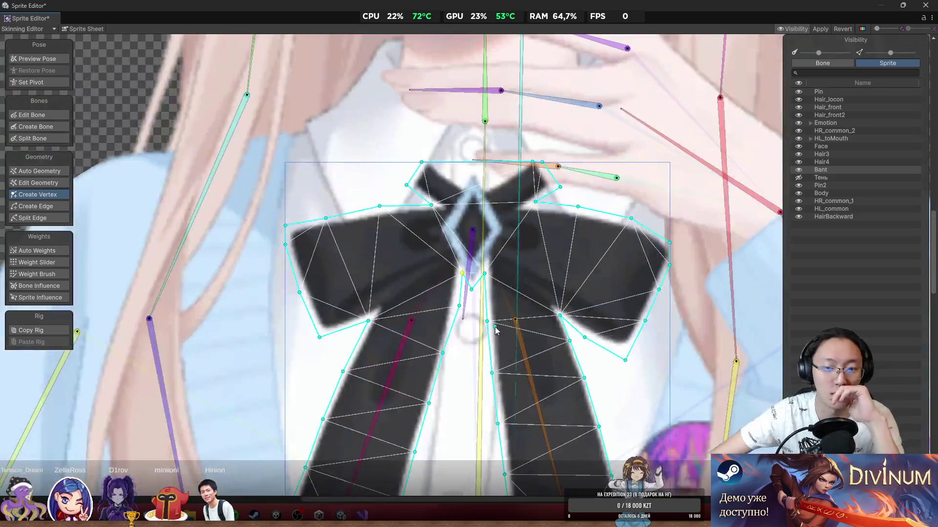
{"action": "scroll", "coordinate": [578, 359], "scroll_direction": "up", "scroll_amount": 2}
{"action": "scroll", "coordinate": [605, 370], "scroll_direction": "up", "scroll_amount": 2}
{"action": "left_click_drag", "start_coordinate": [632, 359], "coordinate": [634, 353]}
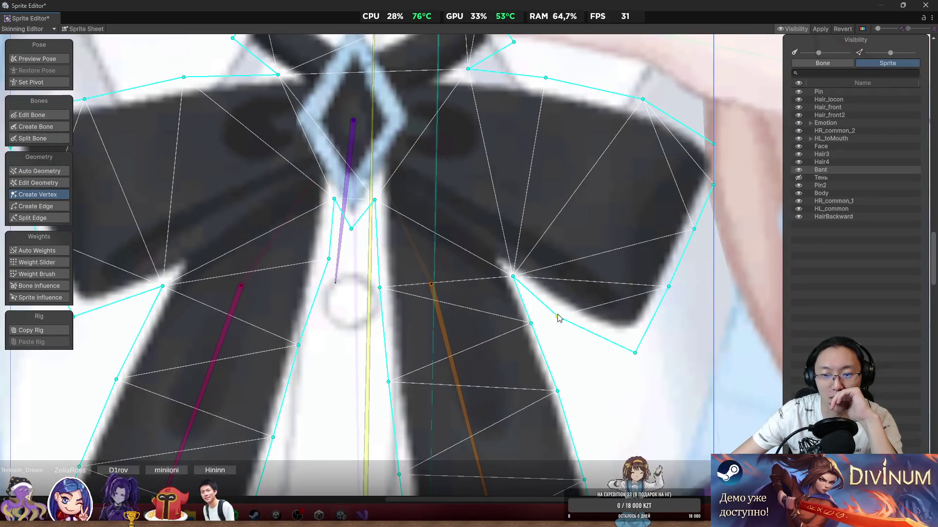
{"action": "scroll", "coordinate": [614, 318], "scroll_direction": "down", "scroll_amount": 3}
{"action": "scroll", "coordinate": [601, 205], "scroll_direction": "down", "scroll_amount": 2}
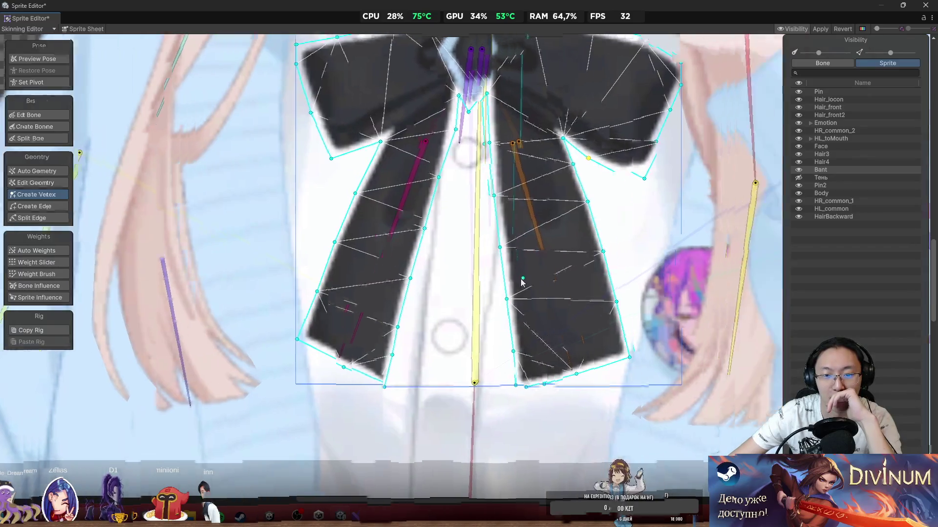
{"action": "scroll", "coordinate": [523, 279], "scroll_direction": "up", "scroll_amount": 3}
{"action": "left_click", "coordinate": [529, 350]}
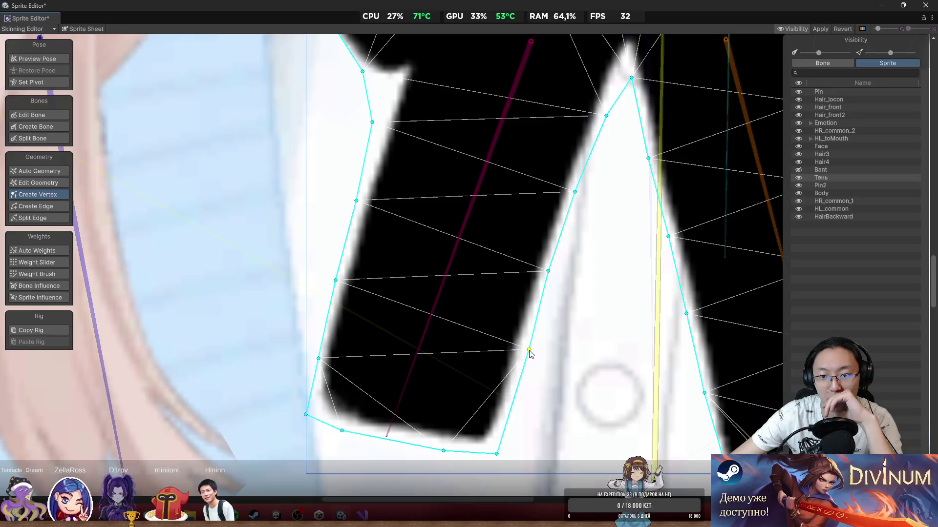
{"action": "scroll", "coordinate": [347, 264], "scroll_direction": "up", "scroll_amount": 2}
{"action": "left_click", "coordinate": [394, 291], "text": "shift"}
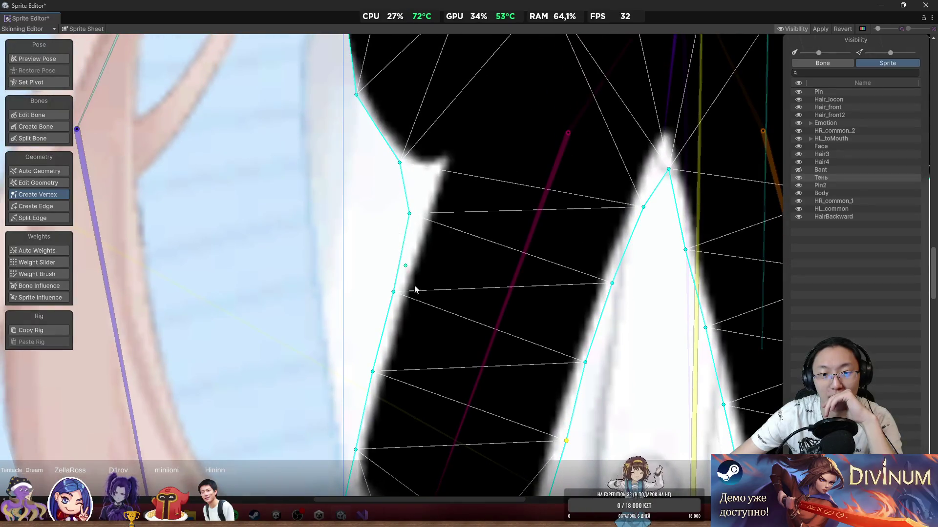
{"action": "scroll", "coordinate": [415, 289], "scroll_direction": "up", "scroll_amount": 2}
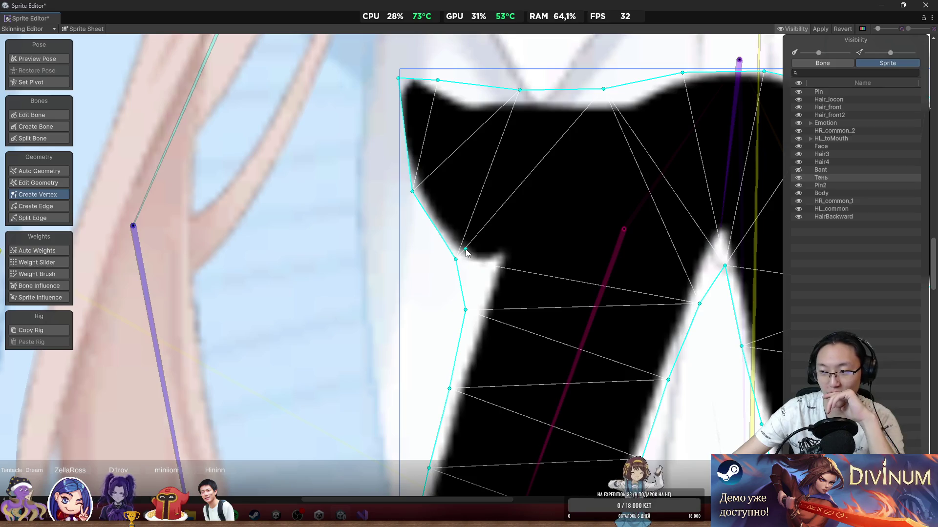
{"action": "left_click", "coordinate": [456, 259]}
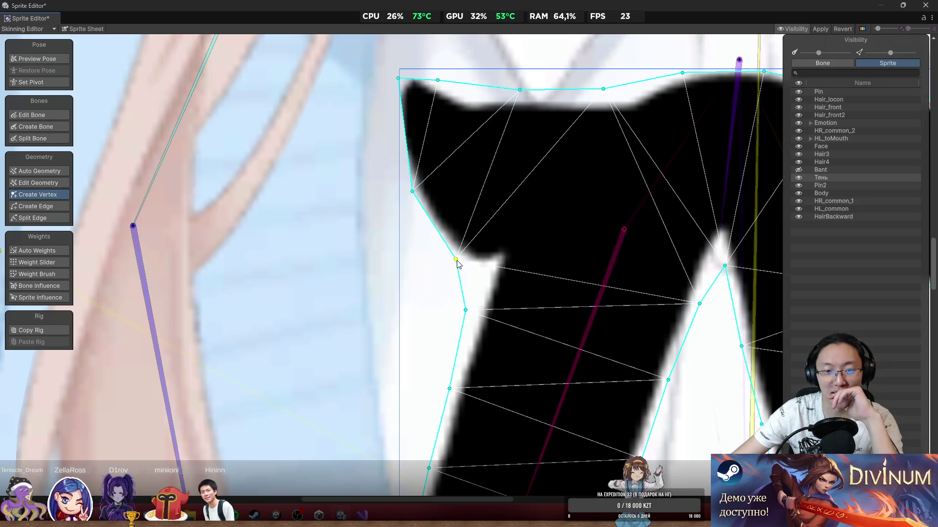
{"action": "left_click_drag", "start_coordinate": [456, 260], "coordinate": [451, 272]}
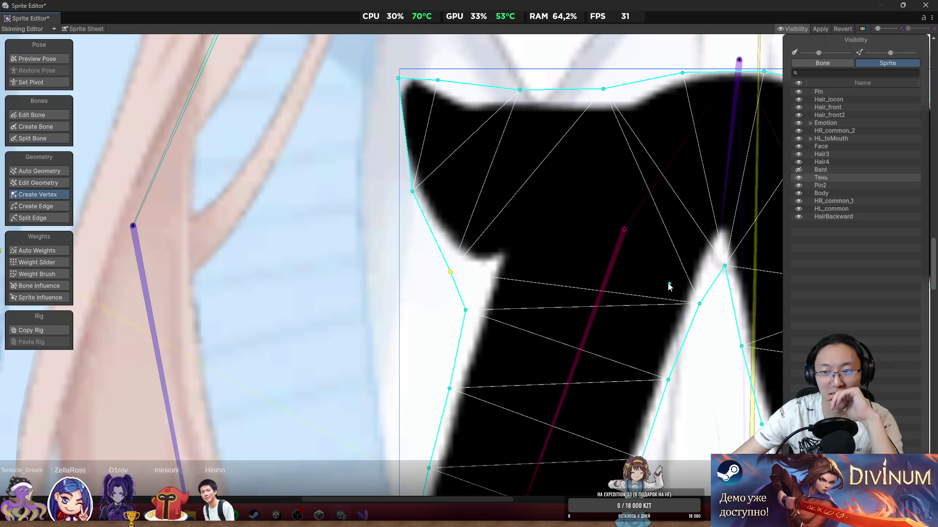
Step: Move the left-edge outline vertices onto the bow edge, undoing a misplaced upper-left move
{"action": "left_click_drag", "start_coordinate": [413, 191], "coordinate": [405, 193]}
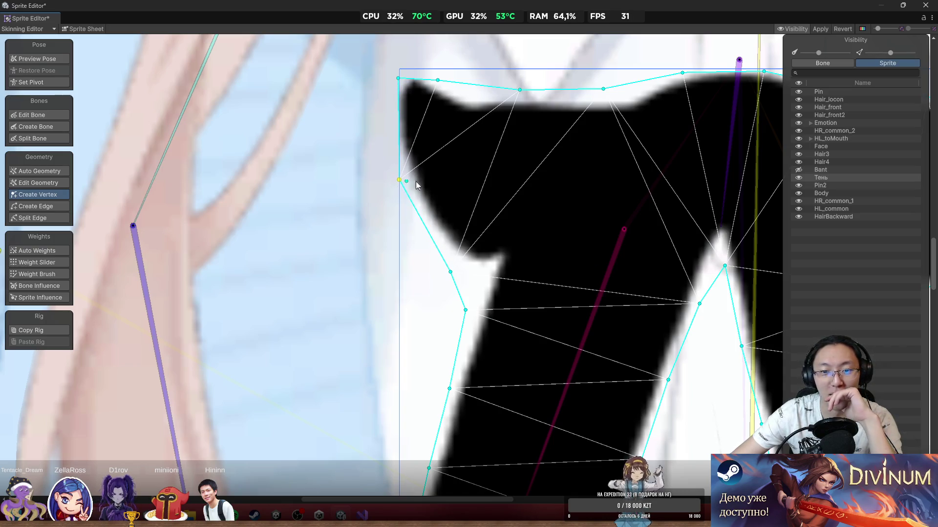
{"action": "scroll", "coordinate": [397, 188], "scroll_direction": "down", "scroll_amount": 2}
{"action": "left_click_drag", "start_coordinate": [382, 145], "coordinate": [381, 131]}
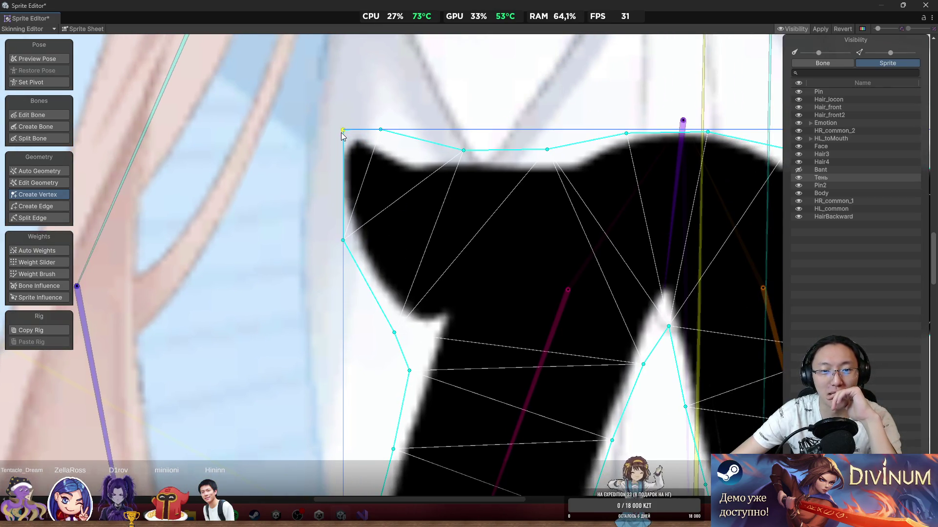
{"action": "scroll", "coordinate": [342, 139], "scroll_direction": "up", "scroll_amount": 2}
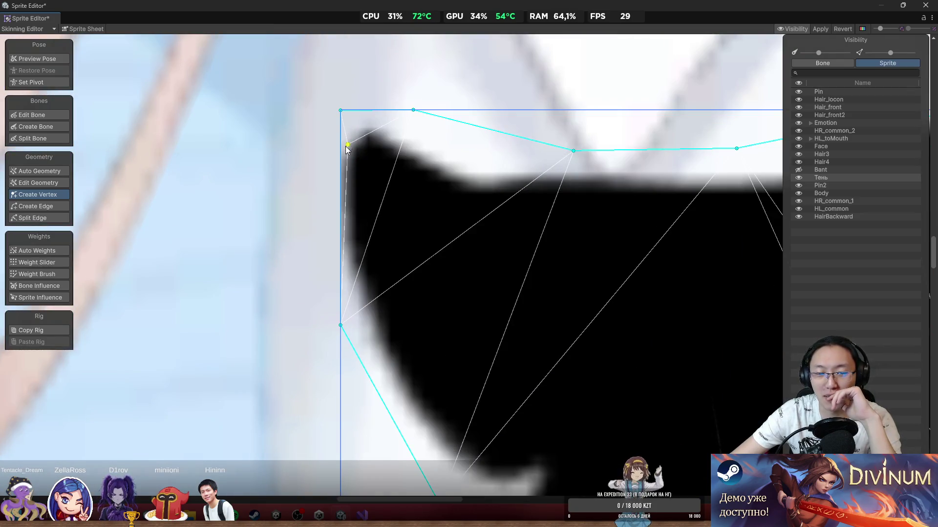
{"action": "left_click_drag", "start_coordinate": [348, 145], "coordinate": [394, 149]}
{"action": "key", "text": "ctrl+z"}
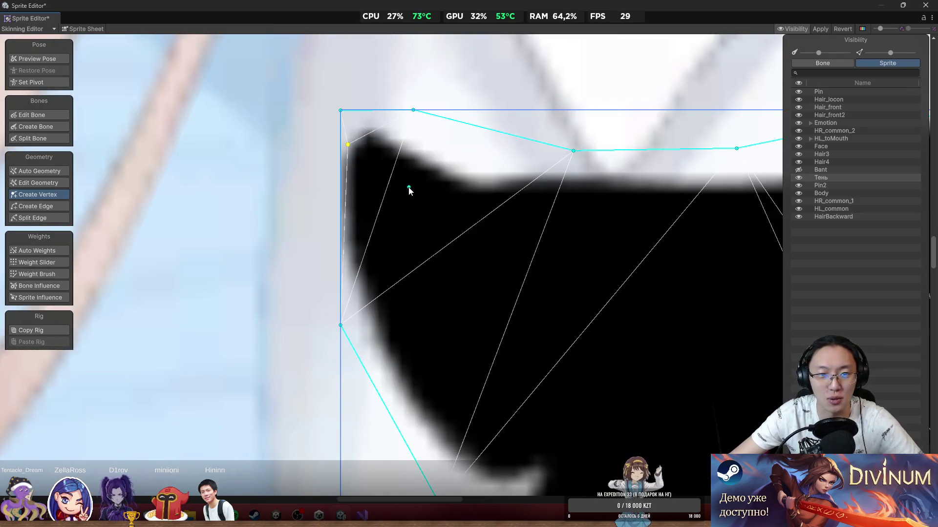
Step: Remove the redundant upper-left vertex and add a new vertex on the left mesh edge
{"action": "key", "text": "ctrl+z"}
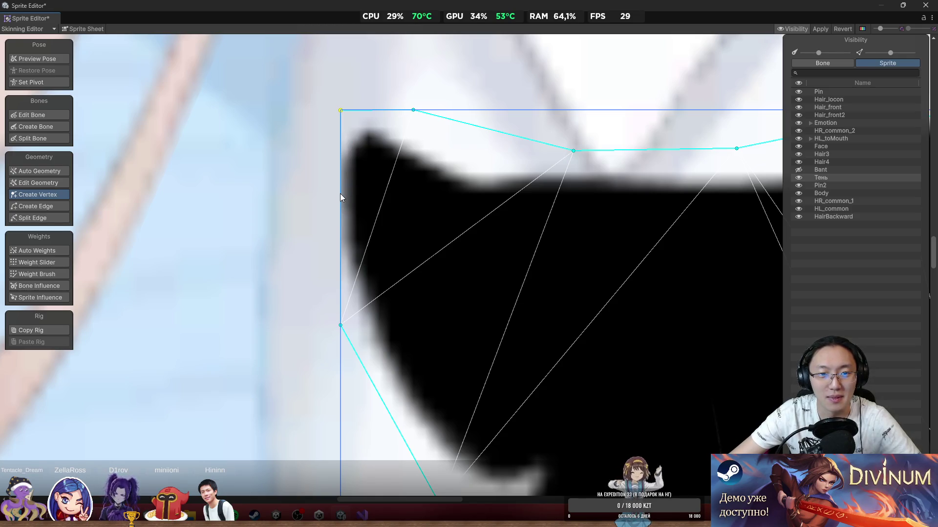
{"action": "left_click", "coordinate": [340, 193]}
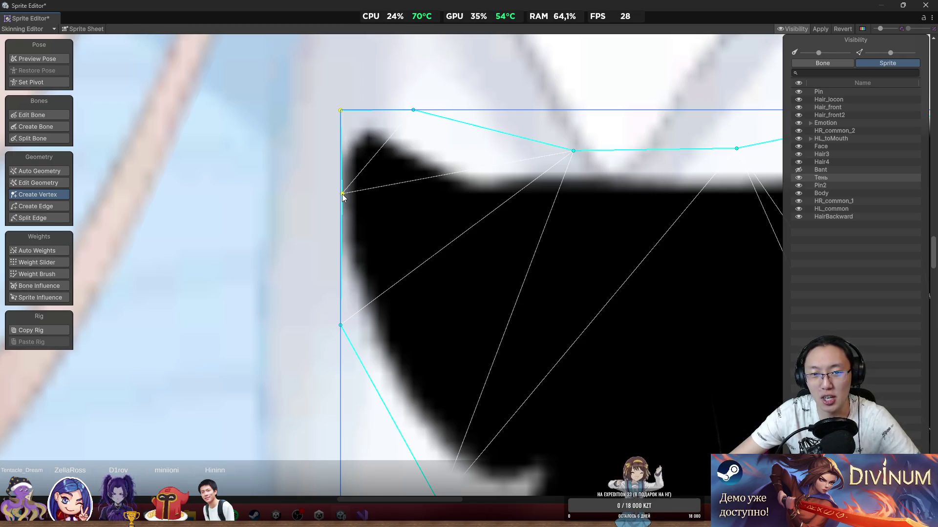
{"action": "left_click_drag", "start_coordinate": [342, 194], "coordinate": [333, 198]}
{"action": "scroll", "coordinate": [440, 239], "scroll_direction": "down", "scroll_amount": 5}
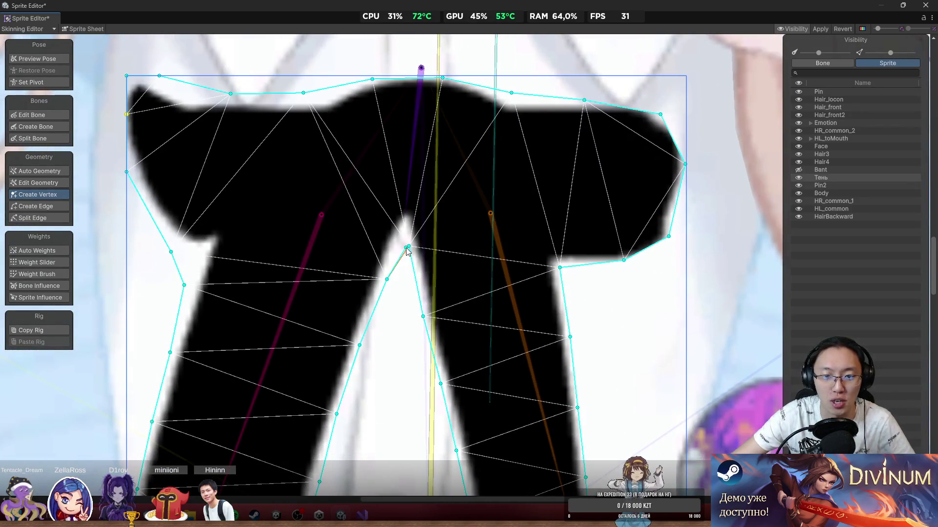
Step: Slide the ribbon-bottom vertices along the lower edge and add one on the ribbon's left edge
{"action": "scroll", "coordinate": [479, 244], "scroll_direction": "up", "scroll_amount": 1}
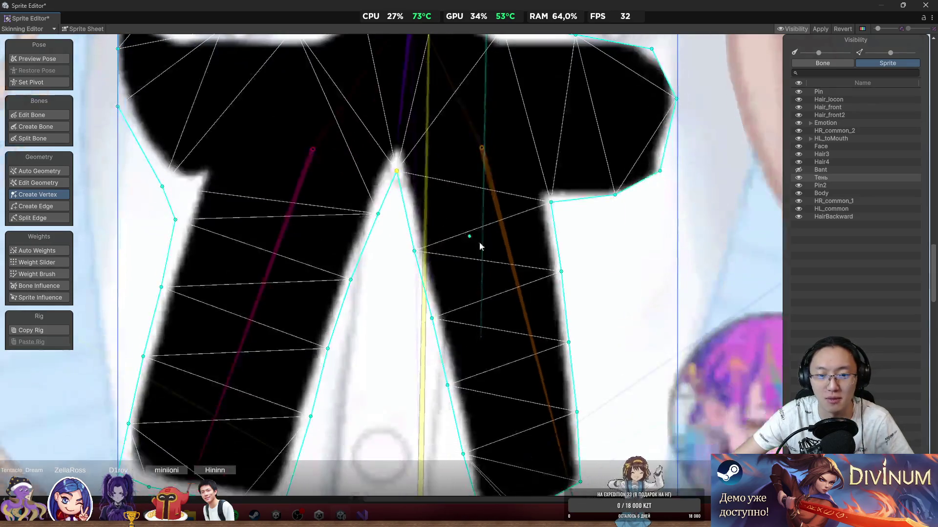
{"action": "scroll", "coordinate": [601, 230], "scroll_direction": "down", "scroll_amount": 1}
{"action": "scroll", "coordinate": [537, 372], "scroll_direction": "up", "scroll_amount": 3}
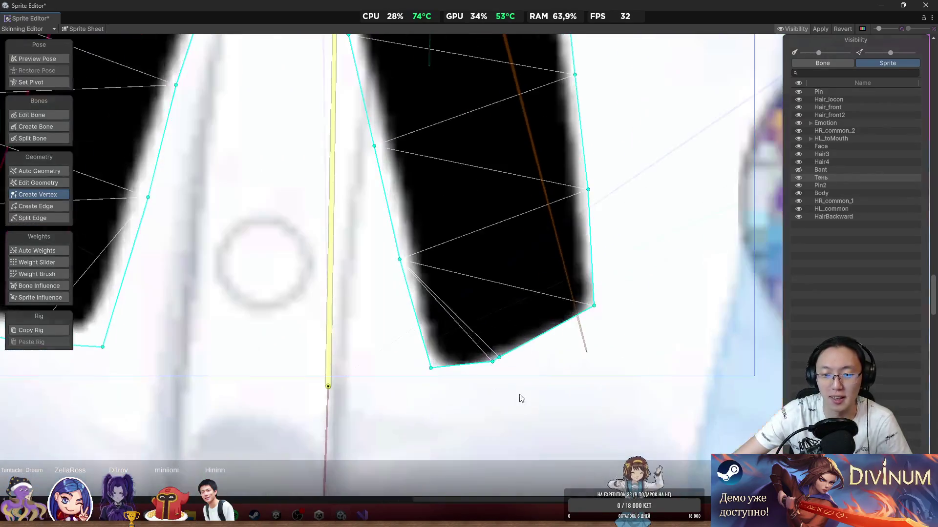
{"action": "left_click", "coordinate": [499, 358]}
{"action": "left_click_drag", "start_coordinate": [500, 358], "coordinate": [567, 355]}
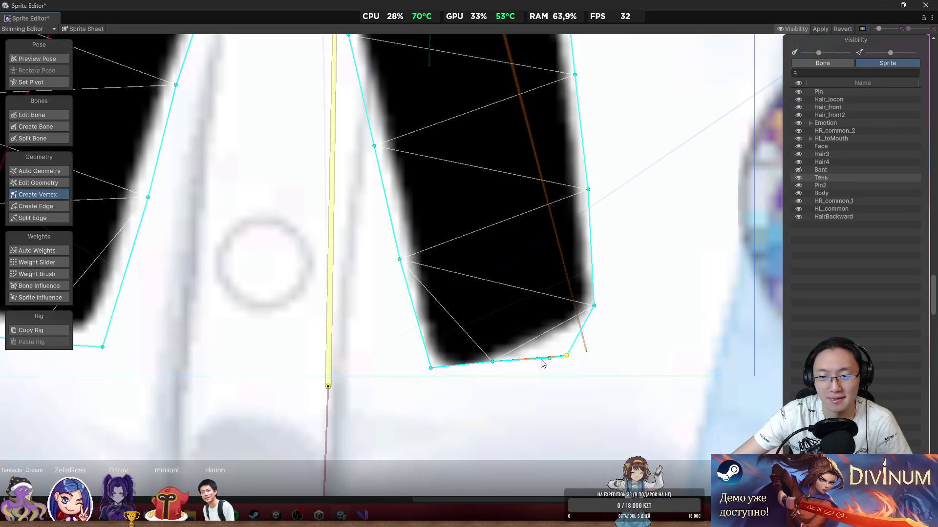
{"action": "mouse_move", "coordinate": [492, 361]}
{"action": "left_mouse_down"}
{"action": "mouse_move", "coordinate": [439, 389]}
{"action": "mouse_move", "coordinate": [490, 383]}
{"action": "left_mouse_up"}
{"action": "mouse_move", "coordinate": [433, 372]}
{"action": "left_mouse_down"}
{"action": "mouse_move", "coordinate": [438, 390]}
{"action": "mouse_move", "coordinate": [419, 405]}
{"action": "left_mouse_up"}
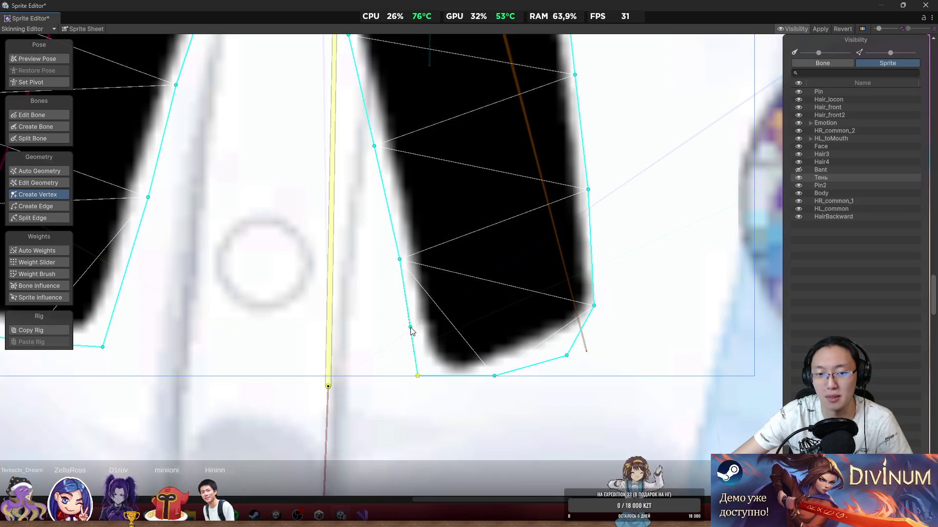
{"action": "left_click_drag", "start_coordinate": [410, 327], "coordinate": [409, 318]}
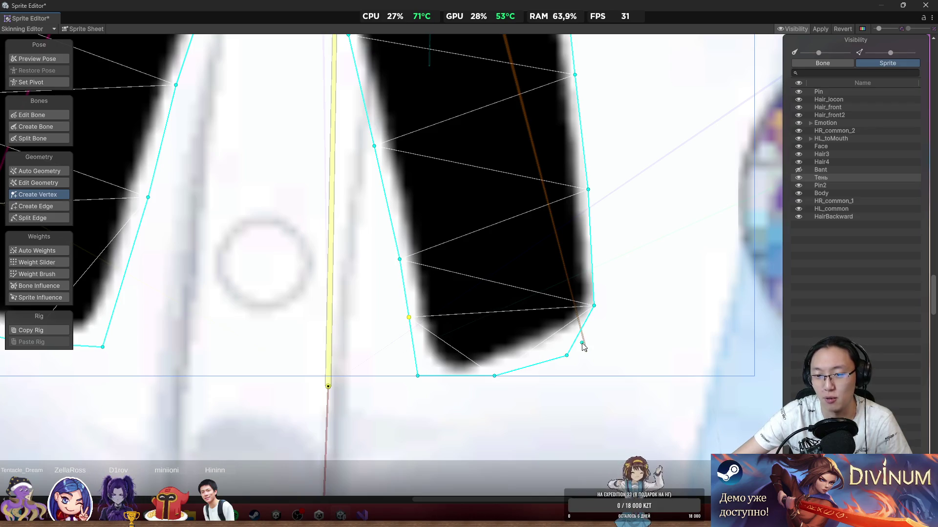
Step: Fit the right ribbon-tip and wing vertices to the outline, adding one on the wing's lower edge
{"action": "left_click_drag", "start_coordinate": [594, 307], "coordinate": [611, 312]}
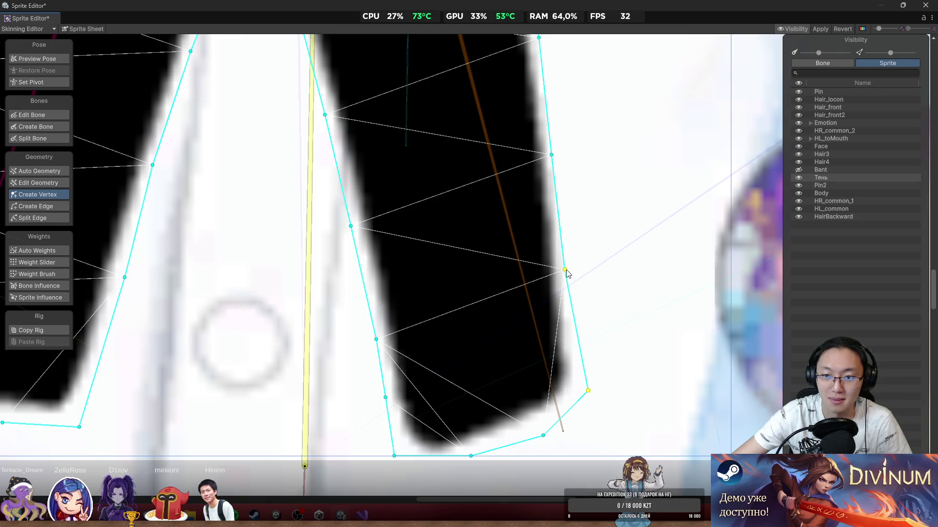
{"action": "left_click_drag", "start_coordinate": [565, 270], "coordinate": [569, 267]}
{"action": "left_click_drag", "start_coordinate": [552, 155], "coordinate": [532, 244]}
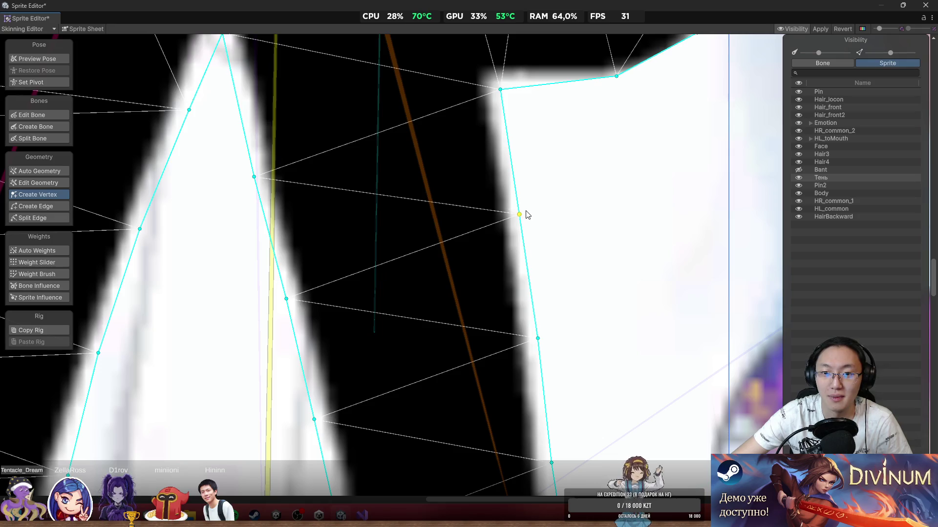
{"action": "left_click_drag", "start_coordinate": [525, 212], "coordinate": [529, 208]}
{"action": "left_click_drag", "start_coordinate": [500, 90], "coordinate": [506, 94]}
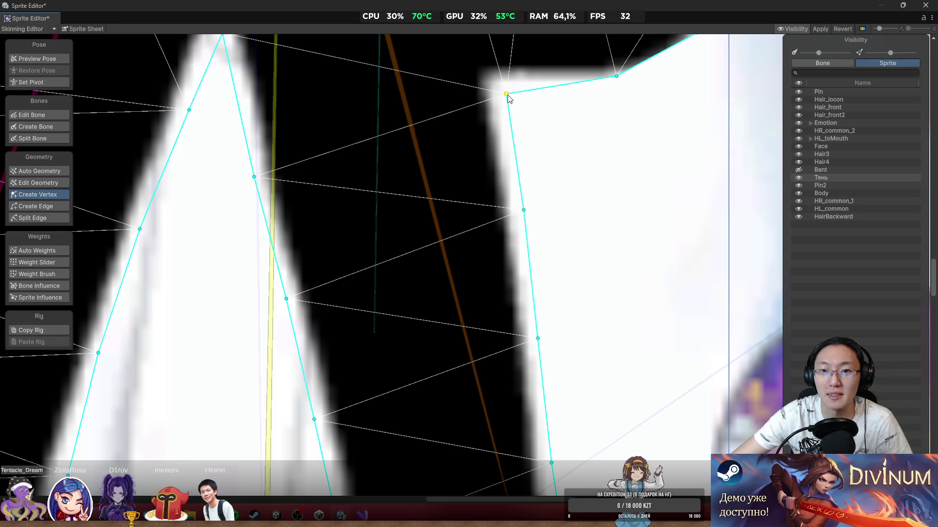
{"action": "mouse_move", "coordinate": [618, 80]}
{"action": "left_mouse_down"}
{"action": "mouse_move", "coordinate": [642, 92]}
{"action": "mouse_move", "coordinate": [472, 224]}
{"action": "left_mouse_up"}
{"action": "left_click", "coordinate": [445, 213]}
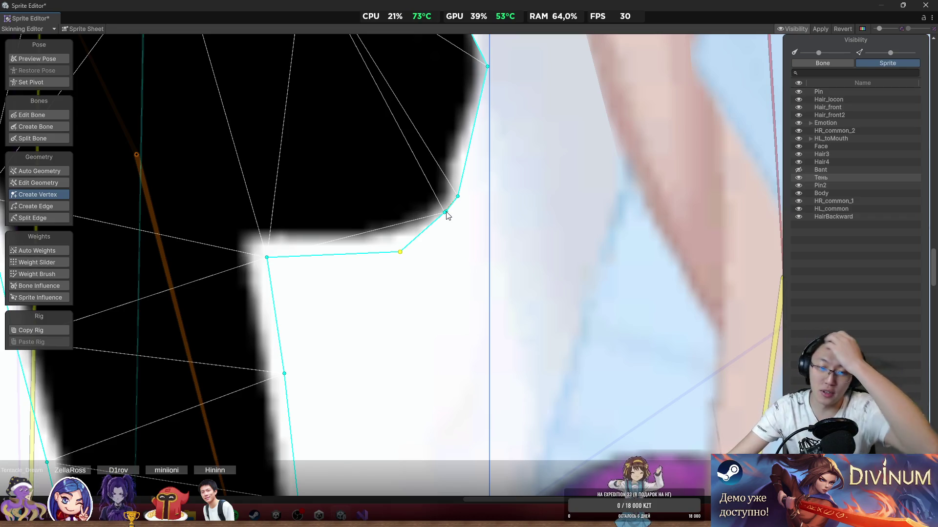
{"action": "left_click_drag", "start_coordinate": [446, 213], "coordinate": [455, 238]}
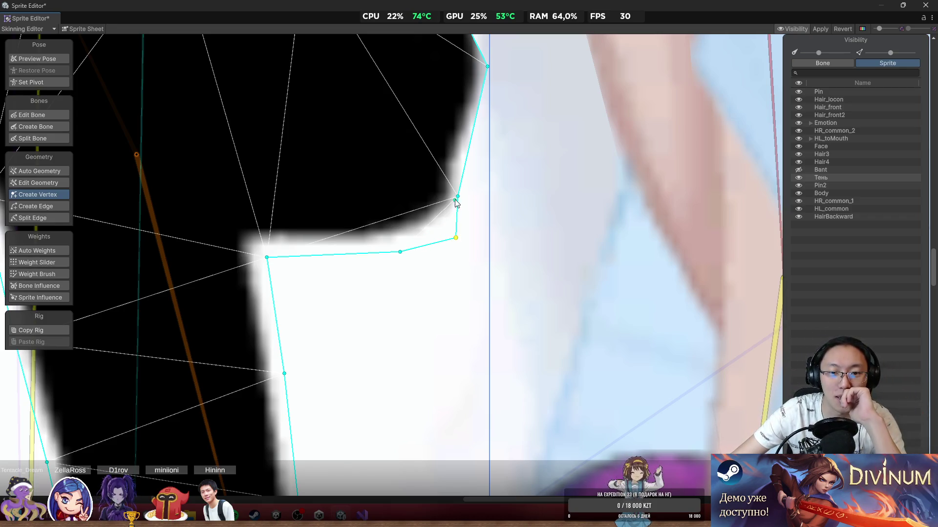
{"action": "mouse_move", "coordinate": [459, 199]}
{"action": "left_mouse_down"}
{"action": "mouse_move", "coordinate": [491, 184]}
{"action": "mouse_move", "coordinate": [503, 130]}
{"action": "mouse_move", "coordinate": [497, 158]}
{"action": "left_mouse_up"}
Step: Move the wing corner and top hull vertices up onto the bow's top edge
{"action": "scroll", "coordinate": [497, 158], "scroll_direction": "up", "scroll_amount": 5}
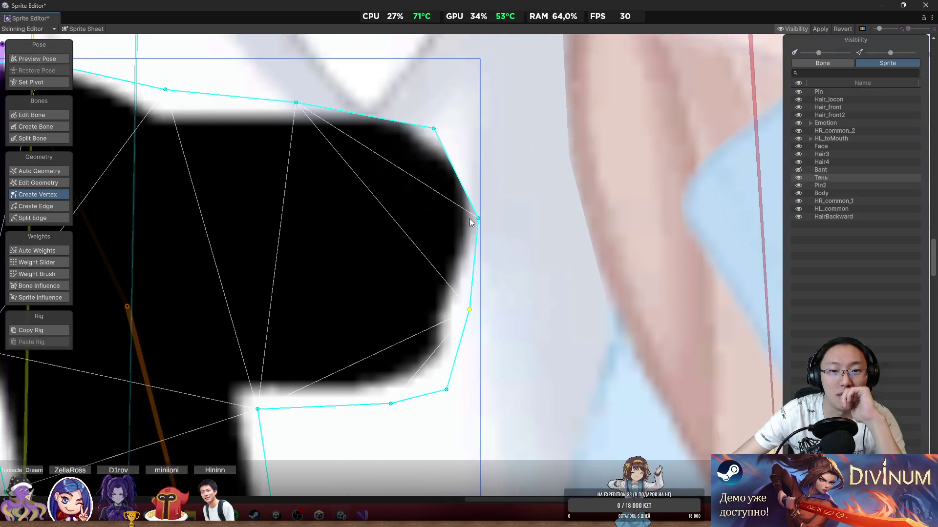
{"action": "left_click_drag", "start_coordinate": [464, 190], "coordinate": [490, 142]}
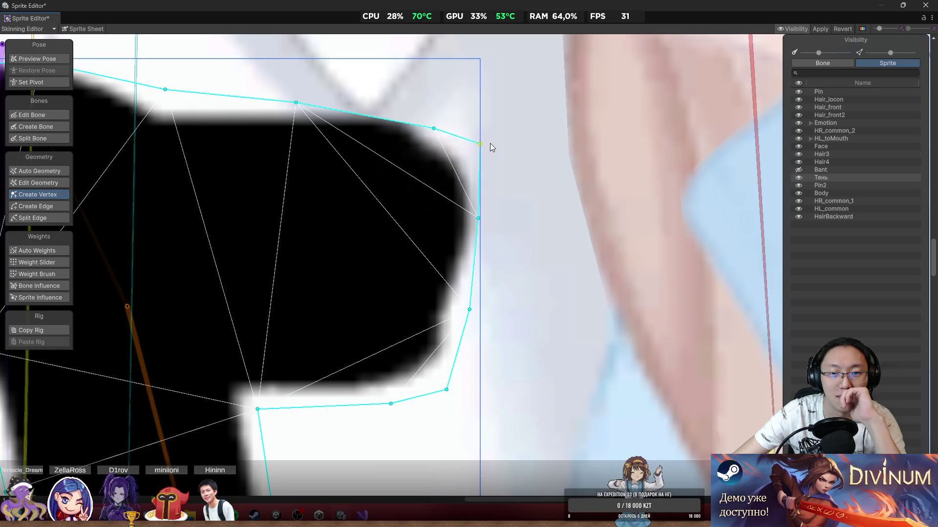
{"action": "scroll", "coordinate": [449, 186], "scroll_direction": "up", "scroll_amount": 2}
{"action": "scroll", "coordinate": [449, 187], "scroll_direction": "left", "scroll_amount": 4}
{"action": "left_click_drag", "start_coordinate": [545, 202], "coordinate": [523, 181]}
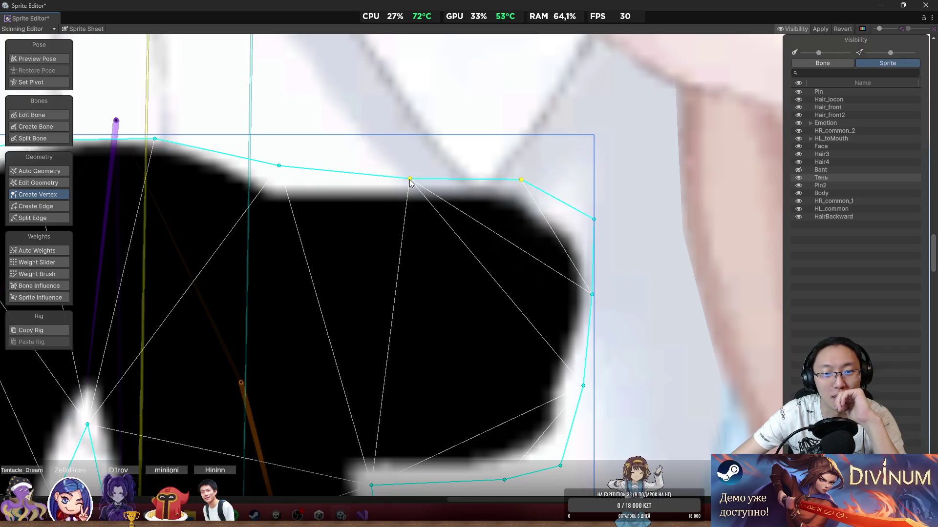
{"action": "left_click_drag", "start_coordinate": [410, 182], "coordinate": [365, 173]}
{"action": "scroll", "coordinate": [317, 182], "scroll_direction": "left", "scroll_amount": 10}
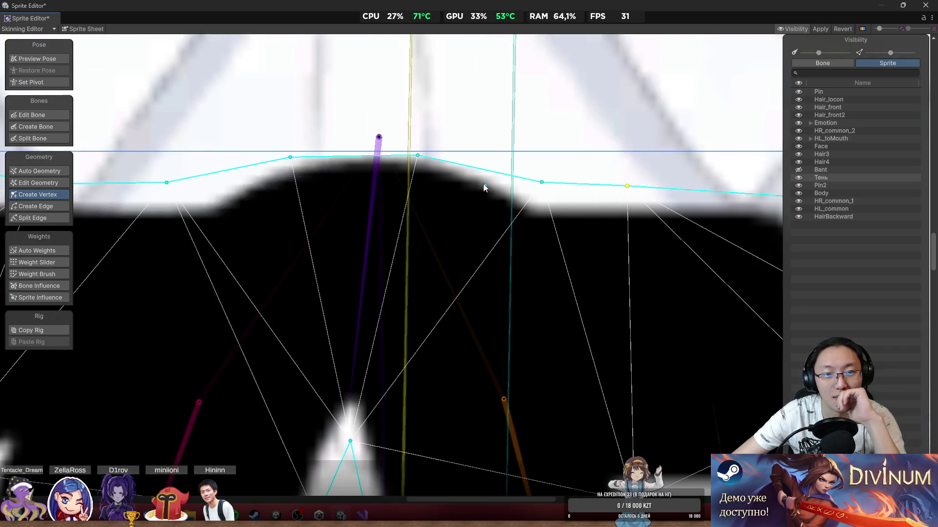
{"action": "left_click_drag", "start_coordinate": [420, 154], "coordinate": [439, 149]}
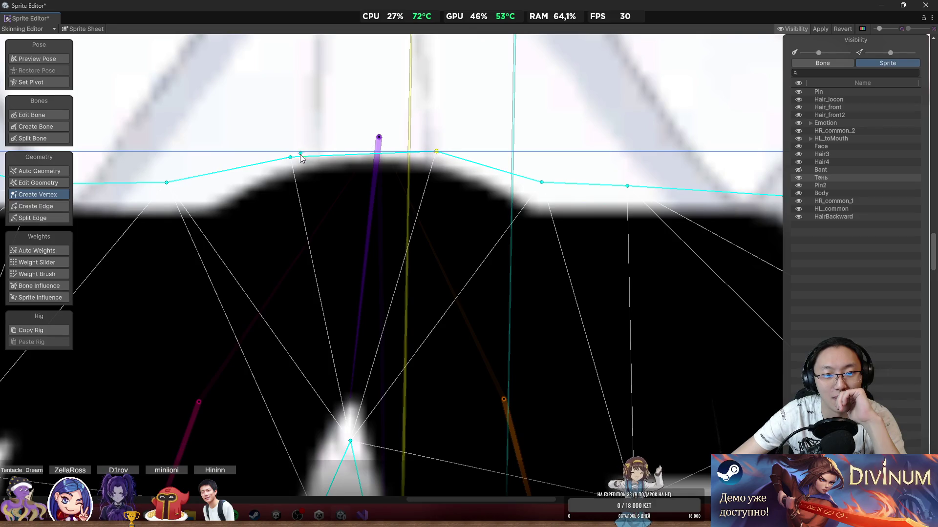
{"action": "left_click_drag", "start_coordinate": [290, 157], "coordinate": [289, 151]}
{"action": "left_click_drag", "start_coordinate": [328, 315], "coordinate": [407, 244]}
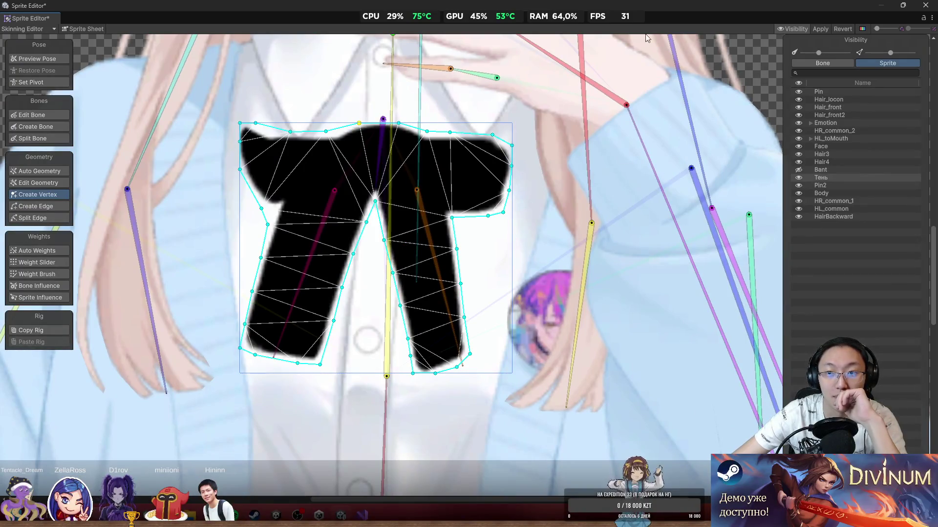
Step: Make the Bant bow sprite visible again and preview the rig's pose
{"action": "left_click", "coordinate": [799, 170]}
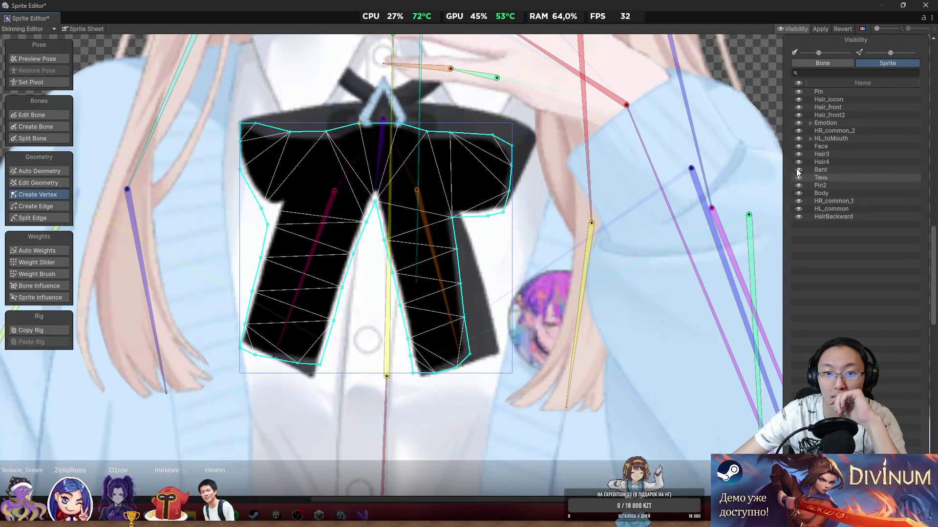
{"action": "scroll", "coordinate": [779, 188], "scroll_direction": "down", "scroll_amount": 3}
{"action": "left_click", "coordinate": [45, 58]}
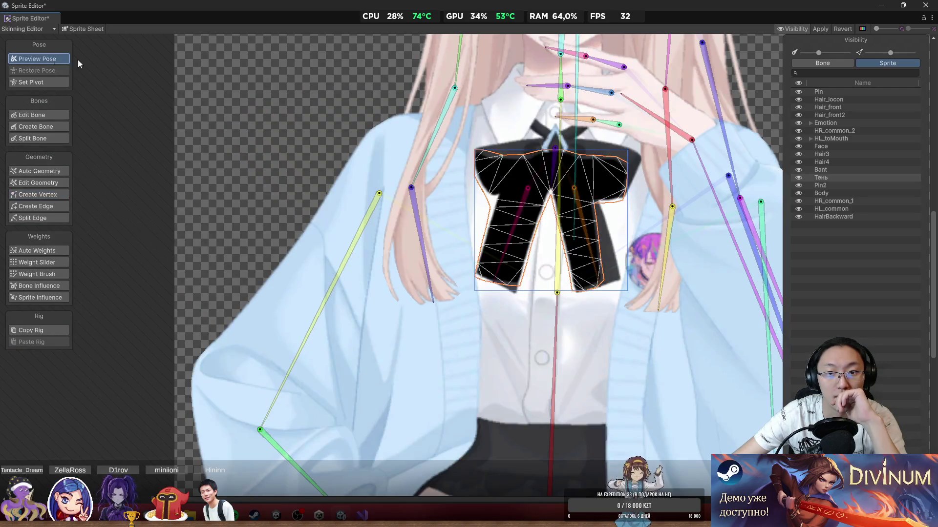
{"action": "left_click_drag", "start_coordinate": [304, 113], "coordinate": [216, 136]}
{"action": "left_click_drag", "start_coordinate": [618, 148], "coordinate": [547, 189]}
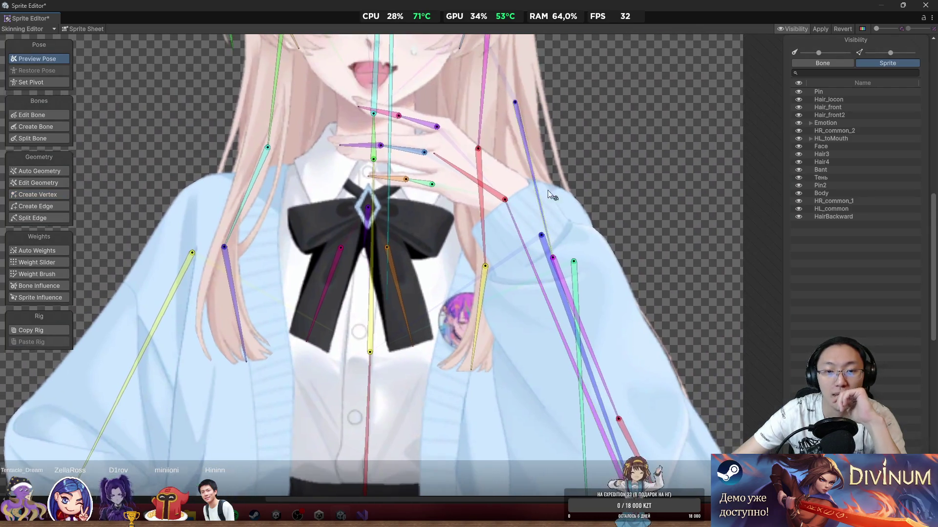
Step: Select the HL_toMouth and Hair3 sprites to inspect them, then deselect Hair3
{"action": "left_click", "coordinate": [891, 140]}
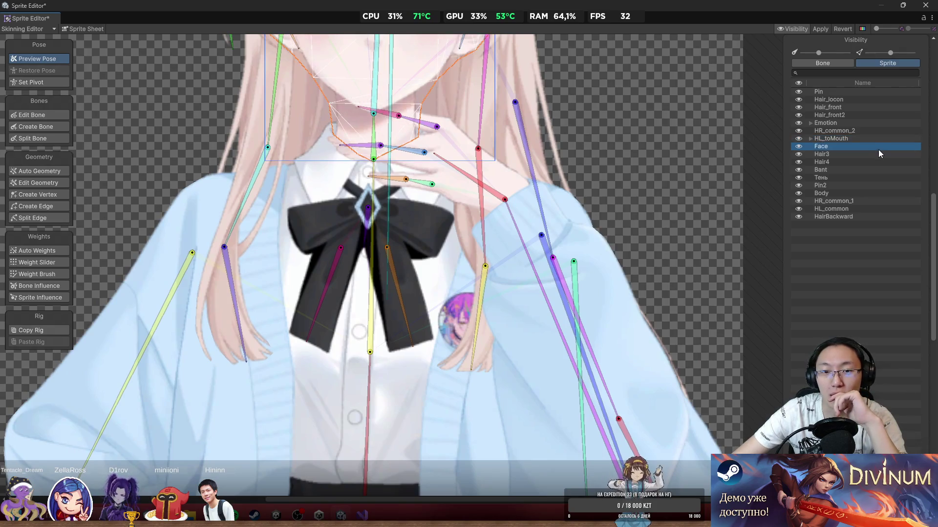
{"action": "left_click", "coordinate": [865, 154]}
{"action": "left_click_drag", "start_coordinate": [515, 135], "coordinate": [544, 198]}
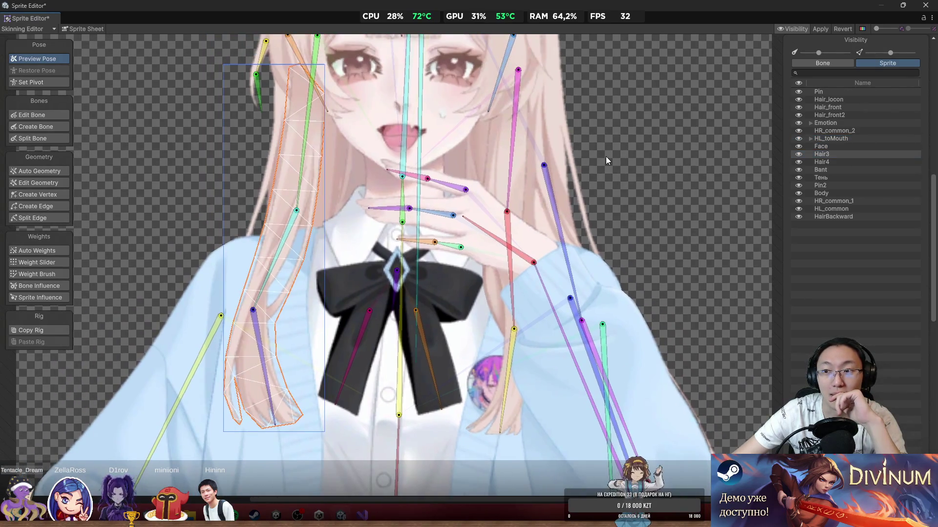
{"action": "scroll", "coordinate": [635, 152], "scroll_direction": "down", "scroll_amount": 3}
{"action": "left_click", "coordinate": [634, 157]}
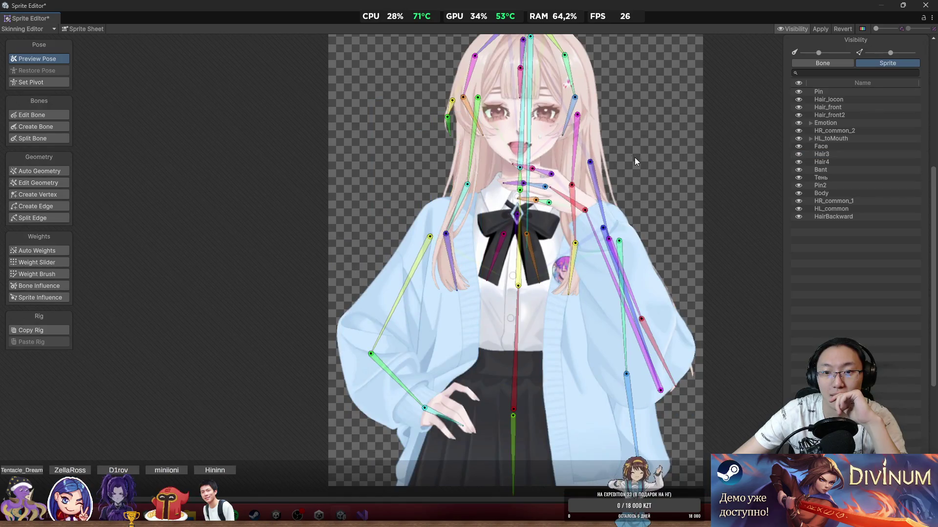
Step: Zoom around the rig, then select and deselect the HairBackward back hair sprite
{"action": "scroll", "coordinate": [643, 178], "scroll_direction": "down", "scroll_amount": 1}
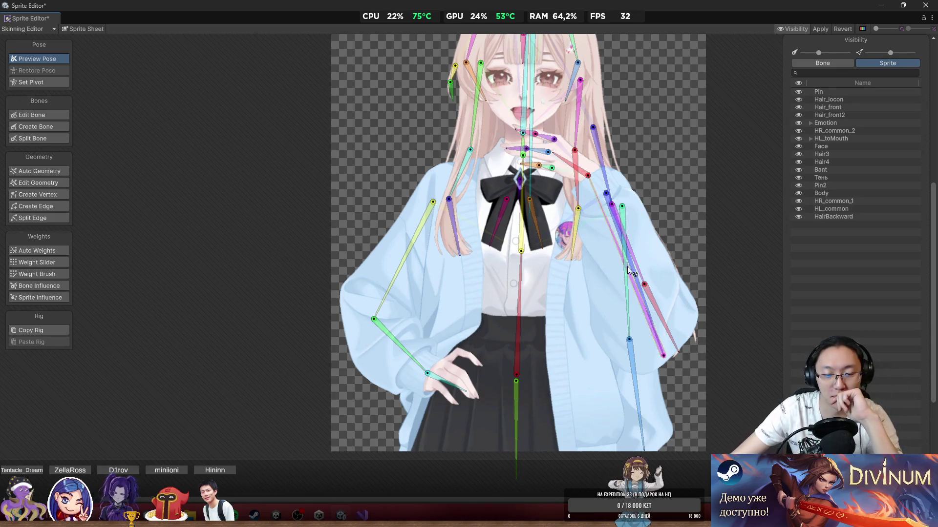
{"action": "scroll", "coordinate": [627, 265], "scroll_direction": "down", "scroll_amount": 2}
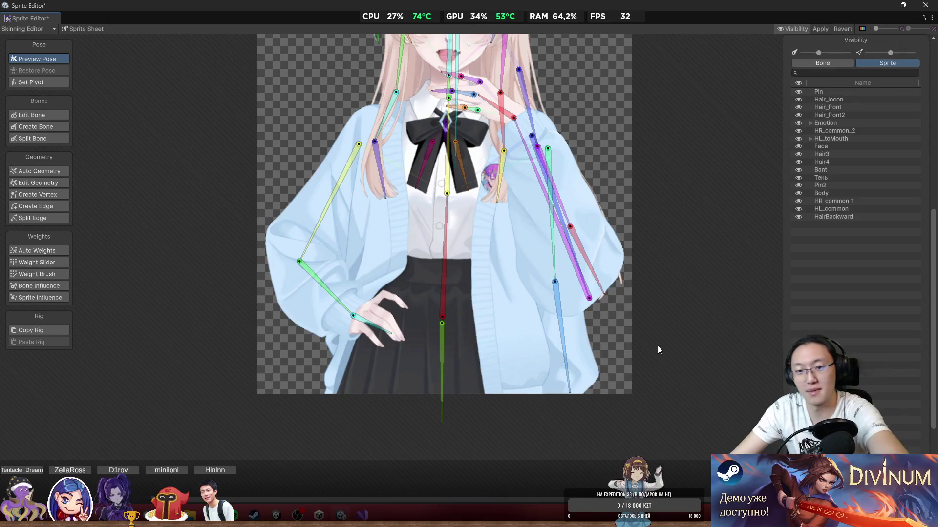
{"action": "scroll", "coordinate": [438, 256], "scroll_direction": "up", "scroll_amount": 5}
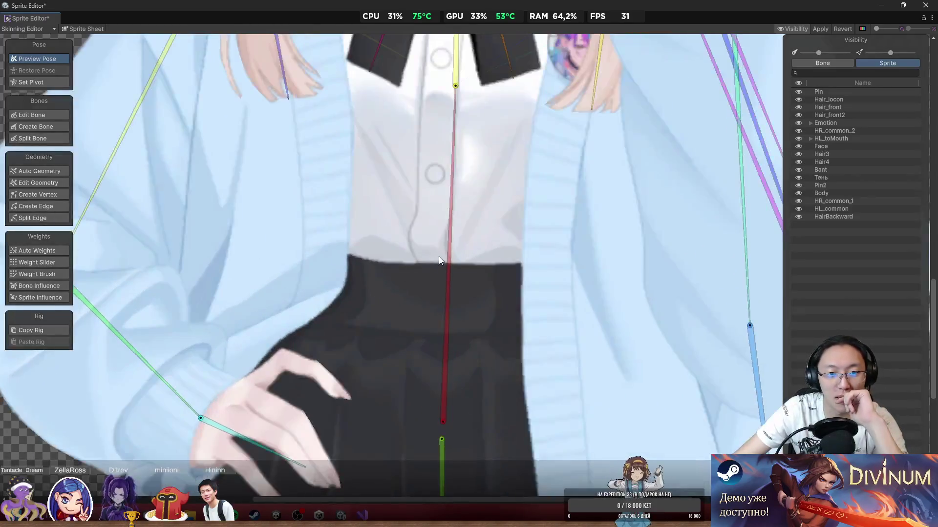
{"action": "scroll", "coordinate": [472, 380], "scroll_direction": "down", "scroll_amount": 5}
{"action": "scroll", "coordinate": [451, 246], "scroll_direction": "up", "scroll_amount": 4}
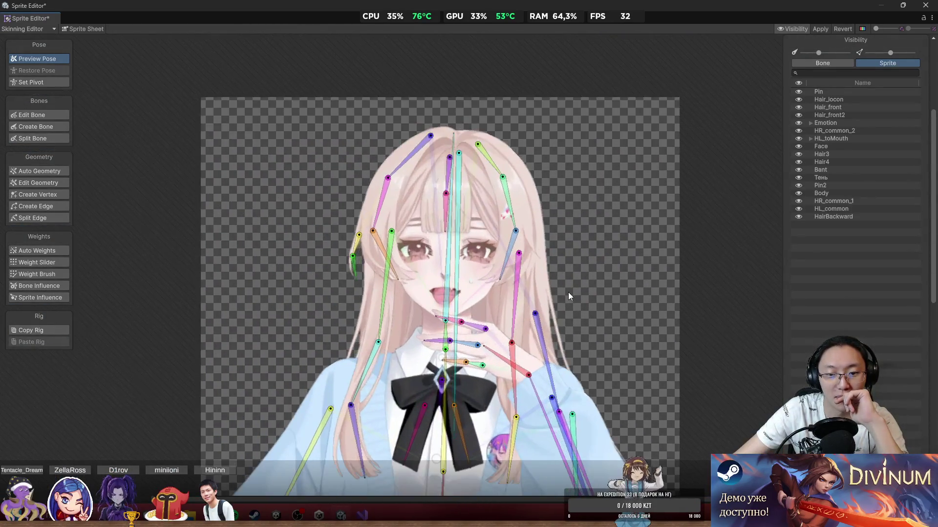
{"action": "scroll", "coordinate": [586, 280], "scroll_direction": "up", "scroll_amount": 3}
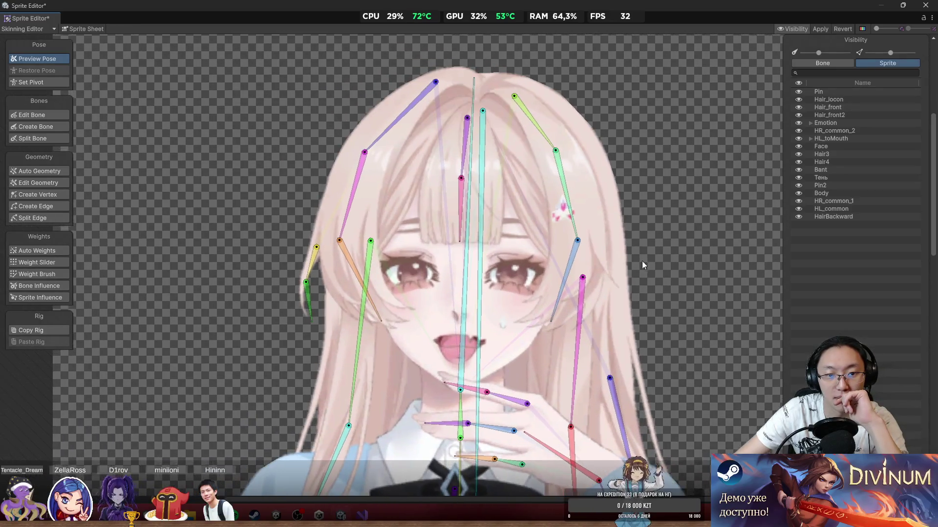
{"action": "scroll", "coordinate": [614, 186], "scroll_direction": "down", "scroll_amount": 2}
{"action": "scroll", "coordinate": [410, 279], "scroll_direction": "up", "scroll_amount": 3}
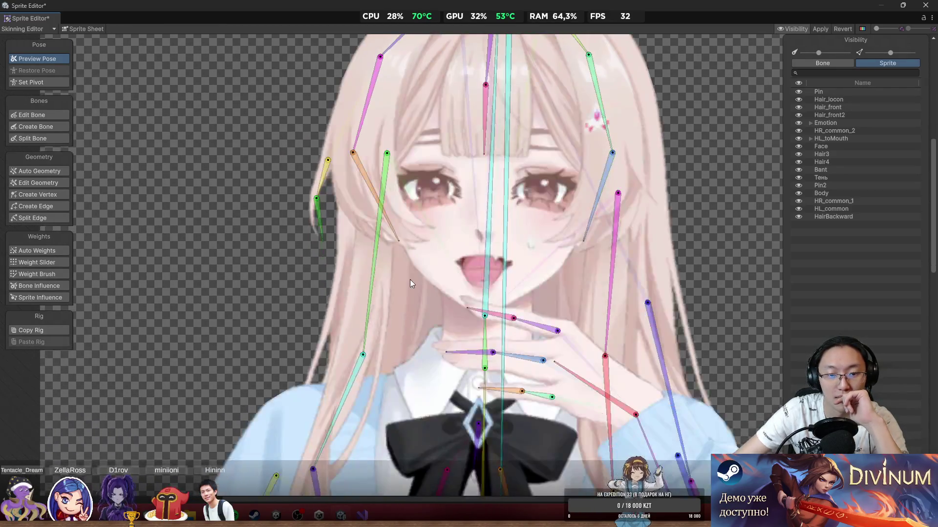
{"action": "left_click", "coordinate": [409, 280]}
{"action": "scroll", "coordinate": [409, 280], "scroll_direction": "down", "scroll_amount": 1}
{"action": "left_click", "coordinate": [247, 291]}
Step: Select the Hair3 strand and brush-paint its upper section to the upper hair bone
{"action": "left_click", "coordinate": [352, 301]}
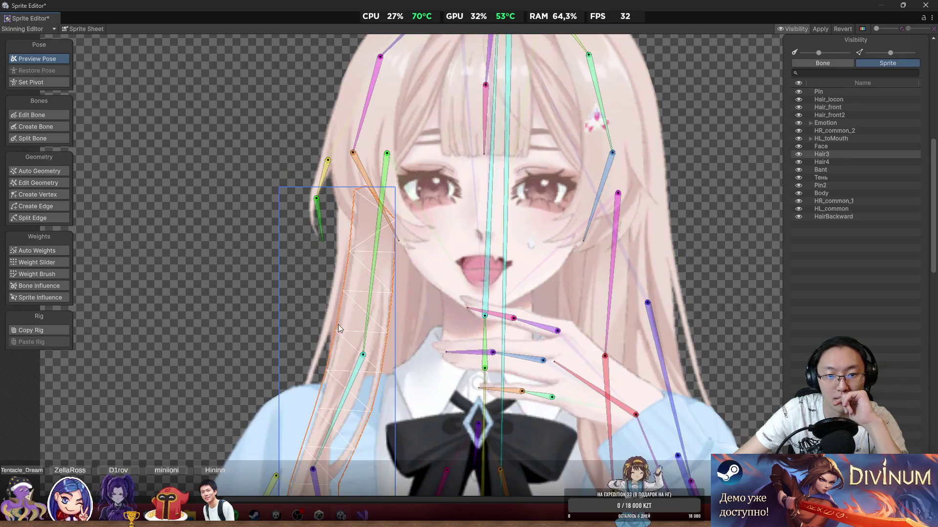
{"action": "scroll", "coordinate": [397, 262], "scroll_direction": "up", "scroll_amount": 3}
{"action": "scroll", "coordinate": [397, 262], "scroll_direction": "down", "scroll_amount": 2}
{"action": "left_click", "coordinate": [41, 273]}
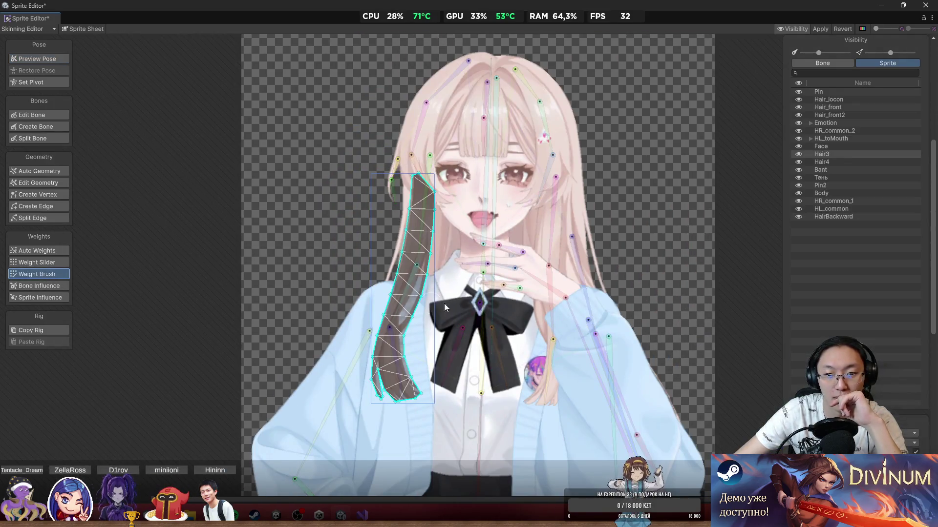
{"action": "scroll", "coordinate": [413, 291], "scroll_direction": "up", "scroll_amount": 1}
{"action": "scroll", "coordinate": [379, 258], "scroll_direction": "up", "scroll_amount": 2}
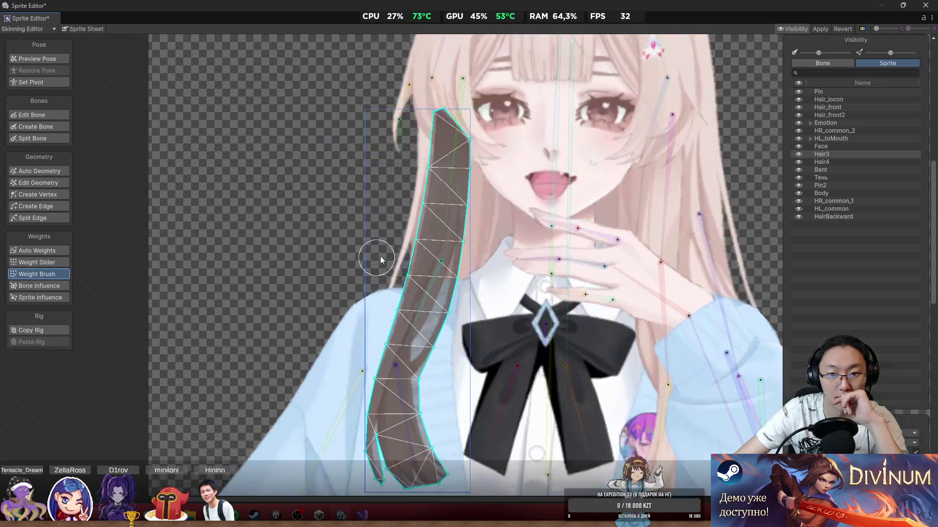
{"action": "left_click", "coordinate": [445, 200]}
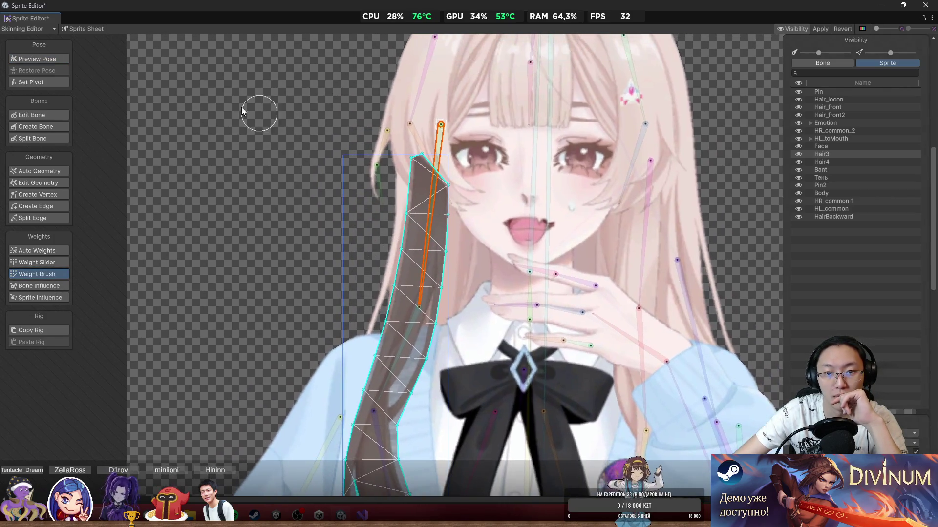
{"action": "mouse_move", "coordinate": [420, 205]}
{"action": "left_mouse_down"}
{"action": "mouse_move", "coordinate": [430, 166]}
{"action": "mouse_move", "coordinate": [454, 244]}
{"action": "mouse_move", "coordinate": [450, 290]}
{"action": "mouse_move", "coordinate": [471, 248]}
{"action": "mouse_move", "coordinate": [469, 193]}
{"action": "left_mouse_up"}
Step: Paint Hair3's middle section to the lower hair bone and pick the lowest bone for the tip
{"action": "left_click", "coordinate": [433, 243]}
{"action": "mouse_move", "coordinate": [340, 215]}
{"action": "left_mouse_down"}
{"action": "mouse_move", "coordinate": [420, 254]}
{"action": "mouse_move", "coordinate": [348, 245]}
{"action": "mouse_move", "coordinate": [414, 302]}
{"action": "mouse_move", "coordinate": [400, 274]}
{"action": "mouse_move", "coordinate": [350, 277]}
{"action": "mouse_move", "coordinate": [371, 319]}
{"action": "mouse_move", "coordinate": [368, 349]}
{"action": "mouse_move", "coordinate": [385, 363]}
{"action": "left_mouse_up"}
{"action": "left_click", "coordinate": [400, 276]}
{"action": "scroll", "coordinate": [383, 369], "scroll_direction": "up", "scroll_amount": 5}
{"action": "scroll", "coordinate": [382, 376], "scroll_direction": "up", "scroll_amount": 3}
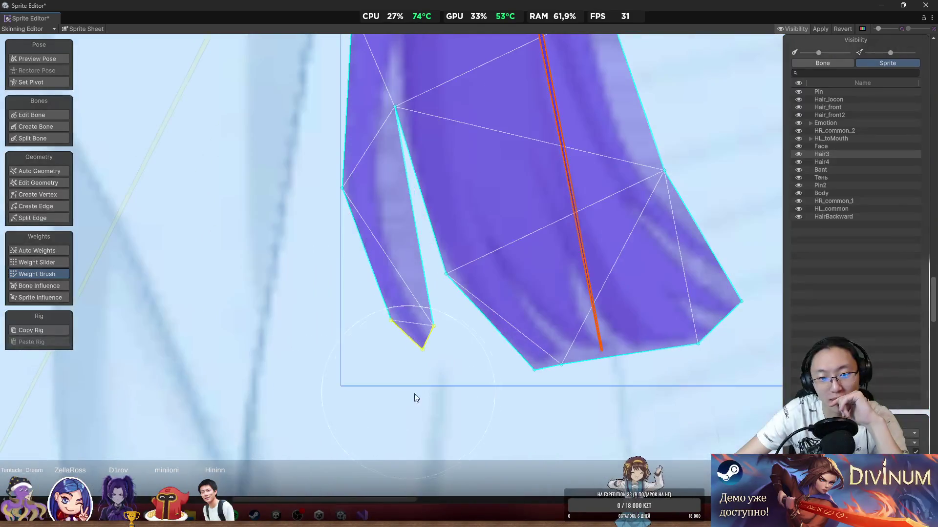
{"action": "left_click", "coordinate": [53, 195]}
Step: Add vertices in the narrow left strip and stretch the bottom vertices onto the hair tip
{"action": "left_click", "coordinate": [409, 270]}
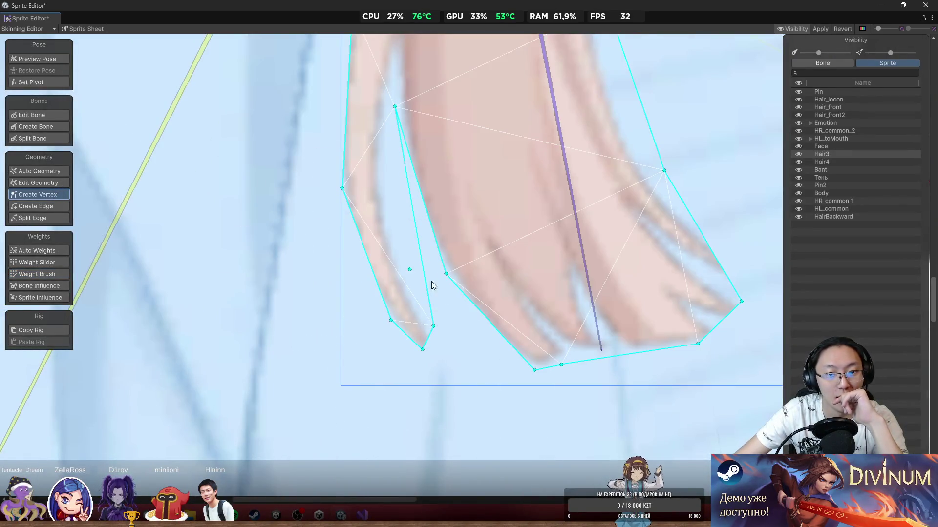
{"action": "mouse_move", "coordinate": [392, 321]}
{"action": "left_mouse_down"}
{"action": "mouse_move", "coordinate": [370, 327]}
{"action": "mouse_move", "coordinate": [364, 309]}
{"action": "left_mouse_up"}
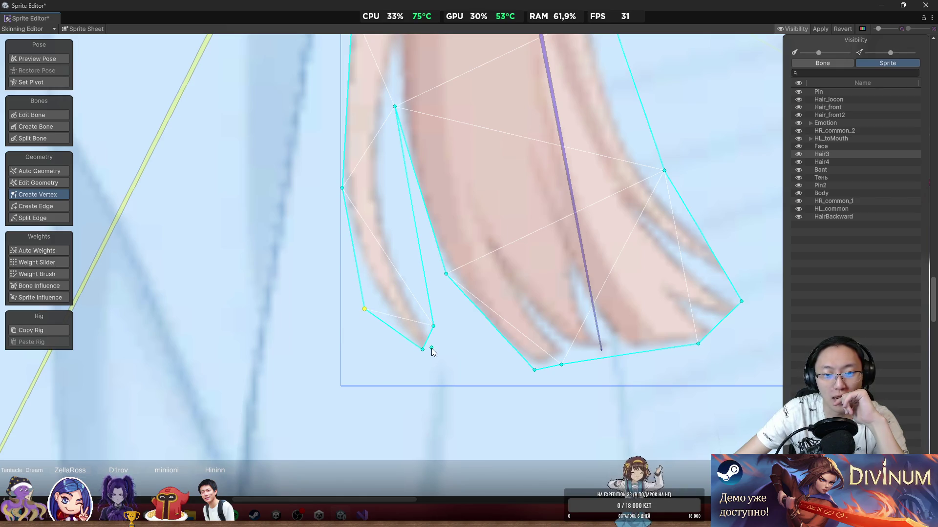
{"action": "mouse_move", "coordinate": [423, 354]}
{"action": "left_mouse_down"}
{"action": "mouse_move", "coordinate": [429, 375]}
{"action": "mouse_move", "coordinate": [469, 391]}
{"action": "left_mouse_up"}
{"action": "left_click", "coordinate": [414, 350]}
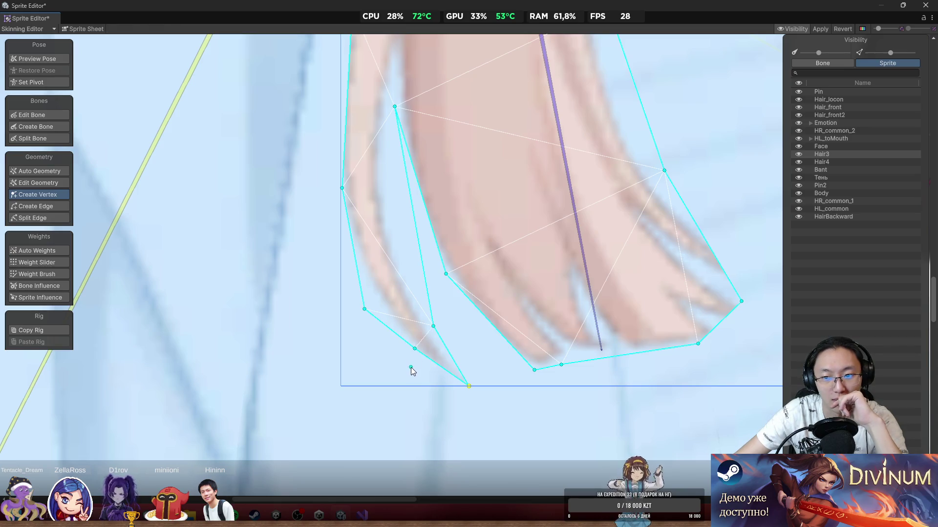
{"action": "key", "text": "ctrl+z"}
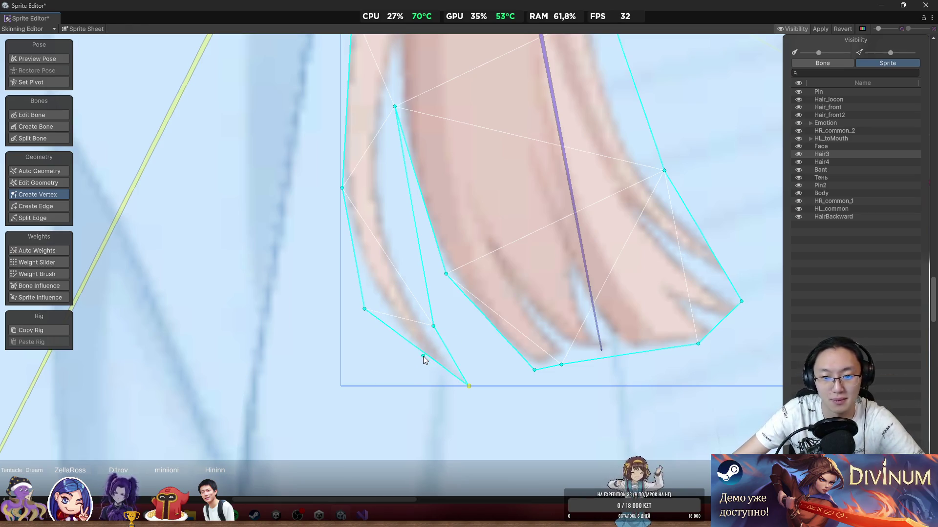
{"action": "mouse_move", "coordinate": [420, 356]}
{"action": "left_mouse_down"}
{"action": "mouse_move", "coordinate": [412, 373]}
{"action": "mouse_move", "coordinate": [445, 405]}
{"action": "left_mouse_up"}
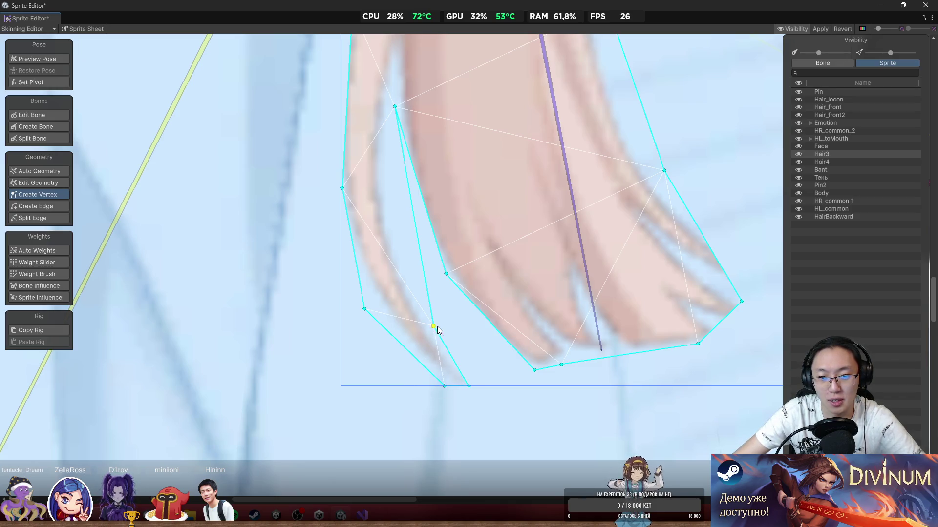
{"action": "left_click_drag", "start_coordinate": [434, 327], "coordinate": [435, 325]}
{"action": "left_click_drag", "start_coordinate": [468, 388], "coordinate": [481, 389]}
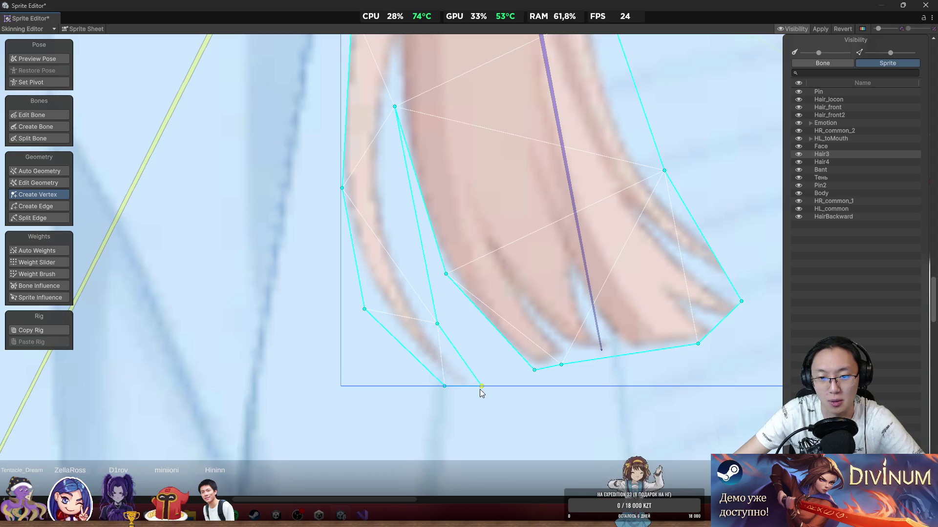
Step: Fit Hair3's left and inner-edge vertices up along the hair outline, adding two new ones
{"action": "mouse_move", "coordinate": [365, 313]}
{"action": "left_mouse_down"}
{"action": "mouse_move", "coordinate": [376, 318]}
{"action": "mouse_move", "coordinate": [366, 285]}
{"action": "mouse_move", "coordinate": [356, 288]}
{"action": "left_mouse_up"}
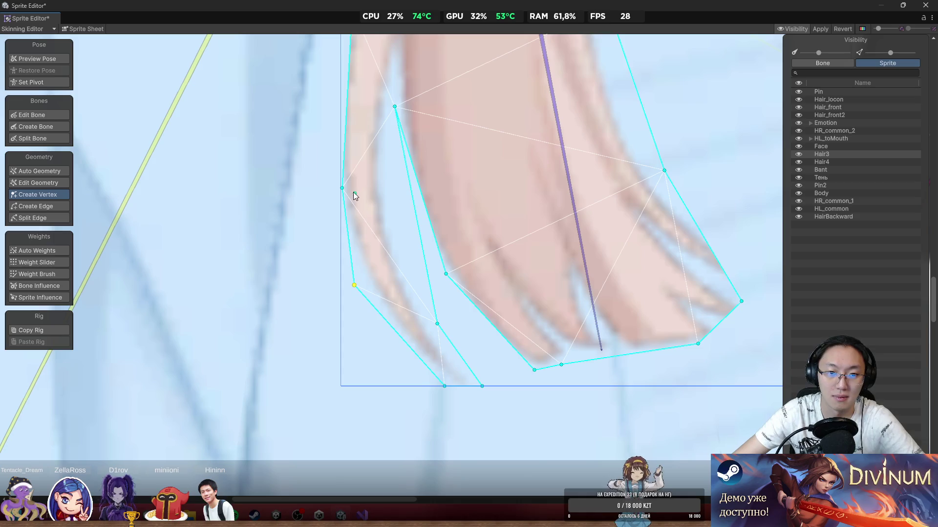
{"action": "left_click_drag", "start_coordinate": [345, 189], "coordinate": [325, 198]}
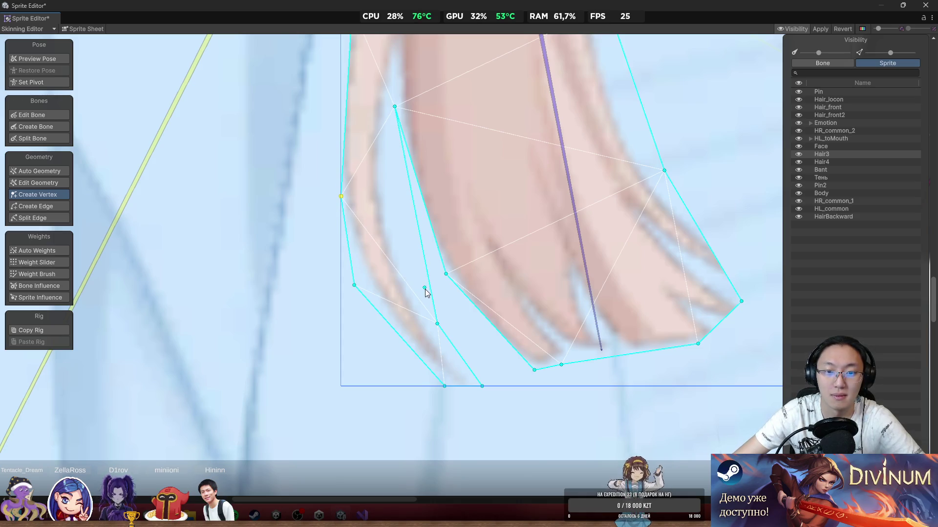
{"action": "mouse_move", "coordinate": [425, 290]}
{"action": "left_mouse_down"}
{"action": "mouse_move", "coordinate": [438, 324]}
{"action": "mouse_move", "coordinate": [431, 311]}
{"action": "left_mouse_up"}
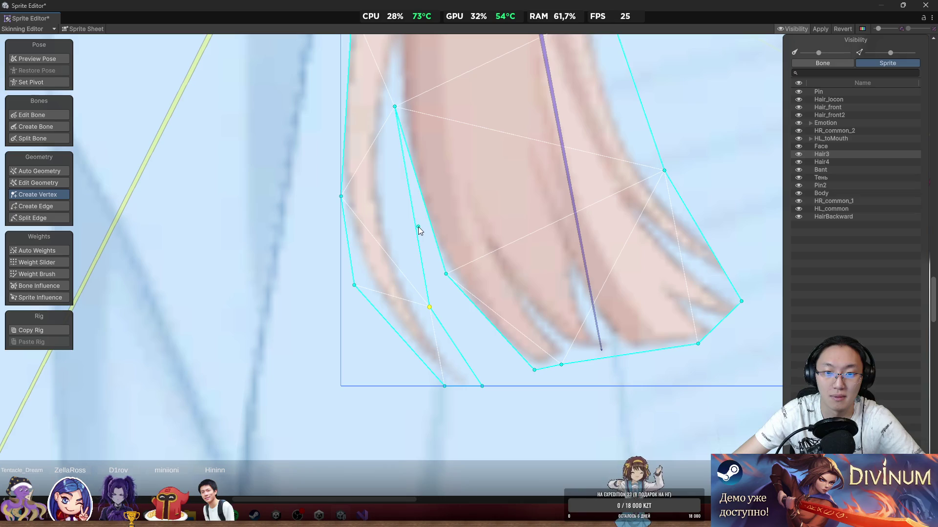
{"action": "left_click", "coordinate": [416, 227]}
{"action": "left_click_drag", "start_coordinate": [414, 226], "coordinate": [391, 191]}
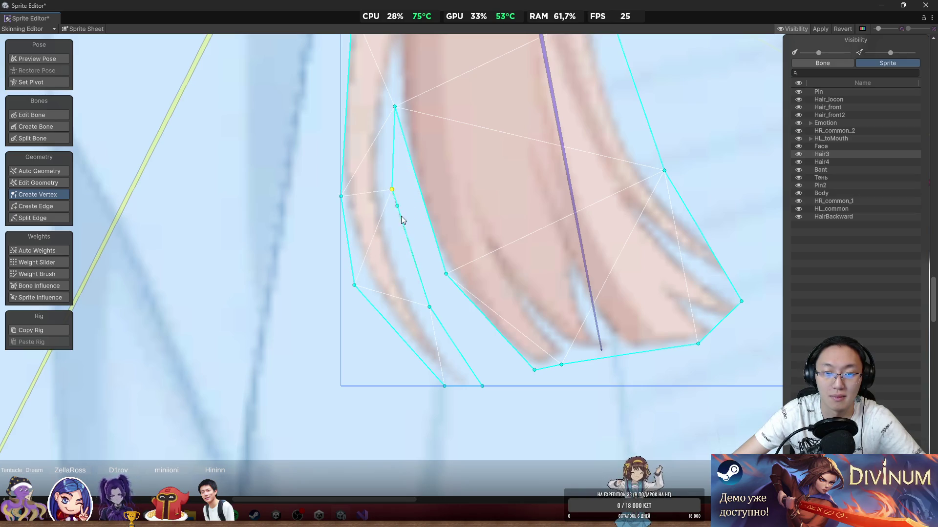
{"action": "scroll", "coordinate": [402, 215], "scroll_direction": "up", "scroll_amount": 3}
{"action": "mouse_move", "coordinate": [382, 224]}
{"action": "left_mouse_down"}
{"action": "mouse_move", "coordinate": [364, 227]}
{"action": "mouse_move", "coordinate": [351, 203]}
{"action": "left_mouse_up"}
{"action": "scroll", "coordinate": [379, 237], "scroll_direction": "up", "scroll_amount": 3}
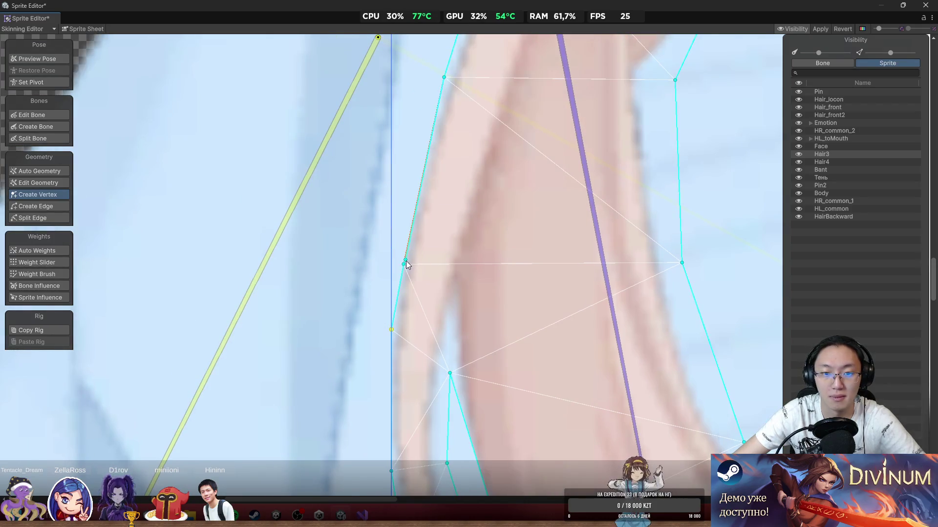
{"action": "left_click_drag", "start_coordinate": [406, 264], "coordinate": [410, 184]}
Step: Split the inner left edge with a new vertex and lower the bottom vertices toward the hair ends
{"action": "scroll", "coordinate": [406, 222], "scroll_direction": "down", "scroll_amount": 2}
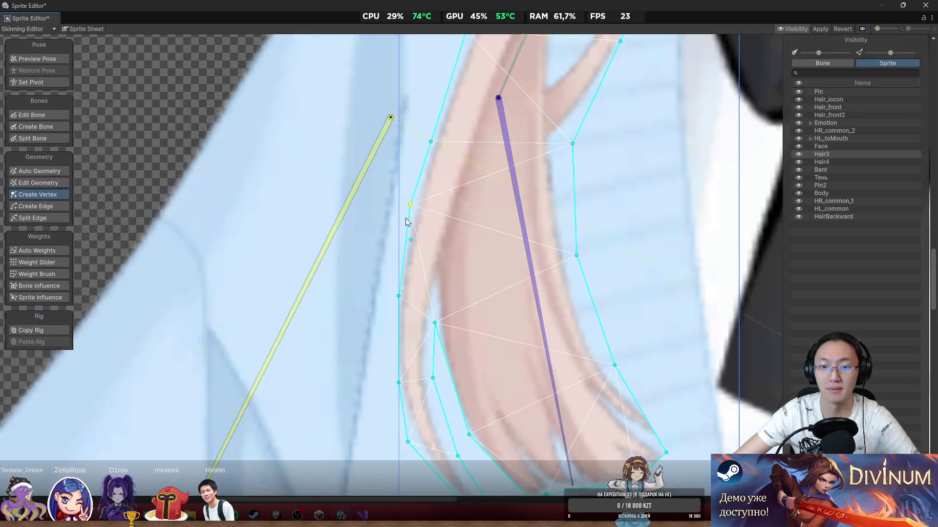
{"action": "scroll", "coordinate": [406, 222], "scroll_direction": "down", "scroll_amount": 1}
{"action": "scroll", "coordinate": [445, 278], "scroll_direction": "up", "scroll_amount": 2}
{"action": "left_click", "coordinate": [403, 284]}
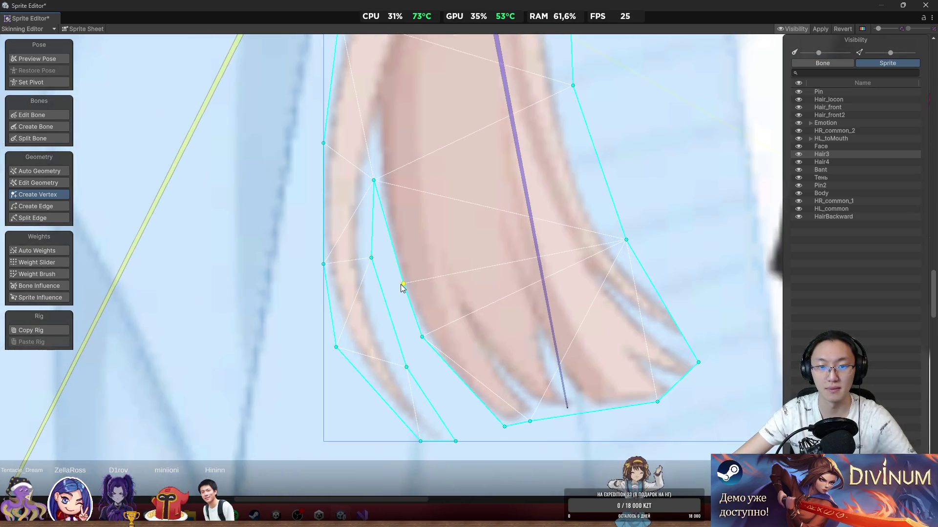
{"action": "left_click_drag", "start_coordinate": [402, 285], "coordinate": [386, 265]}
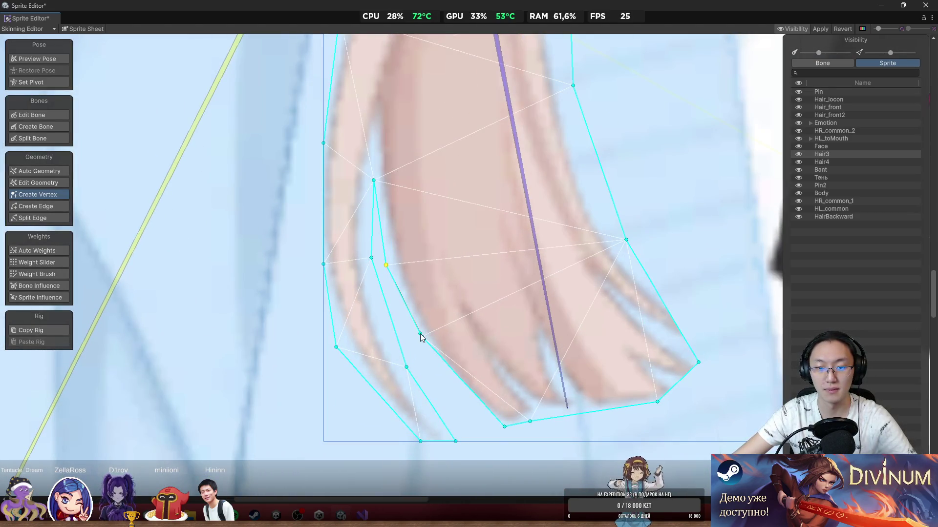
{"action": "left_click_drag", "start_coordinate": [421, 336], "coordinate": [422, 360]}
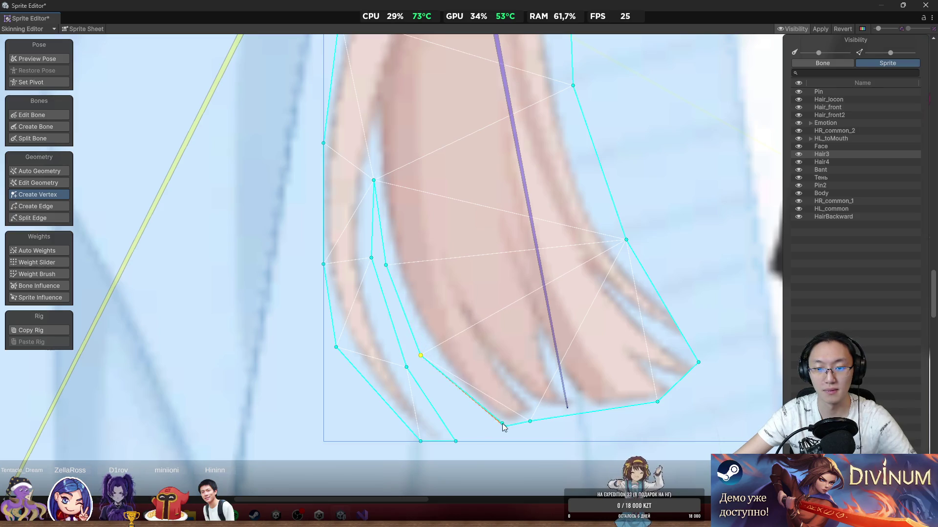
{"action": "left_click_drag", "start_coordinate": [502, 424], "coordinate": [506, 427]}
{"action": "scroll", "coordinate": [490, 430], "scroll_direction": "up", "scroll_amount": 2}
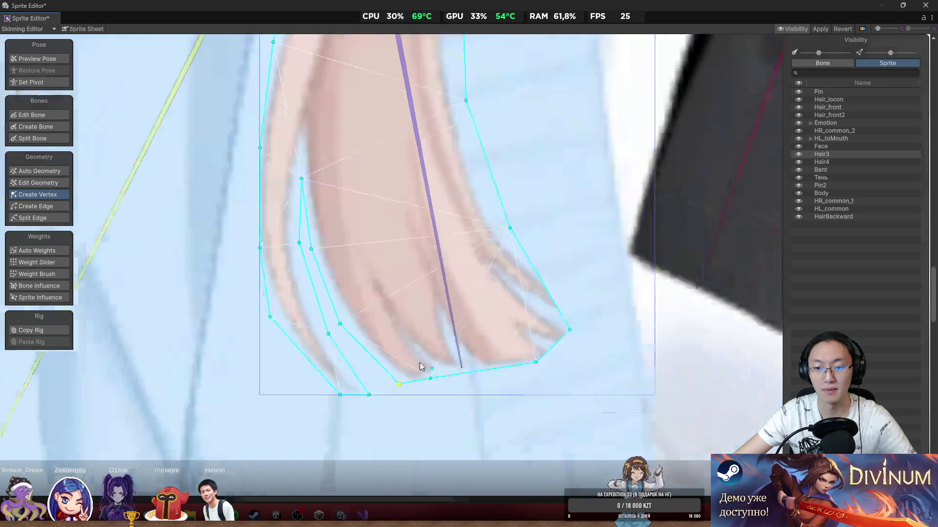
{"action": "mouse_move", "coordinate": [383, 357]}
{"action": "left_mouse_down"}
{"action": "mouse_move", "coordinate": [439, 362]}
{"action": "mouse_move", "coordinate": [425, 363]}
{"action": "left_mouse_up"}
Step: Move the right outline vertices out over the tips and add new vertices on the right edge
{"action": "left_click_drag", "start_coordinate": [547, 331], "coordinate": [586, 349]}
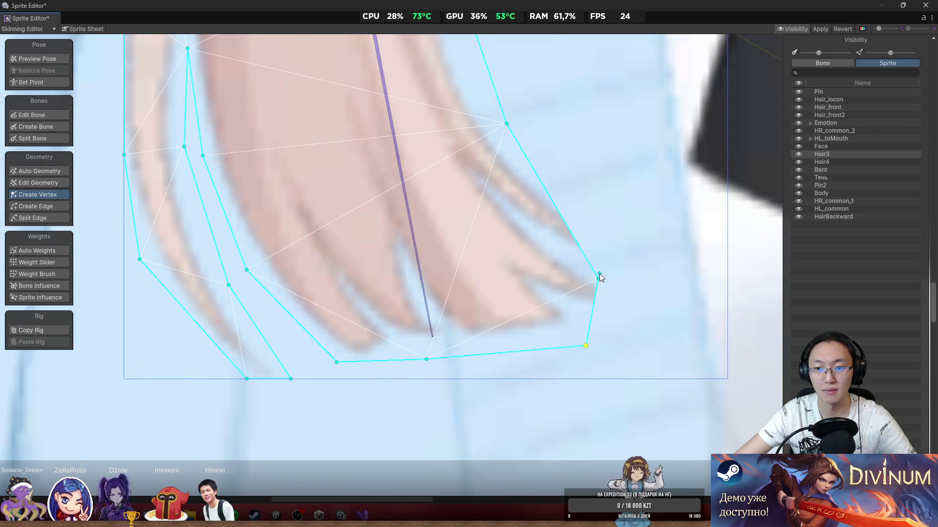
{"action": "left_click_drag", "start_coordinate": [599, 280], "coordinate": [672, 304]}
{"action": "mouse_move", "coordinate": [641, 259]}
{"action": "left_mouse_down"}
{"action": "mouse_move", "coordinate": [544, 307]}
{"action": "mouse_move", "coordinate": [630, 274]}
{"action": "mouse_move", "coordinate": [592, 297]}
{"action": "left_mouse_up"}
{"action": "left_click", "coordinate": [530, 301]}
{"action": "left_click", "coordinate": [509, 244]}
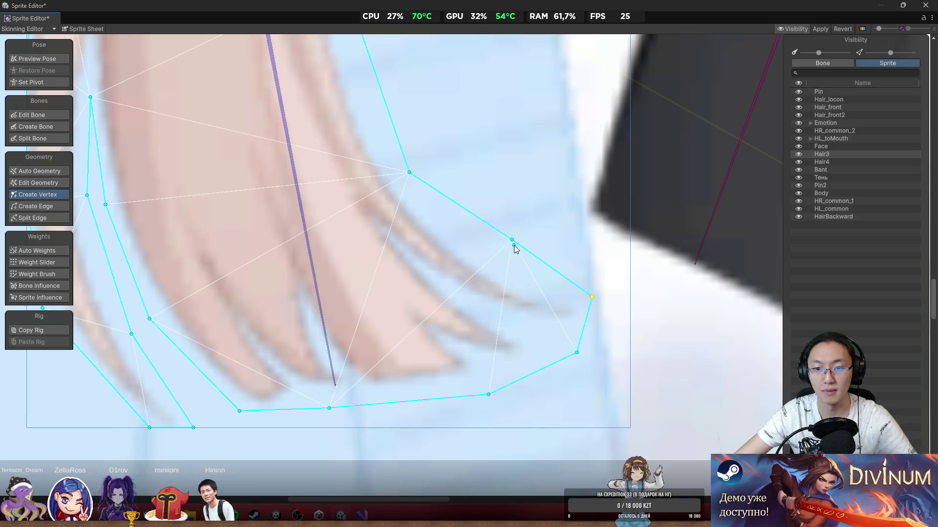
Step: Drag the new right-edge vertex down and inward toward the Hair3 strand tips
{"action": "left_click_drag", "start_coordinate": [512, 243], "coordinate": [497, 259]}
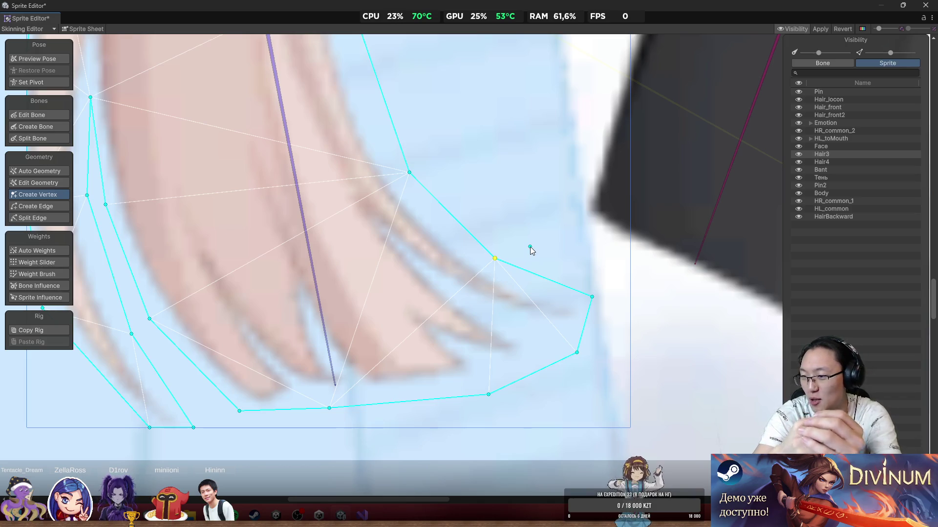
Step: Add a vertex on Hair3's right outline and align the right-edge vertices with the hair edge
{"action": "scroll", "coordinate": [520, 385], "scroll_direction": "down", "scroll_amount": 4}
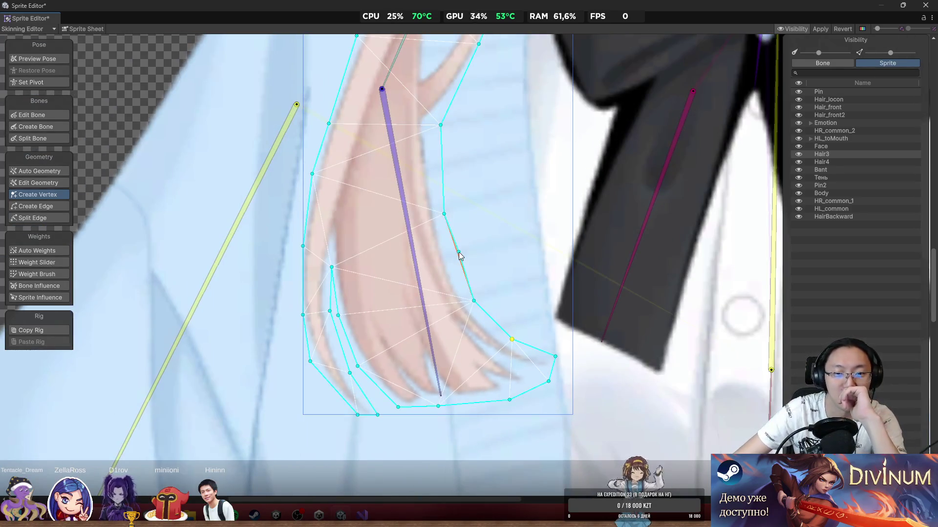
{"action": "left_click_drag", "start_coordinate": [459, 253], "coordinate": [451, 258]}
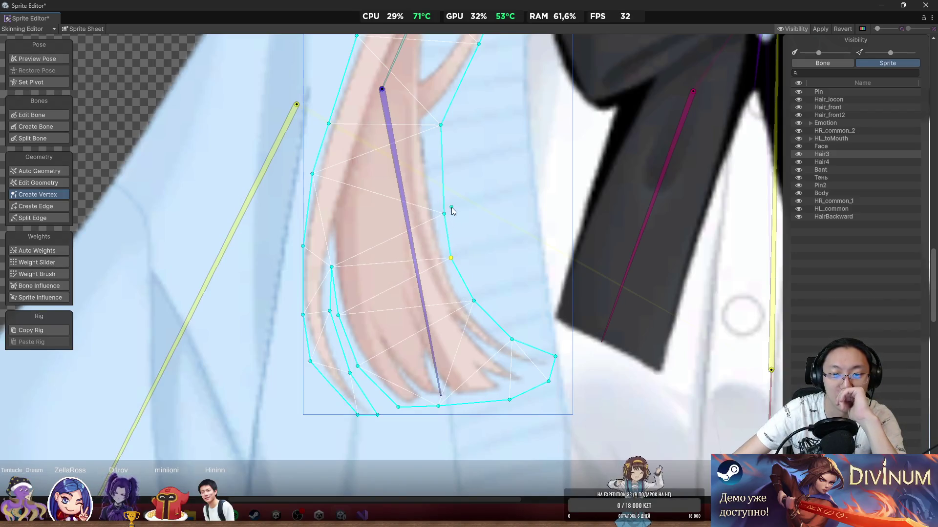
{"action": "left_click", "coordinate": [442, 168]}
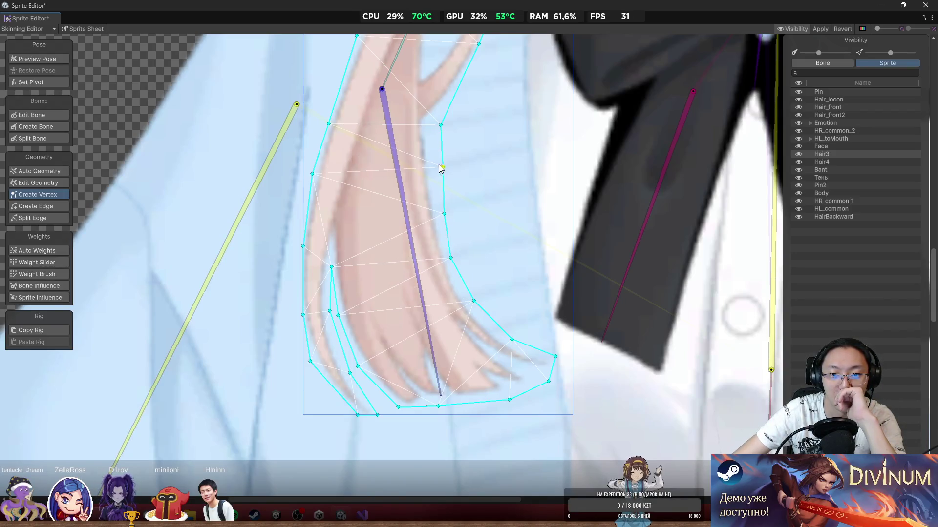
{"action": "mouse_move", "coordinate": [442, 168]}
{"action": "left_mouse_down"}
{"action": "mouse_move", "coordinate": [435, 164]}
{"action": "mouse_move", "coordinate": [419, 272]}
{"action": "left_mouse_up"}
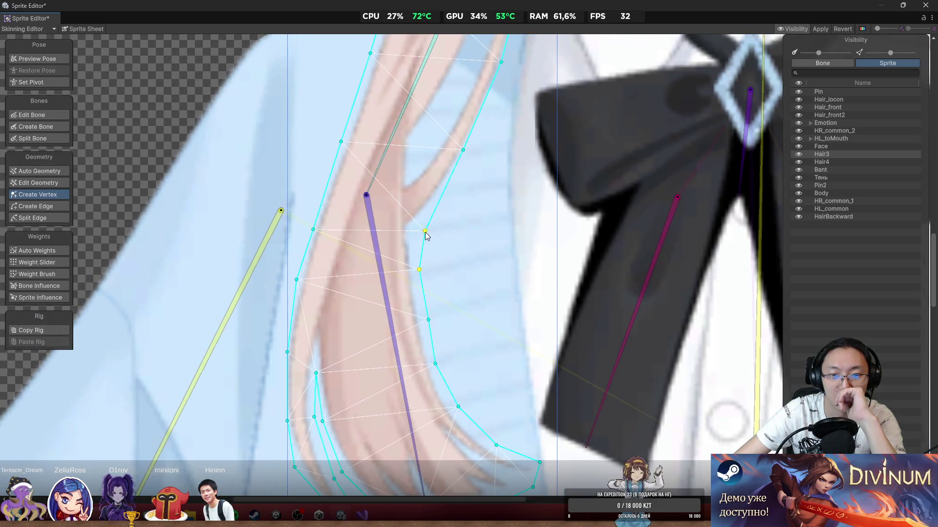
{"action": "mouse_move", "coordinate": [427, 236]}
{"action": "left_mouse_down"}
{"action": "mouse_move", "coordinate": [417, 234]}
{"action": "mouse_move", "coordinate": [408, 345]}
{"action": "left_mouse_up"}
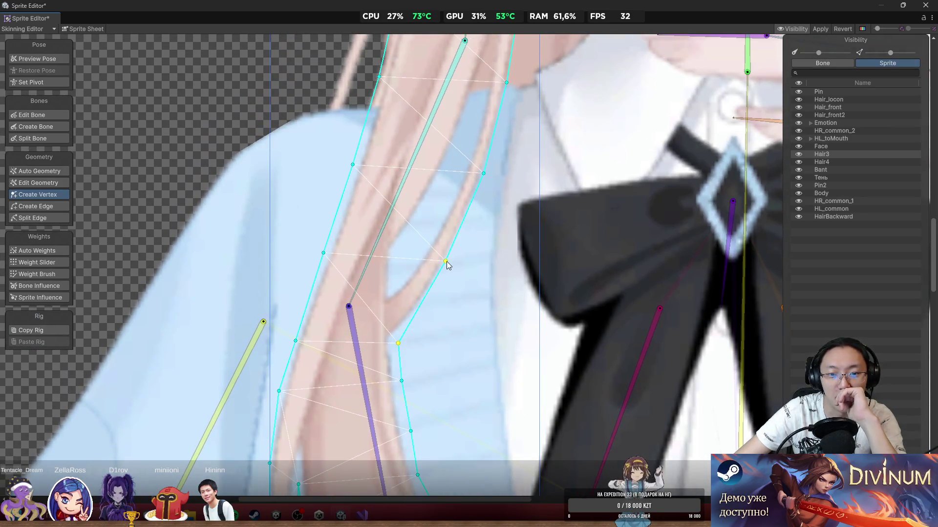
{"action": "left_click_drag", "start_coordinate": [452, 266], "coordinate": [457, 269]}
{"action": "left_click_drag", "start_coordinate": [486, 174], "coordinate": [448, 285]}
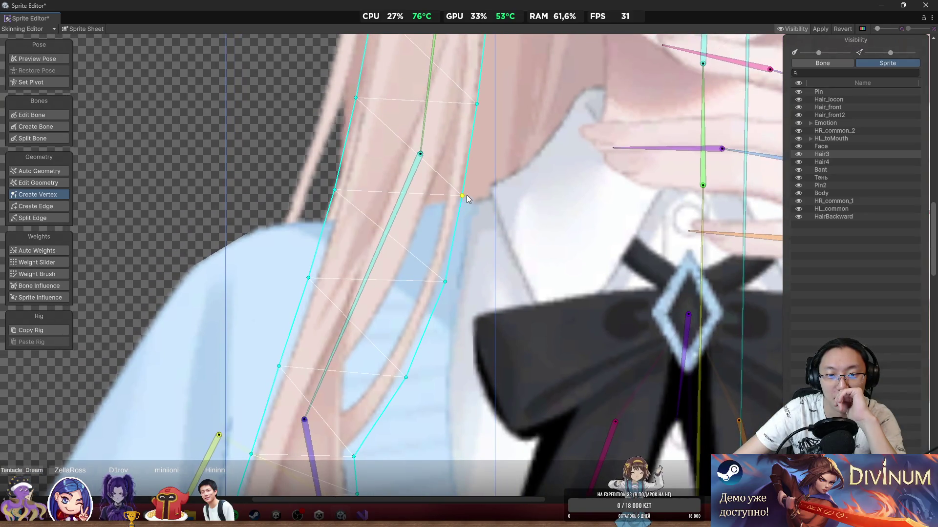
{"action": "left_click_drag", "start_coordinate": [466, 196], "coordinate": [469, 191]}
{"action": "left_click_drag", "start_coordinate": [405, 182], "coordinate": [368, 334]}
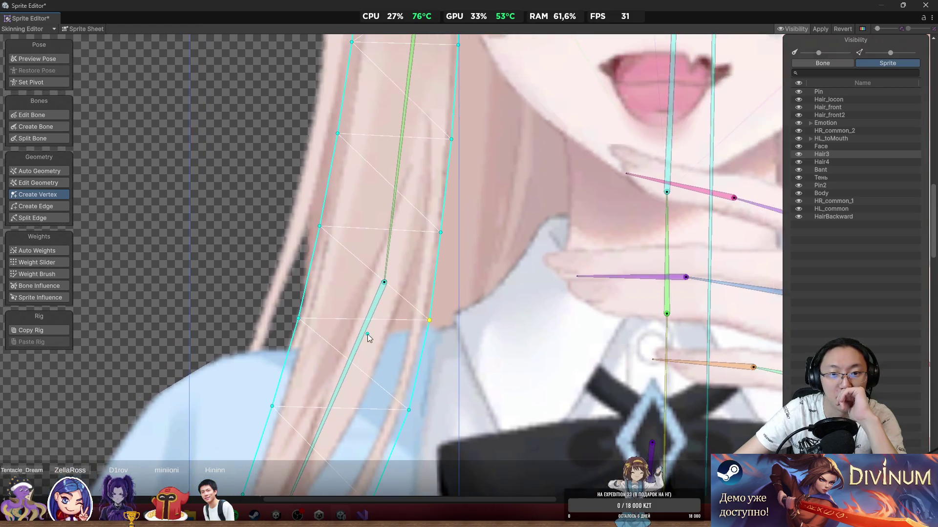
{"action": "scroll", "coordinate": [430, 262], "scroll_direction": "down", "scroll_amount": 5}
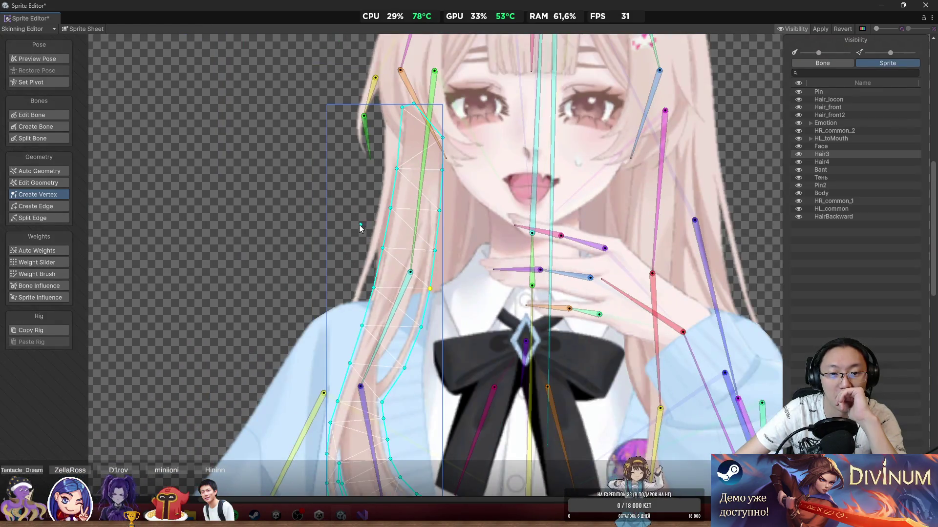
{"action": "scroll", "coordinate": [430, 264], "scroll_direction": "up", "scroll_amount": 2}
Step: With Weight Brush active, bend Hair3's lower and upper bones to test the strand's deformation
{"action": "left_click", "coordinate": [37, 274]}
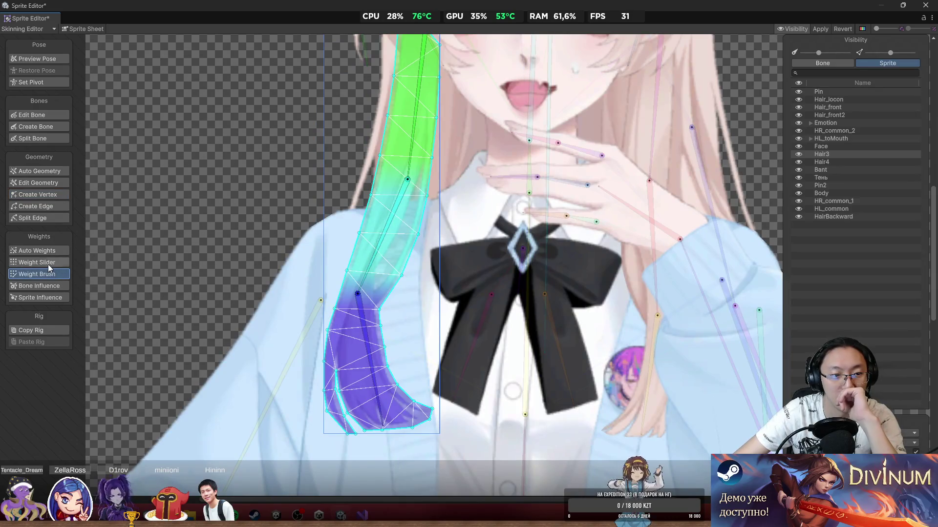
{"action": "mouse_move", "coordinate": [378, 360]}
{"action": "left_mouse_down"}
{"action": "mouse_move", "coordinate": [392, 367]}
{"action": "mouse_move", "coordinate": [383, 401]}
{"action": "mouse_move", "coordinate": [393, 387]}
{"action": "left_mouse_up"}
{"action": "mouse_move", "coordinate": [383, 253]}
{"action": "left_mouse_down"}
{"action": "mouse_move", "coordinate": [405, 271]}
{"action": "mouse_move", "coordinate": [396, 289]}
{"action": "mouse_move", "coordinate": [393, 222]}
{"action": "mouse_move", "coordinate": [408, 268]}
{"action": "left_mouse_up"}
{"action": "key", "text": "f"}
{"action": "scroll", "coordinate": [407, 268], "scroll_direction": "down", "scroll_amount": 3}
{"action": "scroll", "coordinate": [385, 196], "scroll_direction": "up", "scroll_amount": 3}
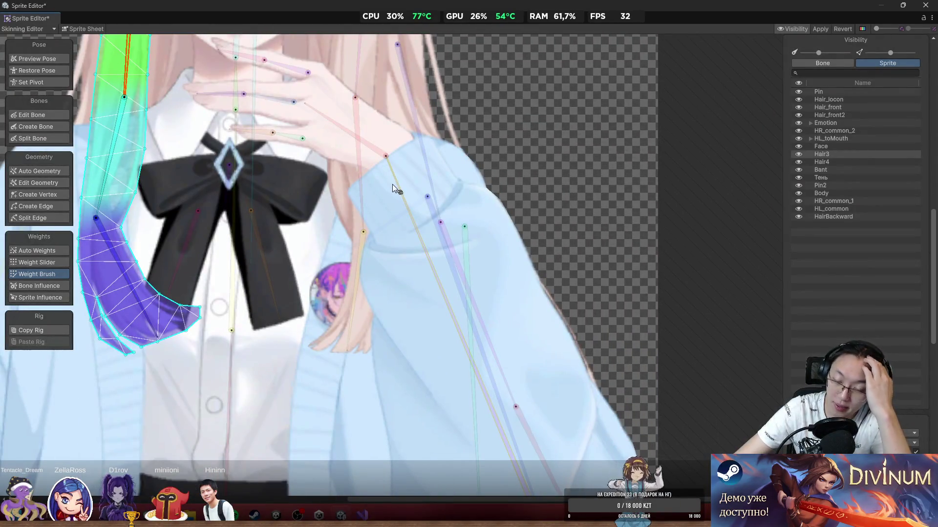
{"action": "scroll", "coordinate": [391, 184], "scroll_direction": "down", "scroll_amount": 2}
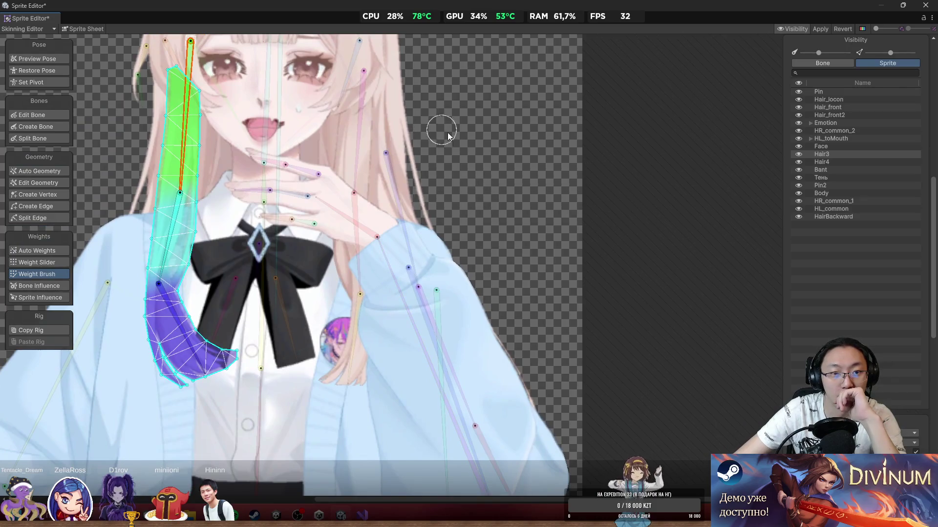
Step: Deselect Hair3 and select the Hair4 sprite for weighting
{"action": "left_click", "coordinate": [525, 169]}
{"action": "scroll", "coordinate": [440, 195], "scroll_direction": "up", "scroll_amount": 1}
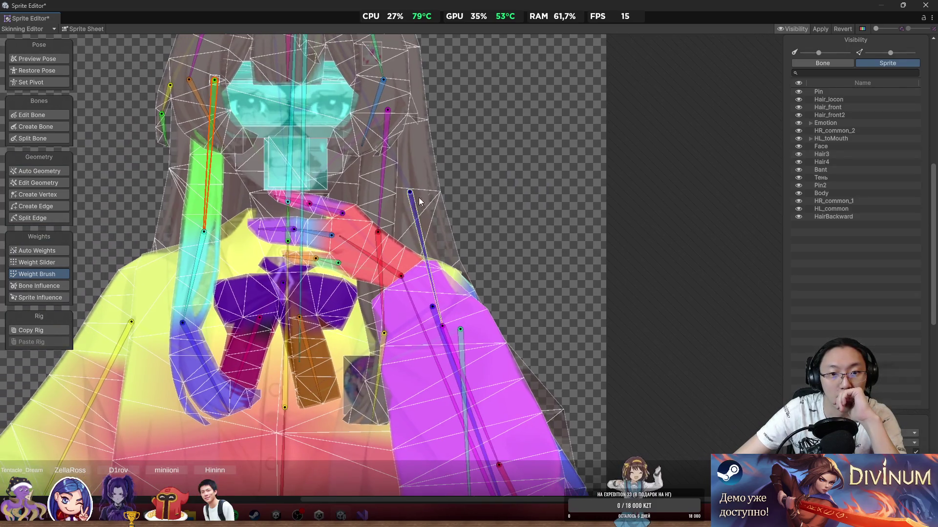
{"action": "left_click", "coordinate": [392, 214]}
{"action": "scroll", "coordinate": [388, 215], "scroll_direction": "up", "scroll_amount": 1}
{"action": "scroll", "coordinate": [374, 215], "scroll_direction": "up", "scroll_amount": 1}
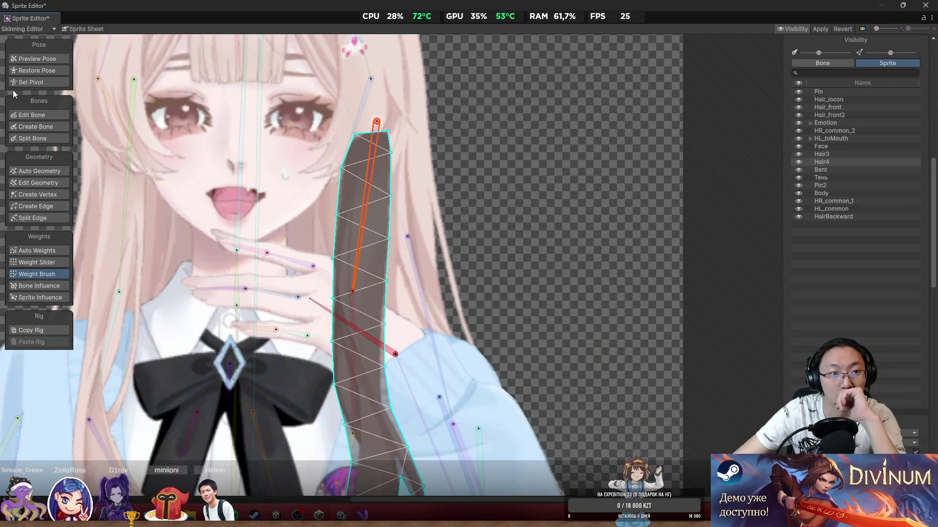
Step: Restore the rest pose and paint the upper bone's weight onto Hair4's top half
{"action": "left_click", "coordinate": [32, 71]}
{"action": "mouse_move", "coordinate": [461, 157]}
{"action": "left_mouse_down"}
{"action": "mouse_move", "coordinate": [420, 137]}
{"action": "mouse_move", "coordinate": [456, 203]}
{"action": "mouse_move", "coordinate": [330, 266]}
{"action": "left_mouse_up"}
{"action": "left_click_drag", "start_coordinate": [542, 254], "coordinate": [551, 181]}
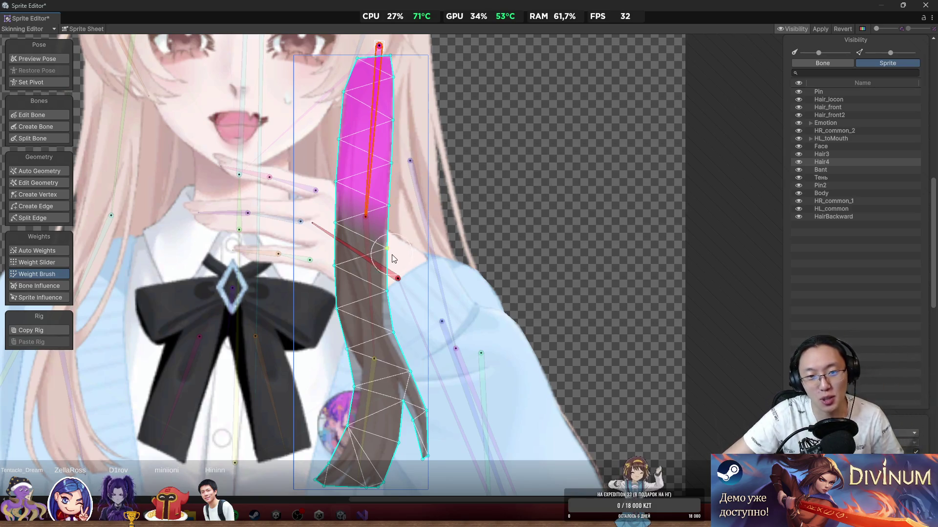
Step: Remove the diagonal crossing bone's influence from Hair4 in Bone Influence
{"action": "left_click", "coordinate": [370, 245]}
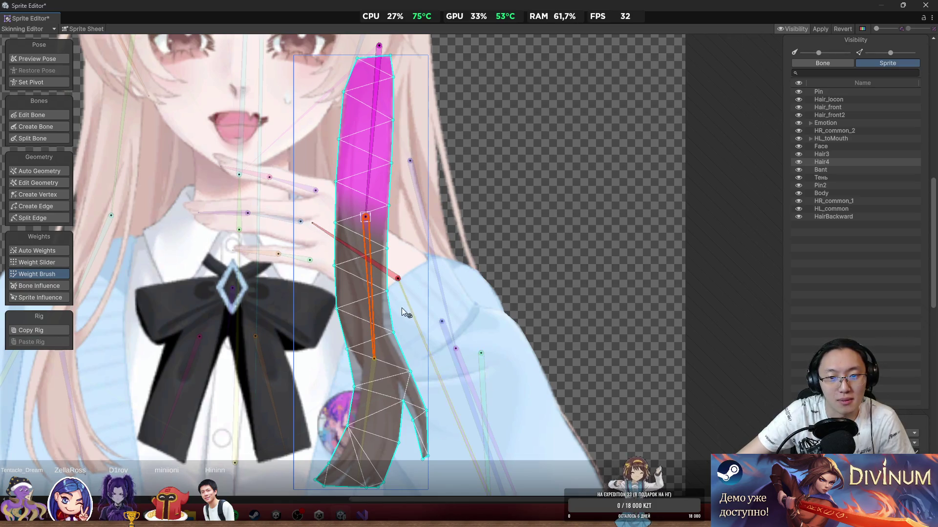
{"action": "scroll", "coordinate": [401, 307], "scroll_direction": "up", "scroll_amount": 2}
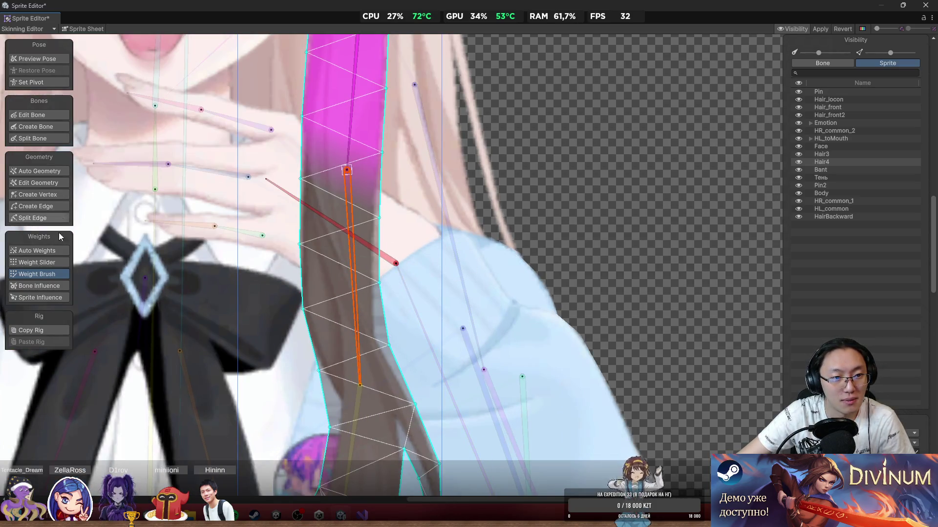
{"action": "left_click", "coordinate": [58, 285]}
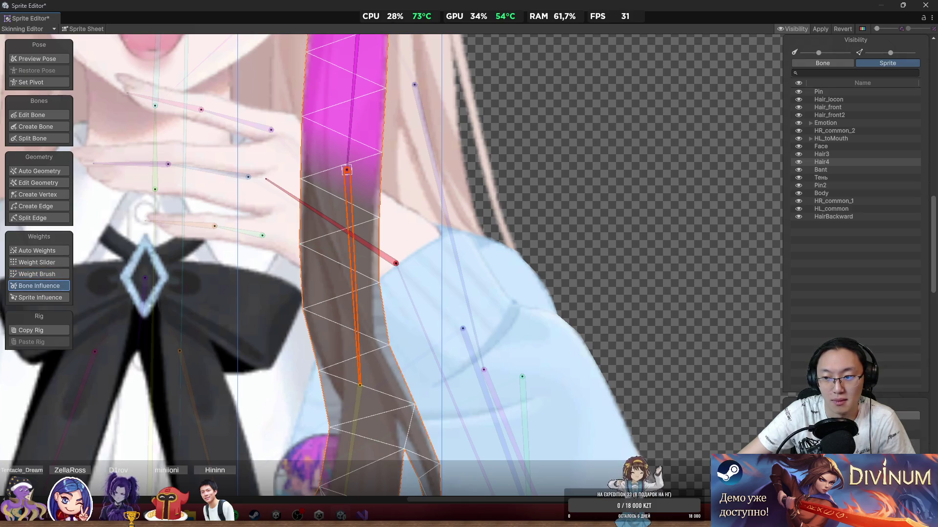
{"action": "left_click", "coordinate": [352, 108]}
{"action": "left_click", "coordinate": [337, 218]}
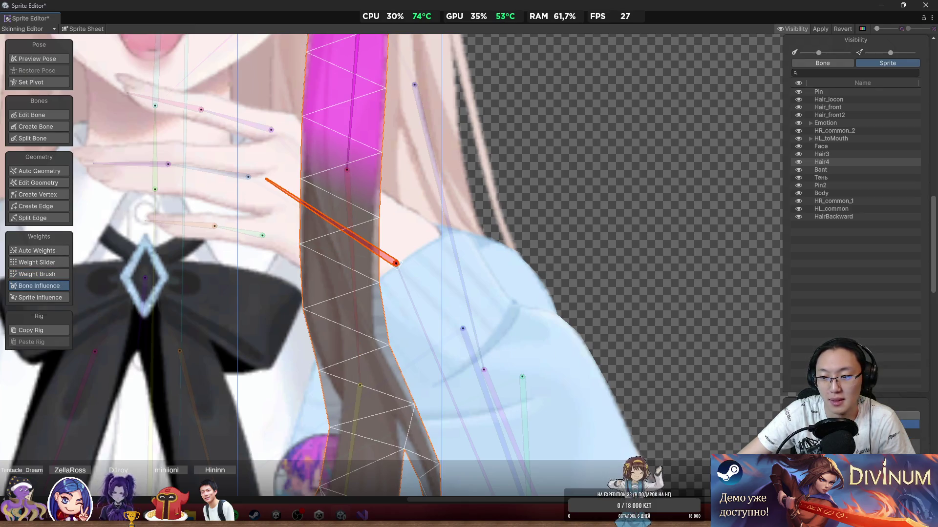
{"action": "left_click", "coordinate": [918, 437]}
Step: Select the vertical bone inside the hair and return to the Weight Brush
{"action": "scroll", "coordinate": [640, 315], "scroll_direction": "down", "scroll_amount": 3}
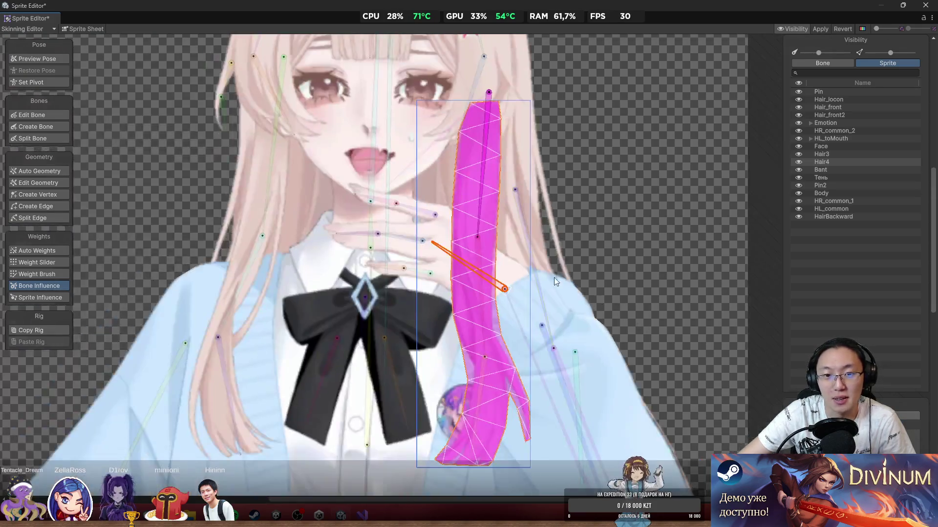
{"action": "left_click", "coordinate": [479, 302]}
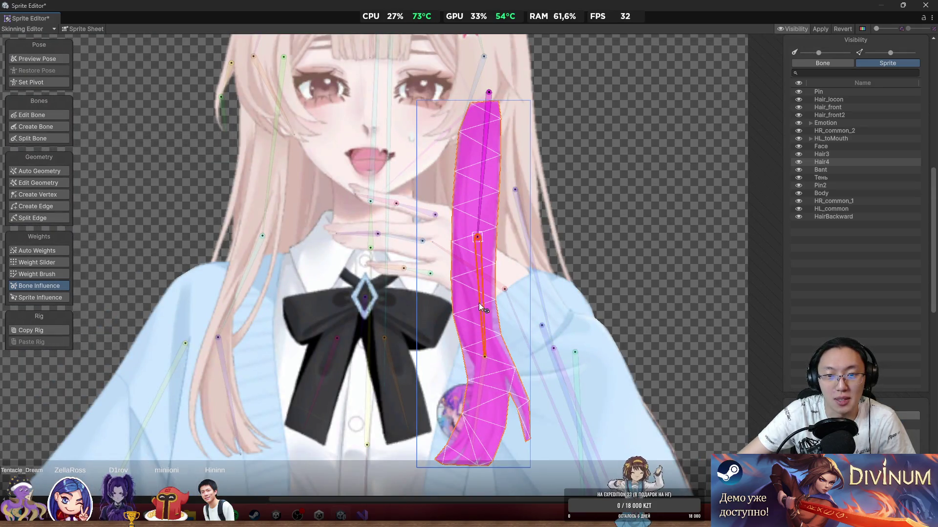
{"action": "left_click", "coordinate": [48, 275]}
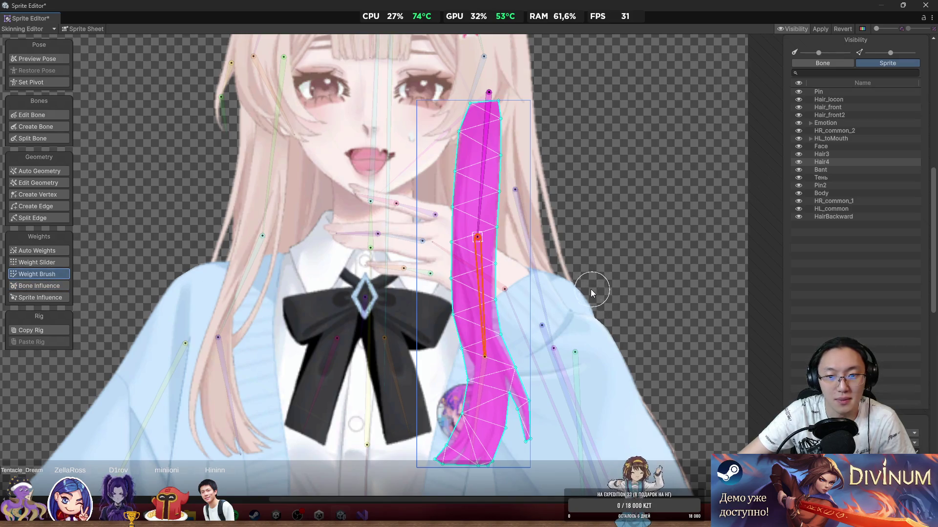
Step: Paint the vertical bone's weight over Hair4's middle, then review Weight Slider and Bone Influence
{"action": "scroll", "coordinate": [597, 277], "scroll_direction": "up", "scroll_amount": 1}
{"action": "mouse_move", "coordinate": [445, 254]}
{"action": "left_mouse_down"}
{"action": "mouse_move", "coordinate": [442, 274]}
{"action": "mouse_move", "coordinate": [417, 251]}
{"action": "mouse_move", "coordinate": [460, 330]}
{"action": "left_mouse_up"}
{"action": "left_click_drag", "start_coordinate": [543, 384], "coordinate": [567, 266]}
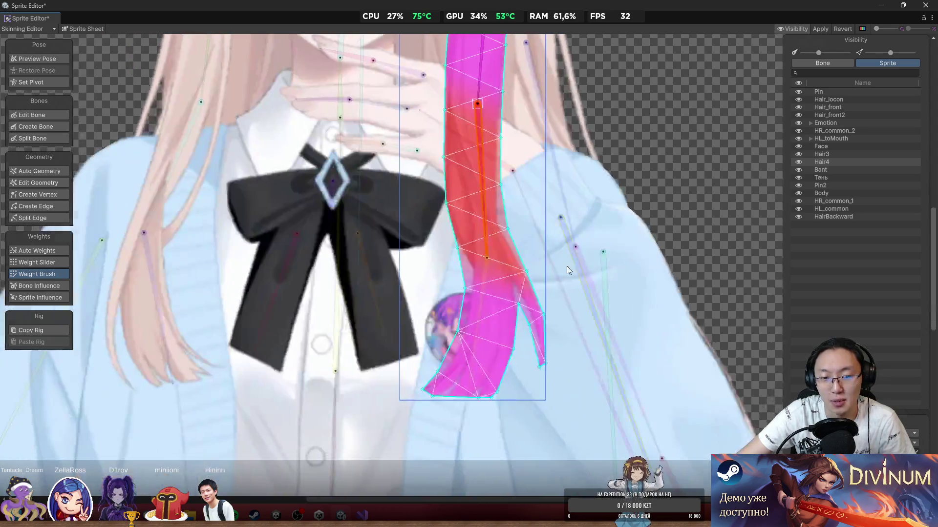
{"action": "scroll", "coordinate": [541, 346], "scroll_direction": "up", "scroll_amount": 2}
{"action": "scroll", "coordinate": [502, 357], "scroll_direction": "up", "scroll_amount": 2}
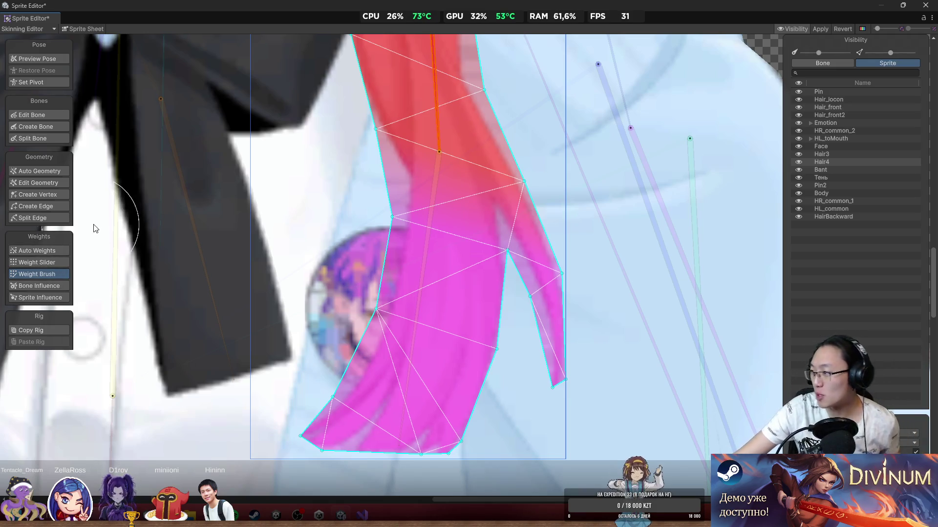
{"action": "left_click", "coordinate": [52, 258]}
{"action": "left_click", "coordinate": [60, 286]}
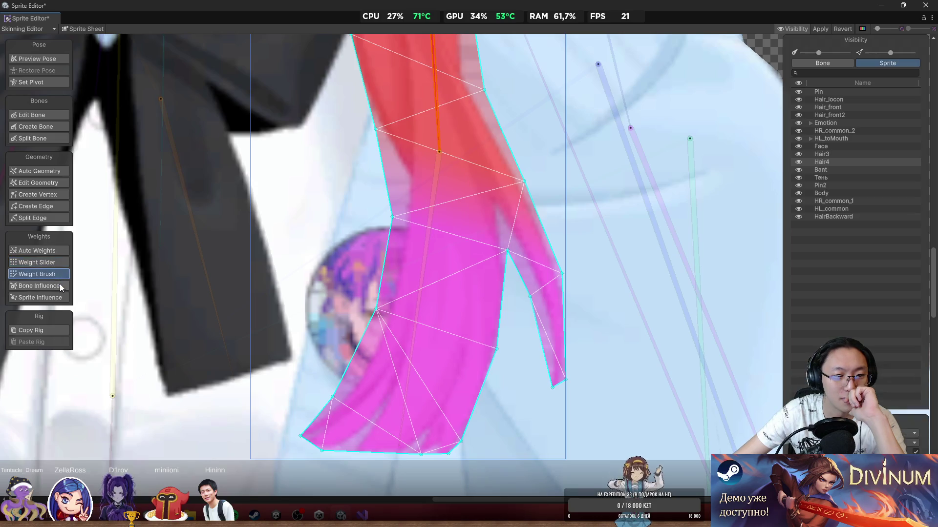
Step: Reposition Hair4's existing right-edge, bottom and left vertices to cover the strand and its tip
{"action": "left_click", "coordinate": [48, 193]}
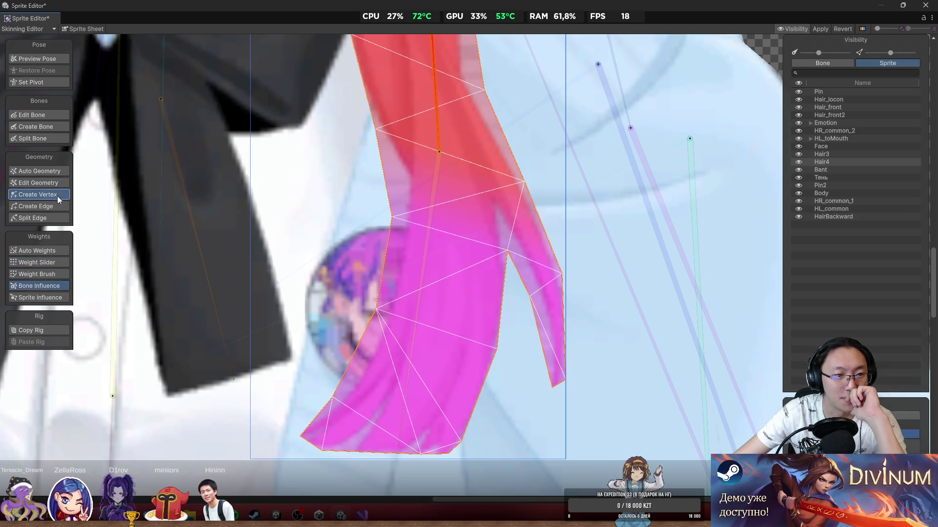
{"action": "left_click_drag", "start_coordinate": [496, 349], "coordinate": [501, 362]}
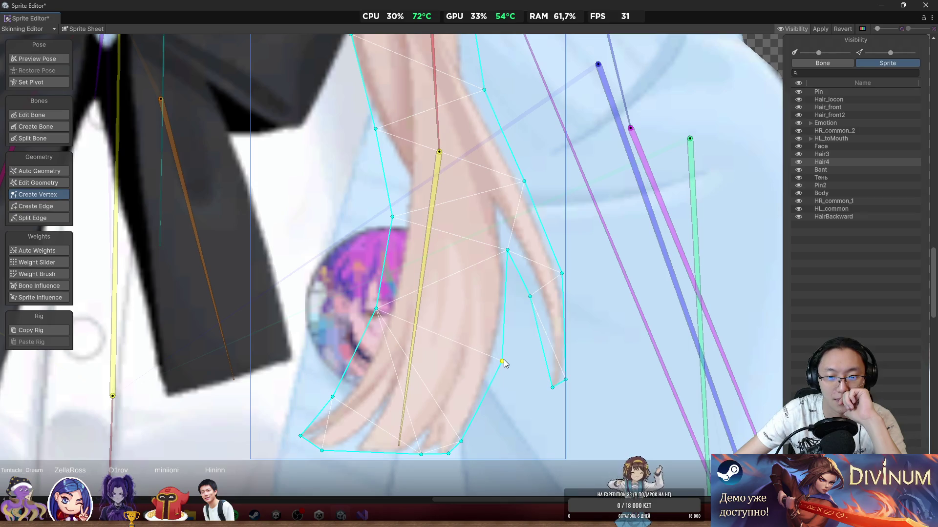
{"action": "scroll", "coordinate": [527, 285], "scroll_direction": "up", "scroll_amount": 2}
{"action": "mouse_move", "coordinate": [527, 286]}
{"action": "left_mouse_down"}
{"action": "mouse_move", "coordinate": [529, 267]}
{"action": "mouse_move", "coordinate": [545, 259]}
{"action": "left_mouse_up"}
{"action": "left_click_drag", "start_coordinate": [495, 317], "coordinate": [429, 327]}
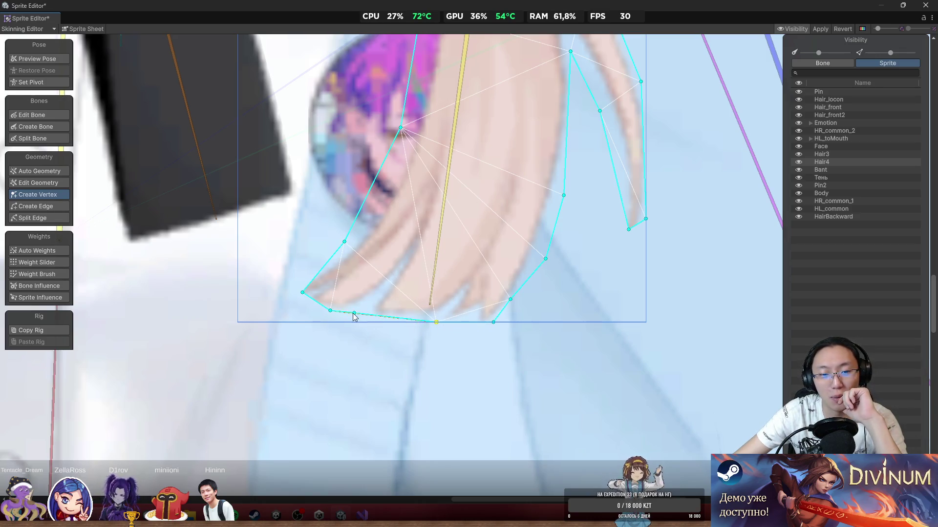
{"action": "left_click_drag", "start_coordinate": [330, 311], "coordinate": [330, 318]}
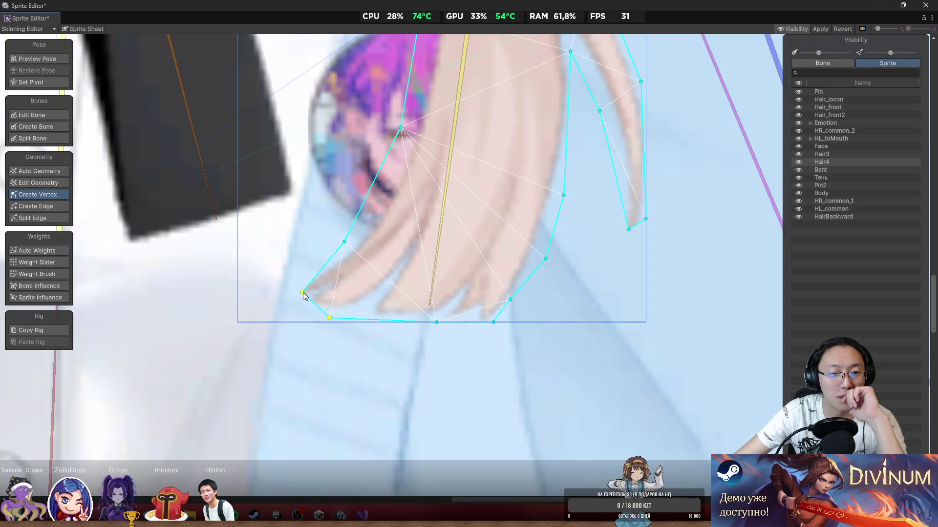
{"action": "mouse_move", "coordinate": [303, 293]}
{"action": "left_mouse_down"}
{"action": "mouse_move", "coordinate": [239, 293]}
{"action": "mouse_move", "coordinate": [266, 301]}
{"action": "mouse_move", "coordinate": [245, 314]}
{"action": "mouse_move", "coordinate": [237, 283]}
{"action": "left_mouse_up"}
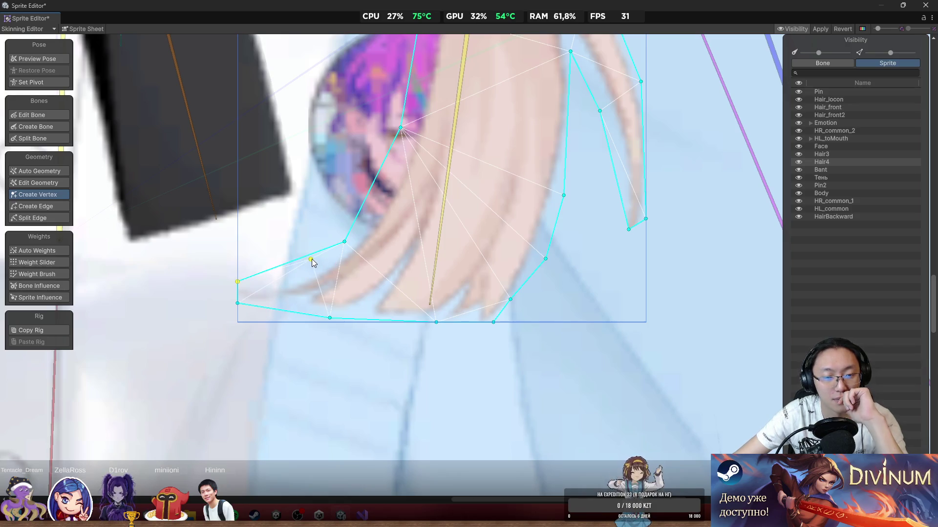
Step: Add new vertices along the strand's lower-left and left outline and snap them onto its edge
{"action": "left_click", "coordinate": [326, 267]}
{"action": "mouse_move", "coordinate": [346, 249]}
{"action": "left_mouse_down"}
{"action": "mouse_move", "coordinate": [323, 250]}
{"action": "mouse_move", "coordinate": [295, 274]}
{"action": "left_mouse_up"}
{"action": "left_click", "coordinate": [298, 261]}
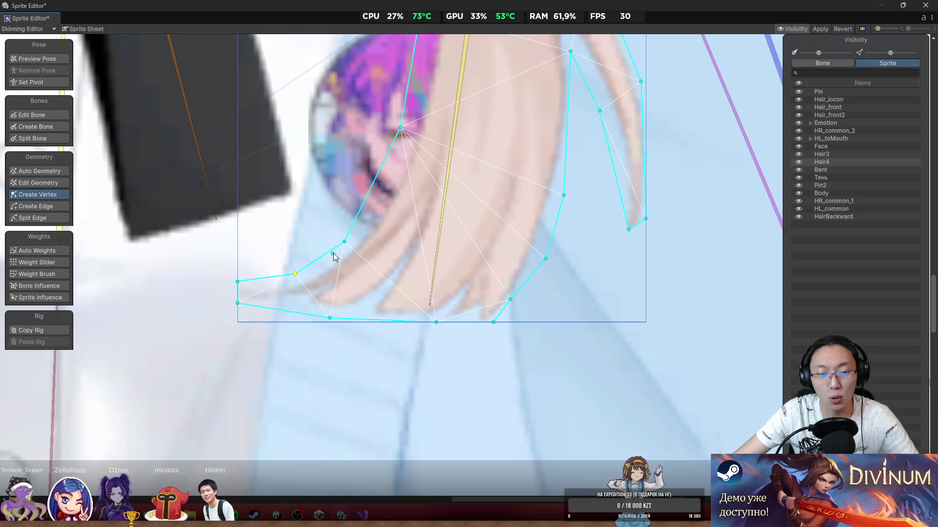
{"action": "left_click_drag", "start_coordinate": [345, 244], "coordinate": [348, 242]}
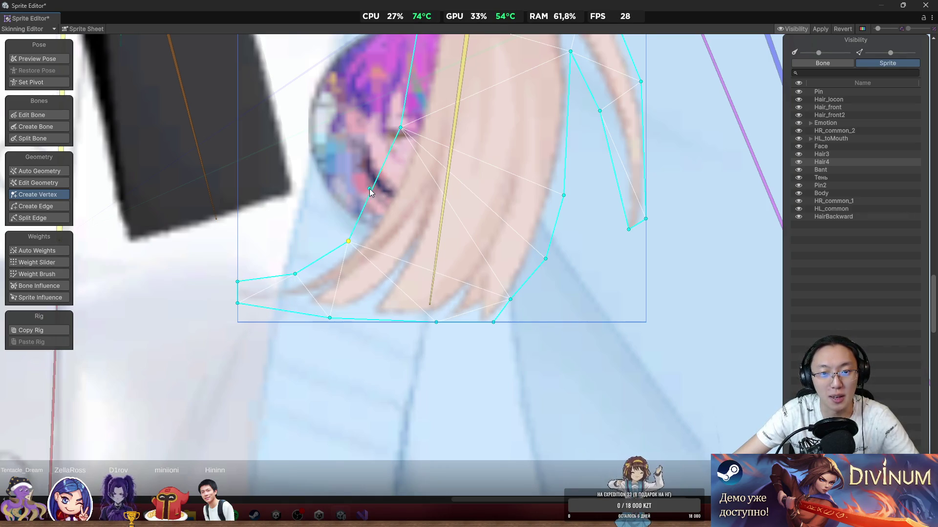
{"action": "left_click", "coordinate": [372, 188]}
{"action": "left_click_drag", "start_coordinate": [372, 191], "coordinate": [390, 189]}
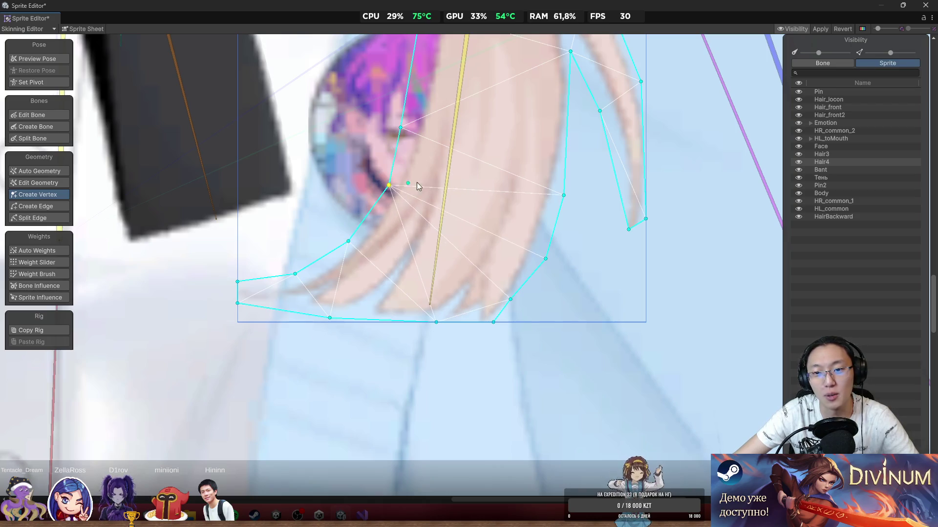
{"action": "left_click_drag", "start_coordinate": [517, 303], "coordinate": [521, 298]}
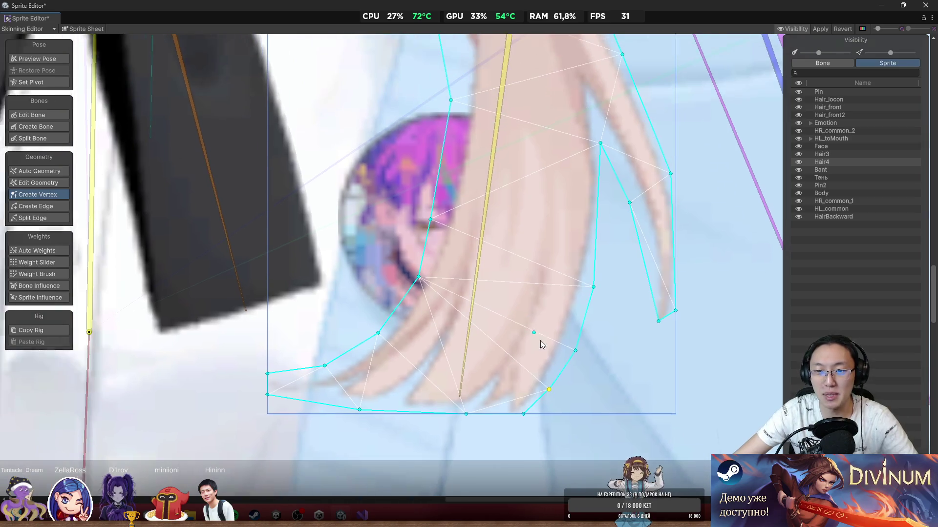
{"action": "mouse_move", "coordinate": [540, 341]}
{"action": "left_mouse_down"}
{"action": "mouse_move", "coordinate": [445, 262]}
{"action": "mouse_move", "coordinate": [453, 217]}
{"action": "mouse_move", "coordinate": [458, 339]}
{"action": "left_mouse_up"}
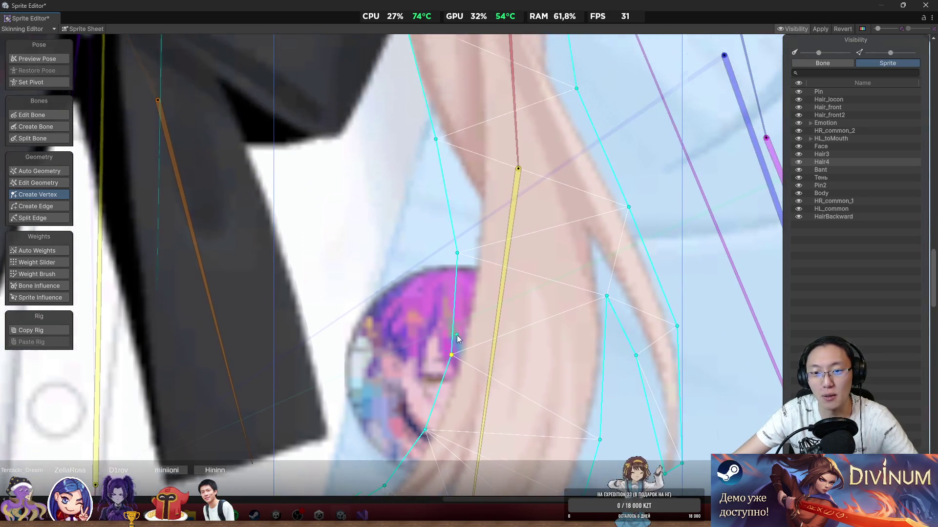
{"action": "left_click_drag", "start_coordinate": [458, 254], "coordinate": [457, 255]}
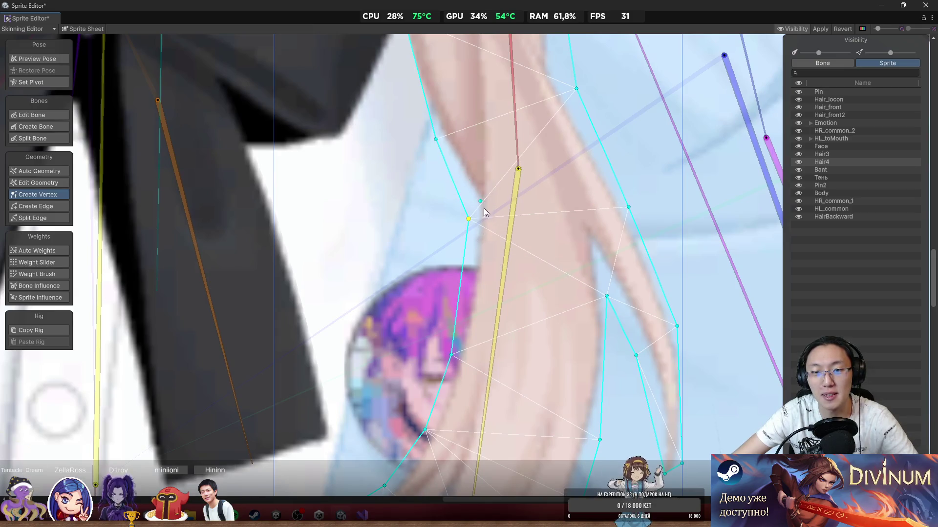
{"action": "scroll", "coordinate": [528, 286], "scroll_direction": "down", "scroll_amount": 5}
{"action": "scroll", "coordinate": [537, 291], "scroll_direction": "up", "scroll_amount": 5}
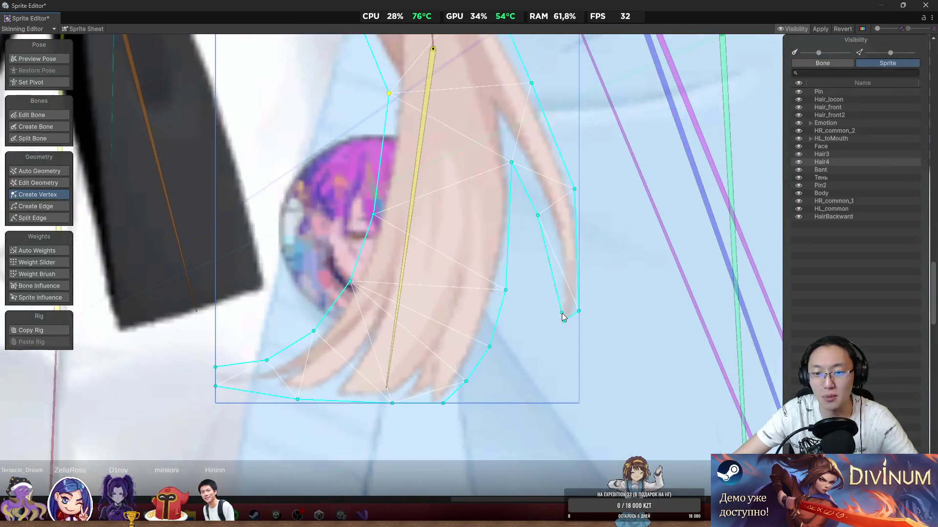
Step: Add vertices on the tip's right and inner edges, pulling them down to trace the tip's bottom
{"action": "mouse_move", "coordinate": [564, 321]}
{"action": "left_mouse_down"}
{"action": "mouse_move", "coordinate": [530, 381]}
{"action": "mouse_move", "coordinate": [532, 400]}
{"action": "mouse_move", "coordinate": [559, 364]}
{"action": "left_mouse_up"}
{"action": "left_click", "coordinate": [556, 343]}
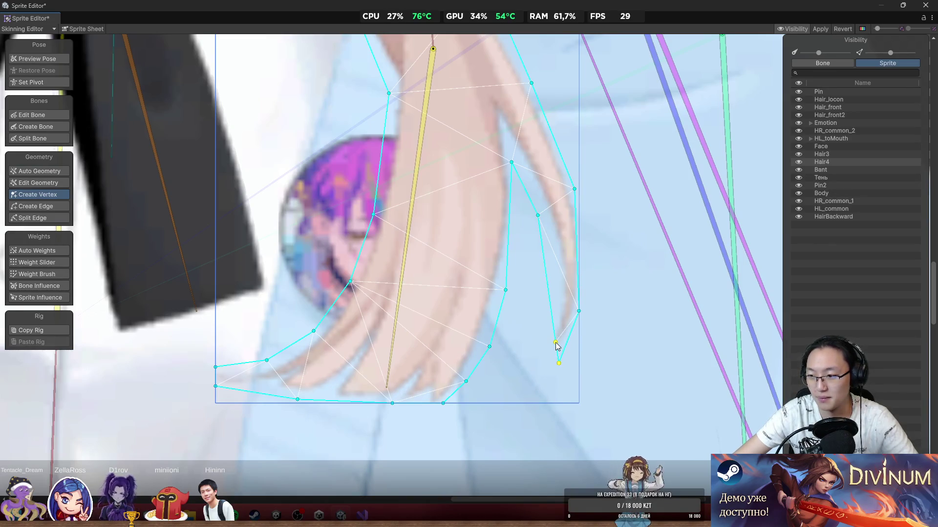
{"action": "mouse_move", "coordinate": [555, 343]}
{"action": "left_mouse_down"}
{"action": "mouse_move", "coordinate": [520, 366]}
{"action": "mouse_move", "coordinate": [503, 410]}
{"action": "mouse_move", "coordinate": [512, 397]}
{"action": "mouse_move", "coordinate": [523, 400]}
{"action": "left_mouse_up"}
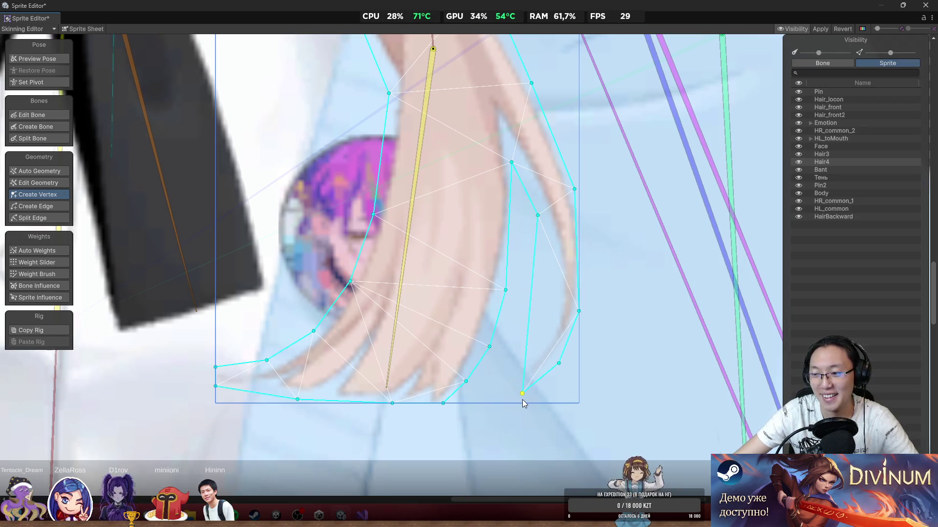
{"action": "left_click", "coordinate": [526, 366]}
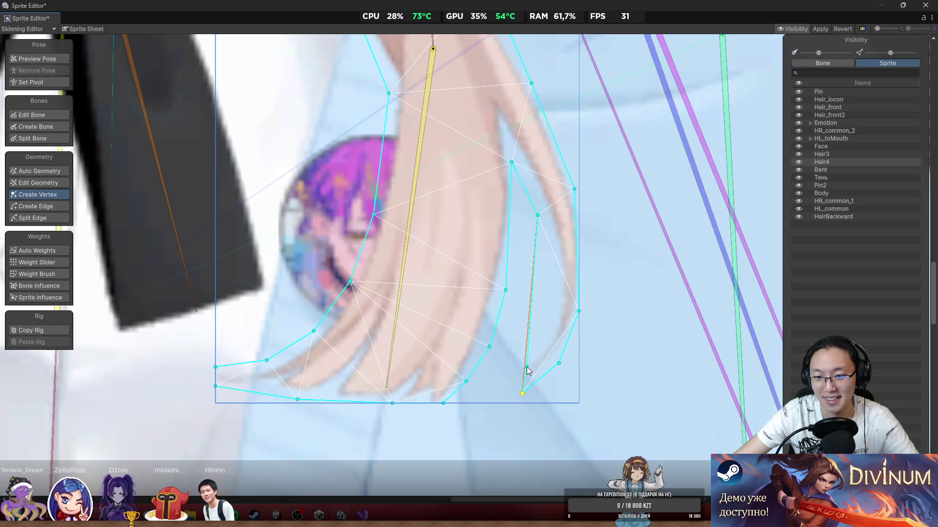
{"action": "mouse_move", "coordinate": [527, 368]}
{"action": "left_mouse_down"}
{"action": "mouse_move", "coordinate": [499, 374]}
{"action": "mouse_move", "coordinate": [516, 395]}
{"action": "left_mouse_up"}
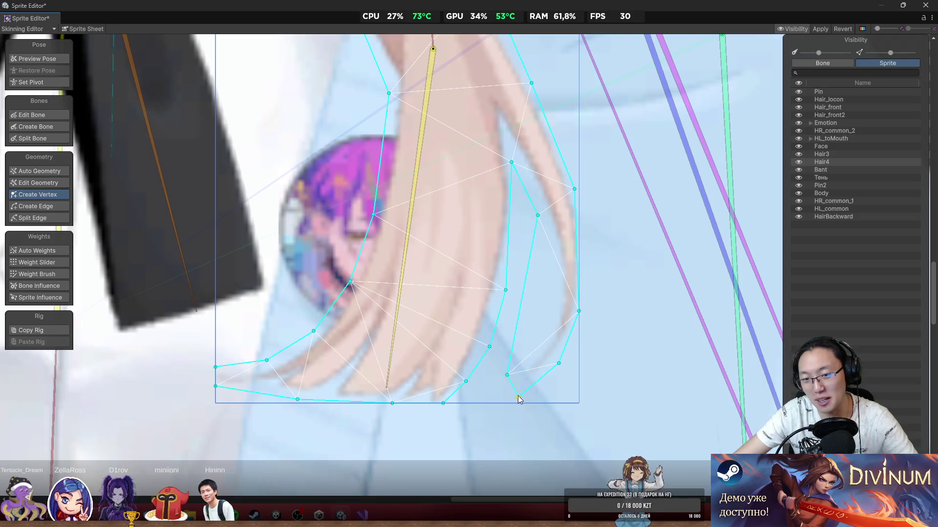
{"action": "left_click", "coordinate": [512, 342]}
{"action": "mouse_move", "coordinate": [512, 342]}
{"action": "left_mouse_down"}
{"action": "mouse_move", "coordinate": [549, 335]}
{"action": "mouse_move", "coordinate": [541, 326]}
{"action": "left_mouse_up"}
Step: Add and move vertices up the inner and right edges to outline the separate right-hand lock
{"action": "left_click", "coordinate": [540, 272]}
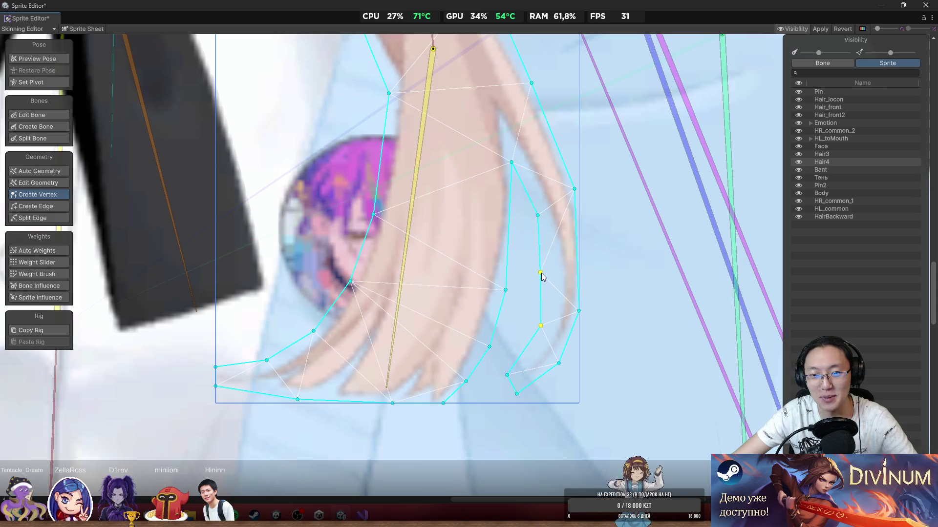
{"action": "left_click_drag", "start_coordinate": [541, 274], "coordinate": [553, 256]}
{"action": "left_click_drag", "start_coordinate": [541, 216], "coordinate": [537, 198]}
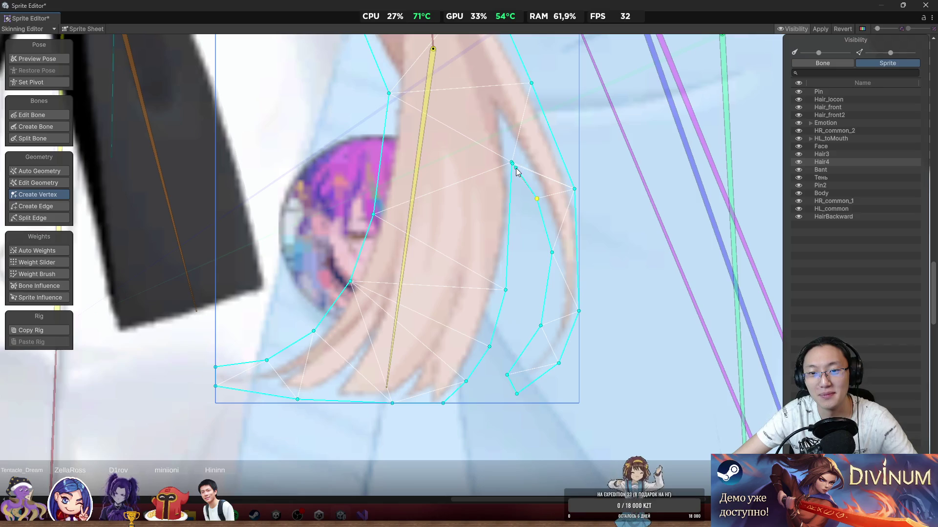
{"action": "left_click_drag", "start_coordinate": [512, 164], "coordinate": [508, 137]}
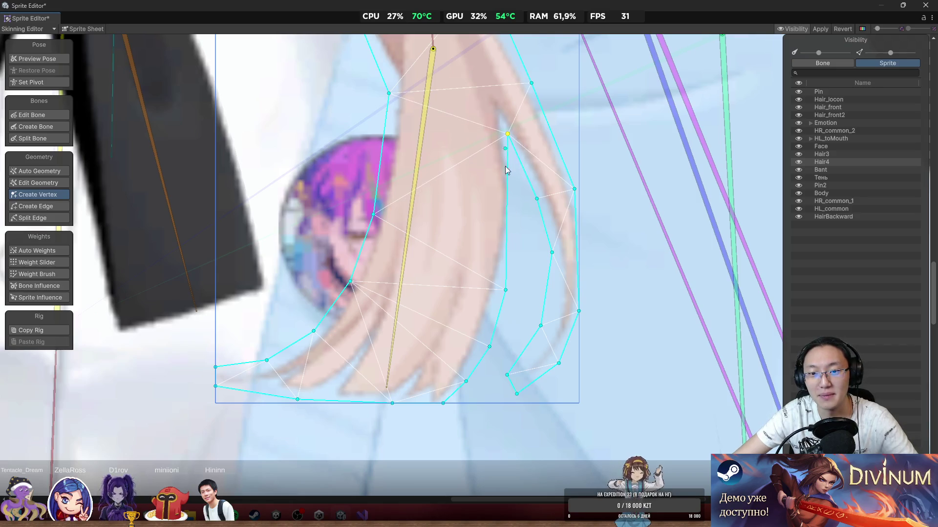
{"action": "left_click_drag", "start_coordinate": [505, 195], "coordinate": [514, 207]}
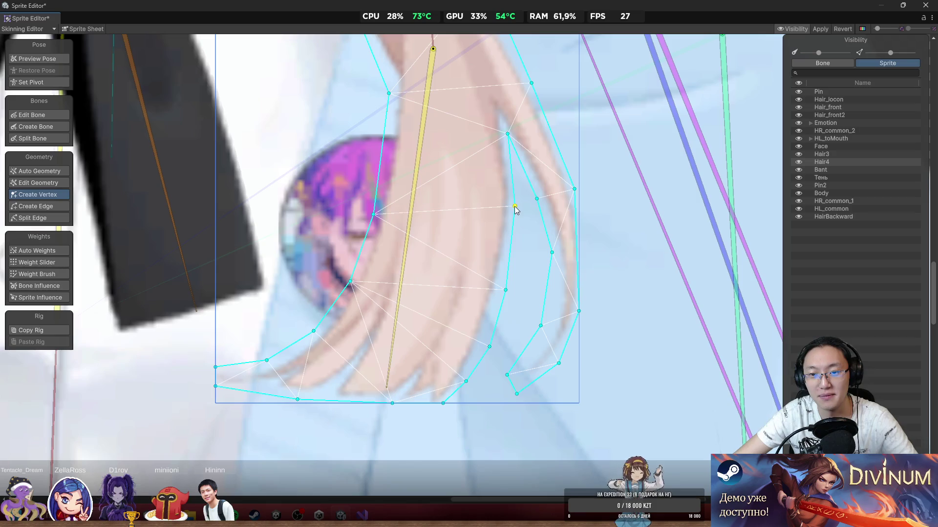
{"action": "left_click_drag", "start_coordinate": [506, 289], "coordinate": [506, 278]}
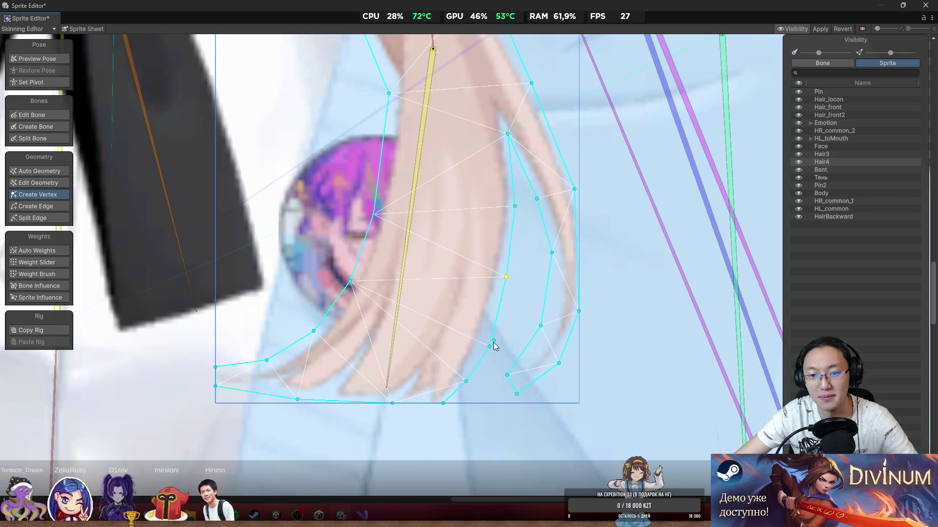
{"action": "left_click_drag", "start_coordinate": [490, 348], "coordinate": [486, 343]}
Step: Merge the stray duplicate vertex into its neighbouring edge vertex on the strand's left edge near the bow
{"action": "scroll", "coordinate": [489, 346], "scroll_direction": "down", "scroll_amount": 3}
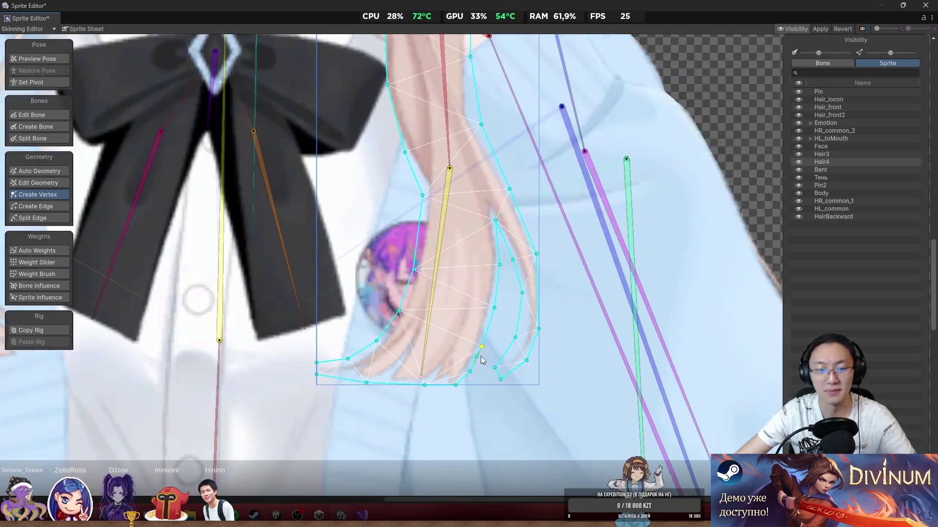
{"action": "scroll", "coordinate": [531, 292], "scroll_direction": "down", "scroll_amount": 5}
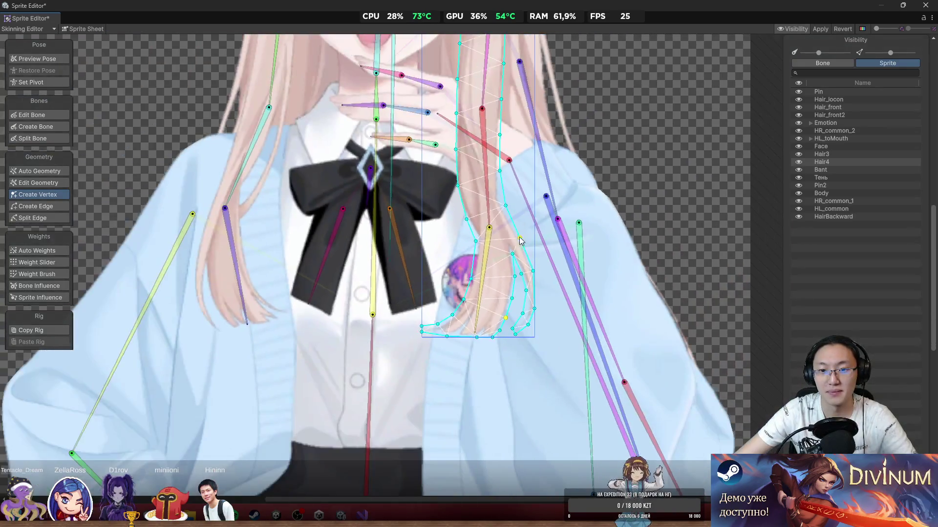
{"action": "scroll", "coordinate": [439, 226], "scroll_direction": "up", "scroll_amount": 8}
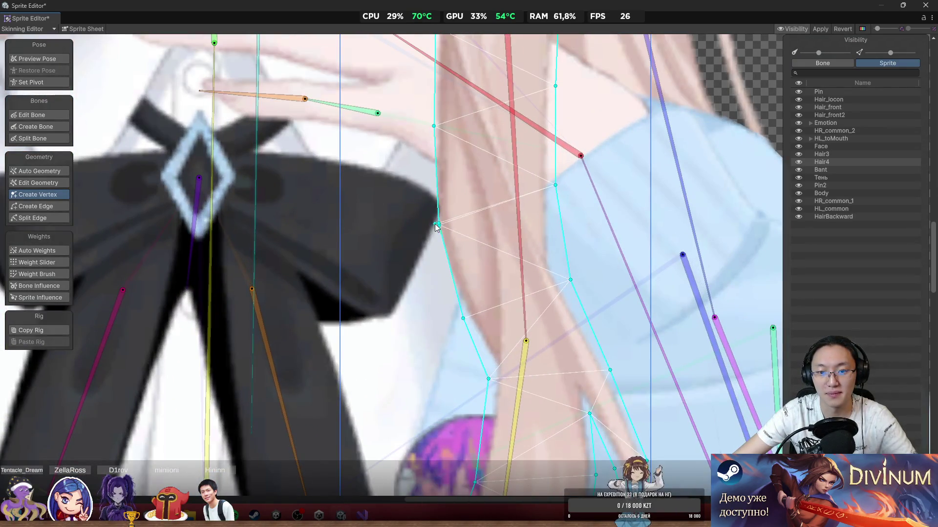
{"action": "left_click", "coordinate": [439, 229]}
{"action": "left_click_drag", "start_coordinate": [452, 230], "coordinate": [440, 226]}
{"action": "scroll", "coordinate": [440, 227], "scroll_direction": "up", "scroll_amount": 2}
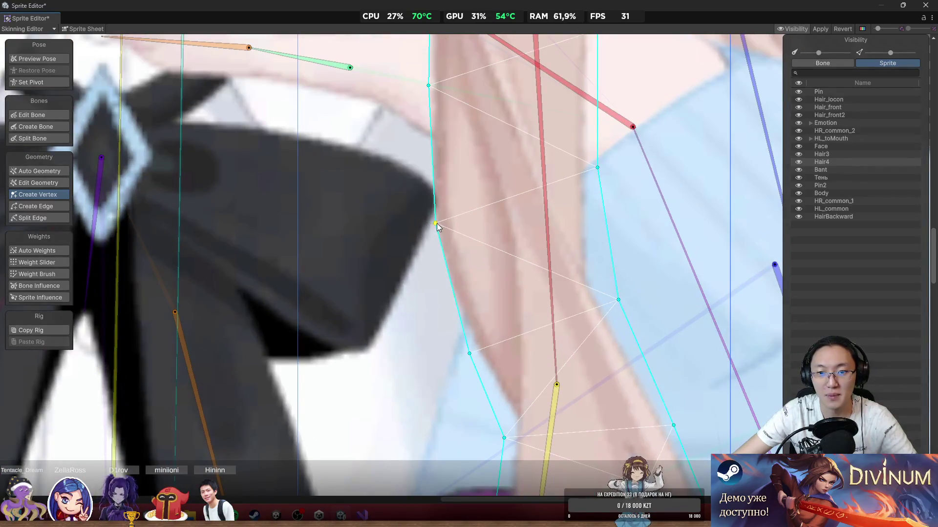
{"action": "scroll", "coordinate": [463, 224], "scroll_direction": "up", "scroll_amount": 5}
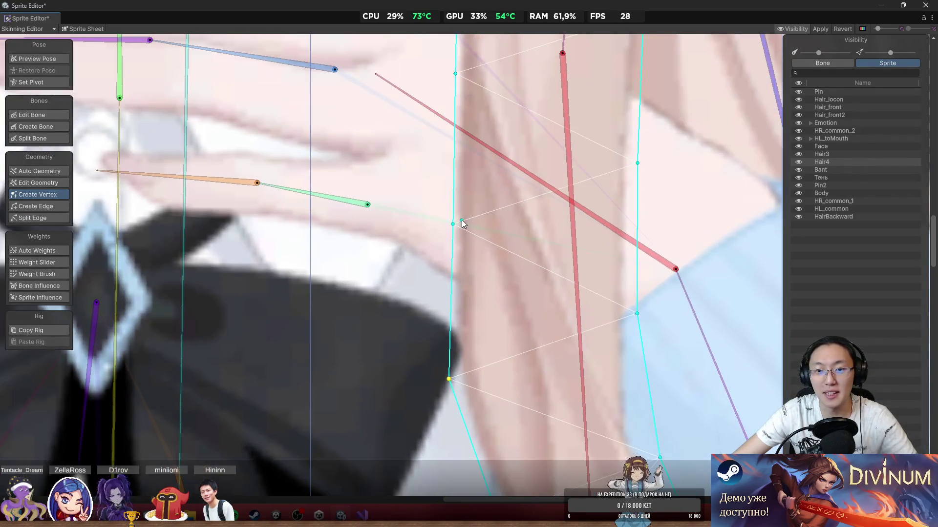
{"action": "scroll", "coordinate": [440, 202], "scroll_direction": "down", "scroll_amount": 4}
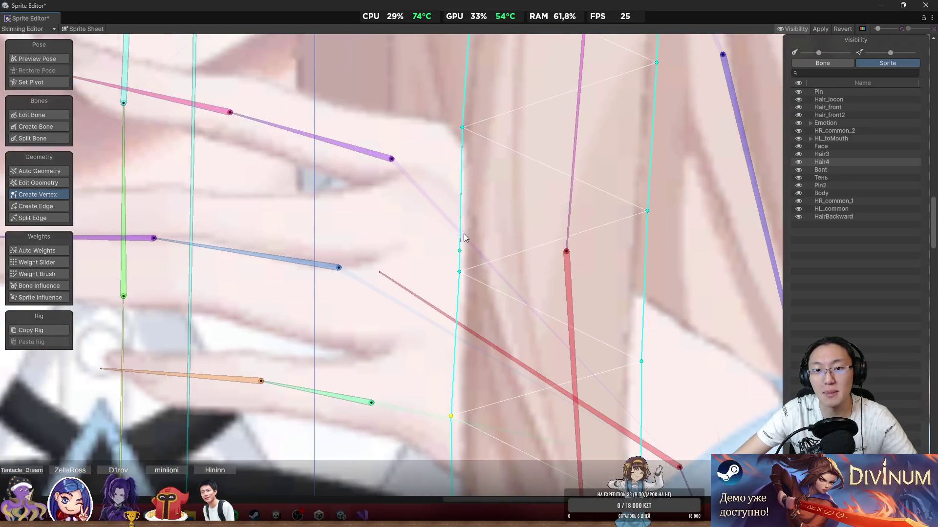
{"action": "left_click_drag", "start_coordinate": [490, 207], "coordinate": [480, 277]}
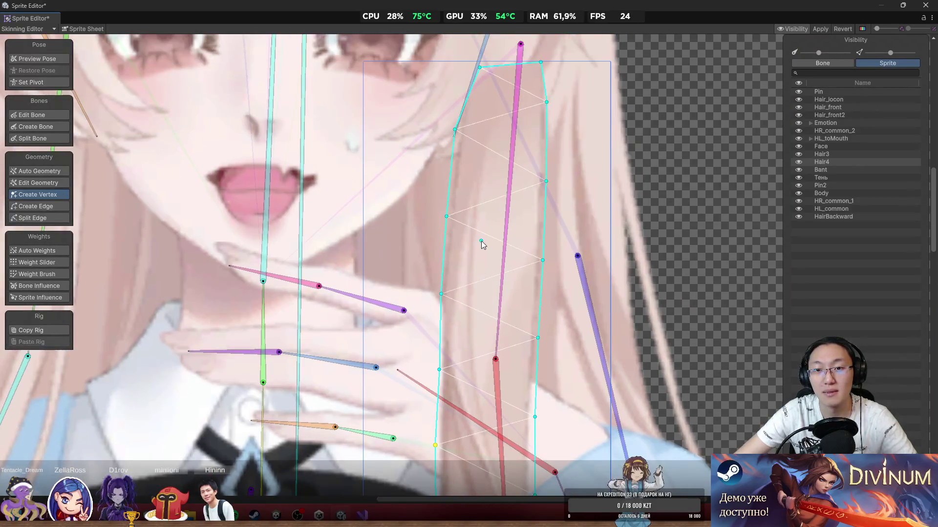
{"action": "scroll", "coordinate": [482, 241], "scroll_direction": "down", "scroll_amount": 5}
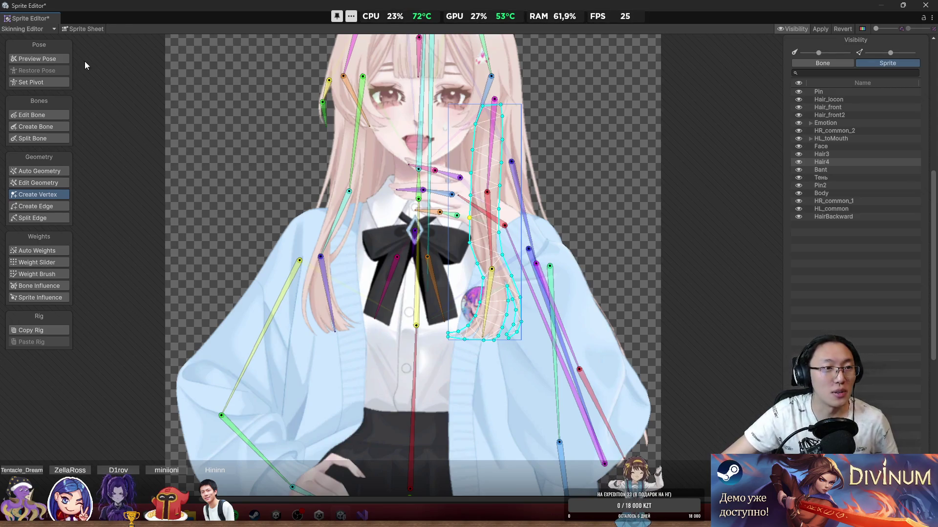
Step: In Preview Pose, bend the character's central bone to test the deformation
{"action": "left_click", "coordinate": [54, 62]}
{"action": "scroll", "coordinate": [574, 107], "scroll_direction": "up", "scroll_amount": 3}
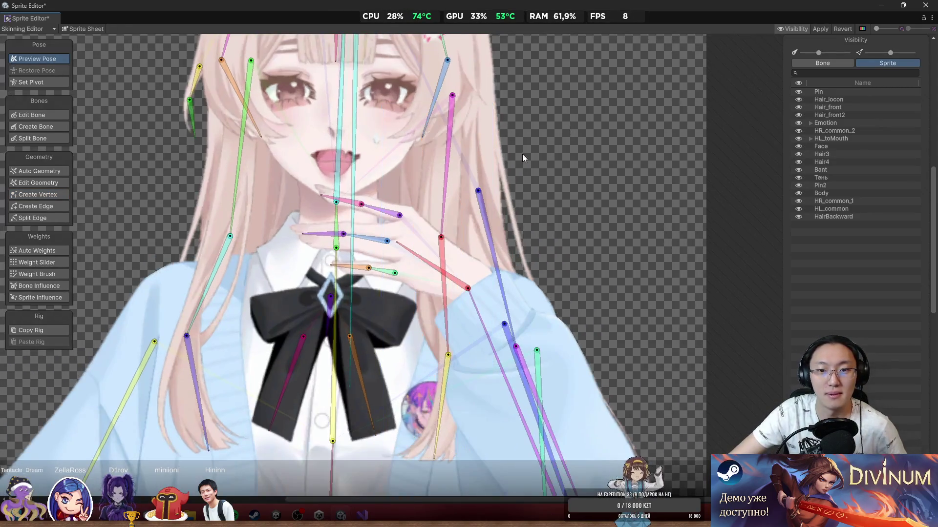
{"action": "left_click", "coordinate": [491, 160]}
{"action": "scroll", "coordinate": [490, 160], "scroll_direction": "down", "scroll_amount": 4}
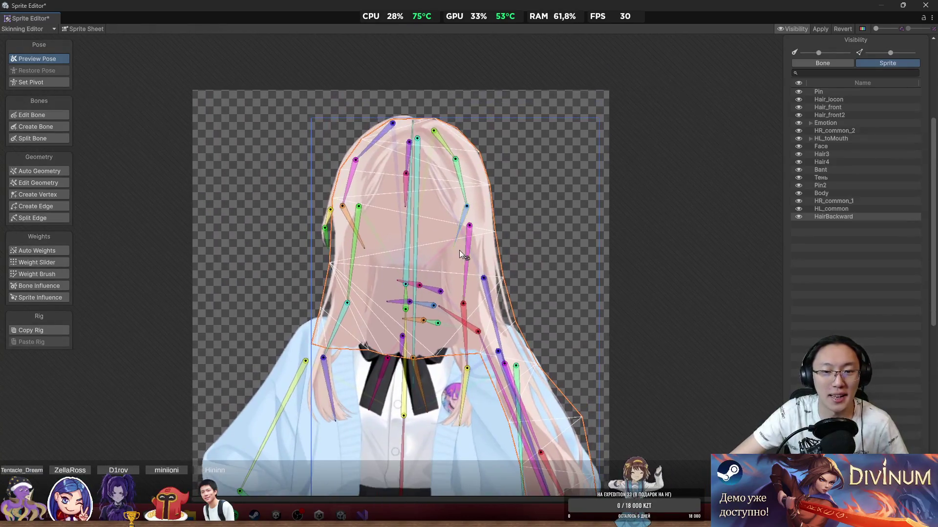
{"action": "scroll", "coordinate": [466, 168], "scroll_direction": "up", "scroll_amount": 4}
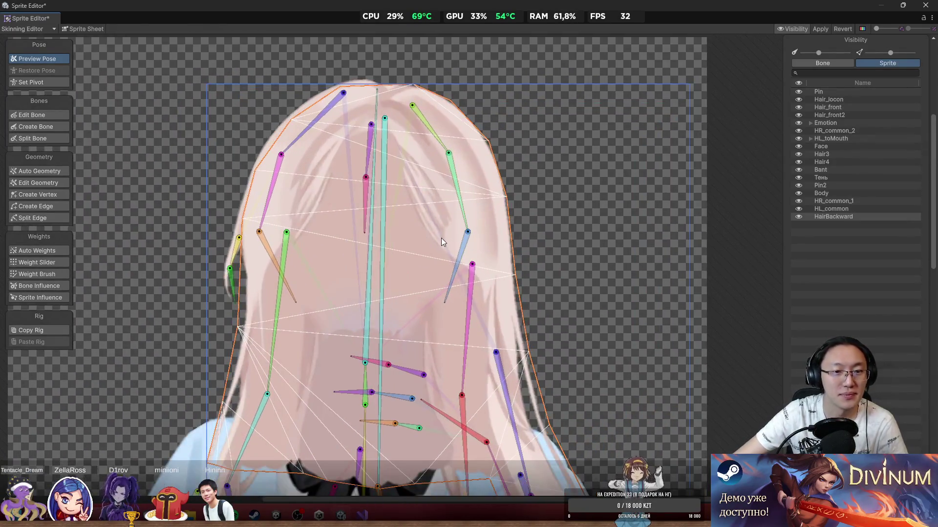
{"action": "scroll", "coordinate": [399, 285], "scroll_direction": "down", "scroll_amount": 2}
{"action": "scroll", "coordinate": [399, 284], "scroll_direction": "down", "scroll_amount": 3}
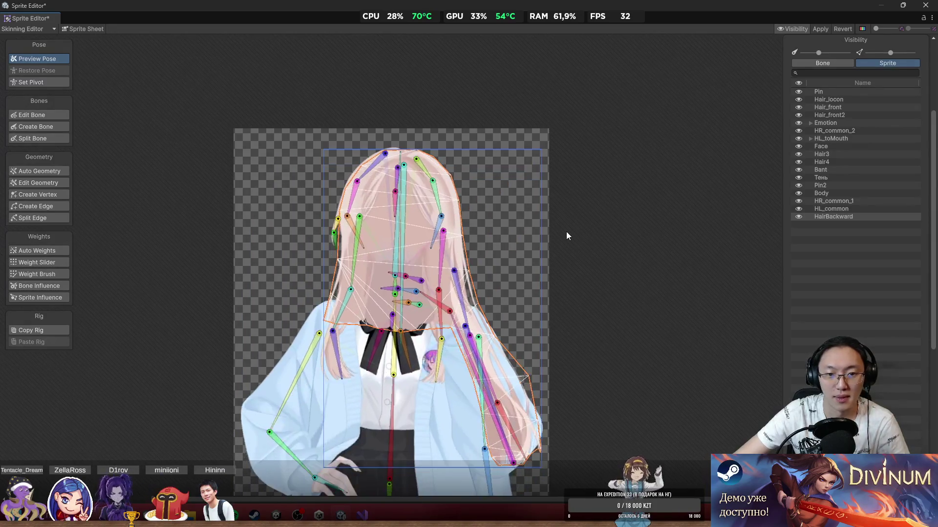
{"action": "left_click", "coordinate": [562, 239]}
{"action": "mouse_move", "coordinate": [403, 315]}
{"action": "left_mouse_down"}
{"action": "mouse_move", "coordinate": [520, 322]}
{"action": "mouse_move", "coordinate": [386, 382]}
{"action": "mouse_move", "coordinate": [374, 377]}
{"action": "left_mouse_up"}
Step: Restore the rest pose and select the HairBackward back-hair sprite
{"action": "left_click", "coordinate": [42, 70]}
{"action": "scroll", "coordinate": [420, 215], "scroll_direction": "up", "scroll_amount": 5}
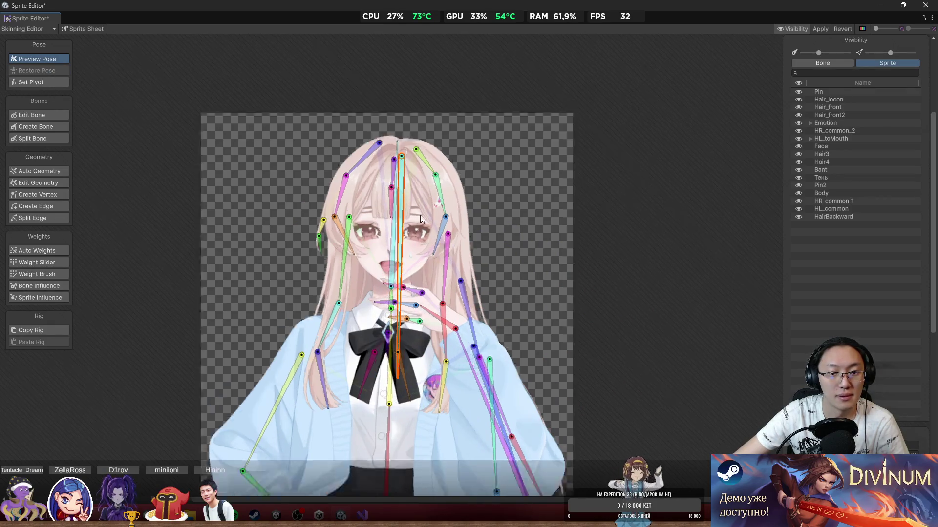
{"action": "left_click", "coordinate": [469, 171]}
Step: With the Weight Brush, paint the long central bone's weight over most of HairBackward
{"action": "scroll", "coordinate": [332, 197], "scroll_direction": "down", "scroll_amount": 2}
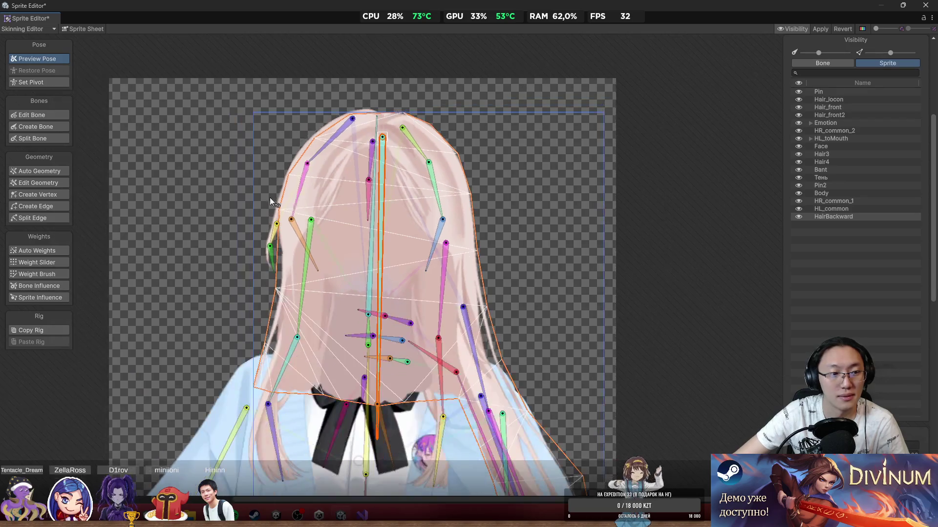
{"action": "left_click", "coordinate": [49, 197]}
{"action": "left_click", "coordinate": [49, 265]}
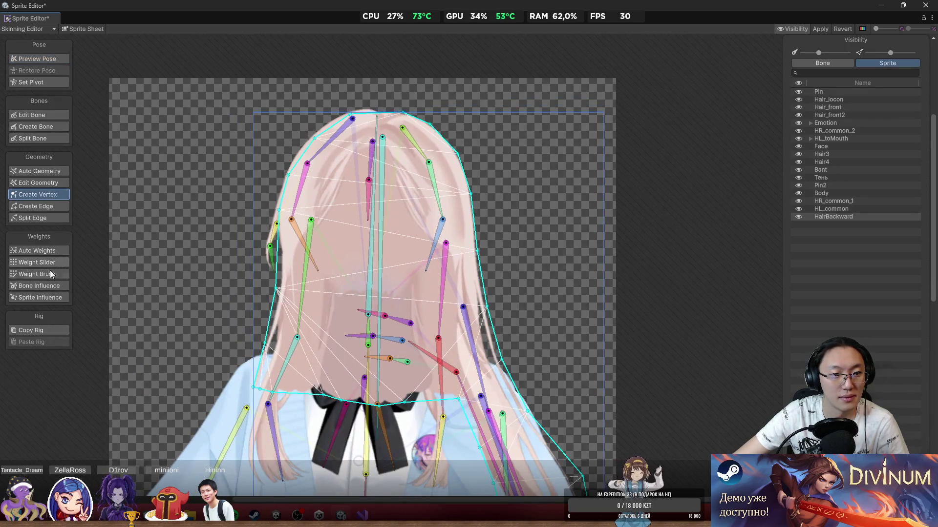
{"action": "left_click", "coordinate": [58, 275]}
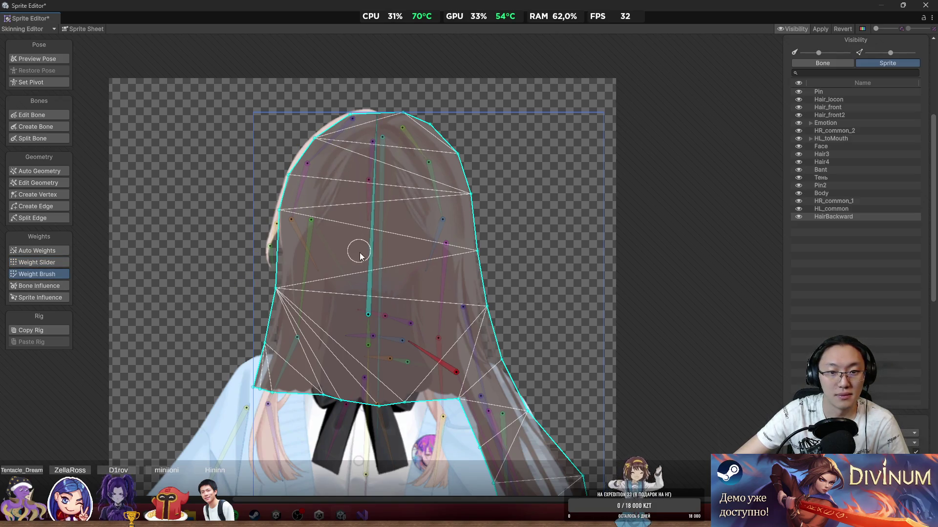
{"action": "left_click", "coordinate": [377, 265]}
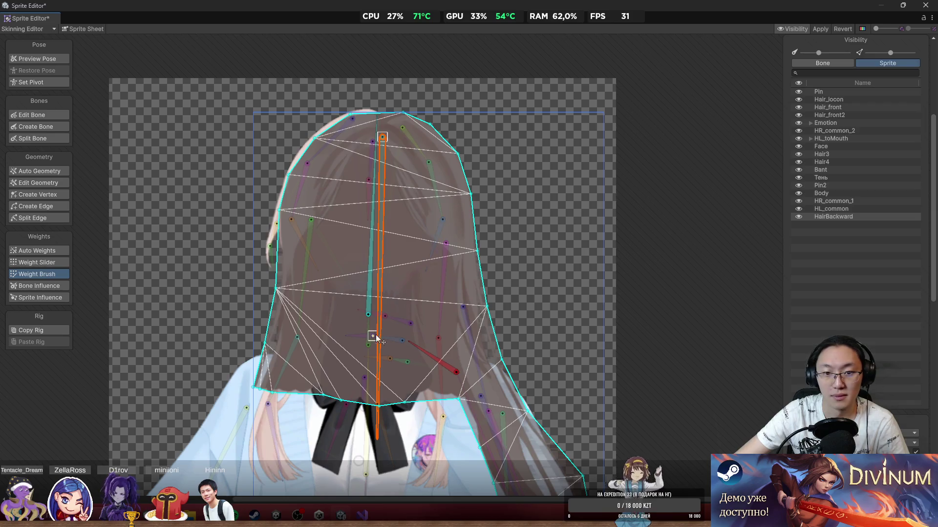
{"action": "left_click", "coordinate": [375, 280]}
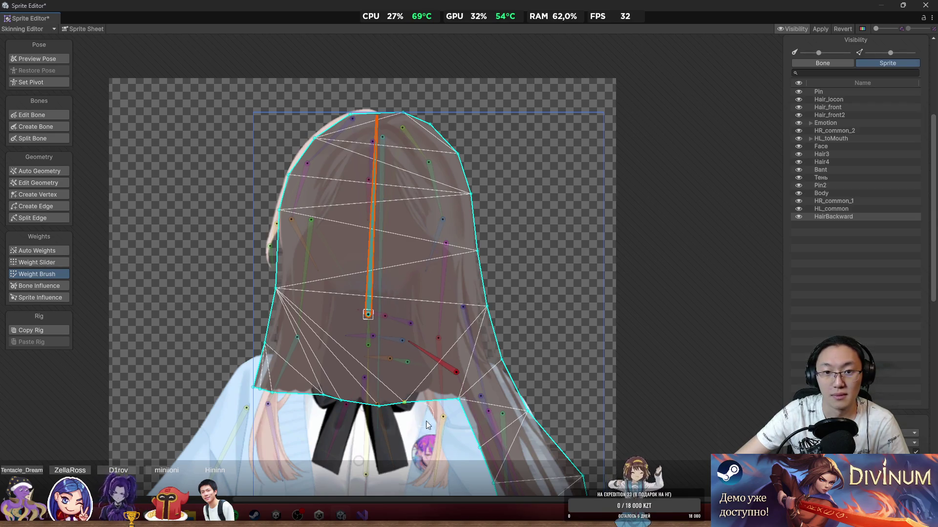
{"action": "left_click", "coordinate": [383, 277]}
{"action": "mouse_move", "coordinate": [415, 195]}
{"action": "left_mouse_down"}
{"action": "mouse_move", "coordinate": [352, 122]}
{"action": "mouse_move", "coordinate": [371, 273]}
{"action": "mouse_move", "coordinate": [278, 236]}
{"action": "mouse_move", "coordinate": [253, 386]}
{"action": "mouse_move", "coordinate": [387, 393]}
{"action": "left_mouse_up"}
{"action": "mouse_move", "coordinate": [402, 129]}
{"action": "left_mouse_down"}
{"action": "mouse_move", "coordinate": [387, 101]}
{"action": "mouse_move", "coordinate": [478, 293]}
{"action": "mouse_move", "coordinate": [428, 395]}
{"action": "left_mouse_up"}
Step: Paint each right-strand bone's weight down the strand, from its upper bone to the tip
{"action": "left_click", "coordinate": [470, 310]}
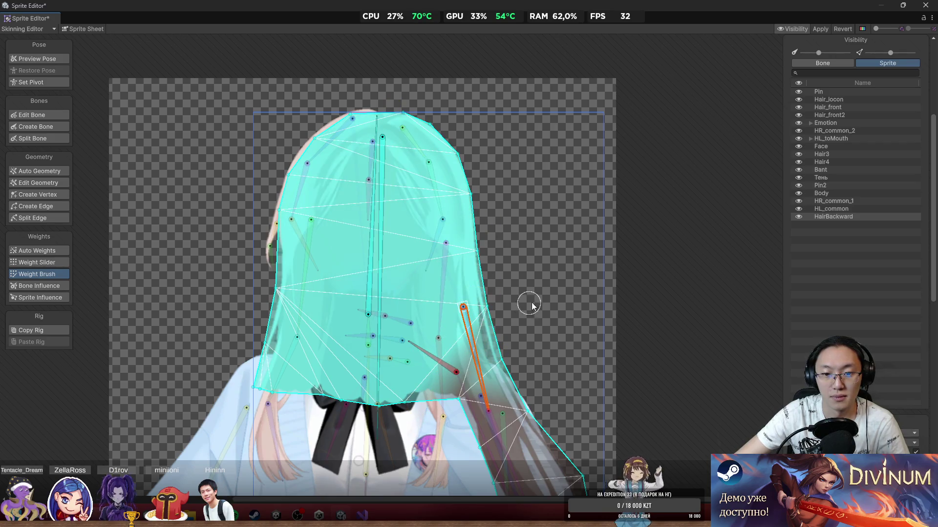
{"action": "scroll", "coordinate": [507, 190], "scroll_direction": "up", "scroll_amount": 3}
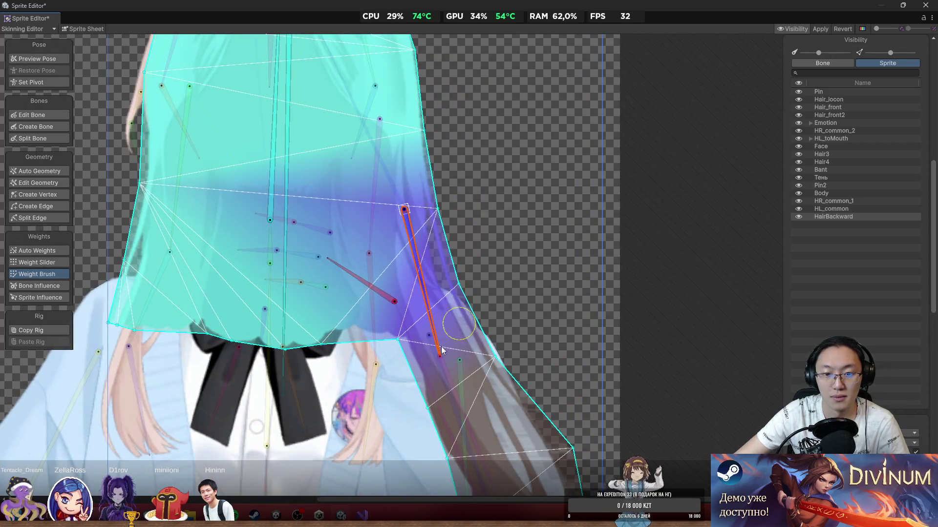
{"action": "left_click_drag", "start_coordinate": [537, 326], "coordinate": [549, 233]}
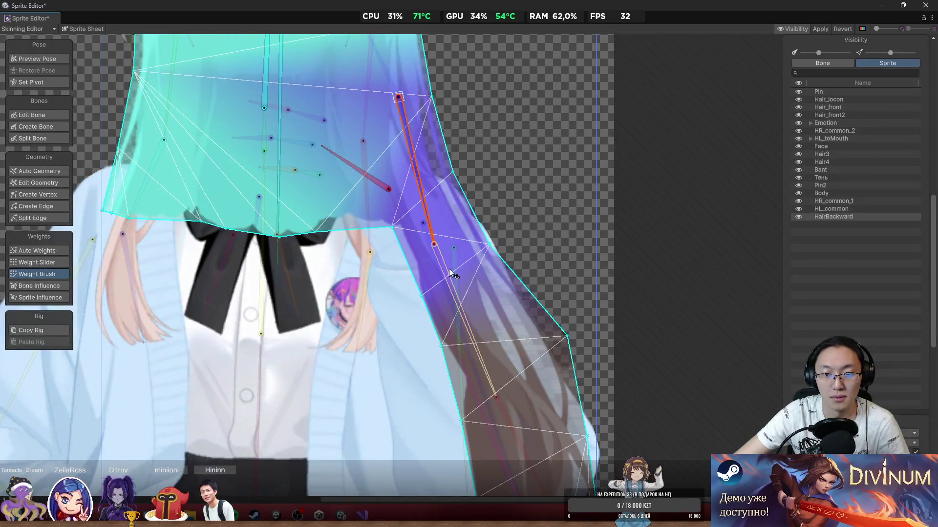
{"action": "left_click", "coordinate": [444, 267]}
{"action": "mouse_move", "coordinate": [458, 333]}
{"action": "left_mouse_down"}
{"action": "mouse_move", "coordinate": [538, 358]}
{"action": "mouse_move", "coordinate": [469, 404]}
{"action": "left_mouse_up"}
{"action": "left_click_drag", "start_coordinate": [533, 415], "coordinate": [468, 274]}
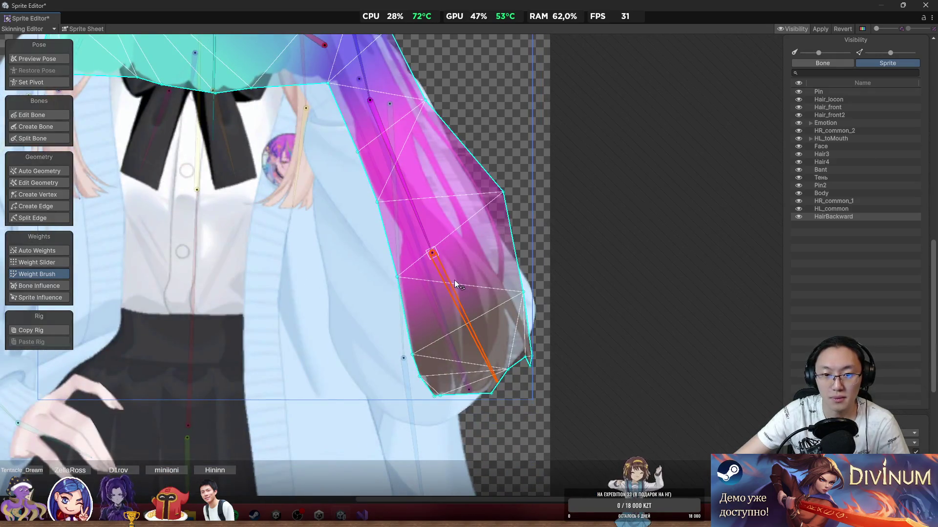
{"action": "left_click", "coordinate": [454, 280]}
{"action": "mouse_move", "coordinate": [398, 344]}
{"action": "left_mouse_down"}
{"action": "mouse_move", "coordinate": [550, 310]}
{"action": "mouse_move", "coordinate": [421, 429]}
{"action": "left_mouse_up"}
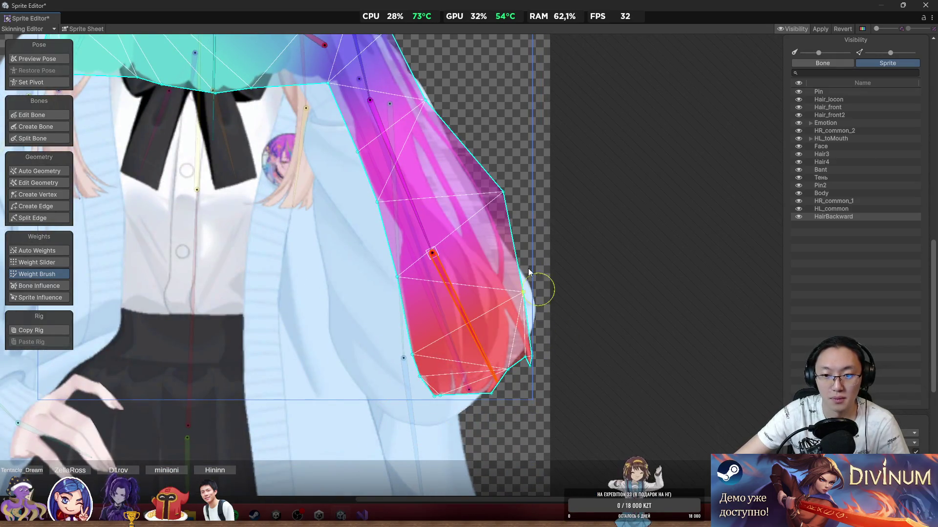
{"action": "scroll", "coordinate": [555, 337], "scroll_direction": "down", "scroll_amount": 2}
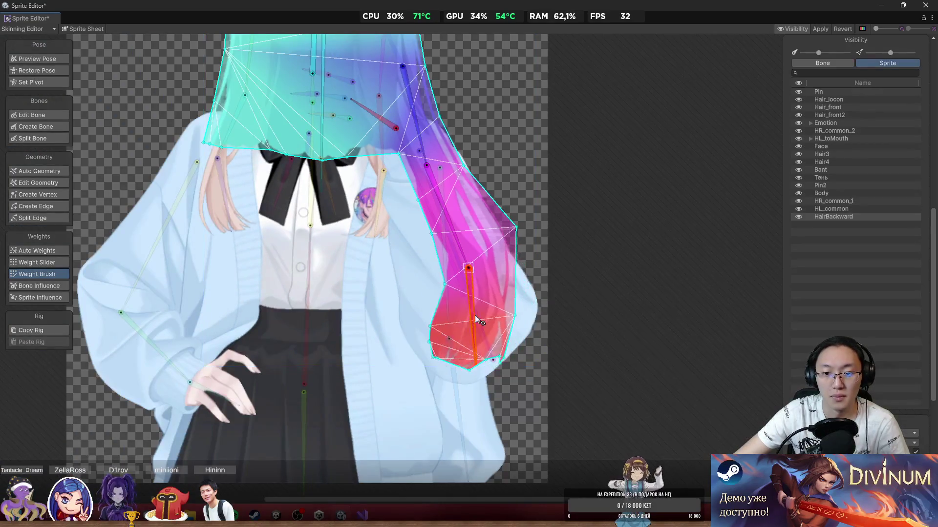
{"action": "left_click", "coordinate": [468, 267]}
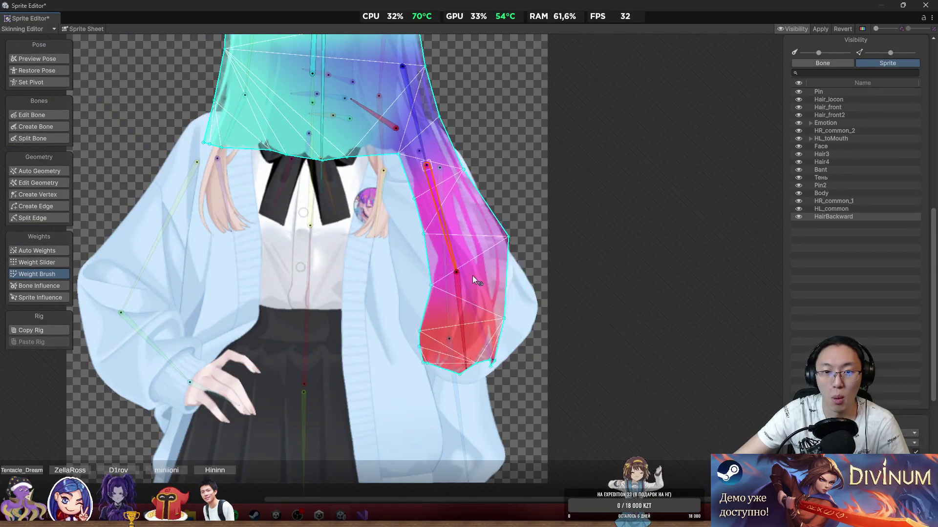
{"action": "left_click_drag", "start_coordinate": [457, 164], "coordinate": [482, 349]}
Step: Rotate the long vertical hair bone to test the back hair's deformation
{"action": "left_click", "coordinate": [446, 327]}
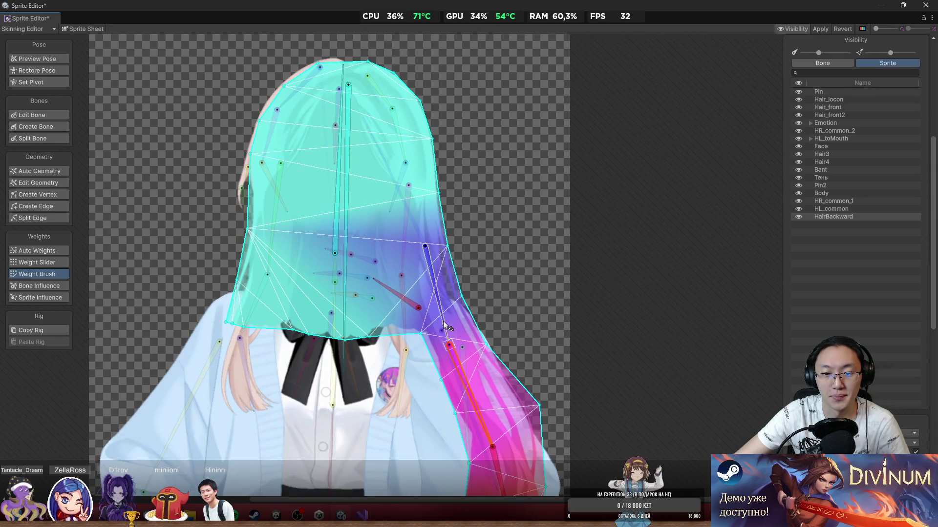
{"action": "scroll", "coordinate": [481, 237], "scroll_direction": "up", "scroll_amount": 2}
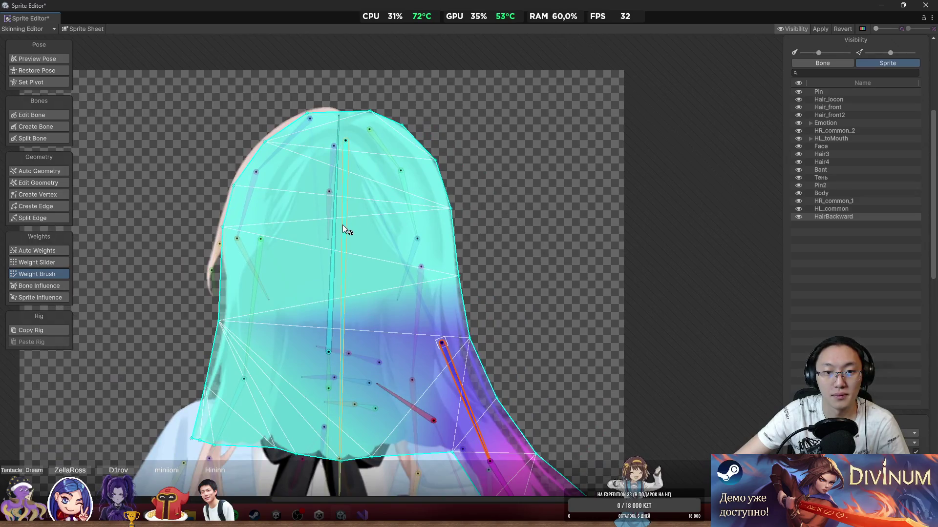
{"action": "left_click", "coordinate": [342, 225]}
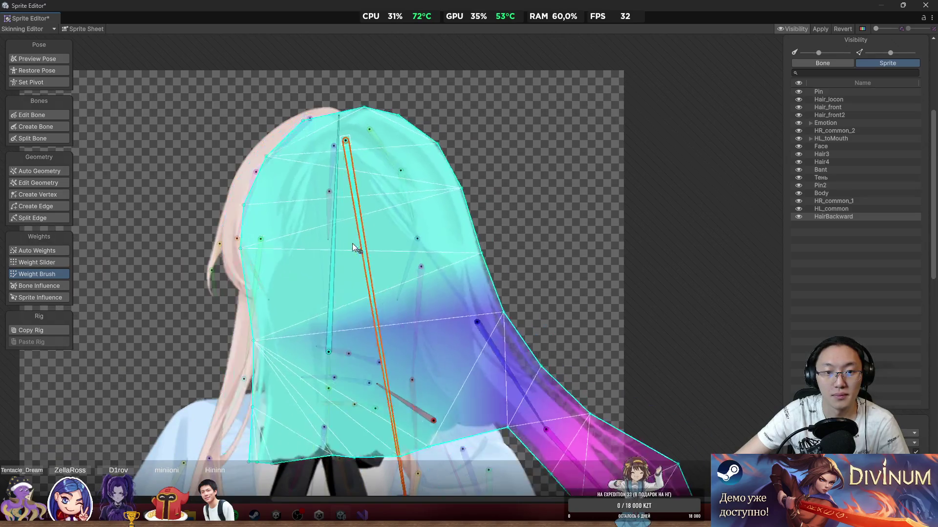
{"action": "left_click", "coordinate": [331, 302]}
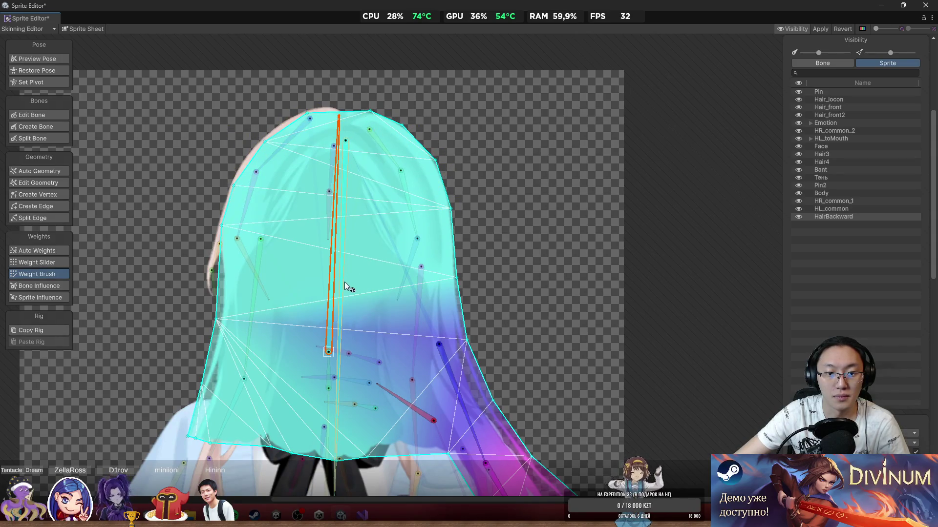
{"action": "mouse_move", "coordinate": [344, 283]}
{"action": "left_mouse_down"}
{"action": "mouse_move", "coordinate": [372, 303]}
{"action": "mouse_move", "coordinate": [386, 371]}
{"action": "mouse_move", "coordinate": [406, 345]}
{"action": "left_mouse_up"}
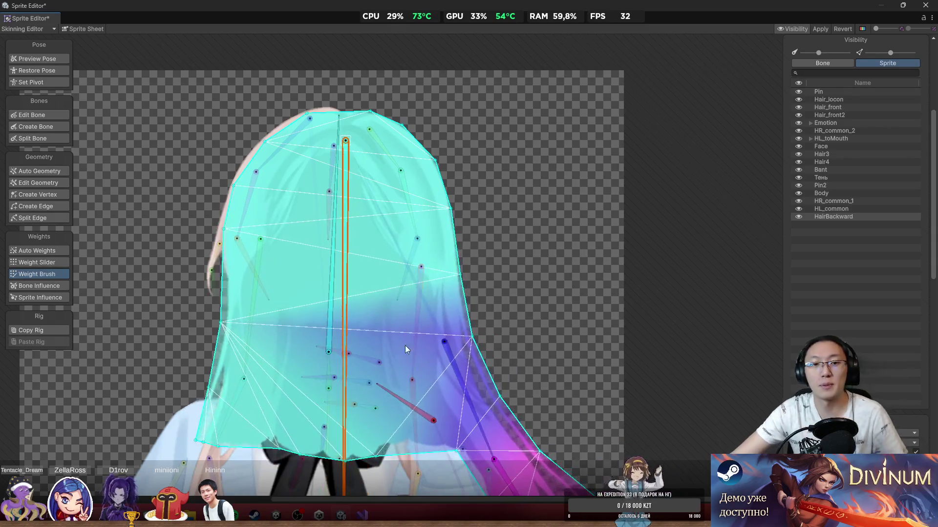
Step: Switch to Preview Pose, zoom into the head, and select the Hair_front sprite
{"action": "scroll", "coordinate": [405, 345], "scroll_direction": "down", "scroll_amount": 2}
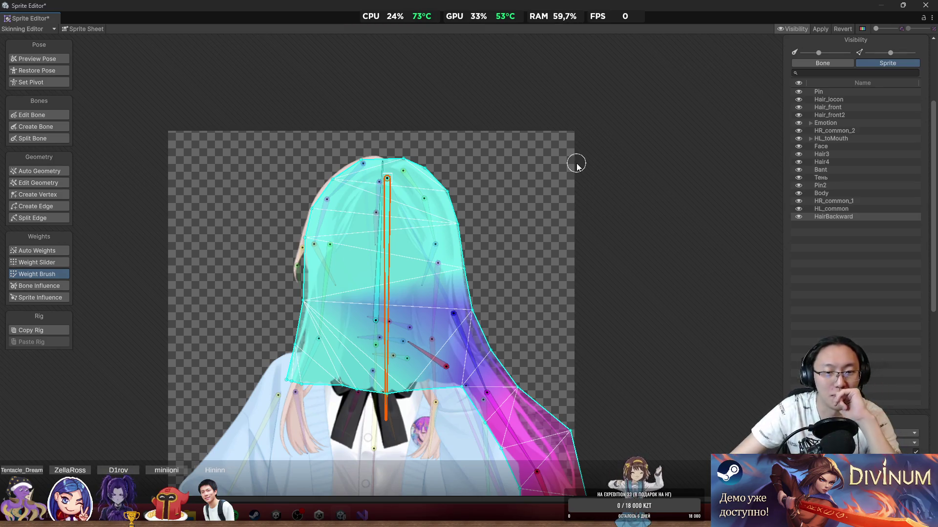
{"action": "left_click", "coordinate": [53, 60]}
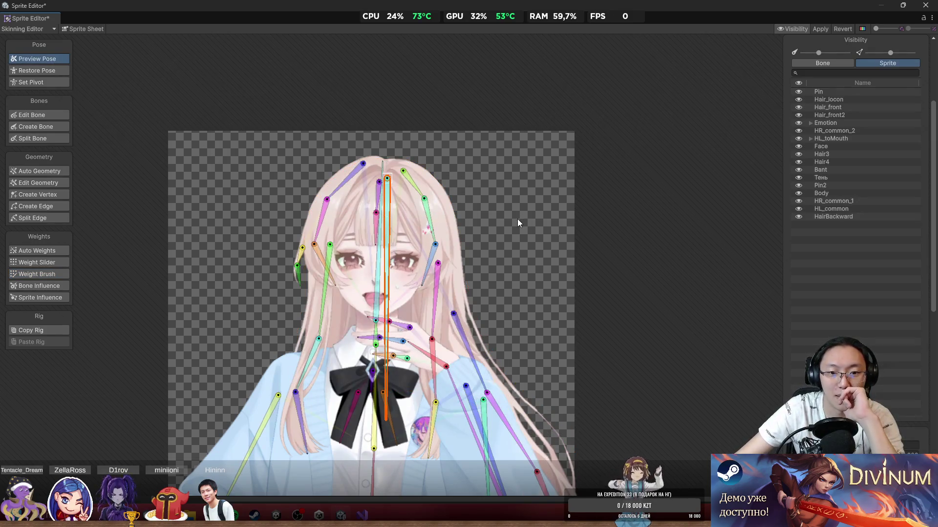
{"action": "scroll", "coordinate": [345, 207], "scroll_direction": "up", "scroll_amount": 5}
{"action": "left_click", "coordinate": [265, 227]}
Step: Paint Hair_front's left strand bones, top to tip, and rotate the upper bone to check the bend
{"action": "scroll", "coordinate": [136, 268], "scroll_direction": "up", "scroll_amount": 2}
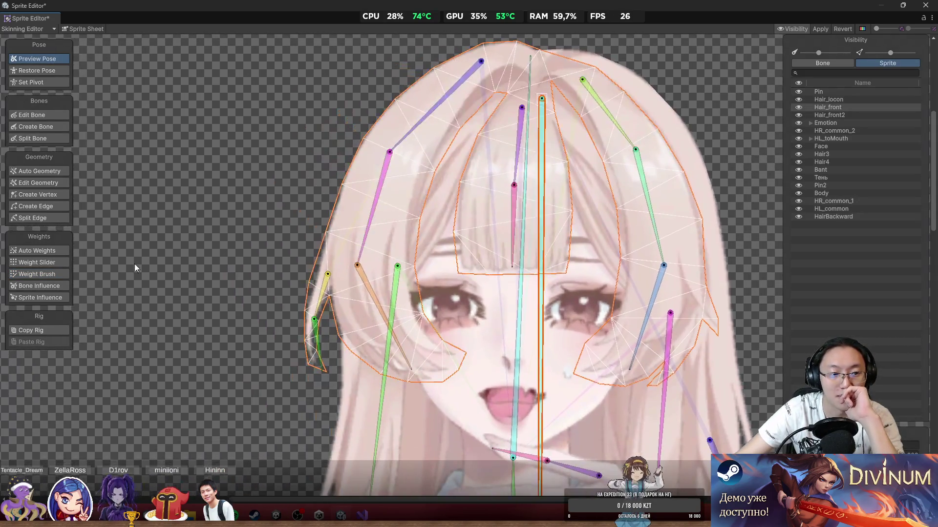
{"action": "left_click", "coordinate": [49, 274]}
{"action": "left_click", "coordinate": [466, 76]}
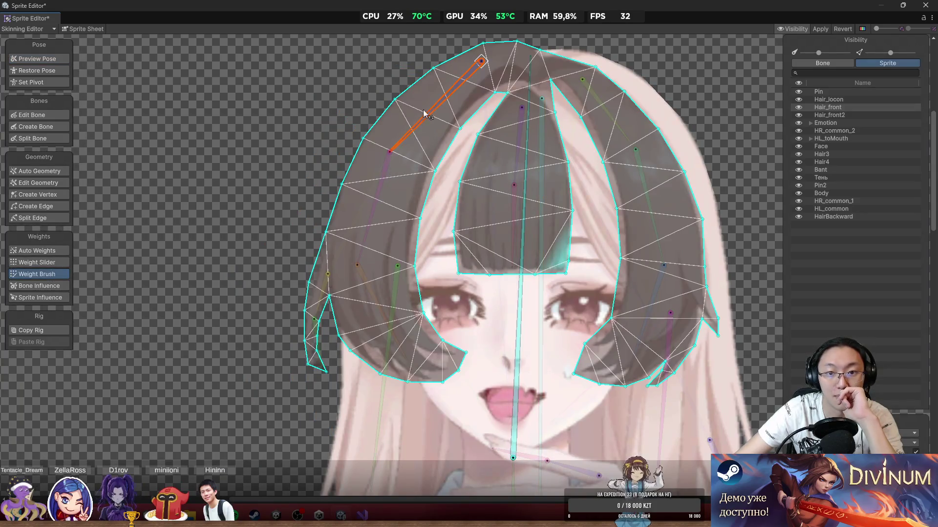
{"action": "mouse_move", "coordinate": [444, 103]}
{"action": "left_mouse_down"}
{"action": "mouse_move", "coordinate": [476, 78]}
{"action": "mouse_move", "coordinate": [481, 61]}
{"action": "mouse_move", "coordinate": [396, 133]}
{"action": "mouse_move", "coordinate": [412, 147]}
{"action": "mouse_move", "coordinate": [376, 209]}
{"action": "mouse_move", "coordinate": [410, 223]}
{"action": "mouse_move", "coordinate": [331, 236]}
{"action": "mouse_move", "coordinate": [404, 266]}
{"action": "left_mouse_up"}
{"action": "left_click", "coordinate": [371, 169]}
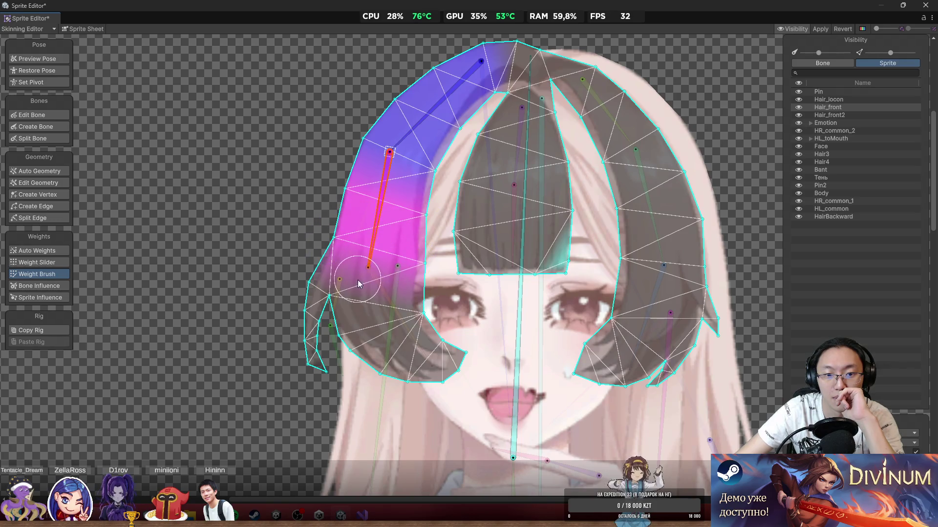
{"action": "left_click", "coordinate": [382, 292]}
{"action": "left_click", "coordinate": [397, 312]}
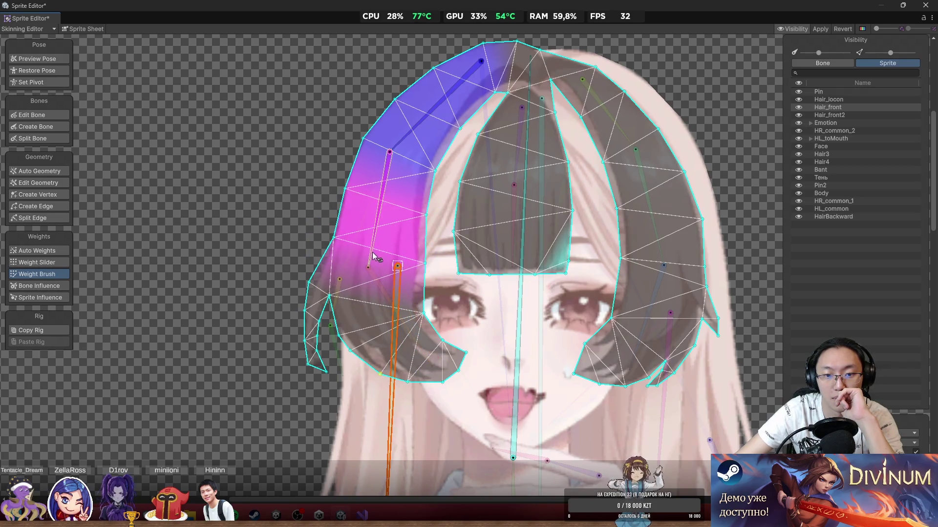
{"action": "mouse_move", "coordinate": [440, 342]}
{"action": "left_mouse_down"}
{"action": "mouse_move", "coordinate": [429, 314]}
{"action": "mouse_move", "coordinate": [413, 342]}
{"action": "mouse_move", "coordinate": [363, 335]}
{"action": "mouse_move", "coordinate": [318, 277]}
{"action": "left_mouse_up"}
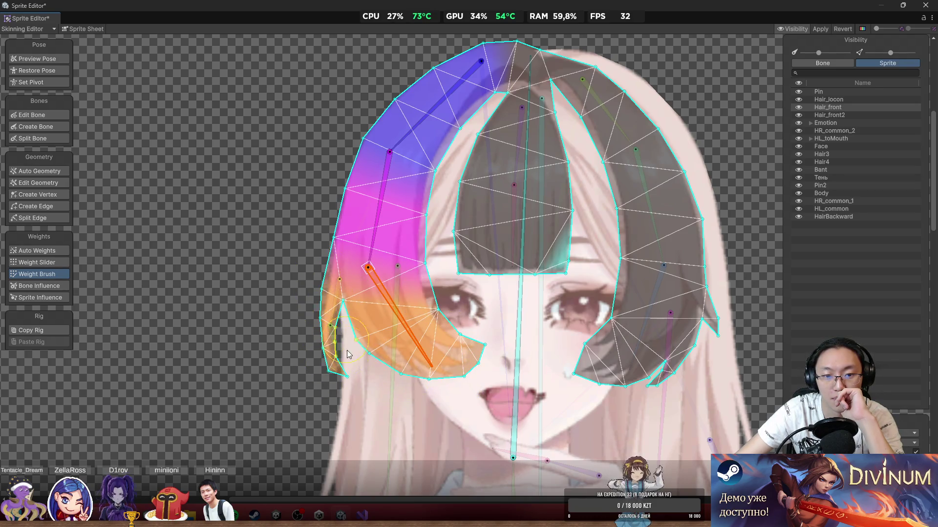
{"action": "left_click_drag", "start_coordinate": [377, 222], "coordinate": [336, 222]}
Step: Paint the right strand's upper and lower bones' weights down that strand
{"action": "scroll", "coordinate": [584, 163], "scroll_direction": "up", "scroll_amount": 3}
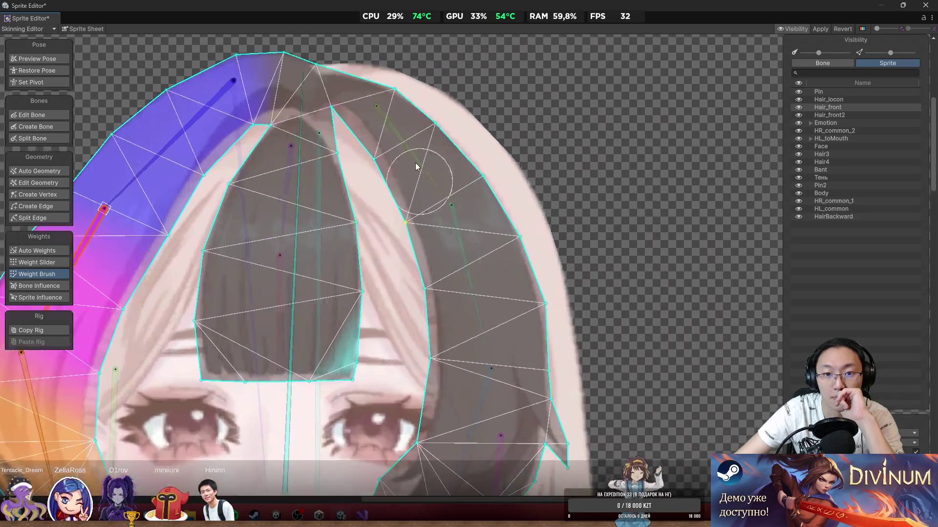
{"action": "left_click", "coordinate": [415, 162]}
{"action": "scroll", "coordinate": [537, 126], "scroll_direction": "down", "scroll_amount": 2}
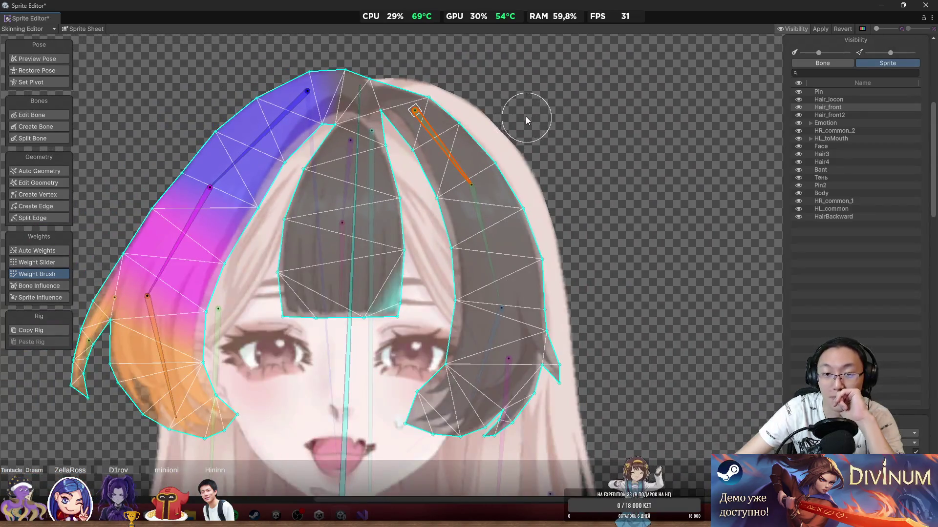
{"action": "mouse_move", "coordinate": [468, 142]}
{"action": "left_mouse_down"}
{"action": "mouse_move", "coordinate": [372, 146]}
{"action": "mouse_move", "coordinate": [386, 112]}
{"action": "mouse_move", "coordinate": [436, 155]}
{"action": "mouse_move", "coordinate": [459, 215]}
{"action": "left_mouse_up"}
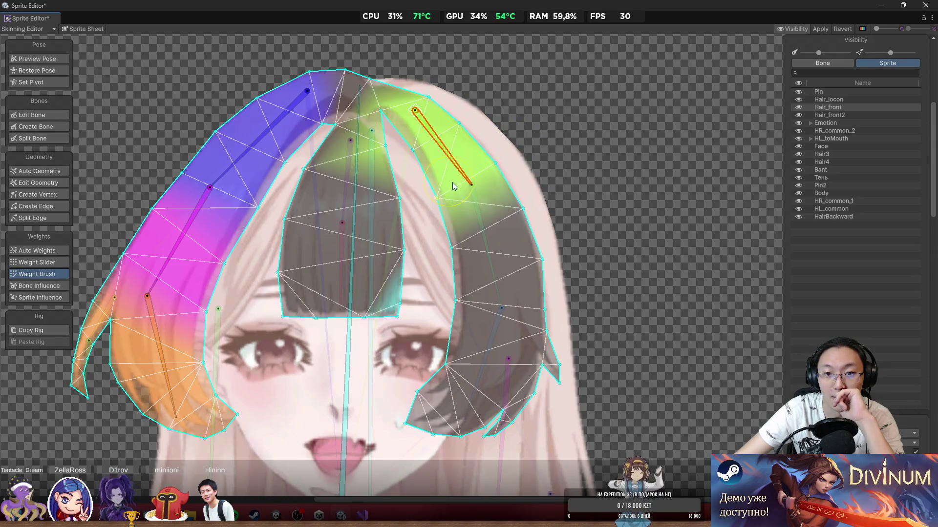
{"action": "left_click", "coordinate": [486, 244]}
{"action": "mouse_move", "coordinate": [486, 244]}
{"action": "left_mouse_down"}
{"action": "mouse_move", "coordinate": [488, 220]}
{"action": "mouse_move", "coordinate": [469, 252]}
{"action": "mouse_move", "coordinate": [495, 281]}
{"action": "mouse_move", "coordinate": [524, 271]}
{"action": "left_mouse_up"}
{"action": "left_click_drag", "start_coordinate": [569, 239], "coordinate": [599, 195]}
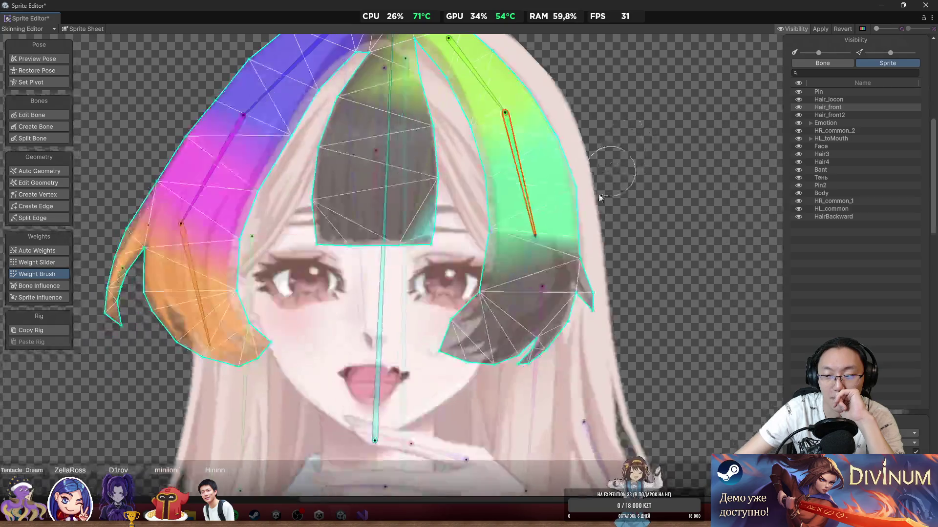
{"action": "left_click", "coordinate": [532, 271]}
{"action": "mouse_move", "coordinate": [532, 272]}
{"action": "left_mouse_down"}
{"action": "mouse_move", "coordinate": [571, 321]}
{"action": "mouse_move", "coordinate": [540, 344]}
{"action": "mouse_move", "coordinate": [462, 345]}
{"action": "mouse_move", "coordinate": [484, 313]}
{"action": "left_mouse_up"}
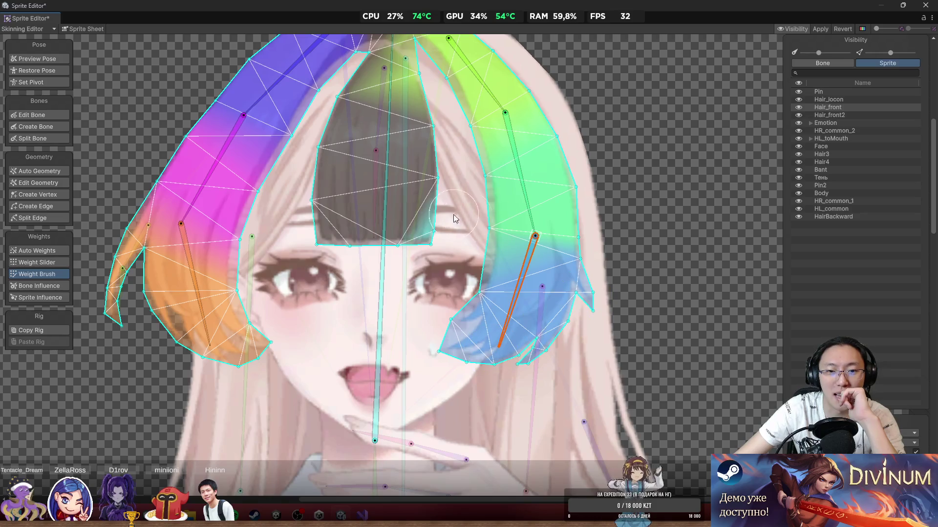
Step: Weight the central bangs to the small central bone and the long middle bone
{"action": "scroll", "coordinate": [453, 215], "scroll_direction": "down", "scroll_amount": 2}
{"action": "left_click", "coordinate": [476, 181]}
{"action": "mouse_move", "coordinate": [460, 137]}
{"action": "left_mouse_down"}
{"action": "mouse_move", "coordinate": [451, 162]}
{"action": "mouse_move", "coordinate": [508, 185]}
{"action": "mouse_move", "coordinate": [452, 198]}
{"action": "mouse_move", "coordinate": [439, 274]}
{"action": "mouse_move", "coordinate": [525, 252]}
{"action": "mouse_move", "coordinate": [484, 228]}
{"action": "left_mouse_up"}
{"action": "left_click", "coordinate": [473, 249]}
{"action": "scroll", "coordinate": [484, 227], "scroll_direction": "up", "scroll_amount": 1}
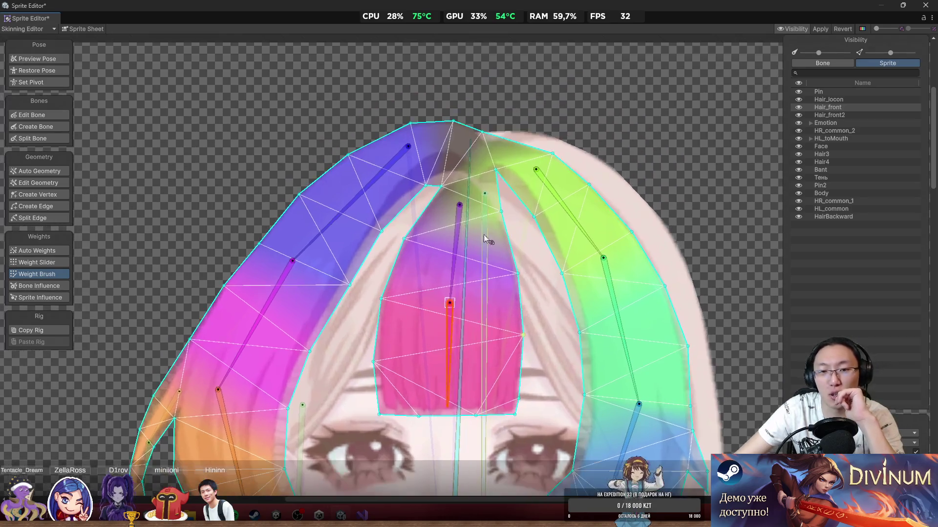
{"action": "left_click", "coordinate": [466, 268]}
{"action": "mouse_move", "coordinate": [464, 101]}
{"action": "left_mouse_down"}
{"action": "mouse_move", "coordinate": [499, 164]}
{"action": "mouse_move", "coordinate": [470, 129]}
{"action": "mouse_move", "coordinate": [437, 156]}
{"action": "mouse_move", "coordinate": [468, 138]}
{"action": "left_mouse_up"}
{"action": "mouse_move", "coordinate": [456, 268]}
{"action": "left_mouse_down"}
{"action": "mouse_move", "coordinate": [462, 305]}
{"action": "mouse_move", "coordinate": [443, 341]}
{"action": "left_mouse_up"}
Step: Deselect Hair_front to view all weights, then select the Hair_front2 sprite
{"action": "scroll", "coordinate": [511, 207], "scroll_direction": "down", "scroll_amount": 3}
{"action": "scroll", "coordinate": [531, 166], "scroll_direction": "down", "scroll_amount": 5}
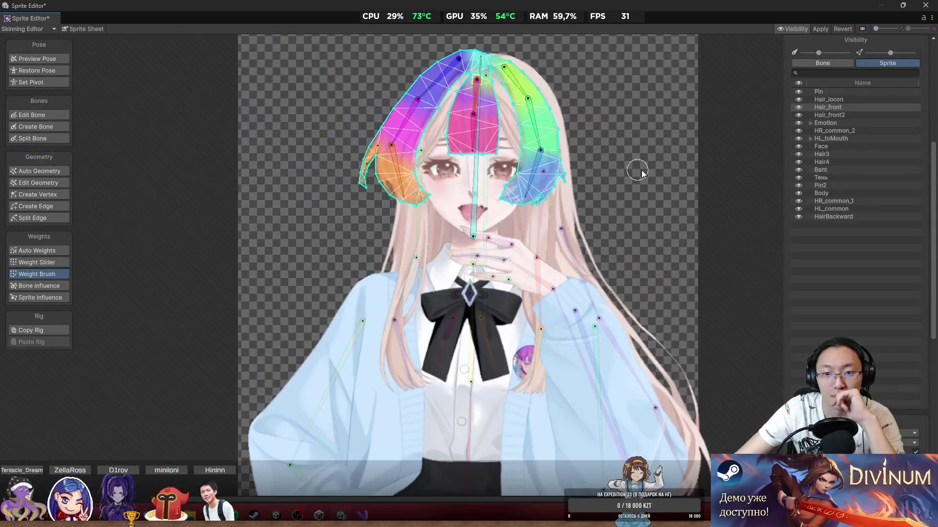
{"action": "left_click", "coordinate": [637, 170]}
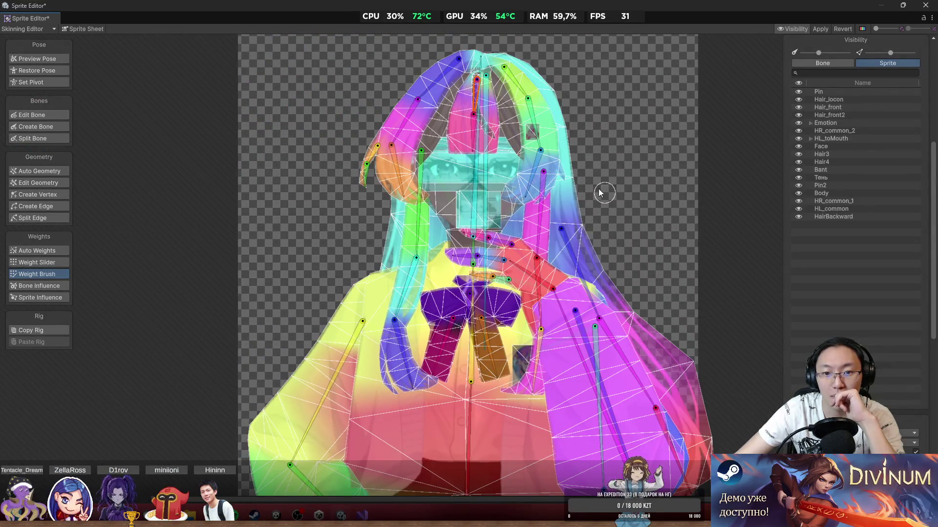
{"action": "scroll", "coordinate": [479, 147], "scroll_direction": "up", "scroll_amount": 5}
{"action": "left_click", "coordinate": [416, 137]}
Step: Paint the central bone's weight on Hair_front2, test-rotate it, then select the Face sprite
{"action": "scroll", "coordinate": [416, 137], "scroll_direction": "up", "scroll_amount": 3}
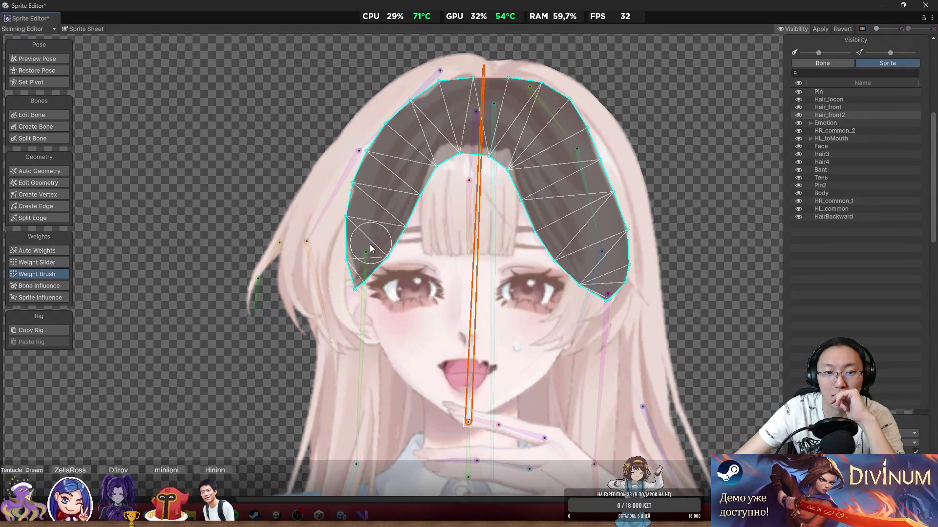
{"action": "left_click", "coordinate": [458, 278]}
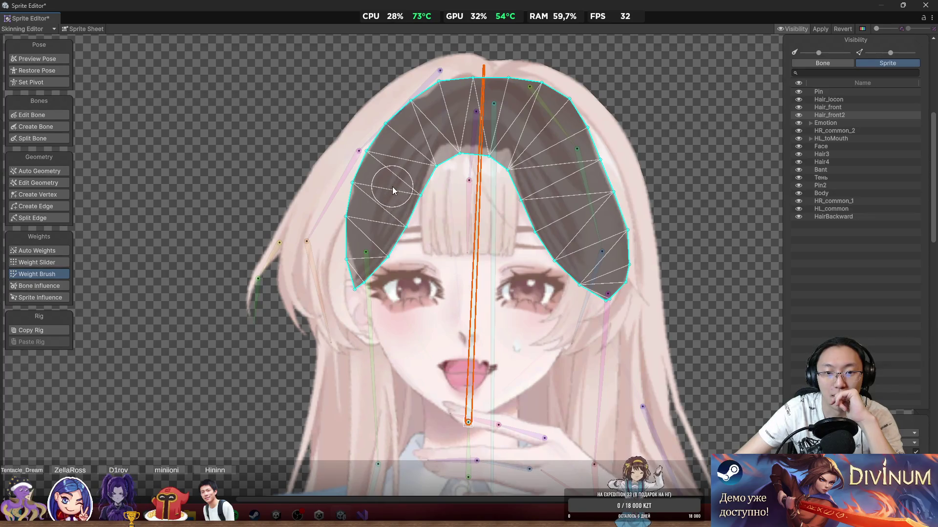
{"action": "mouse_move", "coordinate": [392, 187]}
{"action": "left_mouse_down"}
{"action": "mouse_move", "coordinate": [386, 146]}
{"action": "mouse_move", "coordinate": [566, 93]}
{"action": "mouse_move", "coordinate": [608, 273]}
{"action": "mouse_move", "coordinate": [450, 184]}
{"action": "mouse_move", "coordinate": [371, 244]}
{"action": "mouse_move", "coordinate": [406, 186]}
{"action": "left_mouse_up"}
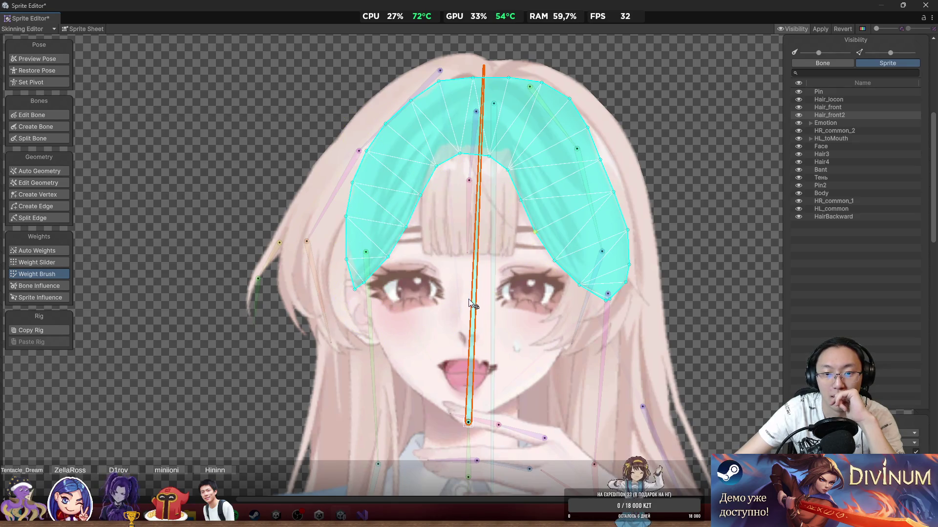
{"action": "mouse_move", "coordinate": [475, 295]}
{"action": "left_mouse_down"}
{"action": "mouse_move", "coordinate": [455, 238]}
{"action": "mouse_move", "coordinate": [457, 312]}
{"action": "mouse_move", "coordinate": [352, 317]}
{"action": "mouse_move", "coordinate": [523, 174]}
{"action": "mouse_move", "coordinate": [630, 289]}
{"action": "mouse_move", "coordinate": [608, 306]}
{"action": "mouse_move", "coordinate": [562, 317]}
{"action": "mouse_move", "coordinate": [454, 386]}
{"action": "mouse_move", "coordinate": [453, 408]}
{"action": "mouse_move", "coordinate": [377, 395]}
{"action": "mouse_move", "coordinate": [519, 472]}
{"action": "mouse_move", "coordinate": [440, 425]}
{"action": "left_mouse_up"}
{"action": "left_click", "coordinate": [413, 361]}
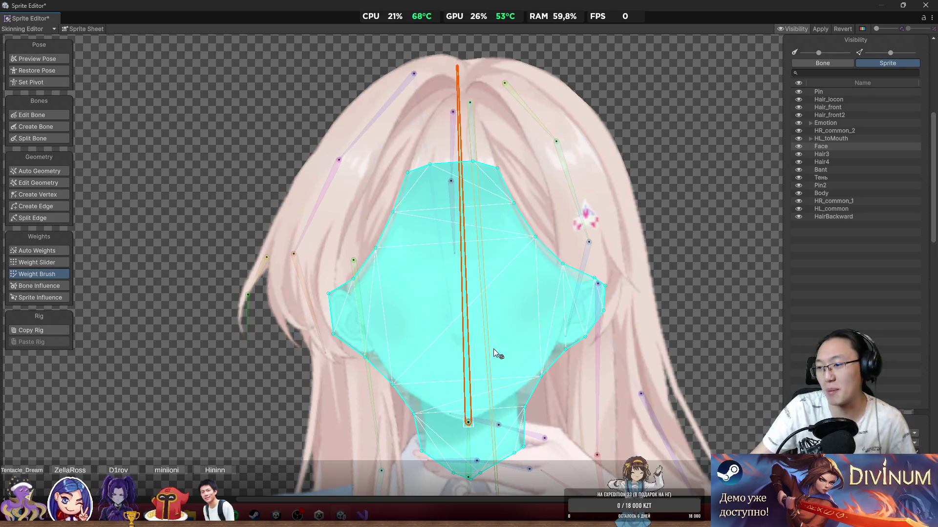
Step: Test-tilt the face bone, select the Hair_locon strand, and preview then restore the pose
{"action": "scroll", "coordinate": [455, 219], "scroll_direction": "down", "scroll_amount": 3}
{"action": "scroll", "coordinate": [435, 217], "scroll_direction": "up", "scroll_amount": 2}
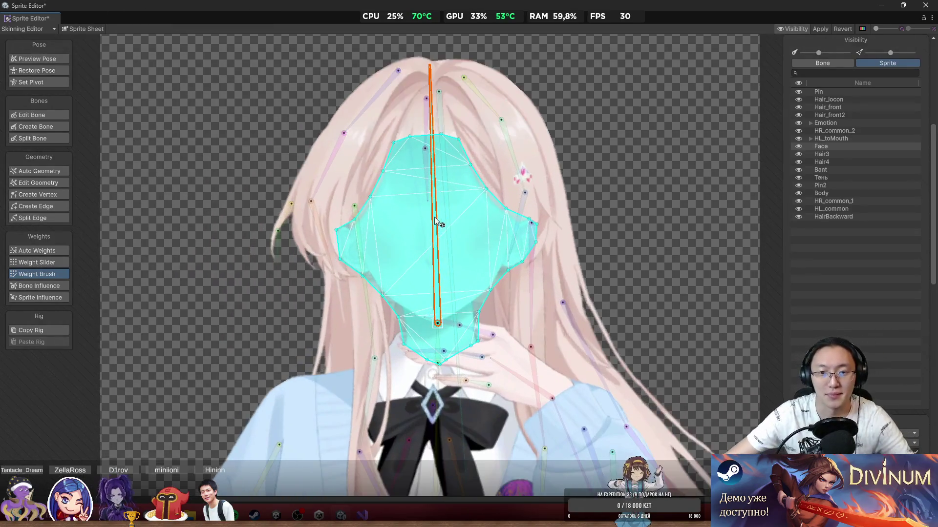
{"action": "mouse_move", "coordinate": [435, 217]}
{"action": "left_mouse_down"}
{"action": "mouse_move", "coordinate": [467, 191]}
{"action": "mouse_move", "coordinate": [386, 207]}
{"action": "mouse_move", "coordinate": [651, 199]}
{"action": "mouse_move", "coordinate": [381, 205]}
{"action": "mouse_move", "coordinate": [447, 141]}
{"action": "mouse_move", "coordinate": [441, 128]}
{"action": "left_mouse_up"}
{"action": "scroll", "coordinate": [441, 118], "scroll_direction": "up", "scroll_amount": 3}
{"action": "left_click", "coordinate": [441, 112]}
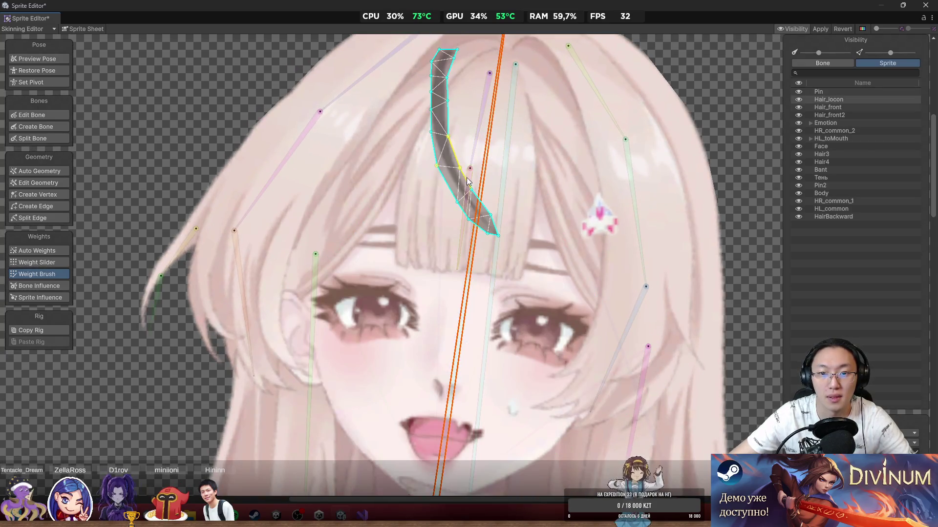
{"action": "left_click_drag", "start_coordinate": [532, 137], "coordinate": [523, 204]}
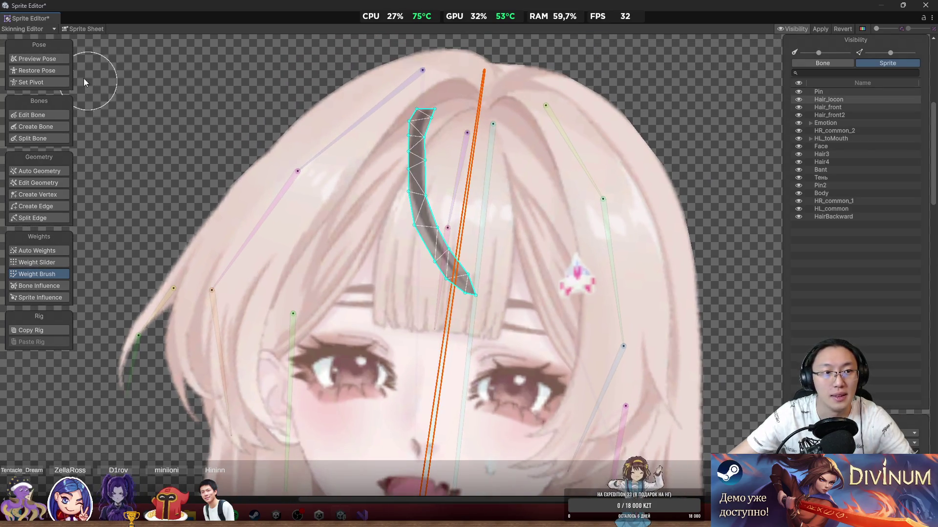
{"action": "left_click", "coordinate": [53, 60]}
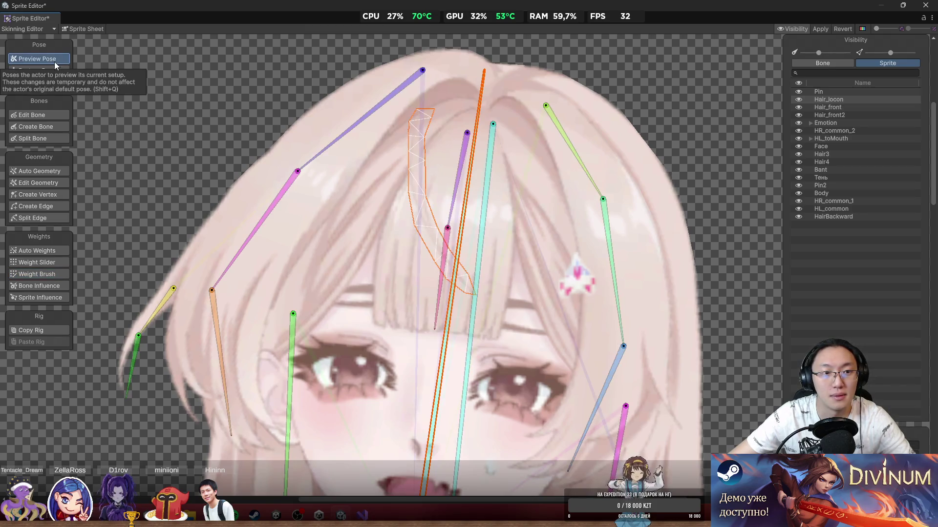
{"action": "left_click", "coordinate": [54, 70]}
{"action": "scroll", "coordinate": [442, 163], "scroll_direction": "up", "scroll_amount": 2}
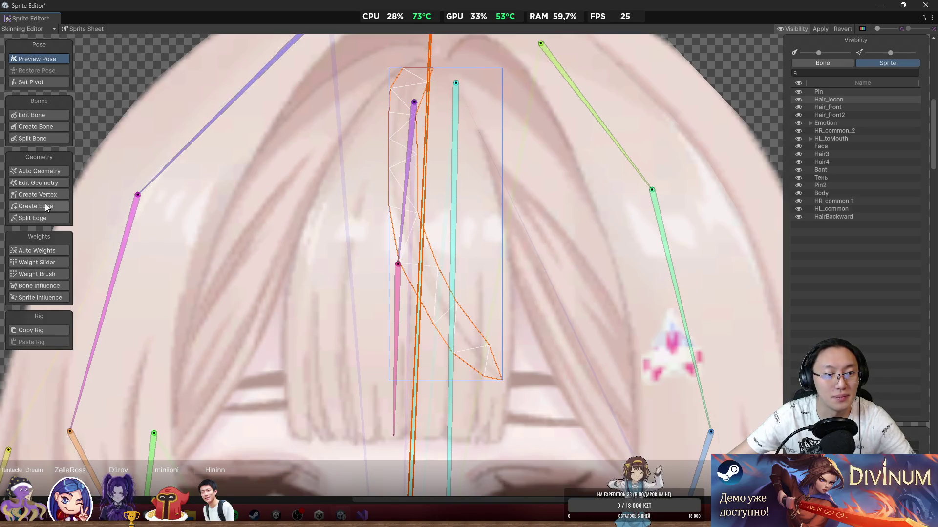
Step: Create a bone from the top of Hair_locon diagonally down to the strand's lower tip
{"action": "left_click", "coordinate": [37, 127]}
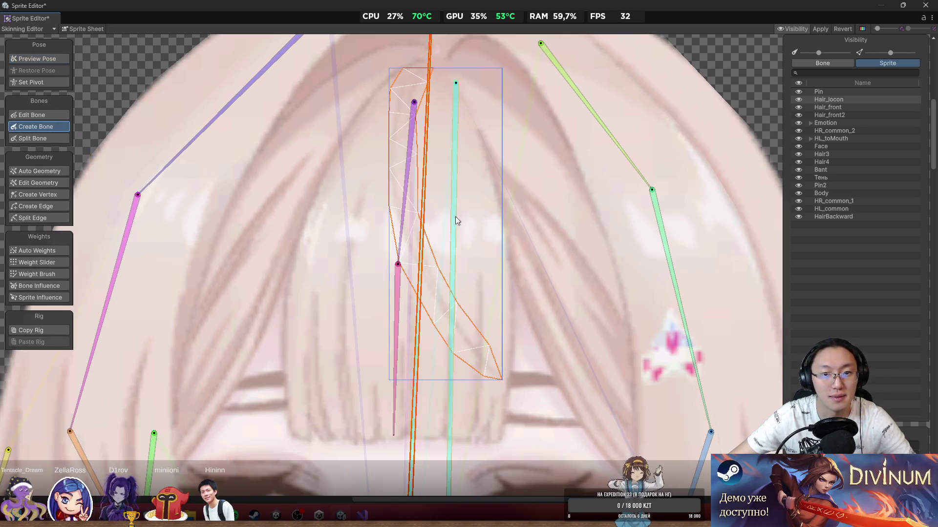
{"action": "scroll", "coordinate": [404, 213], "scroll_direction": "down", "scroll_amount": 5}
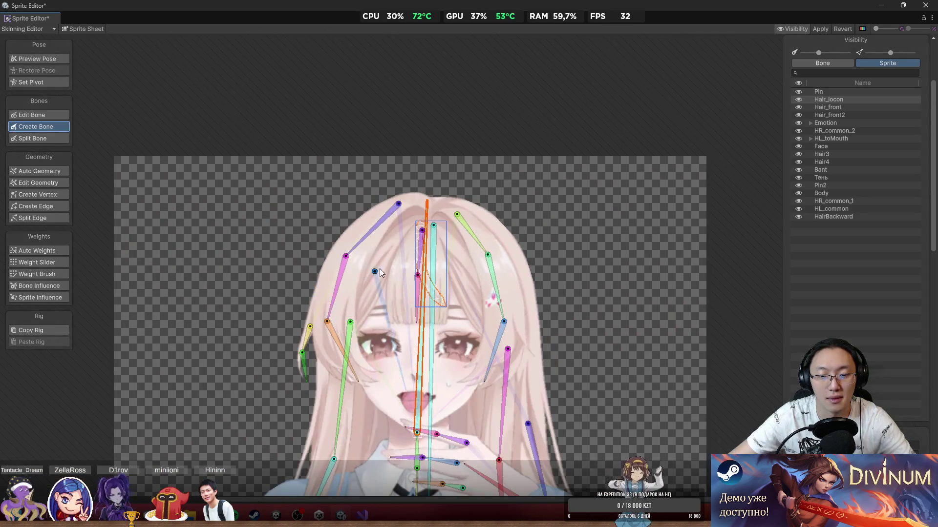
{"action": "scroll", "coordinate": [428, 229], "scroll_direction": "up", "scroll_amount": 3}
{"action": "scroll", "coordinate": [428, 229], "scroll_direction": "up", "scroll_amount": 2}
{"action": "left_click", "coordinate": [457, 161]}
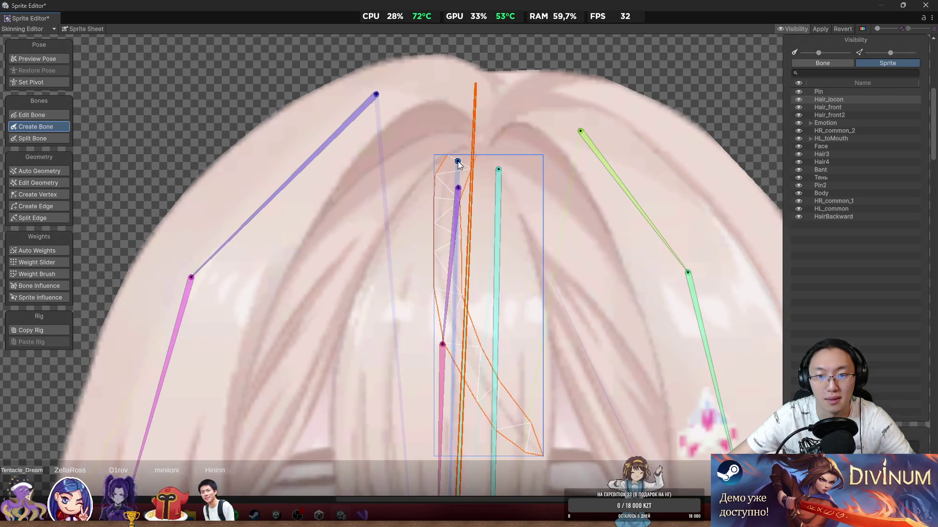
{"action": "left_click", "coordinate": [545, 458]}
{"action": "scroll", "coordinate": [589, 312], "scroll_direction": "down", "scroll_amount": 2}
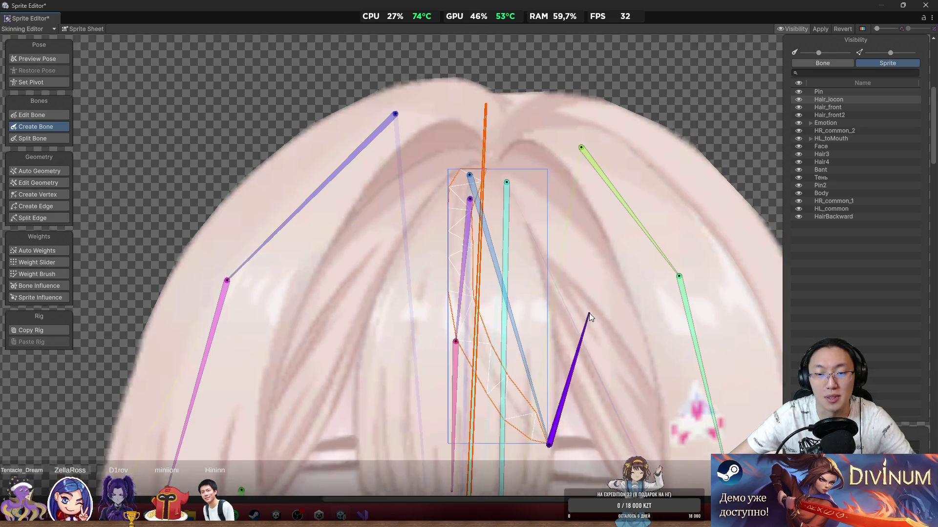
{"action": "mouse_move", "coordinate": [574, 307]}
{"action": "left_mouse_down"}
{"action": "mouse_move", "coordinate": [537, 234]}
{"action": "mouse_move", "coordinate": [509, 213]}
{"action": "left_mouse_up"}
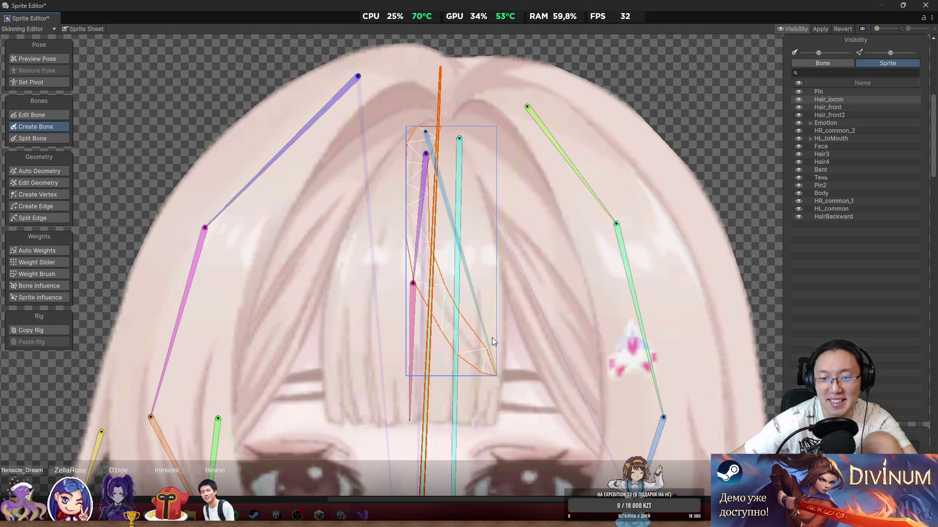
{"action": "left_click", "coordinate": [497, 377]}
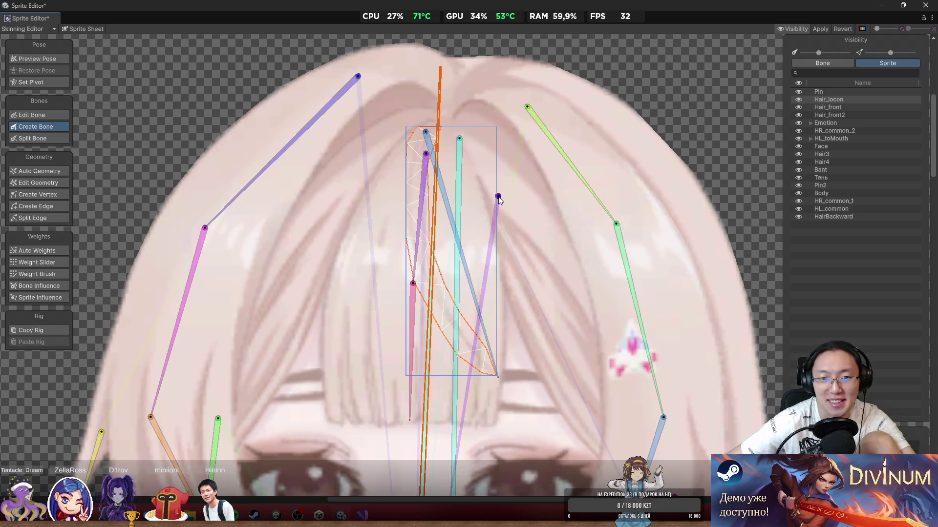
{"action": "scroll", "coordinate": [342, 195], "scroll_direction": "down", "scroll_amount": 5}
{"action": "scroll", "coordinate": [588, 237], "scroll_direction": "up", "scroll_amount": 4}
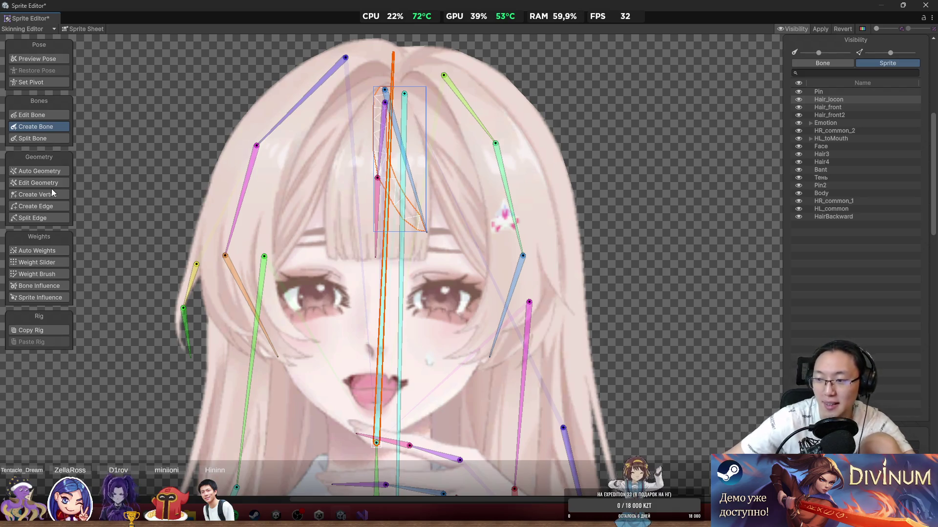
{"action": "scroll", "coordinate": [166, 179], "scroll_direction": "up", "scroll_amount": 2}
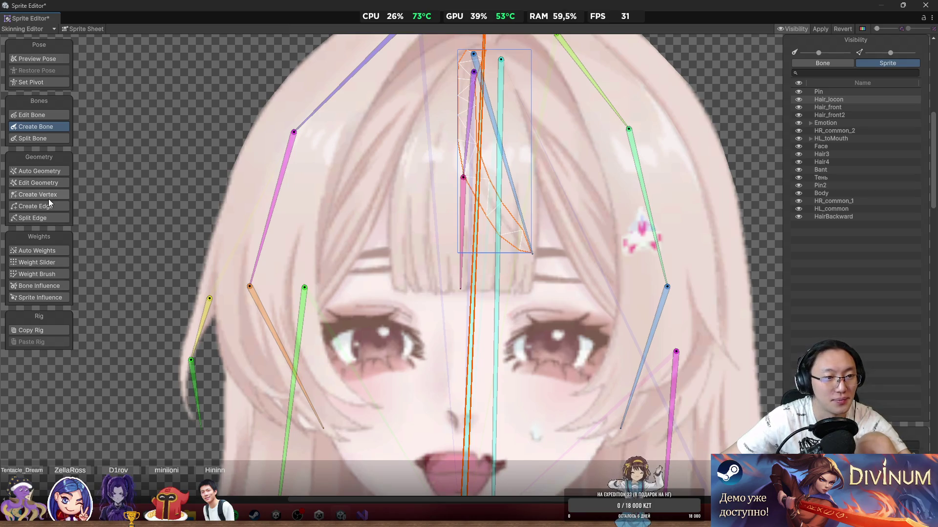
Step: With Weight Brush, paint Hair_locon onto its new diagonal bone and rotate it to test bending
{"action": "left_click", "coordinate": [54, 276]}
{"action": "scroll", "coordinate": [488, 180], "scroll_direction": "up", "scroll_amount": 5}
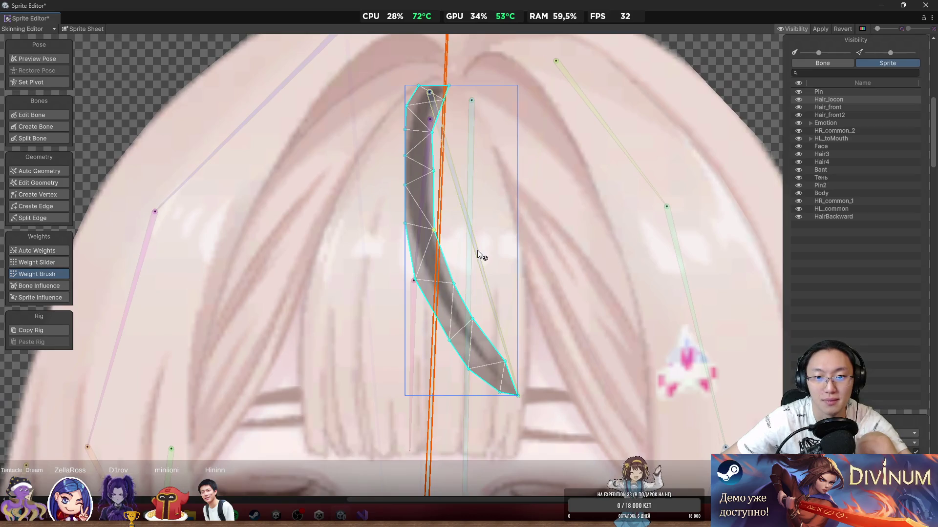
{"action": "left_click", "coordinate": [476, 250]}
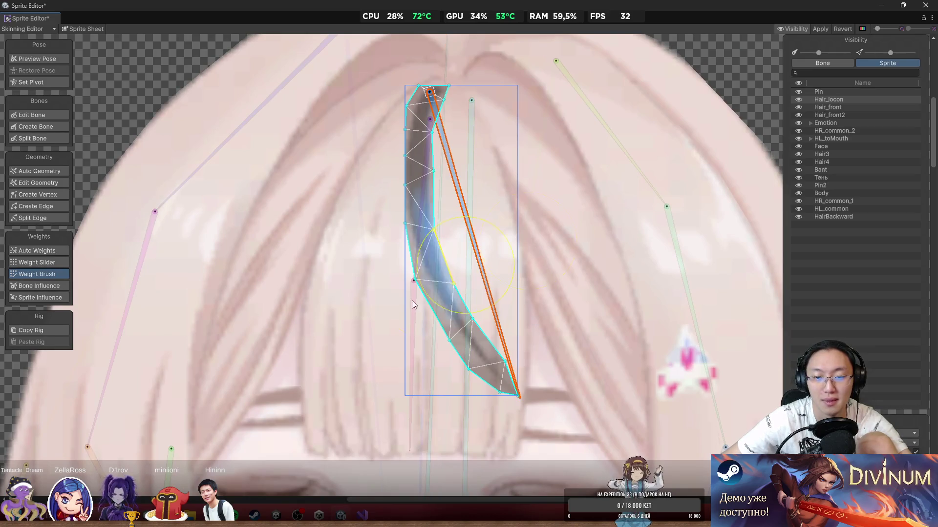
{"action": "mouse_move", "coordinate": [505, 407]}
{"action": "left_mouse_down"}
{"action": "mouse_move", "coordinate": [444, 203]}
{"action": "mouse_move", "coordinate": [404, 160]}
{"action": "mouse_move", "coordinate": [417, 121]}
{"action": "left_mouse_up"}
{"action": "mouse_move", "coordinate": [489, 306]}
{"action": "left_mouse_down"}
{"action": "mouse_move", "coordinate": [576, 280]}
{"action": "mouse_move", "coordinate": [556, 305]}
{"action": "left_mouse_up"}
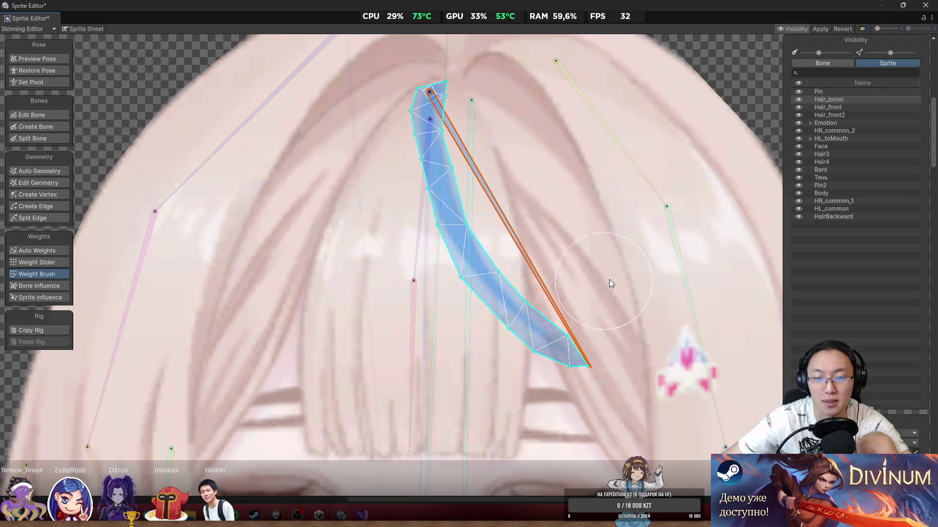
{"action": "scroll", "coordinate": [608, 280], "scroll_direction": "down", "scroll_amount": 4}
{"action": "left_click_drag", "start_coordinate": [606, 253], "coordinate": [447, 209]}
{"action": "scroll", "coordinate": [446, 210], "scroll_direction": "up", "scroll_amount": 3}
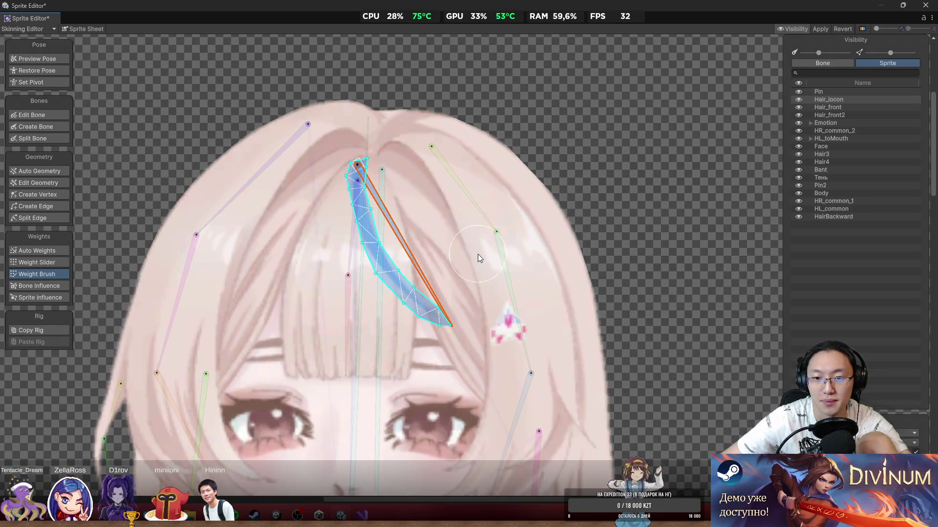
Step: Select the Pin sprite, paint its weight onto the neighbouring hair bone, and swing that bone to check it
{"action": "left_click", "coordinate": [478, 254]}
{"action": "scroll", "coordinate": [527, 292], "scroll_direction": "down", "scroll_amount": 5}
{"action": "left_click", "coordinate": [534, 275]}
{"action": "scroll", "coordinate": [534, 274], "scroll_direction": "up", "scroll_amount": 2}
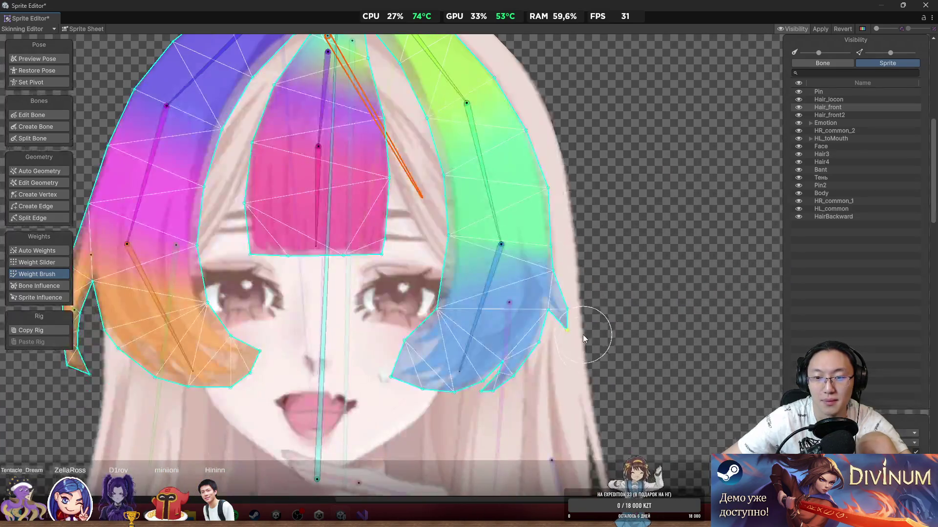
{"action": "scroll", "coordinate": [582, 335], "scroll_direction": "down", "scroll_amount": 3}
{"action": "left_click", "coordinate": [655, 322]}
{"action": "scroll", "coordinate": [529, 241], "scroll_direction": "up", "scroll_amount": 5}
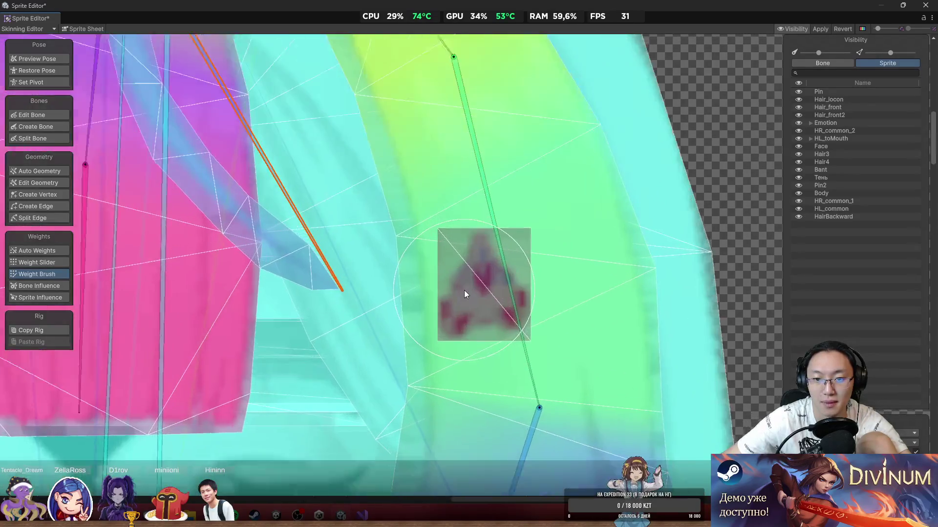
{"action": "left_click", "coordinate": [464, 290]}
{"action": "scroll", "coordinate": [468, 298], "scroll_direction": "down", "scroll_amount": 5}
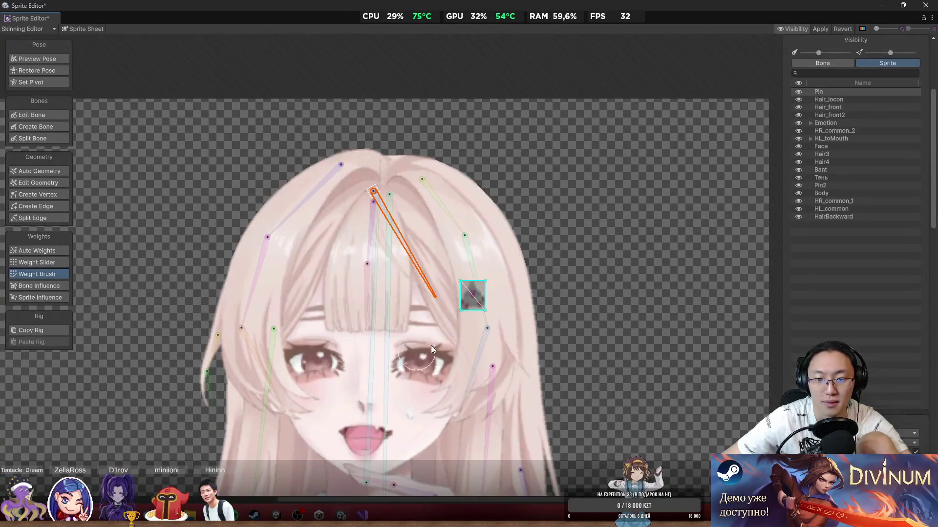
{"action": "scroll", "coordinate": [485, 283], "scroll_direction": "up", "scroll_amount": 3}
{"action": "left_click", "coordinate": [470, 251]}
{"action": "left_click_drag", "start_coordinate": [483, 278], "coordinate": [460, 310]}
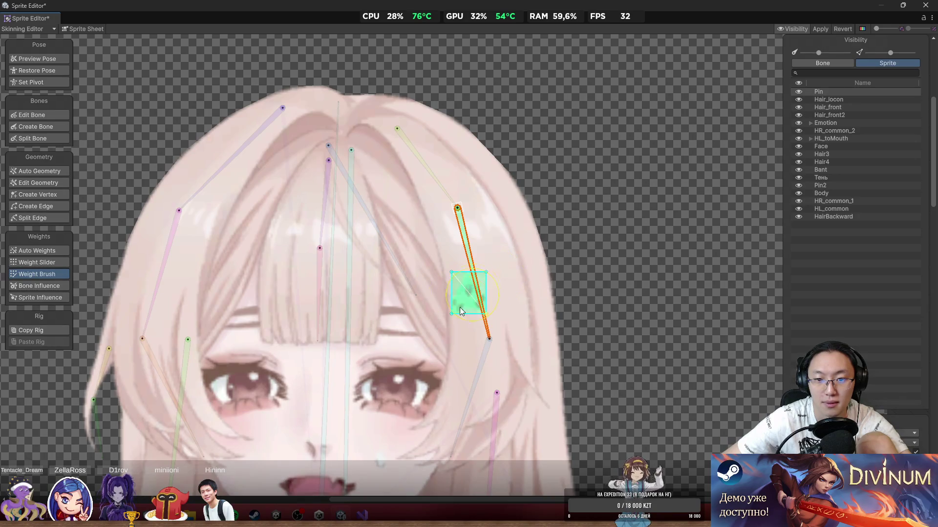
{"action": "mouse_move", "coordinate": [469, 266]}
{"action": "left_mouse_down"}
{"action": "mouse_move", "coordinate": [492, 261]}
{"action": "mouse_move", "coordinate": [479, 293]}
{"action": "mouse_move", "coordinate": [532, 264]}
{"action": "left_mouse_up"}
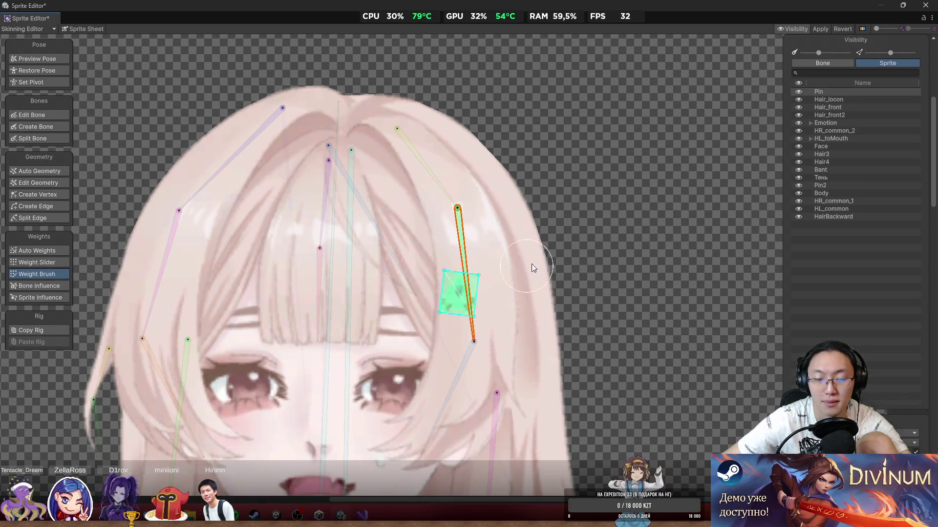
{"action": "scroll", "coordinate": [608, 184], "scroll_direction": "down", "scroll_amount": 3}
{"action": "scroll", "coordinate": [608, 182], "scroll_direction": "down", "scroll_amount": 2}
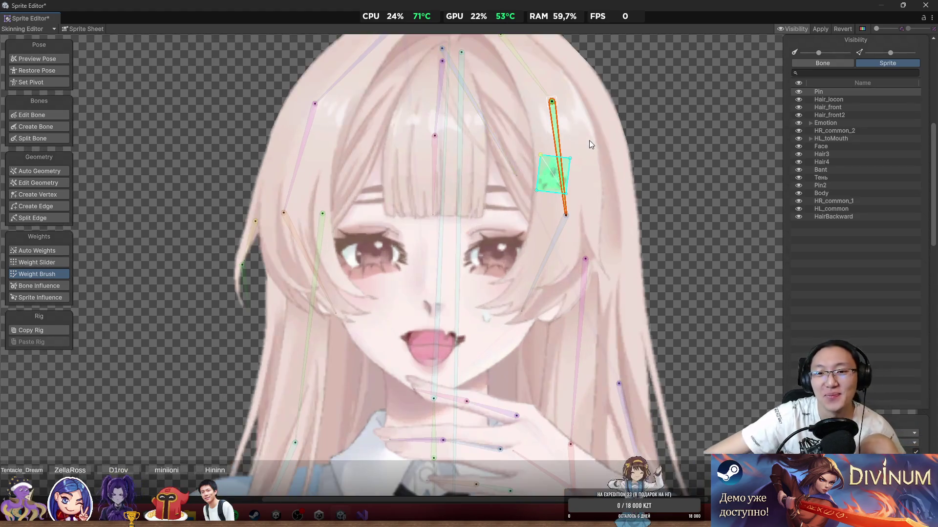
{"action": "scroll", "coordinate": [589, 140], "scroll_direction": "down", "scroll_amount": 5}
{"action": "left_click", "coordinate": [681, 217]}
{"action": "scroll", "coordinate": [469, 178], "scroll_direction": "up", "scroll_amount": 5}
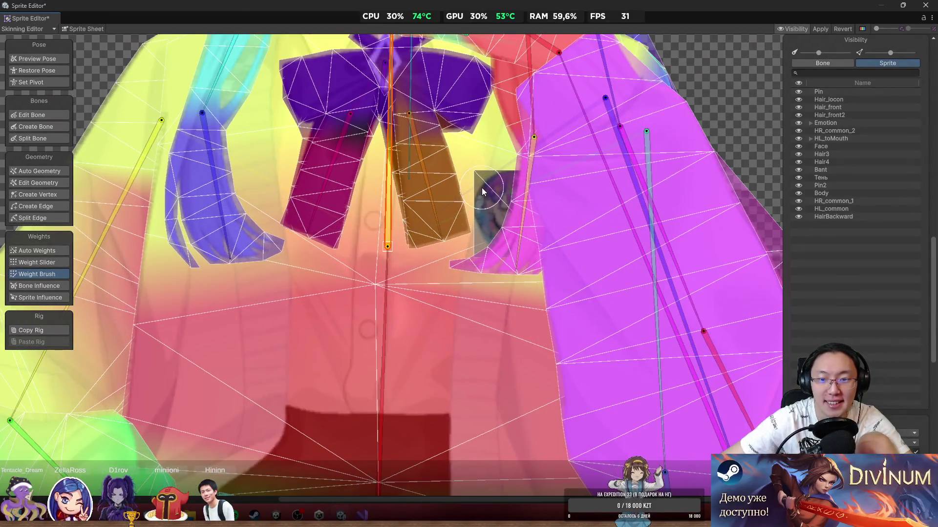
{"action": "left_click", "coordinate": [482, 187]}
{"action": "left_click_drag", "start_coordinate": [505, 175], "coordinate": [523, 275]}
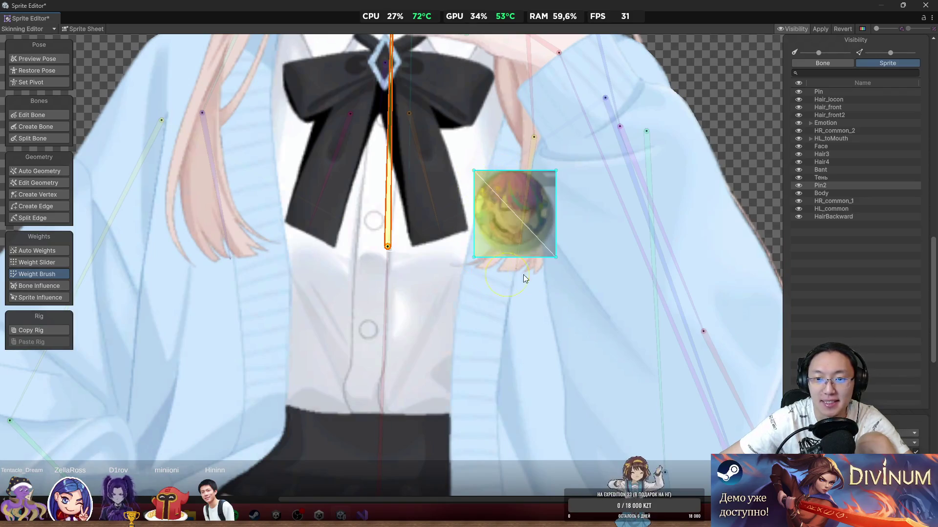
{"action": "scroll", "coordinate": [665, 171], "scroll_direction": "down", "scroll_amount": 10}
{"action": "left_click", "coordinate": [666, 168]}
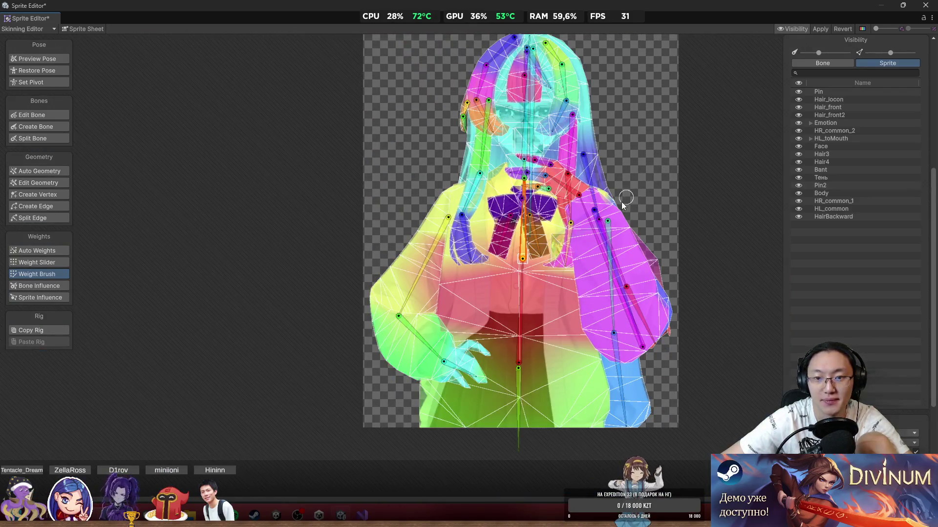
{"action": "scroll", "coordinate": [523, 236], "scroll_direction": "up", "scroll_amount": 5}
{"action": "scroll", "coordinate": [385, 245], "scroll_direction": "up", "scroll_amount": 2}
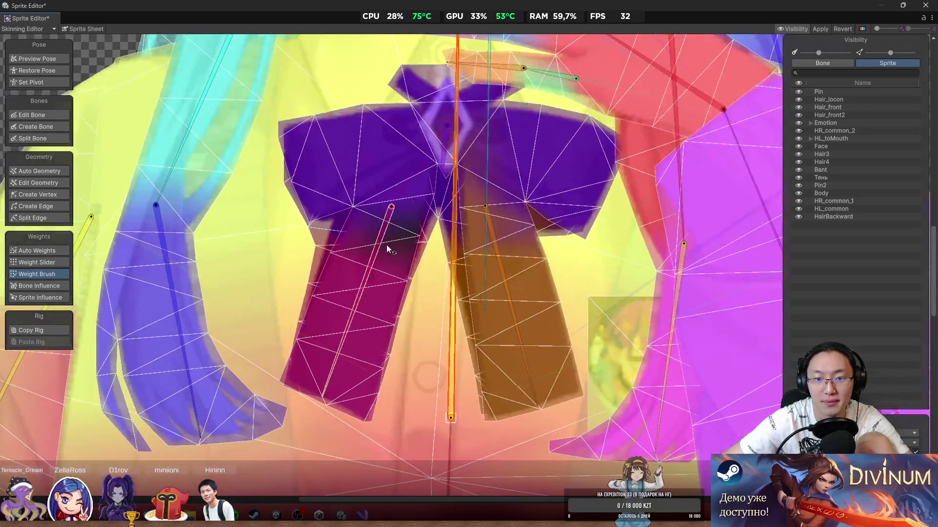
{"action": "left_click", "coordinate": [383, 272]}
{"action": "left_click", "coordinate": [379, 275]}
{"action": "left_click", "coordinate": [376, 258]}
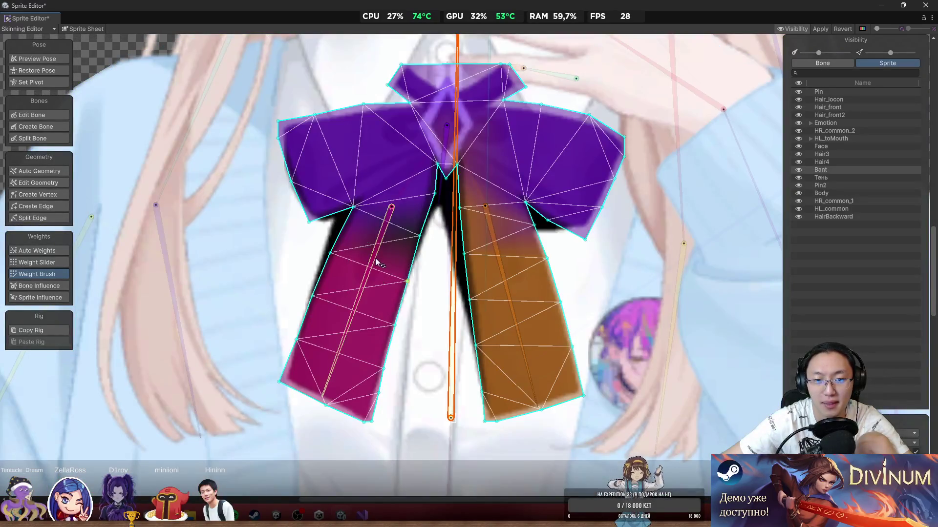
{"action": "scroll", "coordinate": [372, 255], "scroll_direction": "up", "scroll_amount": 2}
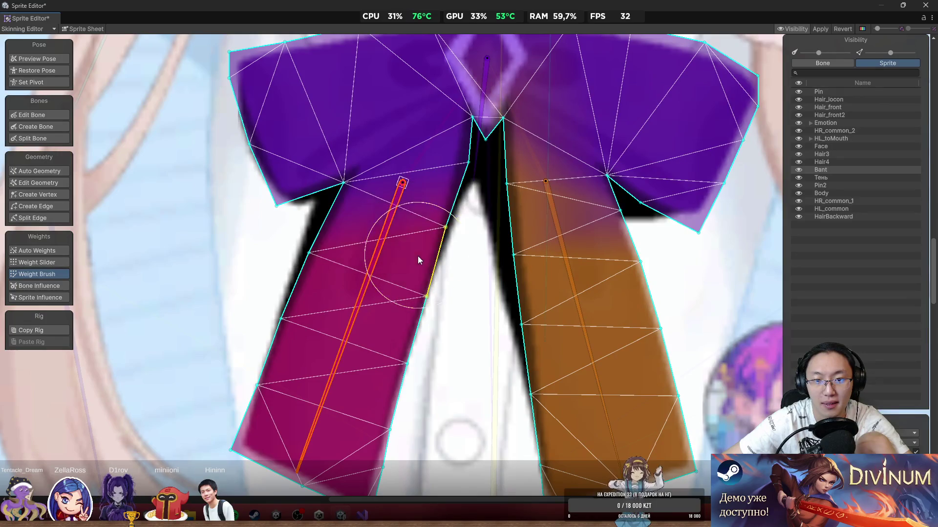
{"action": "scroll", "coordinate": [449, 308], "scroll_direction": "down", "scroll_amount": 3}
{"action": "scroll", "coordinate": [451, 311], "scroll_direction": "down", "scroll_amount": 1}
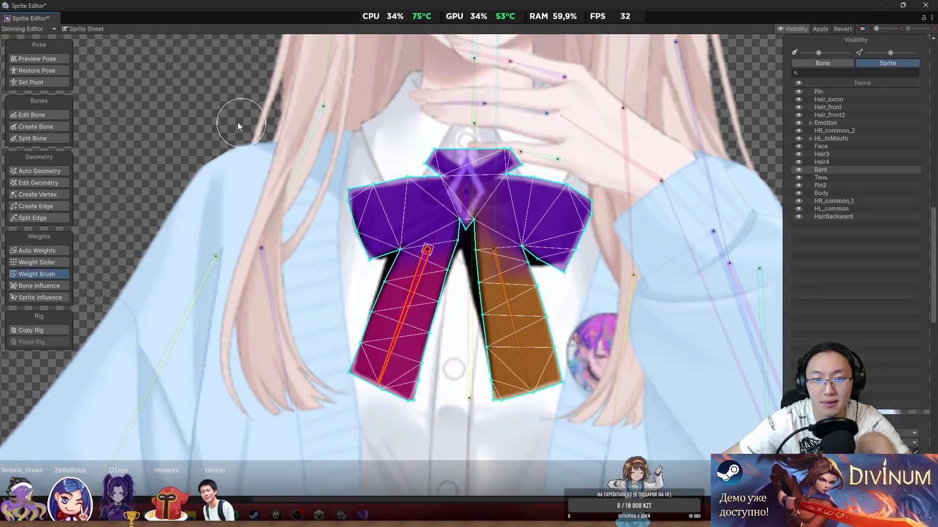
{"action": "left_click", "coordinate": [212, 110]}
{"action": "scroll", "coordinate": [236, 157], "scroll_direction": "down", "scroll_amount": 3}
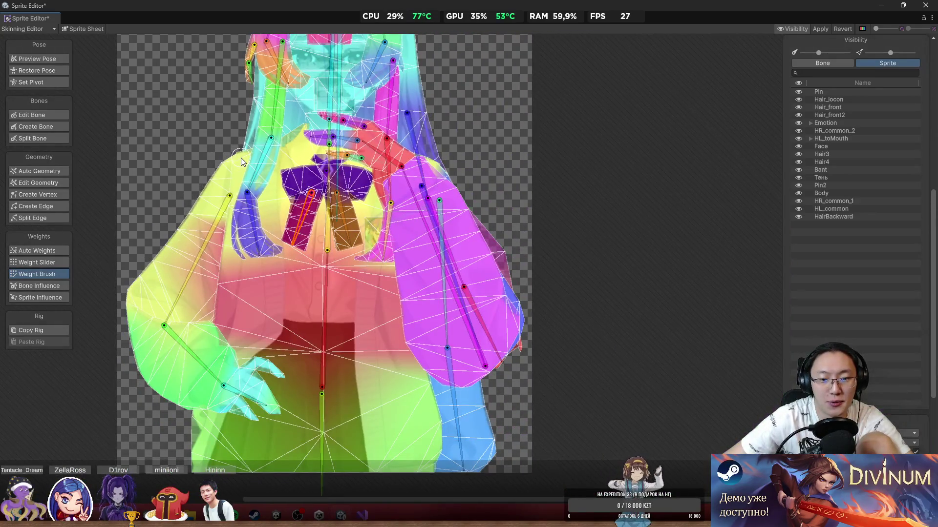
{"action": "scroll", "coordinate": [241, 157], "scroll_direction": "down", "scroll_amount": 2}
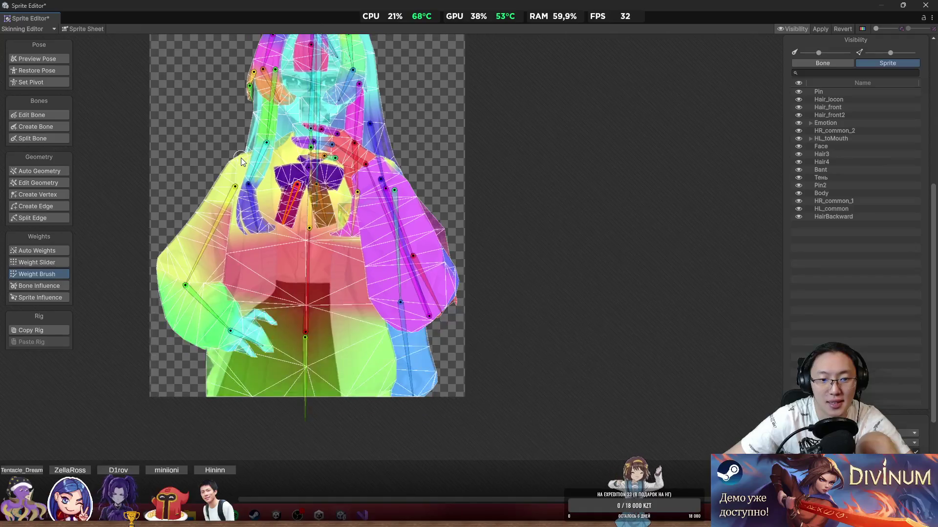
{"action": "scroll", "coordinate": [241, 157], "scroll_direction": "up", "scroll_amount": 2}
{"action": "left_click_drag", "start_coordinate": [241, 157], "coordinate": [393, 227]}
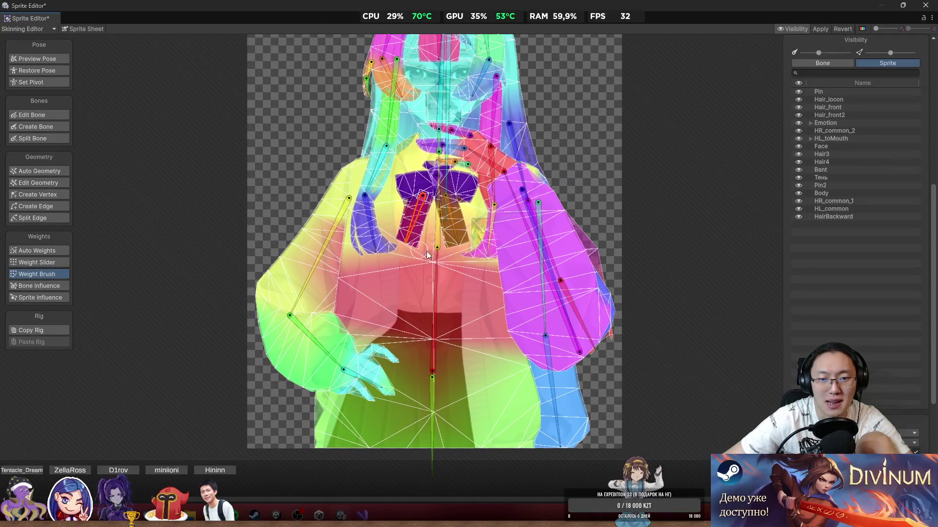
{"action": "scroll", "coordinate": [508, 269], "scroll_direction": "down", "scroll_amount": 2}
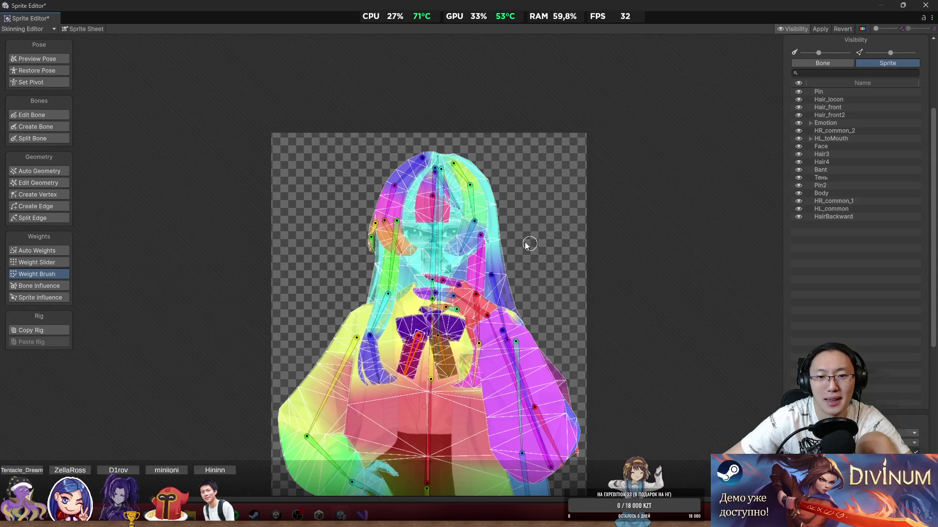
{"action": "scroll", "coordinate": [529, 244], "scroll_direction": "up", "scroll_amount": 3}
Step: Toggle Preview Pose on and off to compare render and bones, then switch to Weight Slider
{"action": "left_click", "coordinate": [37, 58]}
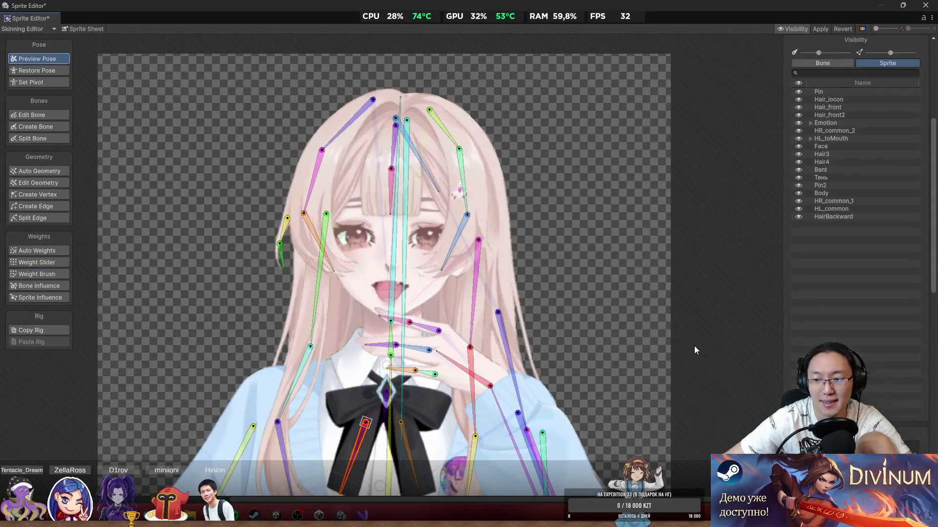
{"action": "left_click", "coordinate": [34, 263]}
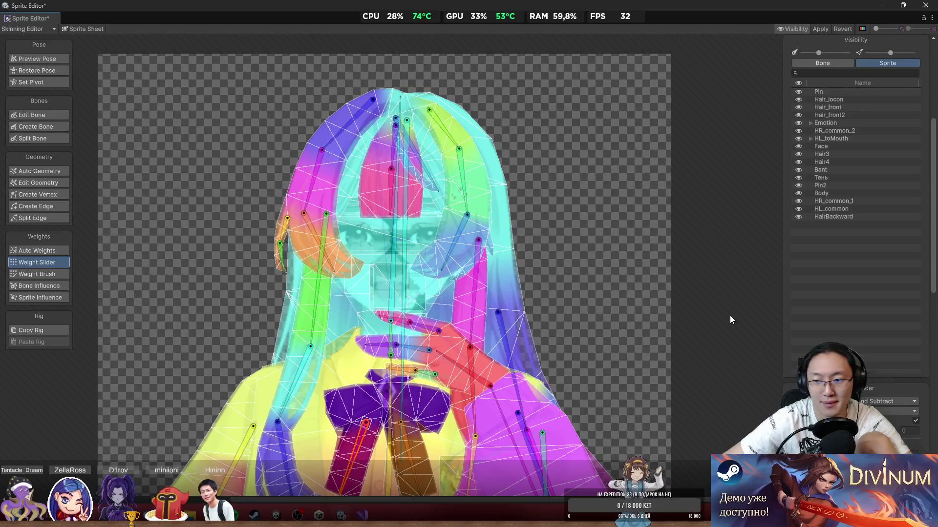
{"action": "left_click", "coordinate": [38, 58]}
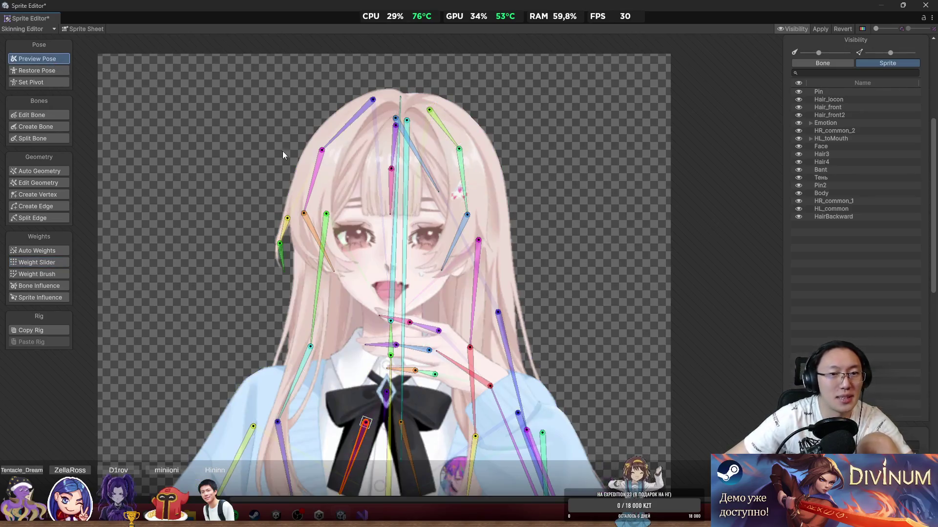
{"action": "scroll", "coordinate": [578, 294], "scroll_direction": "up", "scroll_amount": 3}
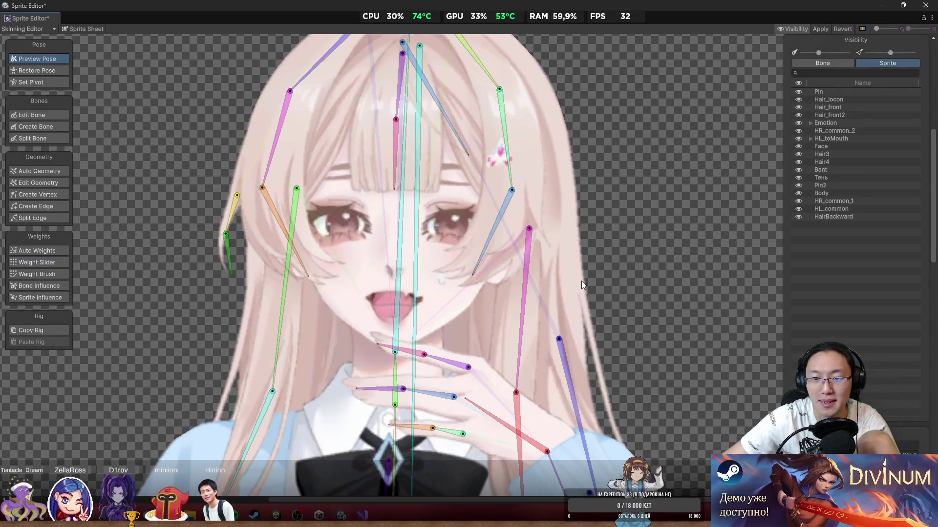
{"action": "left_click", "coordinate": [348, 233]}
{"action": "left_click", "coordinate": [672, 266]}
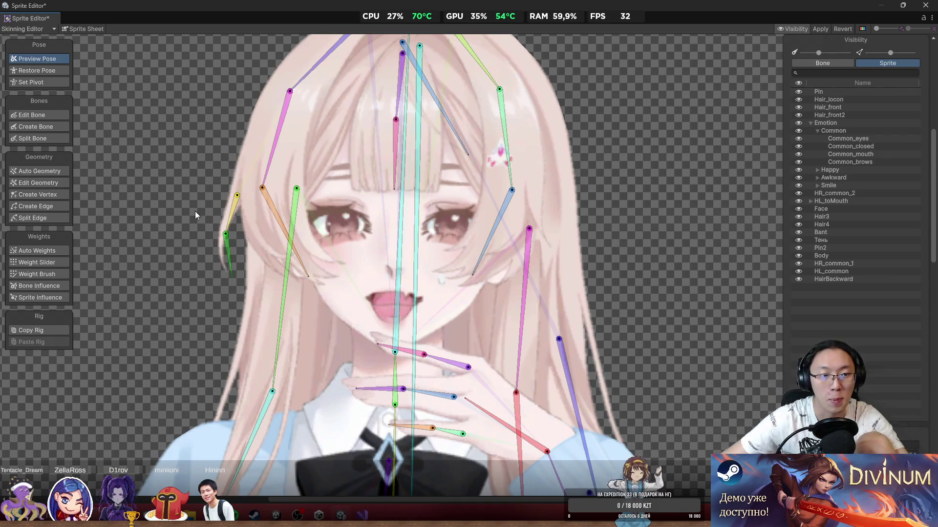
{"action": "left_click", "coordinate": [52, 262]}
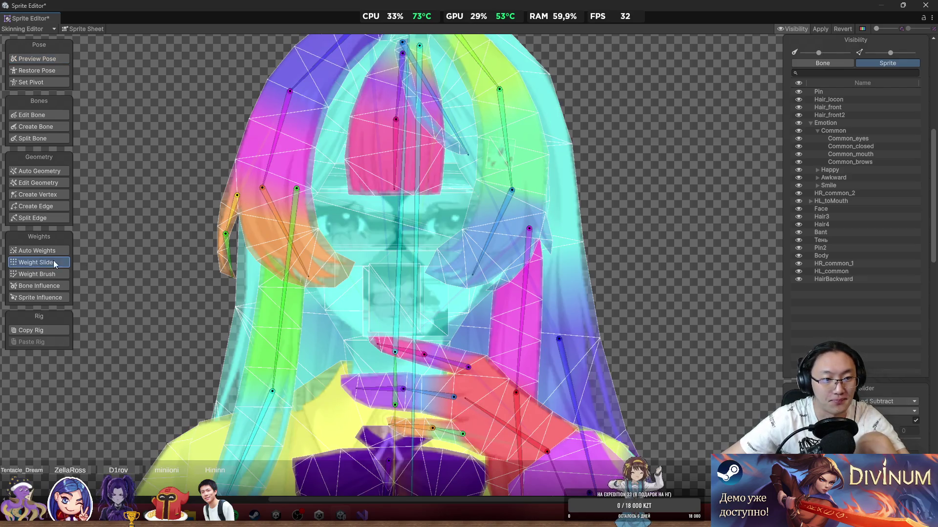
Step: Switch to Weight Brush and rotate the left bangs' vertical and upper hair bones to test deformation
{"action": "left_click", "coordinate": [39, 274]}
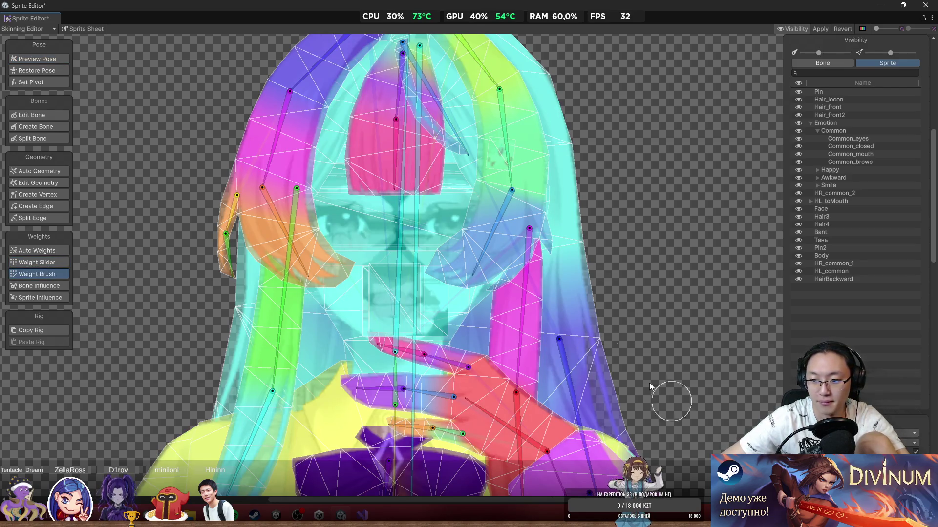
{"action": "mouse_move", "coordinate": [274, 137]}
{"action": "left_mouse_down"}
{"action": "mouse_move", "coordinate": [303, 223]}
{"action": "mouse_move", "coordinate": [365, 142]}
{"action": "left_mouse_up"}
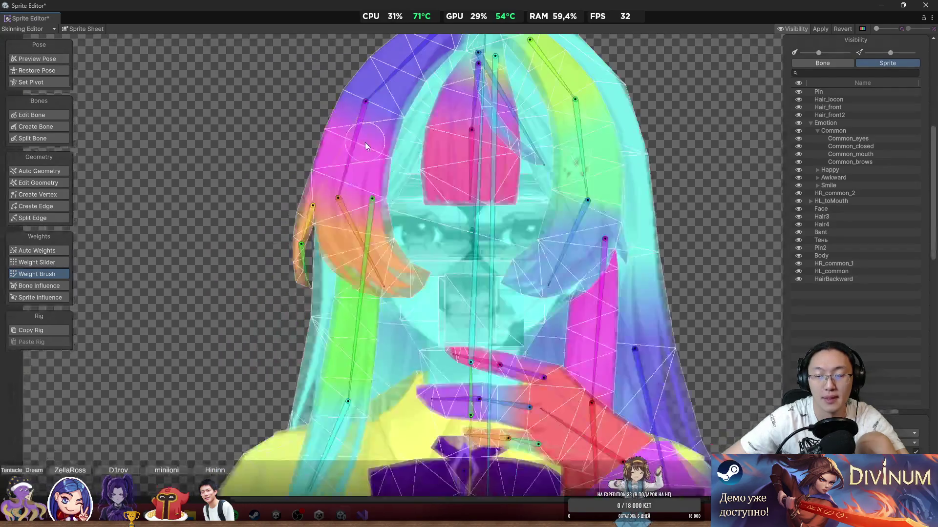
{"action": "scroll", "coordinate": [365, 143], "scroll_direction": "down", "scroll_amount": 3}
{"action": "scroll", "coordinate": [356, 274], "scroll_direction": "up", "scroll_amount": 6}
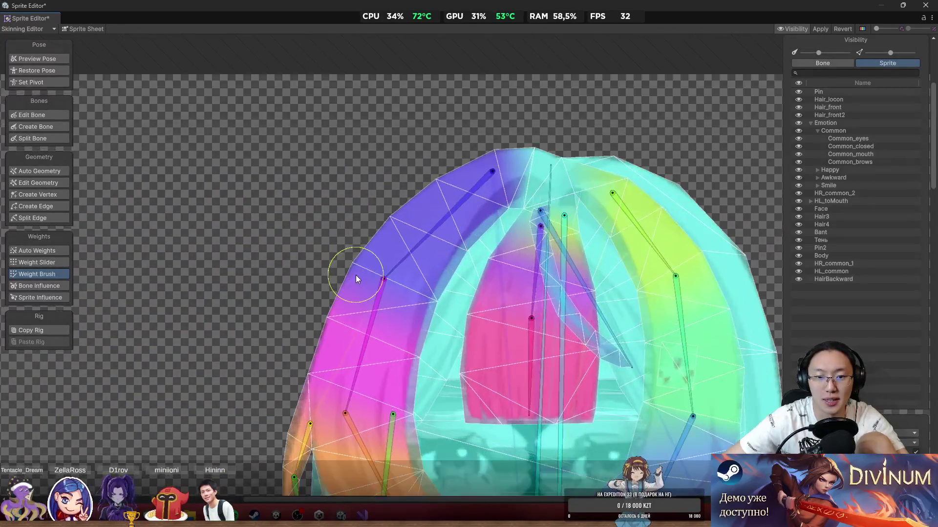
{"action": "scroll", "coordinate": [355, 274], "scroll_direction": "up", "scroll_amount": 3}
{"action": "left_click", "coordinate": [376, 285]}
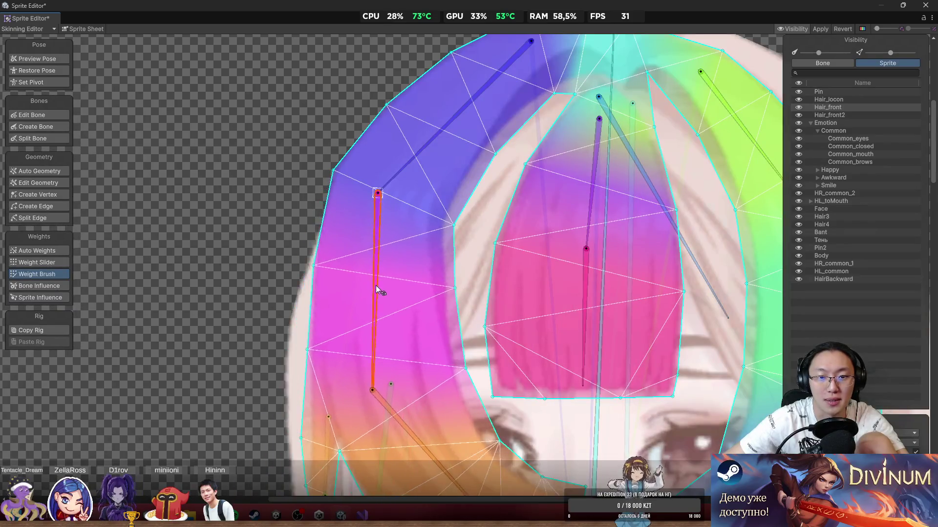
{"action": "left_click_drag", "start_coordinate": [376, 285], "coordinate": [377, 298]}
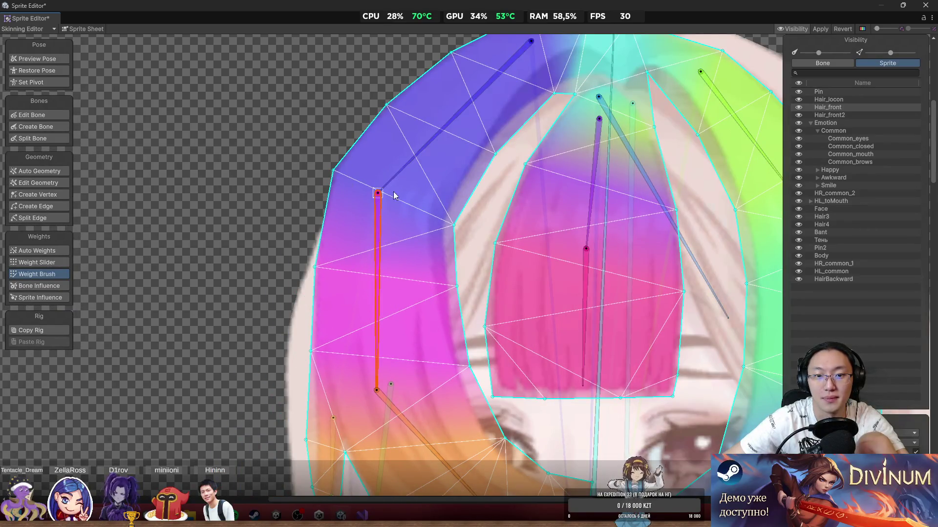
{"action": "scroll", "coordinate": [379, 228], "scroll_direction": "down", "scroll_amount": 5}
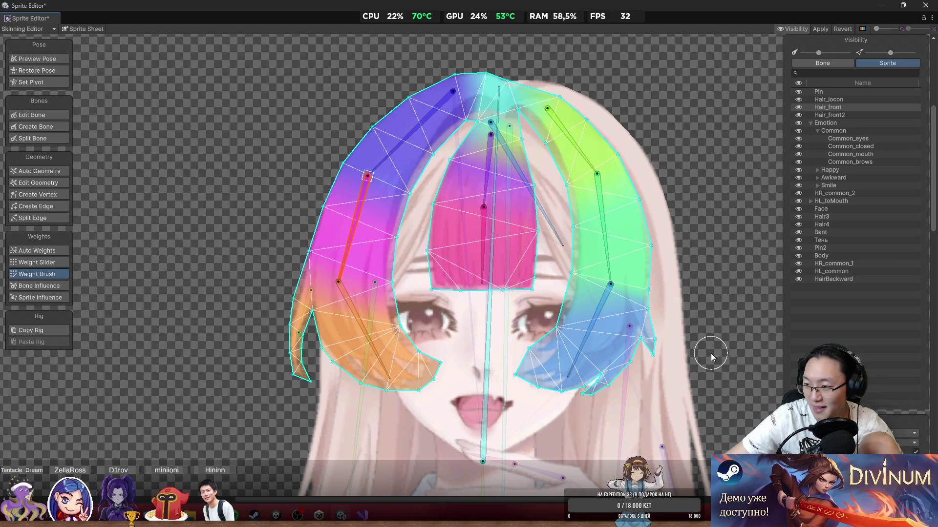
{"action": "scroll", "coordinate": [421, 117], "scroll_direction": "up", "scroll_amount": 2}
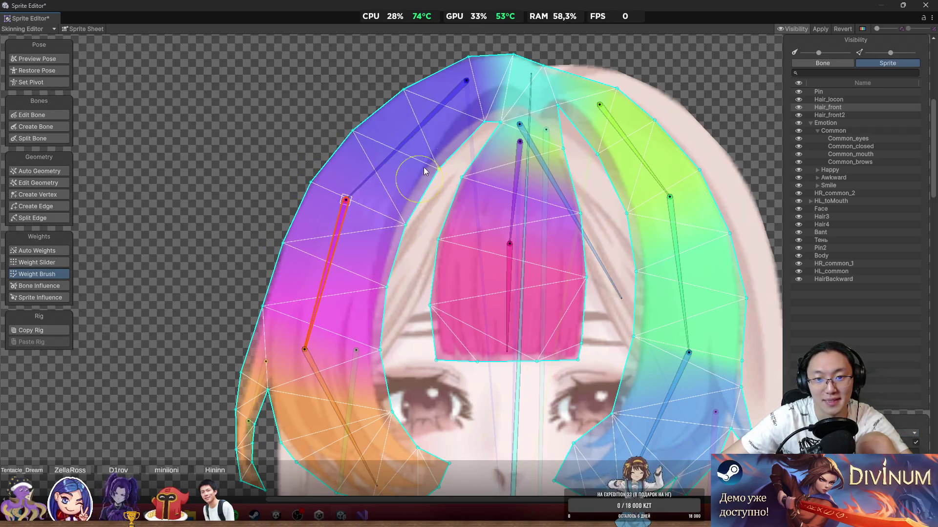
{"action": "mouse_move", "coordinate": [326, 273]}
{"action": "left_mouse_down"}
{"action": "mouse_move", "coordinate": [335, 297]}
{"action": "mouse_move", "coordinate": [356, 306]}
{"action": "mouse_move", "coordinate": [259, 308]}
{"action": "mouse_move", "coordinate": [327, 335]}
{"action": "mouse_move", "coordinate": [232, 320]}
{"action": "mouse_move", "coordinate": [240, 300]}
{"action": "left_mouse_up"}
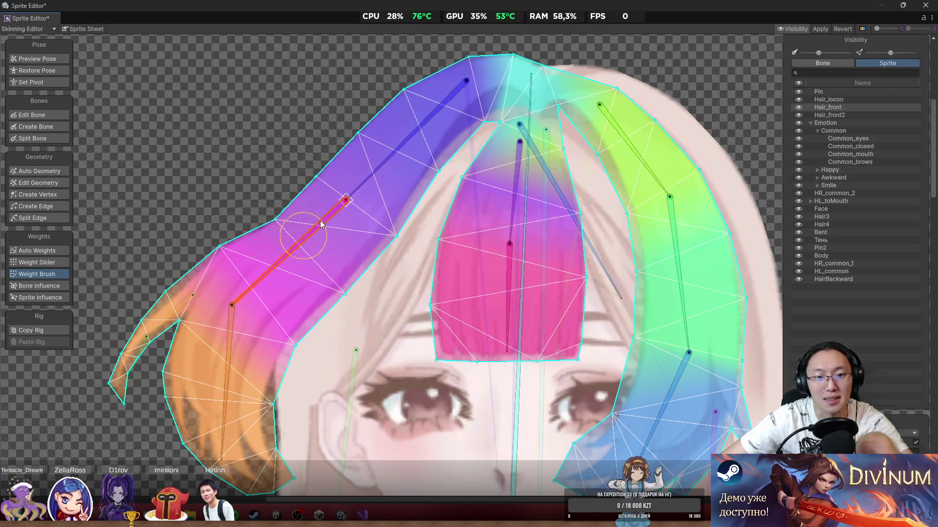
{"action": "mouse_move", "coordinate": [314, 226]}
{"action": "left_mouse_down"}
{"action": "mouse_move", "coordinate": [316, 272]}
{"action": "mouse_move", "coordinate": [347, 305]}
{"action": "mouse_move", "coordinate": [298, 213]}
{"action": "left_mouse_up"}
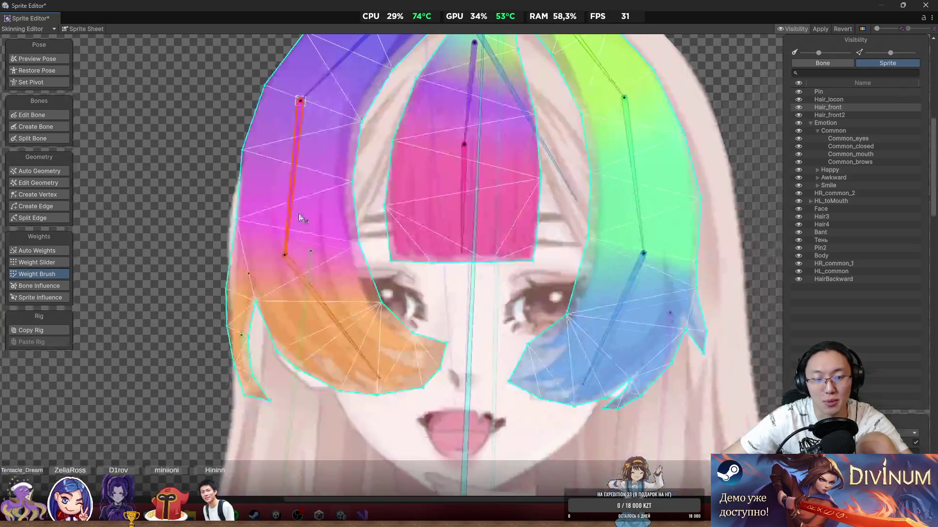
Step: Swing the lower orange and purple left hair bones to see how the strand tip bends
{"action": "left_click", "coordinate": [327, 318]}
{"action": "left_click_drag", "start_coordinate": [363, 352], "coordinate": [367, 342]}
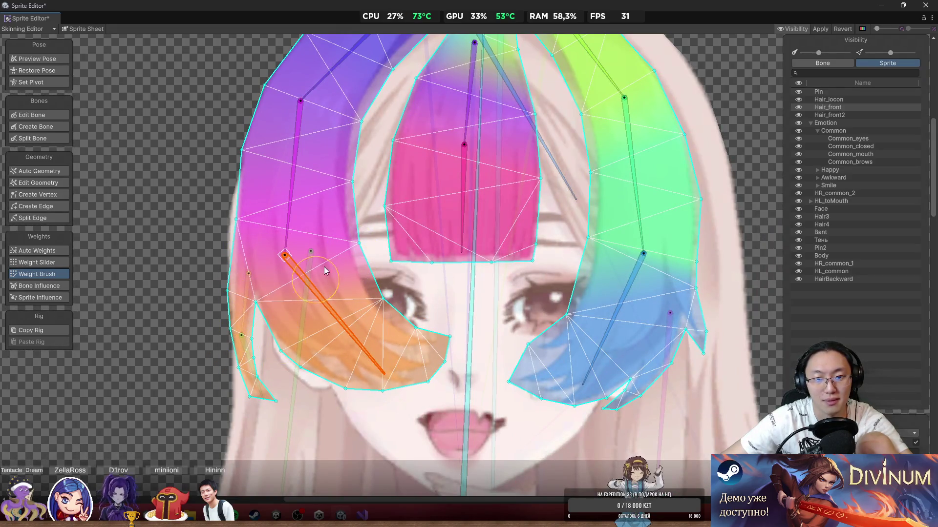
{"action": "mouse_move", "coordinate": [285, 255]}
{"action": "left_mouse_down"}
{"action": "mouse_move", "coordinate": [248, 222]}
{"action": "mouse_move", "coordinate": [219, 261]}
{"action": "mouse_move", "coordinate": [283, 254]}
{"action": "mouse_move", "coordinate": [169, 282]}
{"action": "mouse_move", "coordinate": [295, 322]}
{"action": "mouse_move", "coordinate": [156, 293]}
{"action": "mouse_move", "coordinate": [131, 305]}
{"action": "left_mouse_up"}
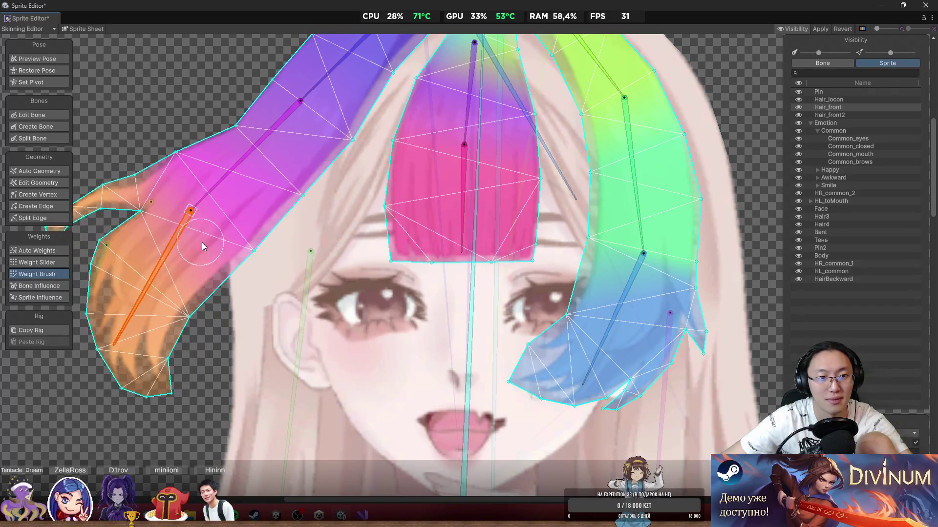
{"action": "mouse_move", "coordinate": [161, 181]}
{"action": "left_mouse_down"}
{"action": "mouse_move", "coordinate": [257, 226]}
{"action": "mouse_move", "coordinate": [227, 225]}
{"action": "mouse_move", "coordinate": [253, 257]}
{"action": "mouse_move", "coordinate": [126, 287]}
{"action": "mouse_move", "coordinate": [195, 293]}
{"action": "mouse_move", "coordinate": [303, 269]}
{"action": "mouse_move", "coordinate": [329, 314]}
{"action": "mouse_move", "coordinate": [208, 373]}
{"action": "left_mouse_up"}
{"action": "left_click_drag", "start_coordinate": [252, 302], "coordinate": [318, 390]}
{"action": "left_click_drag", "start_coordinate": [327, 242], "coordinate": [336, 291]}
{"action": "mouse_move", "coordinate": [340, 349]}
{"action": "left_mouse_down"}
{"action": "mouse_move", "coordinate": [298, 368]}
{"action": "mouse_move", "coordinate": [259, 359]}
{"action": "mouse_move", "coordinate": [375, 396]}
{"action": "mouse_move", "coordinate": [331, 412]}
{"action": "mouse_move", "coordinate": [394, 401]}
{"action": "mouse_move", "coordinate": [320, 414]}
{"action": "mouse_move", "coordinate": [381, 412]}
{"action": "mouse_move", "coordinate": [342, 410]}
{"action": "mouse_move", "coordinate": [353, 380]}
{"action": "left_mouse_up"}
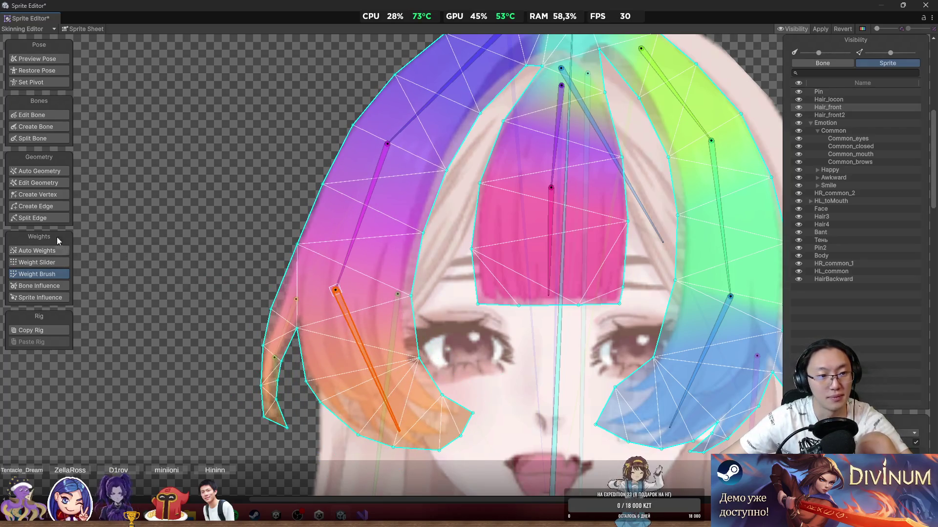
Step: In Edit Geometry, use Create Vertex to add a vertex on the bang's inner edge beside the eye
{"action": "left_click", "coordinate": [45, 186]}
{"action": "scroll", "coordinate": [440, 263], "scroll_direction": "up", "scroll_amount": 5}
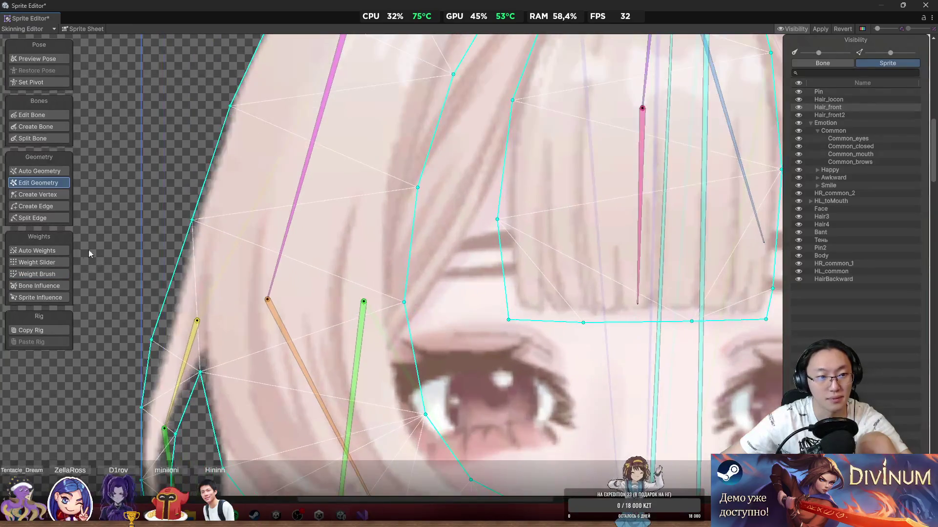
{"action": "left_click", "coordinate": [39, 195]}
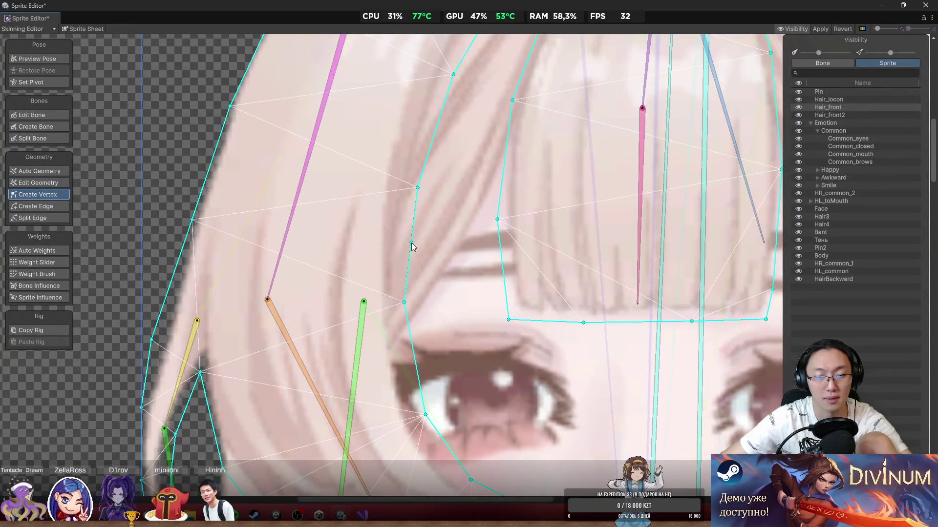
{"action": "left_click", "coordinate": [415, 359]}
{"action": "left_click_drag", "start_coordinate": [415, 359], "coordinate": [407, 364]}
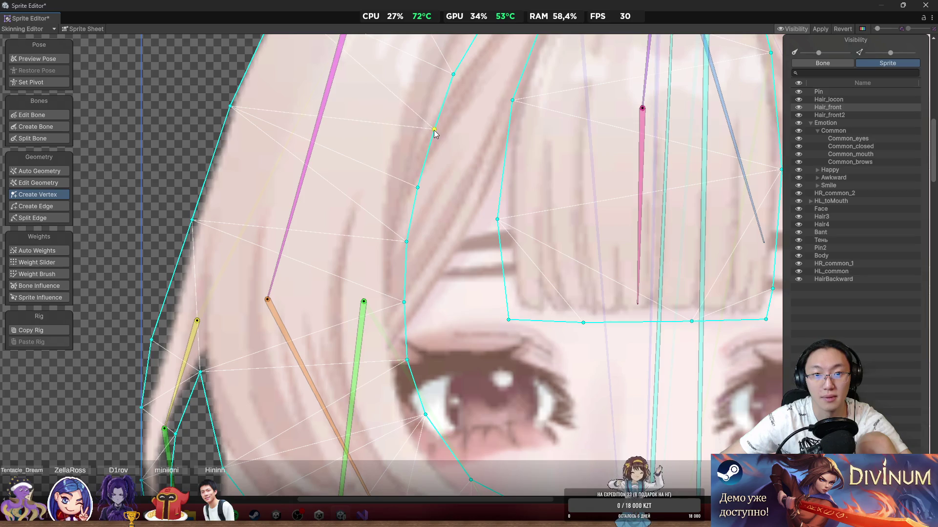
Step: Pull edge vertices inward so the mesh follows the left hair strand's outline
{"action": "scroll", "coordinate": [386, 166], "scroll_direction": "down", "scroll_amount": 2}
{"action": "scroll", "coordinate": [305, 144], "scroll_direction": "up", "scroll_amount": 2}
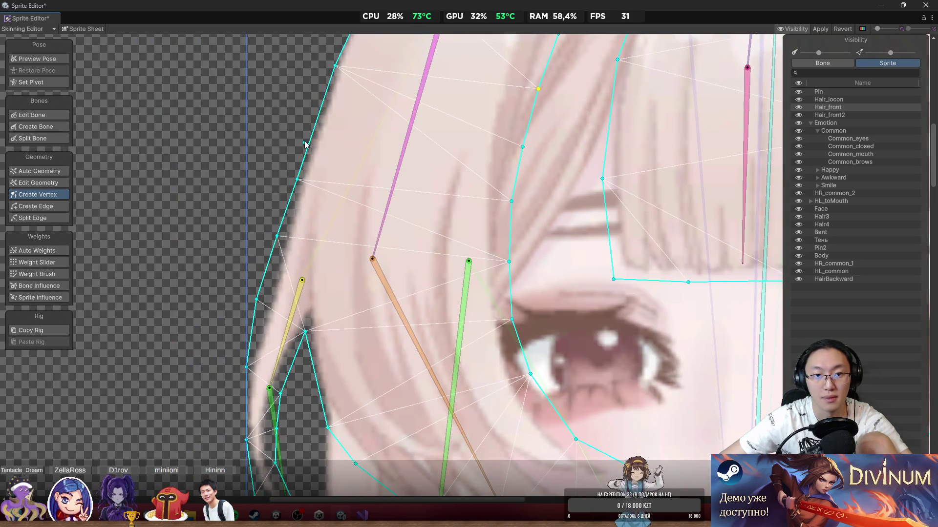
{"action": "scroll", "coordinate": [356, 119], "scroll_direction": "up", "scroll_amount": 2}
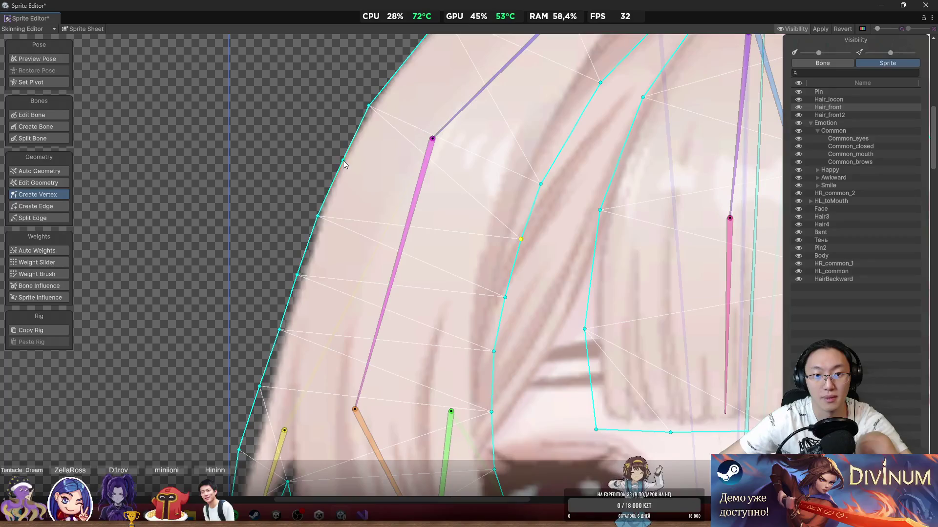
{"action": "scroll", "coordinate": [343, 161], "scroll_direction": "down", "scroll_amount": 2}
{"action": "scroll", "coordinate": [412, 151], "scroll_direction": "down", "scroll_amount": 3}
{"action": "scroll", "coordinate": [348, 283], "scroll_direction": "up", "scroll_amount": 3}
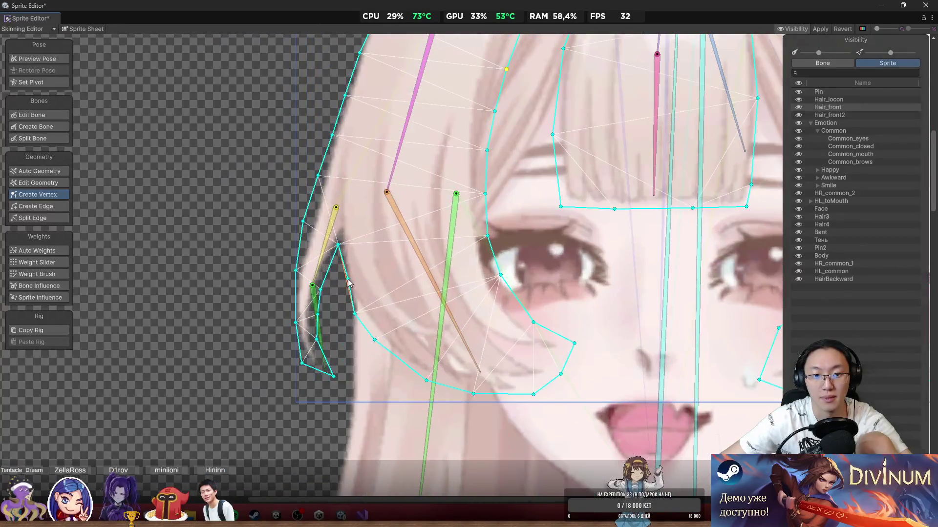
{"action": "left_click_drag", "start_coordinate": [337, 279], "coordinate": [339, 279]}
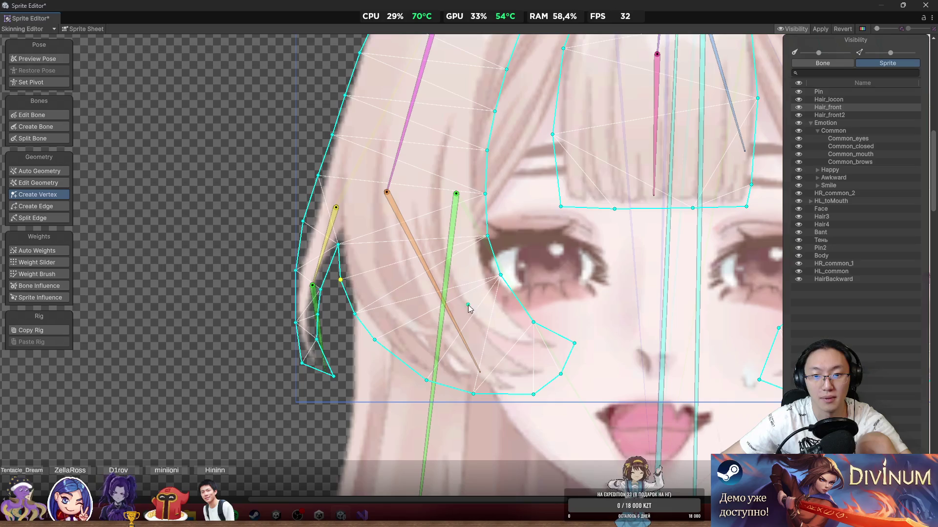
{"action": "scroll", "coordinate": [512, 300], "scroll_direction": "down", "scroll_amount": 3}
{"action": "scroll", "coordinate": [488, 293], "scroll_direction": "up", "scroll_amount": 3}
{"action": "left_click_drag", "start_coordinate": [515, 295], "coordinate": [479, 289]}
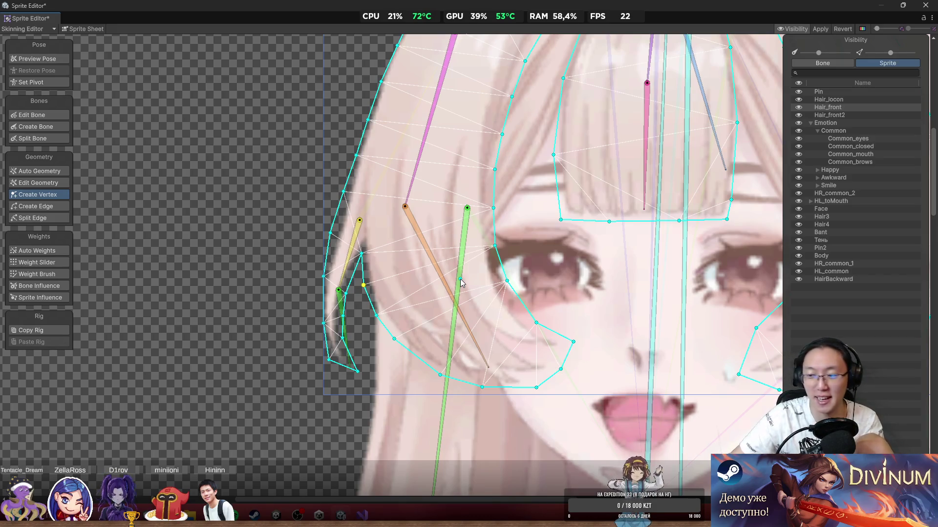
Step: Back in Weight Brush, test-bend the left strand, undo it with Ctrl+Z, then bend the central bangs bone
{"action": "left_click", "coordinate": [52, 275]}
{"action": "mouse_move", "coordinate": [423, 228]}
{"action": "left_mouse_down"}
{"action": "mouse_move", "coordinate": [413, 264]}
{"action": "mouse_move", "coordinate": [444, 300]}
{"action": "mouse_move", "coordinate": [502, 295]}
{"action": "mouse_move", "coordinate": [424, 335]}
{"action": "mouse_move", "coordinate": [509, 326]}
{"action": "left_mouse_up"}
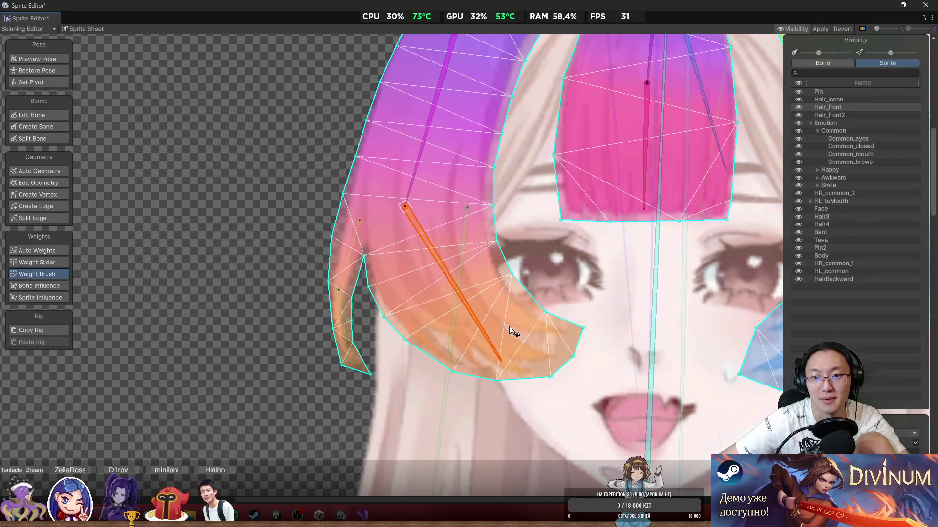
{"action": "scroll", "coordinate": [467, 289], "scroll_direction": "up", "scroll_amount": 5}
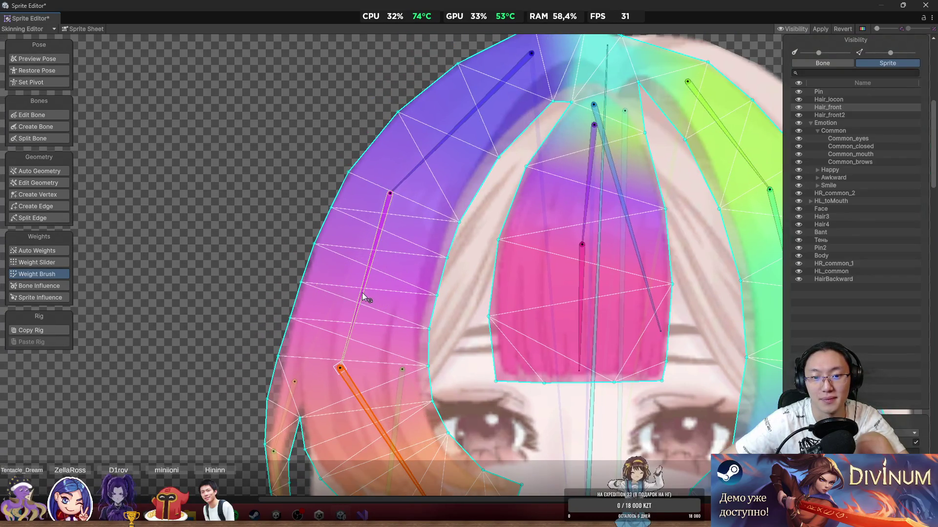
{"action": "mouse_move", "coordinate": [362, 292]}
{"action": "left_mouse_down"}
{"action": "mouse_move", "coordinate": [327, 297]}
{"action": "mouse_move", "coordinate": [395, 317]}
{"action": "mouse_move", "coordinate": [385, 326]}
{"action": "left_mouse_up"}
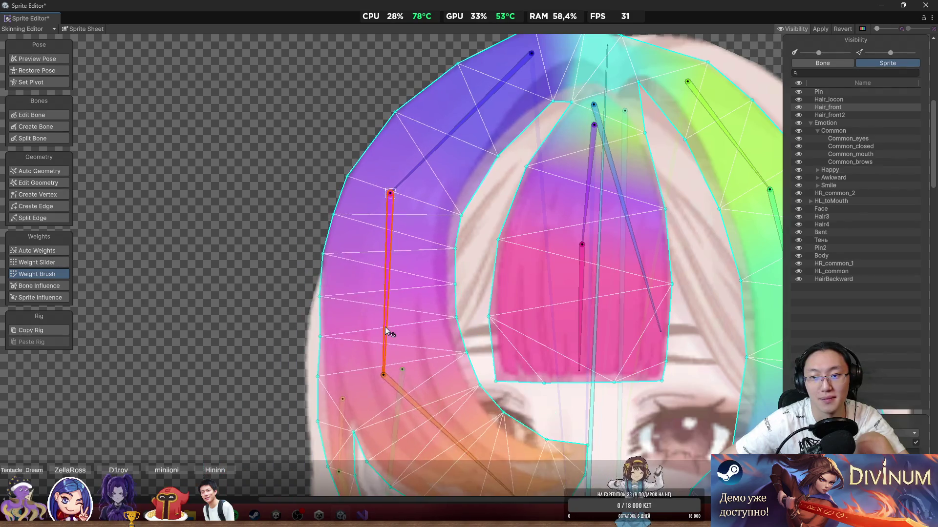
{"action": "key", "text": "ctrl+z"}
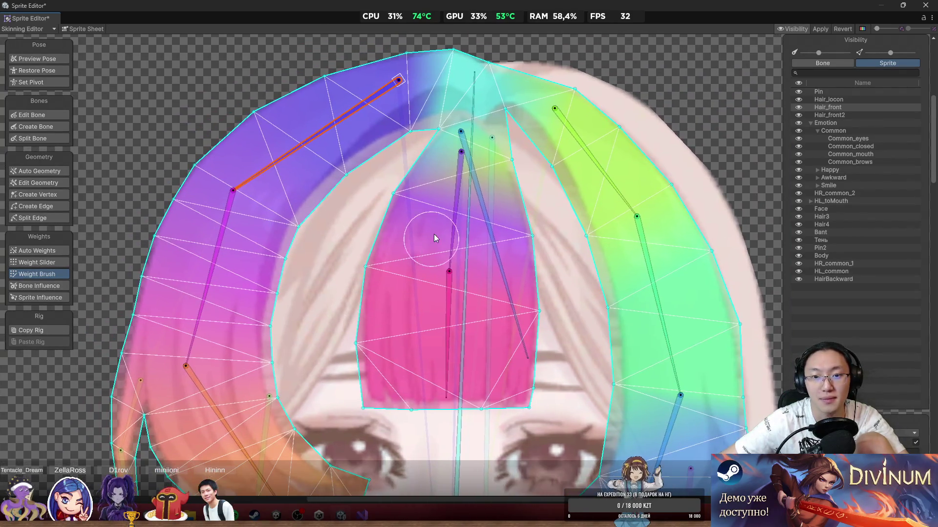
{"action": "left_click", "coordinate": [439, 233]}
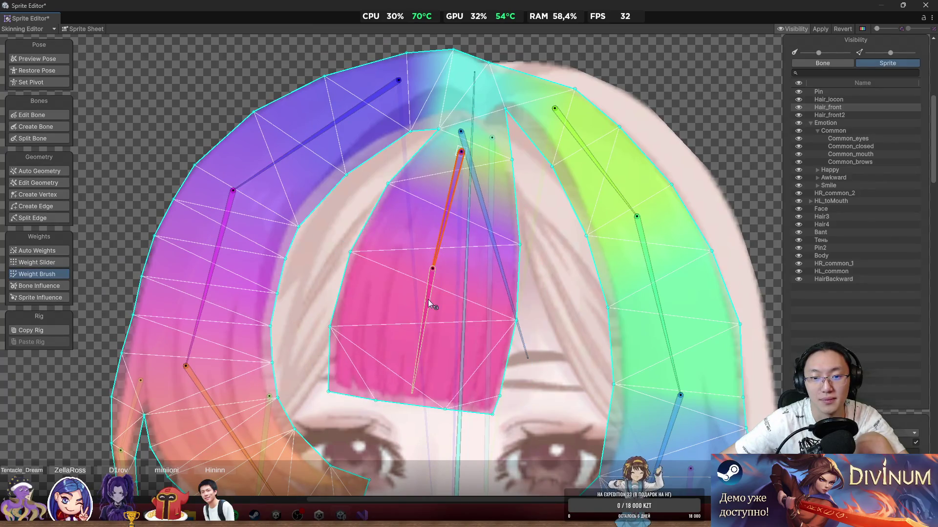
{"action": "mouse_move", "coordinate": [429, 302]}
{"action": "left_mouse_down"}
{"action": "mouse_move", "coordinate": [438, 336]}
{"action": "mouse_move", "coordinate": [411, 357]}
{"action": "mouse_move", "coordinate": [419, 359]}
{"action": "left_mouse_up"}
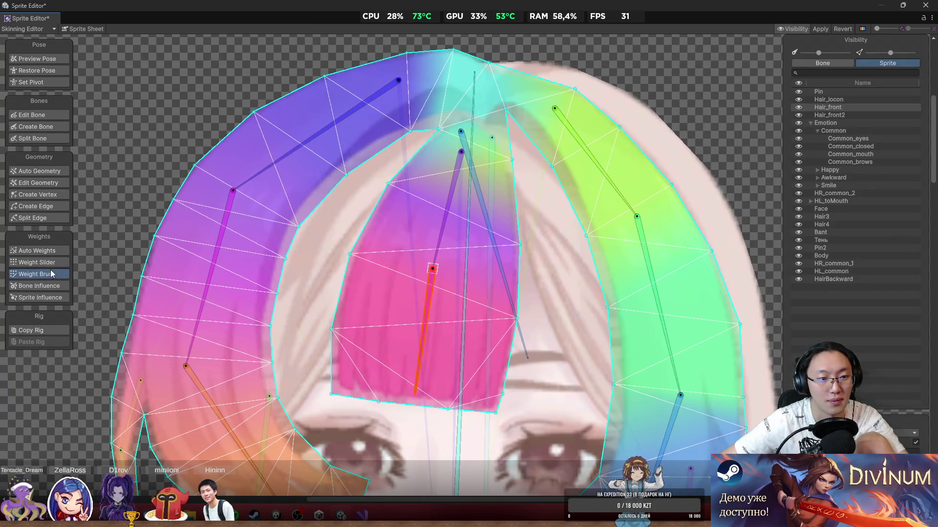
Step: Add vertices on the upper-left, left and right bangs edges plus two along the central pink bone
{"action": "left_click", "coordinate": [39, 195]}
{"action": "left_click", "coordinate": [425, 235]}
{"action": "scroll", "coordinate": [424, 238], "scroll_direction": "up", "scroll_amount": 2}
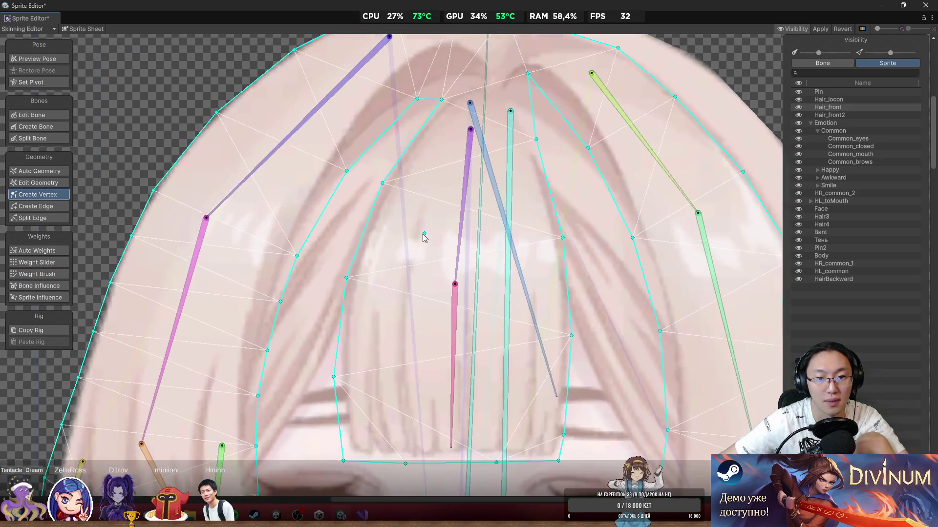
{"action": "left_click", "coordinate": [365, 233]}
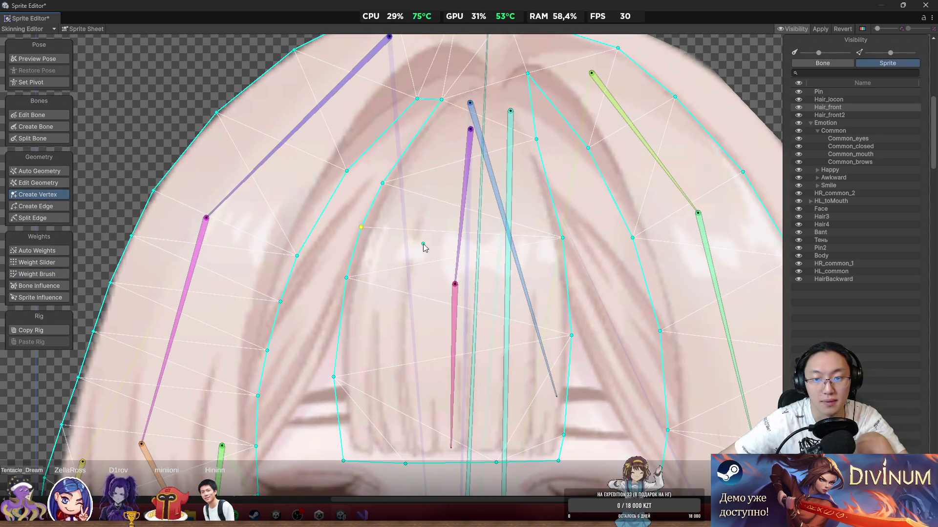
{"action": "left_click", "coordinate": [338, 329]}
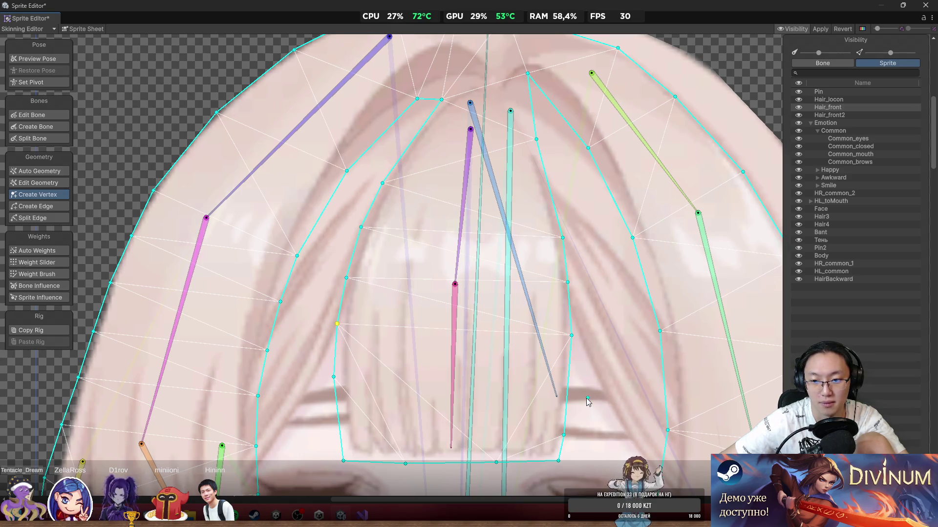
{"action": "left_click", "coordinate": [569, 392]}
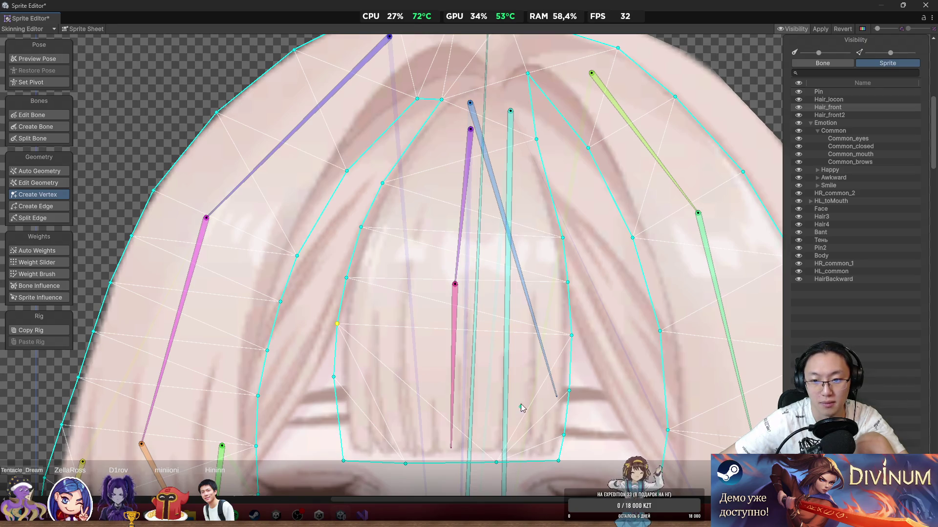
{"action": "left_click", "coordinate": [453, 355]}
{"action": "left_click", "coordinate": [455, 245]}
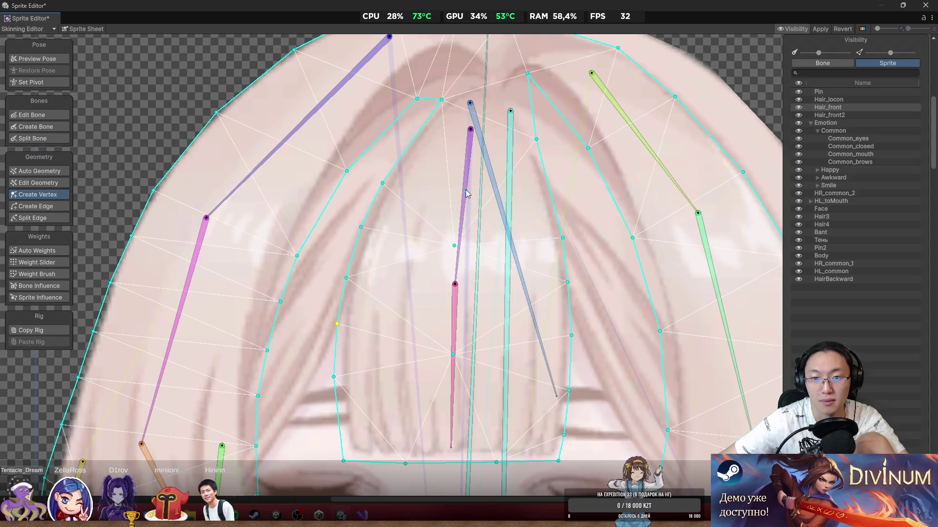
{"action": "scroll", "coordinate": [538, 255], "scroll_direction": "down", "scroll_amount": 5}
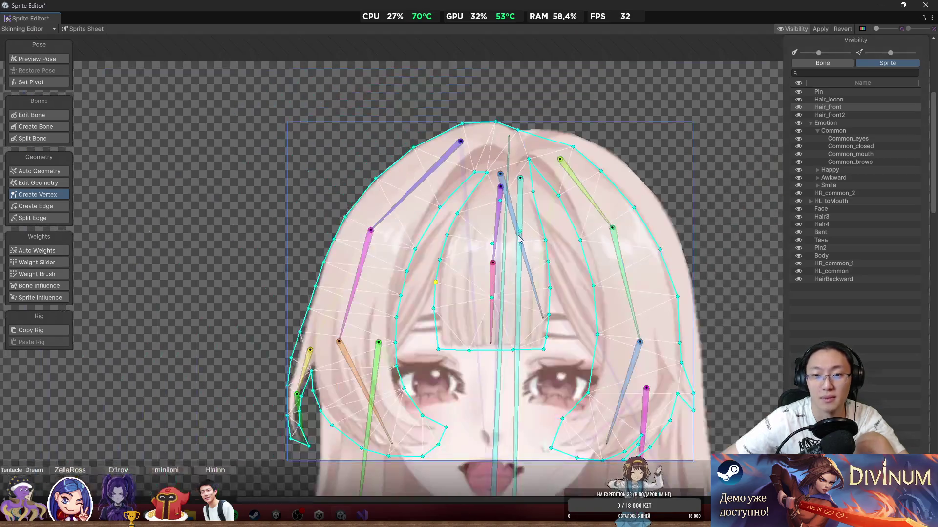
Step: With Weight Brush, test-bend both bangs bones and paint weight near the bone and left bangs edge
{"action": "scroll", "coordinate": [537, 255], "scroll_direction": "up", "scroll_amount": 3}
{"action": "left_click", "coordinate": [37, 274]}
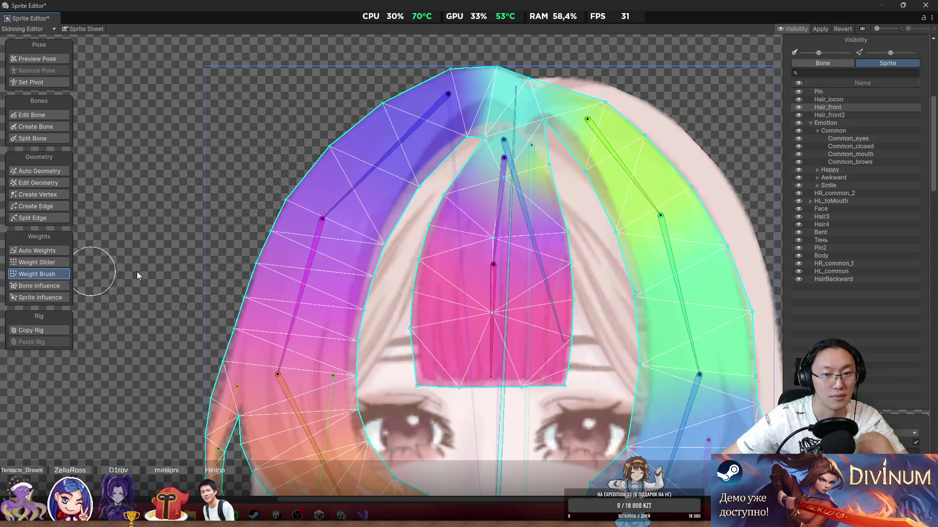
{"action": "left_click_drag", "start_coordinate": [491, 344], "coordinate": [506, 353]}
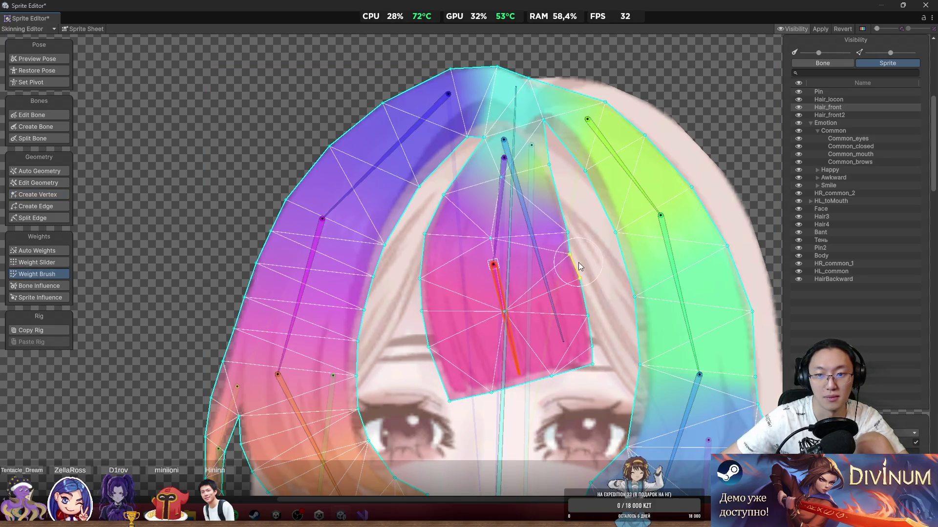
{"action": "scroll", "coordinate": [481, 261], "scroll_direction": "up", "scroll_amount": 2}
{"action": "mouse_move", "coordinate": [430, 251]}
{"action": "left_mouse_down"}
{"action": "mouse_move", "coordinate": [409, 250]}
{"action": "mouse_move", "coordinate": [414, 259]}
{"action": "left_mouse_up"}
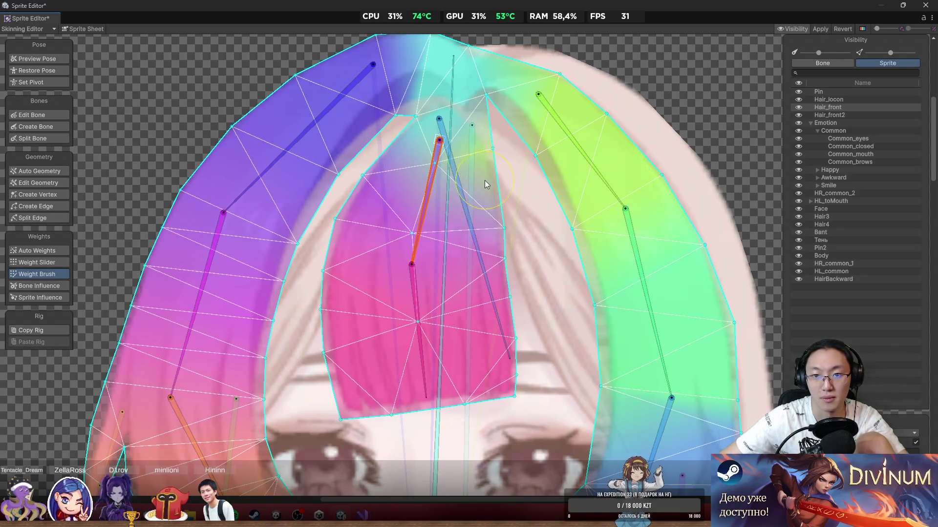
{"action": "left_click_drag", "start_coordinate": [484, 183], "coordinate": [474, 250]}
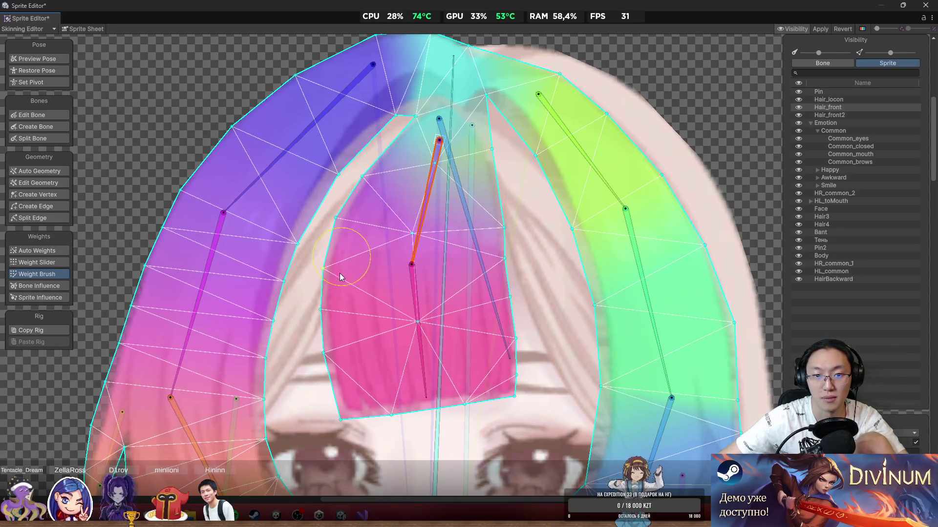
{"action": "left_click_drag", "start_coordinate": [341, 277], "coordinate": [371, 293]}
{"action": "left_click_drag", "start_coordinate": [415, 315], "coordinate": [362, 346]}
{"action": "left_click_drag", "start_coordinate": [382, 196], "coordinate": [348, 259]}
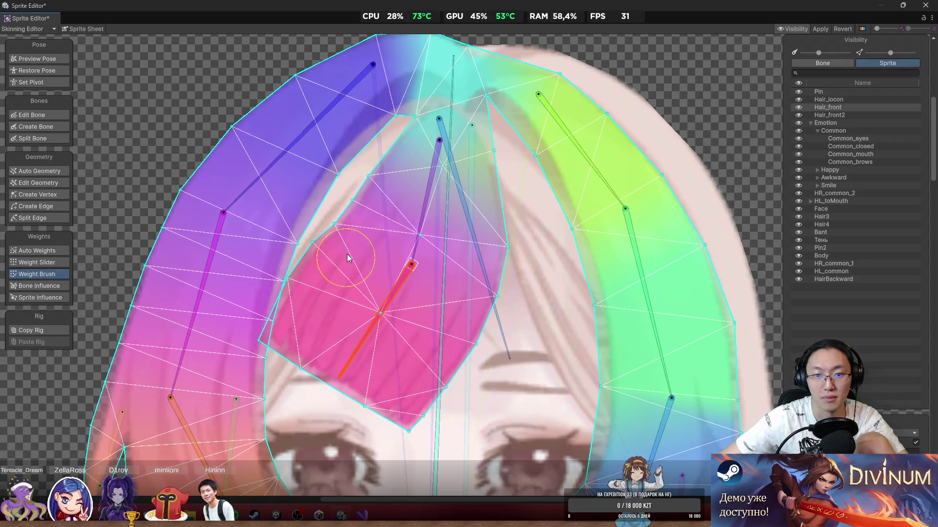
{"action": "mouse_move", "coordinate": [396, 293]}
{"action": "left_mouse_down"}
{"action": "mouse_move", "coordinate": [406, 300]}
{"action": "mouse_move", "coordinate": [396, 313]}
{"action": "mouse_move", "coordinate": [356, 325]}
{"action": "left_mouse_up"}
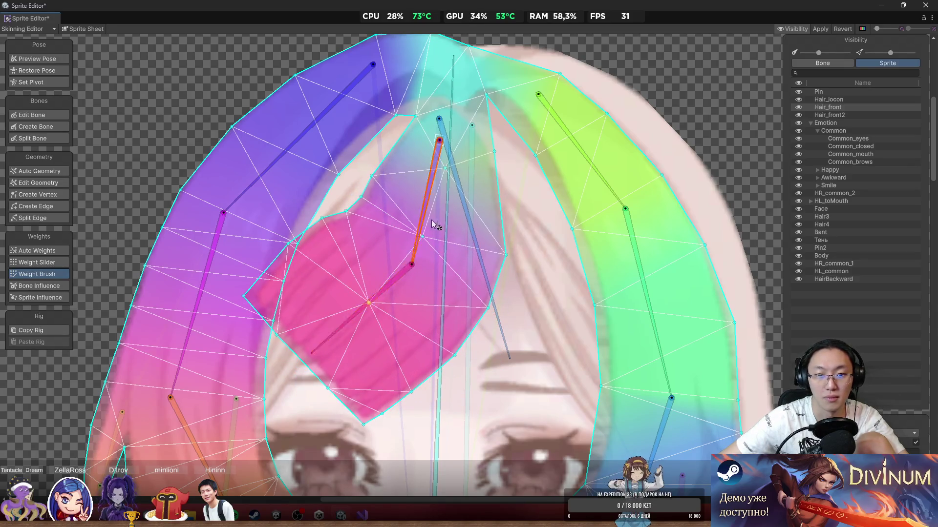
Step: Keep swinging the bangs bones, repainting the upper-left area and strengthening the lower pink weights
{"action": "mouse_move", "coordinate": [432, 219]}
{"action": "left_mouse_down"}
{"action": "mouse_move", "coordinate": [479, 286]}
{"action": "mouse_move", "coordinate": [469, 296]}
{"action": "left_mouse_up"}
{"action": "mouse_move", "coordinate": [447, 345]}
{"action": "left_mouse_down"}
{"action": "mouse_move", "coordinate": [485, 362]}
{"action": "mouse_move", "coordinate": [403, 376]}
{"action": "left_mouse_up"}
{"action": "mouse_move", "coordinate": [398, 237]}
{"action": "left_mouse_down"}
{"action": "mouse_move", "coordinate": [411, 205]}
{"action": "mouse_move", "coordinate": [380, 300]}
{"action": "mouse_move", "coordinate": [403, 298]}
{"action": "left_mouse_up"}
{"action": "left_click_drag", "start_coordinate": [464, 289], "coordinate": [516, 327]}
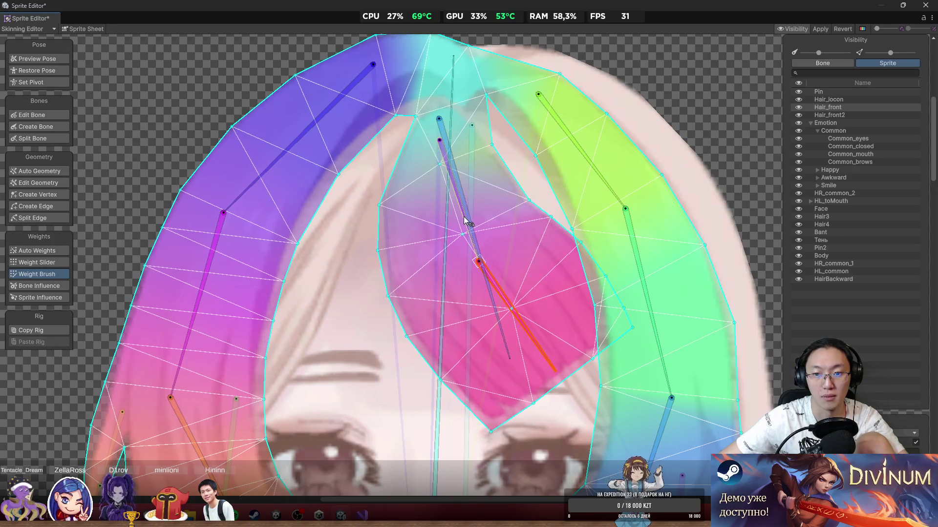
{"action": "left_click_drag", "start_coordinate": [464, 216], "coordinate": [404, 239]}
{"action": "left_click_drag", "start_coordinate": [409, 295], "coordinate": [423, 299]}
{"action": "left_click_drag", "start_coordinate": [505, 311], "coordinate": [505, 331]}
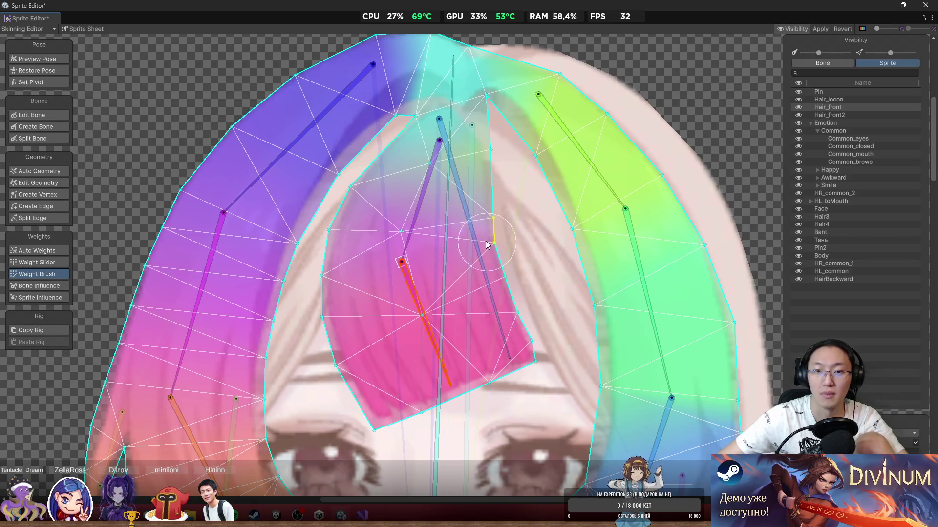
{"action": "scroll", "coordinate": [485, 196], "scroll_direction": "up", "scroll_amount": 2}
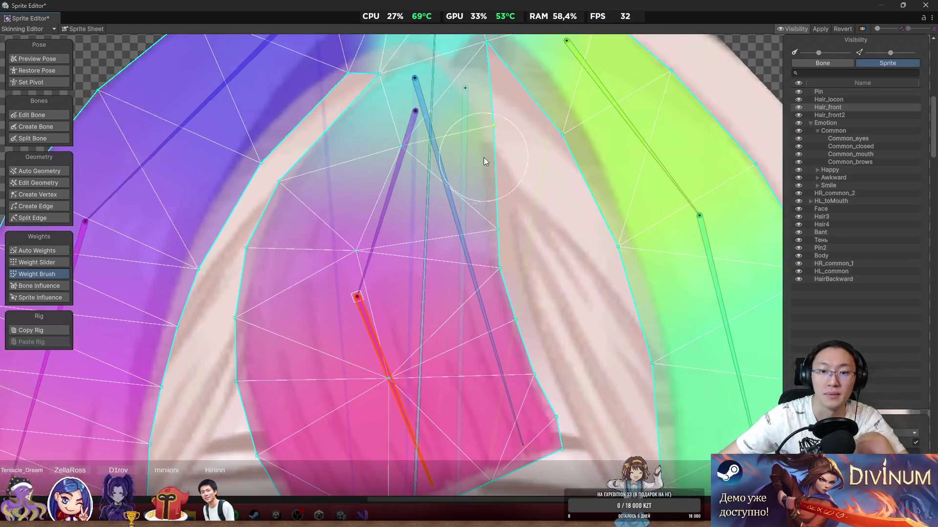
Step: Switch to Weight Slider, show the Bone list in Visibility, and select bone_8 then bone_11
{"action": "left_click", "coordinate": [59, 263]}
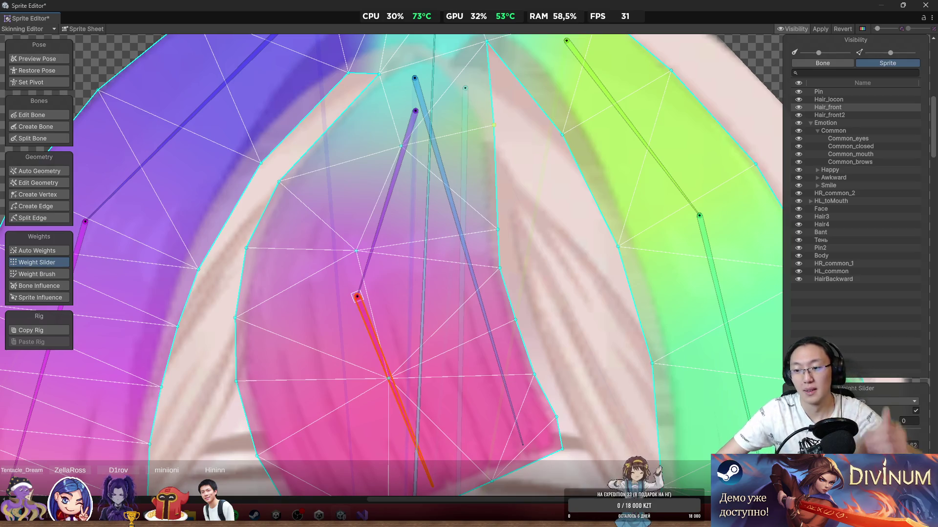
{"action": "scroll", "coordinate": [513, 183], "scroll_direction": "down", "scroll_amount": 5}
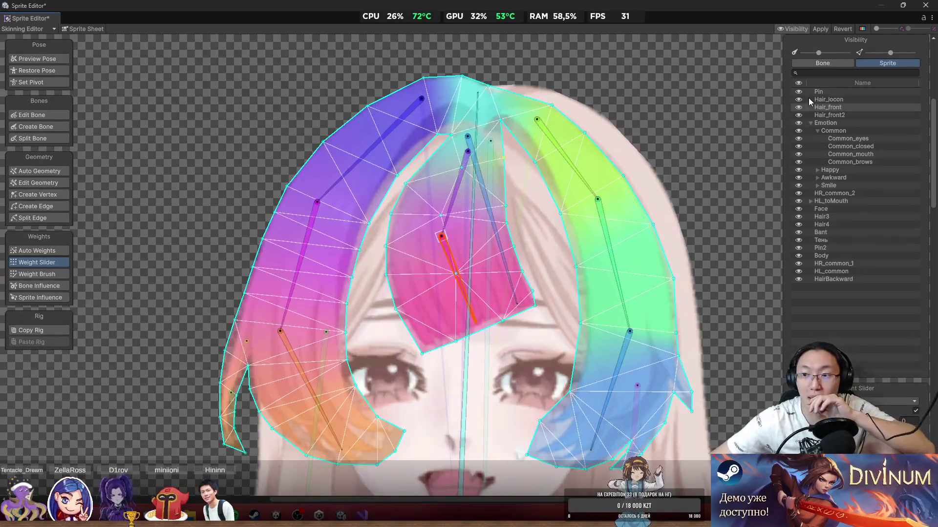
{"action": "left_click", "coordinate": [825, 63]}
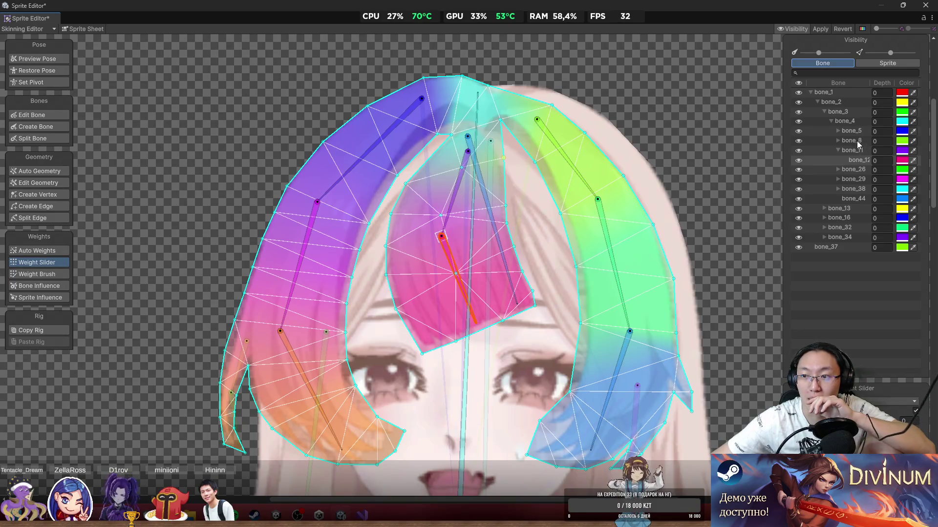
{"action": "left_click", "coordinate": [851, 141]}
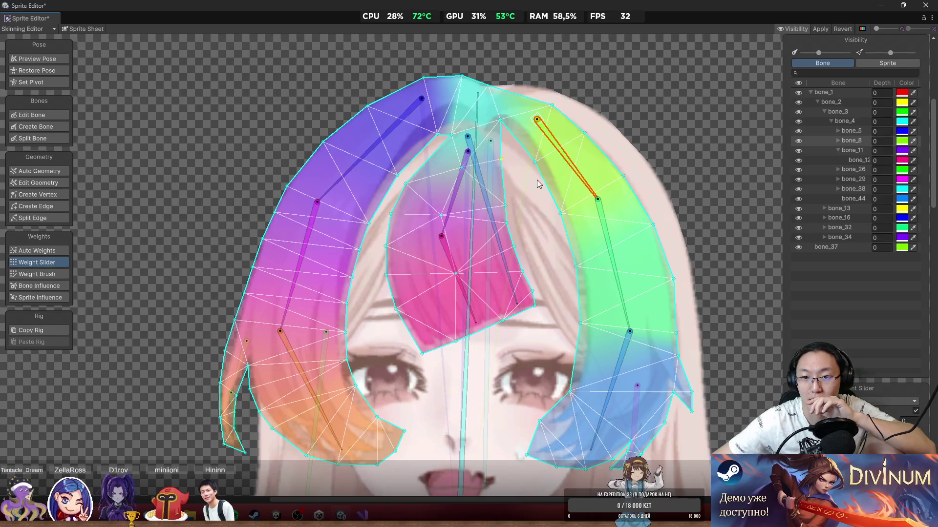
{"action": "scroll", "coordinate": [537, 182], "scroll_direction": "up", "scroll_amount": 3}
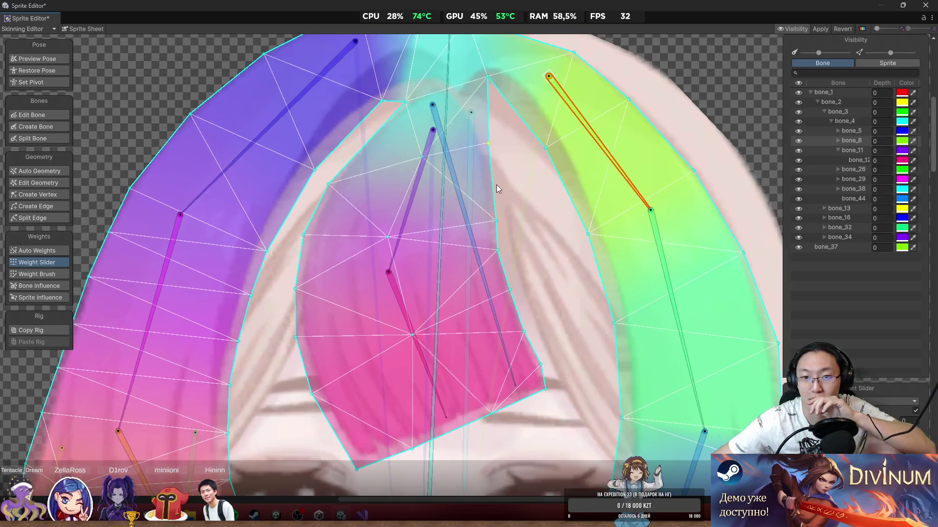
{"action": "left_click", "coordinate": [420, 192]}
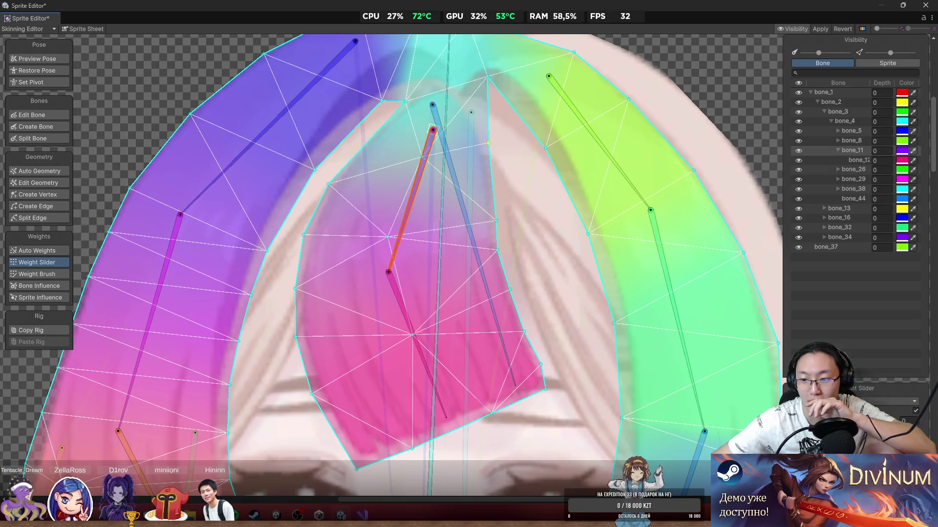
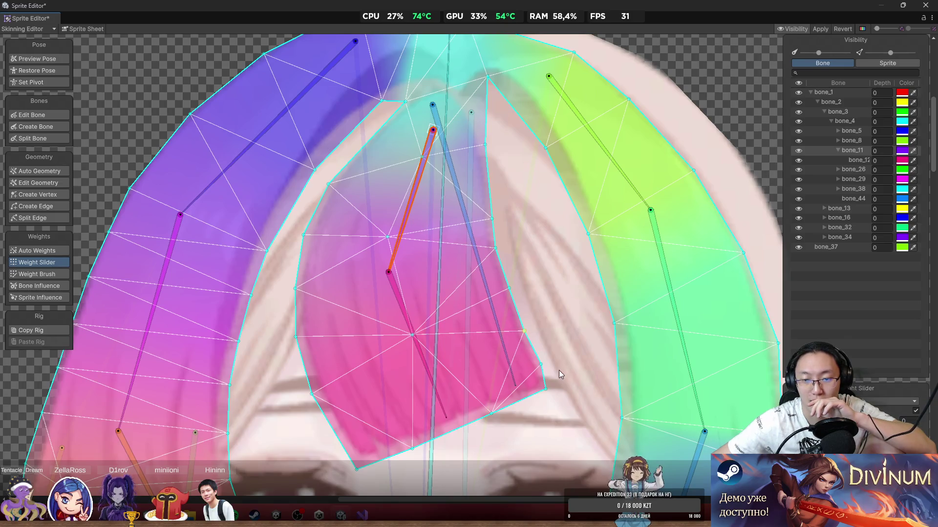
Step: Select fringe mesh vertices and nudge the top vertex slightly left
{"action": "left_click", "coordinate": [541, 364]}
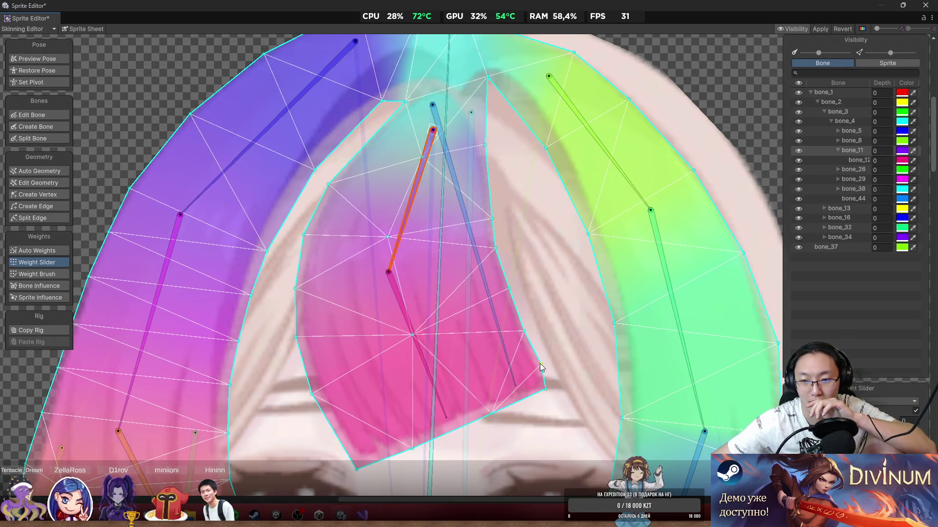
{"action": "left_click", "coordinate": [525, 331]}
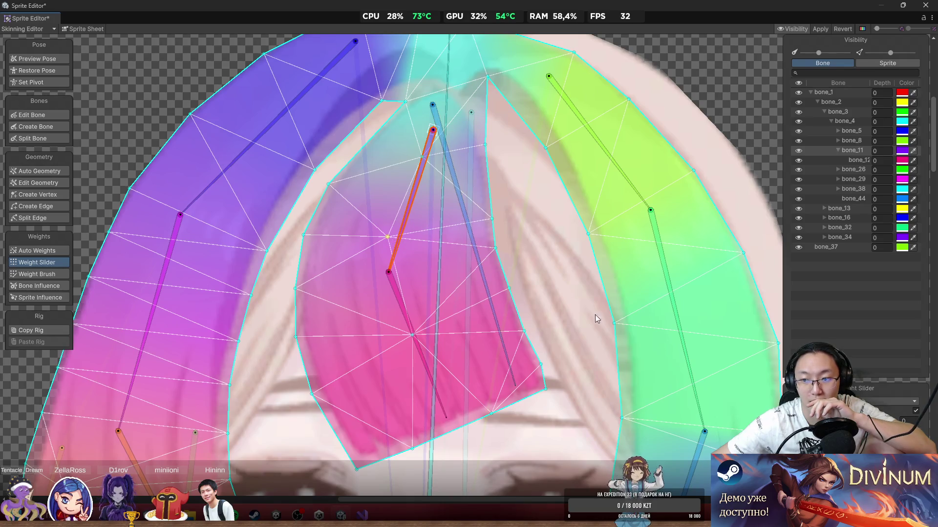
{"action": "left_click", "coordinate": [422, 157]}
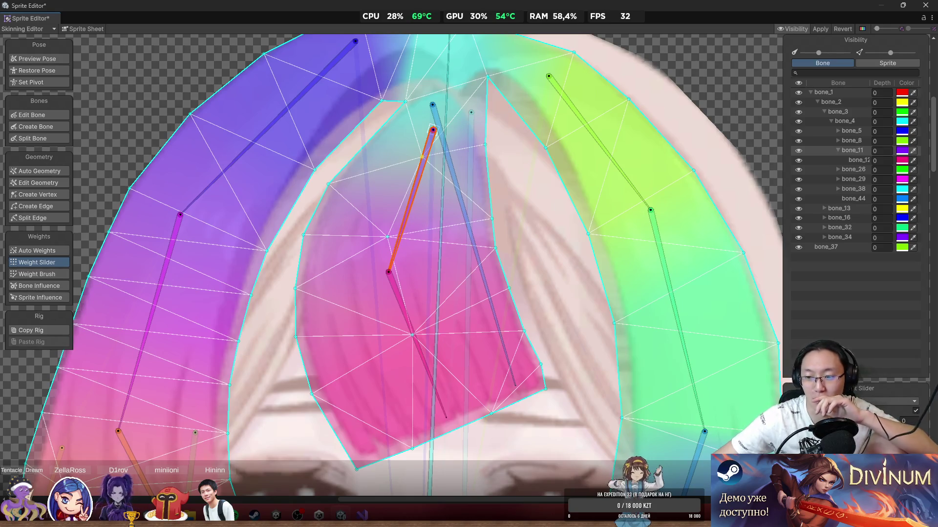
{"action": "left_click_drag", "start_coordinate": [422, 158], "coordinate": [419, 156]}
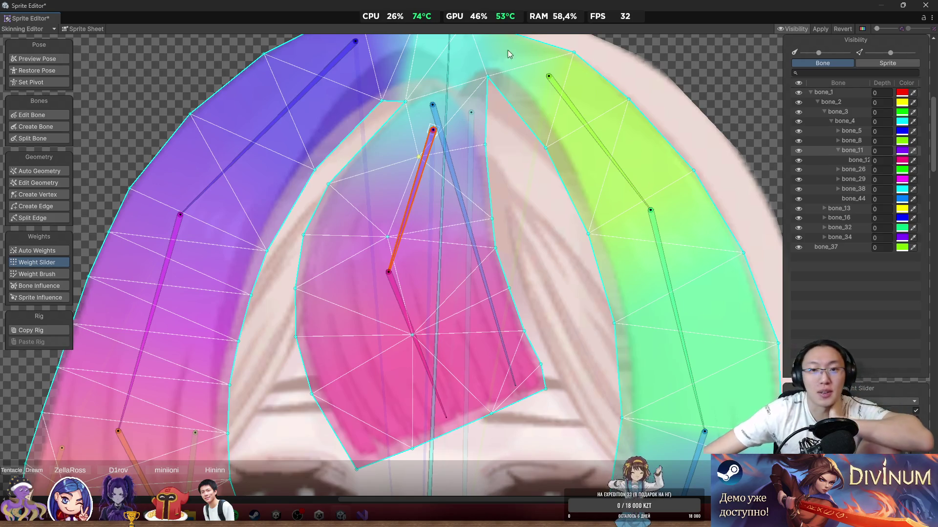
Step: Swing the fringe bone down-left to preview how the fringe bends
{"action": "scroll", "coordinate": [498, 108], "scroll_direction": "up", "scroll_amount": 3}
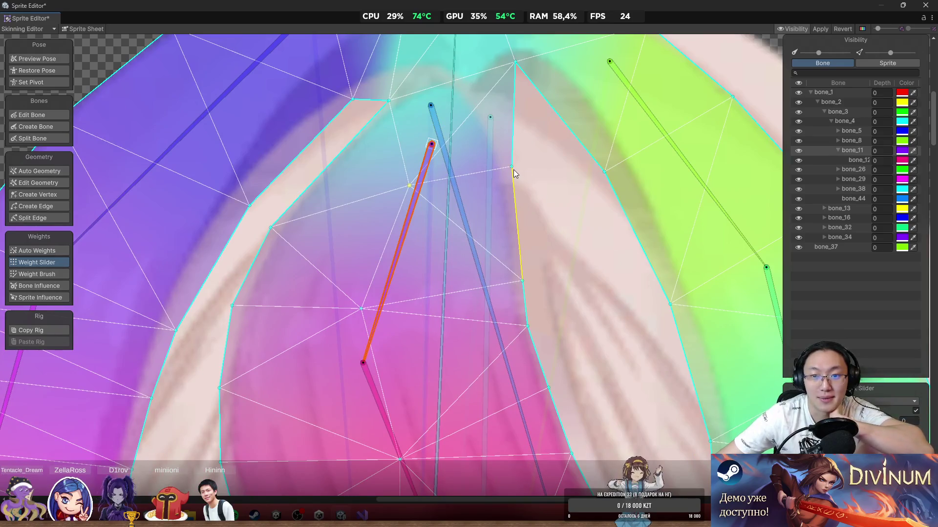
{"action": "scroll", "coordinate": [585, 265], "scroll_direction": "down", "scroll_amount": 3}
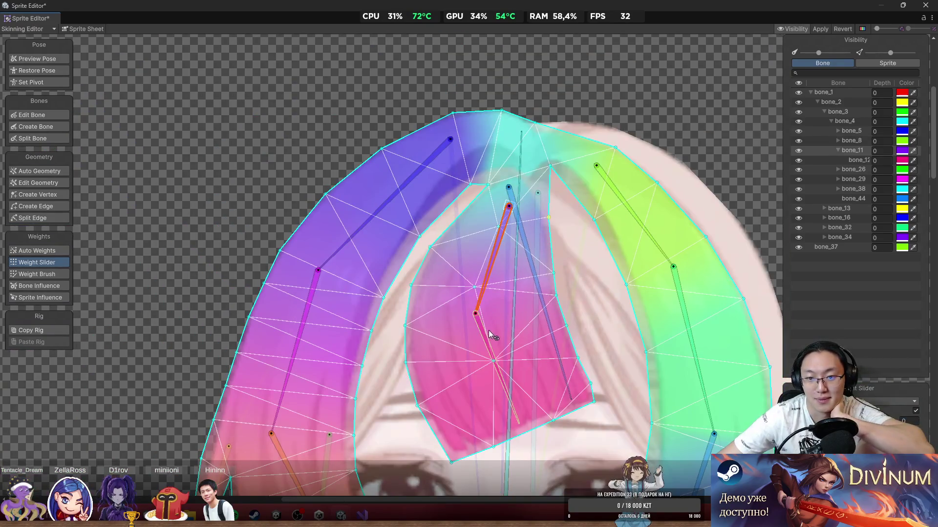
{"action": "mouse_move", "coordinate": [489, 330]}
{"action": "left_mouse_down"}
{"action": "mouse_move", "coordinate": [432, 359]}
{"action": "mouse_move", "coordinate": [525, 388]}
{"action": "left_mouse_up"}
{"action": "scroll", "coordinate": [555, 299], "scroll_direction": "up", "scroll_amount": 4}
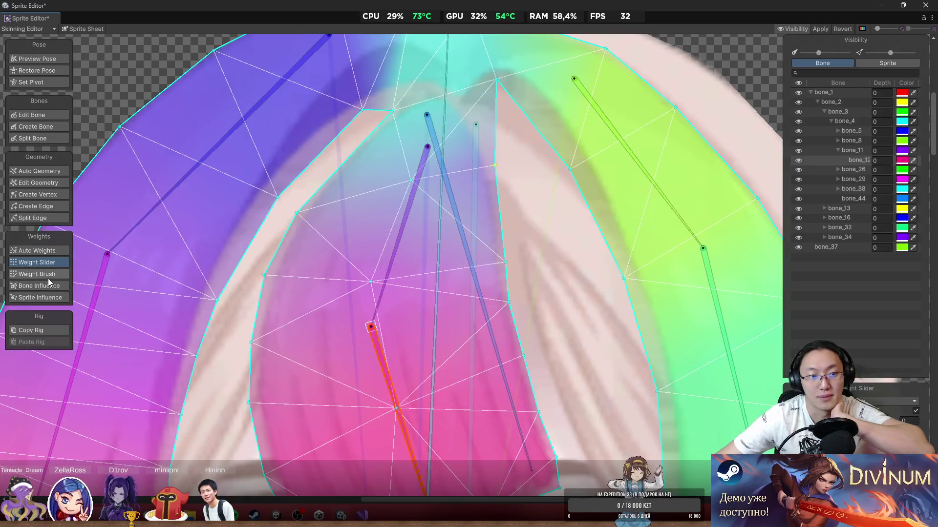
Step: Paint weights onto the pink fringe with the Weight Brush, testing with bone_12 and bone_11
{"action": "left_click", "coordinate": [37, 274]}
{"action": "scroll", "coordinate": [551, 283], "scroll_direction": "down", "scroll_amount": 3}
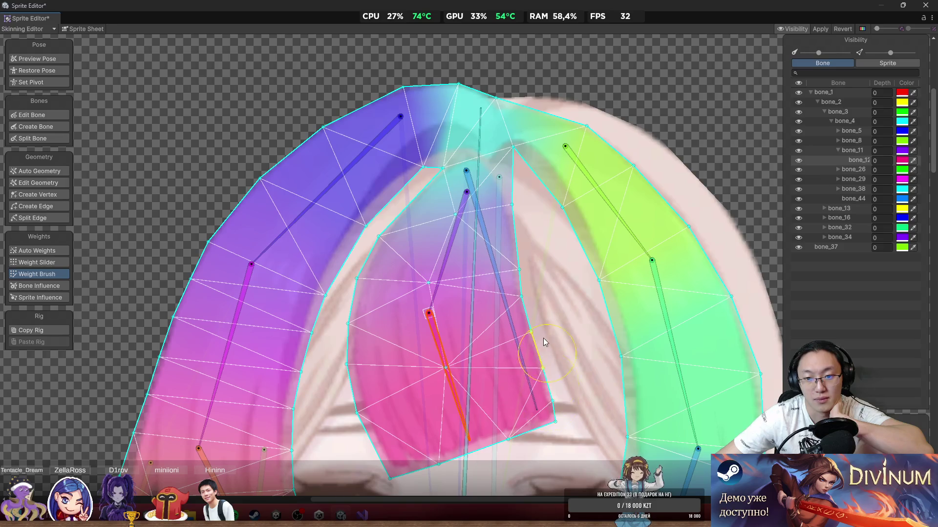
{"action": "mouse_move", "coordinate": [543, 338]}
{"action": "left_mouse_down"}
{"action": "mouse_move", "coordinate": [541, 294]}
{"action": "mouse_move", "coordinate": [517, 266]}
{"action": "mouse_move", "coordinate": [547, 337]}
{"action": "mouse_move", "coordinate": [524, 319]}
{"action": "left_mouse_up"}
{"action": "mouse_move", "coordinate": [463, 357]}
{"action": "left_mouse_down"}
{"action": "mouse_move", "coordinate": [444, 371]}
{"action": "mouse_move", "coordinate": [397, 373]}
{"action": "mouse_move", "coordinate": [368, 356]}
{"action": "left_mouse_up"}
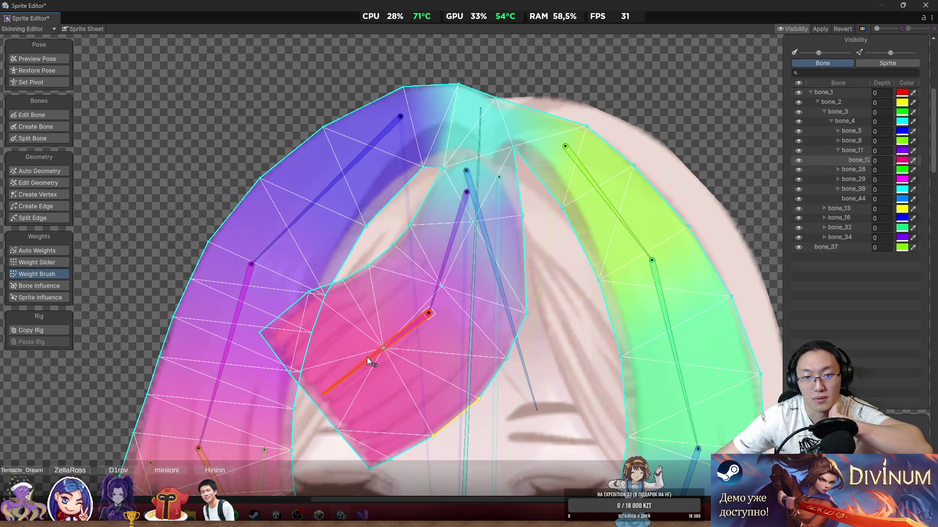
{"action": "left_click_drag", "start_coordinate": [438, 282], "coordinate": [467, 303]}
Step: Paint along the fringe's upper edge, swinging bone_12 to test, then set it vertical again
{"action": "left_click_drag", "start_coordinate": [361, 347], "coordinate": [383, 318]}
{"action": "left_click_drag", "start_coordinate": [420, 380], "coordinate": [384, 388]}
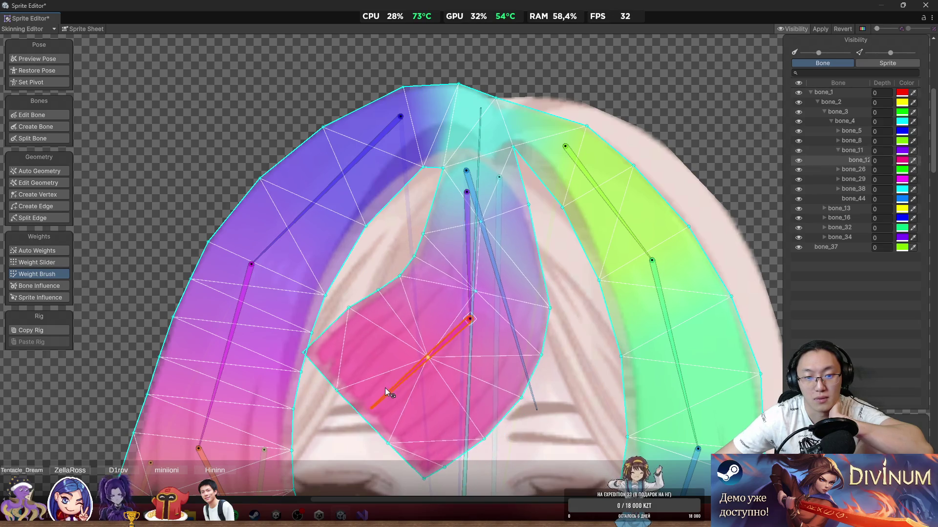
{"action": "mouse_move", "coordinate": [379, 292]}
{"action": "left_mouse_down"}
{"action": "mouse_move", "coordinate": [394, 289]}
{"action": "mouse_move", "coordinate": [366, 314]}
{"action": "left_mouse_up"}
{"action": "mouse_move", "coordinate": [439, 342]}
{"action": "left_mouse_down"}
{"action": "mouse_move", "coordinate": [461, 363]}
{"action": "mouse_move", "coordinate": [513, 378]}
{"action": "mouse_move", "coordinate": [492, 392]}
{"action": "mouse_move", "coordinate": [411, 401]}
{"action": "mouse_move", "coordinate": [429, 413]}
{"action": "mouse_move", "coordinate": [486, 419]}
{"action": "mouse_move", "coordinate": [406, 427]}
{"action": "mouse_move", "coordinate": [420, 385]}
{"action": "left_mouse_up"}
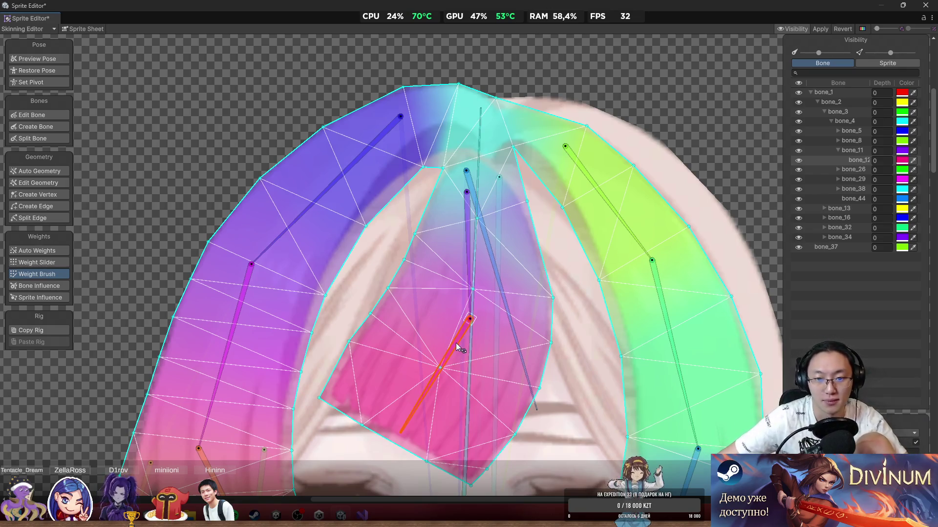
{"action": "mouse_move", "coordinate": [457, 346]}
{"action": "left_mouse_down"}
{"action": "mouse_move", "coordinate": [498, 369]}
{"action": "mouse_move", "coordinate": [473, 383]}
{"action": "left_mouse_up"}
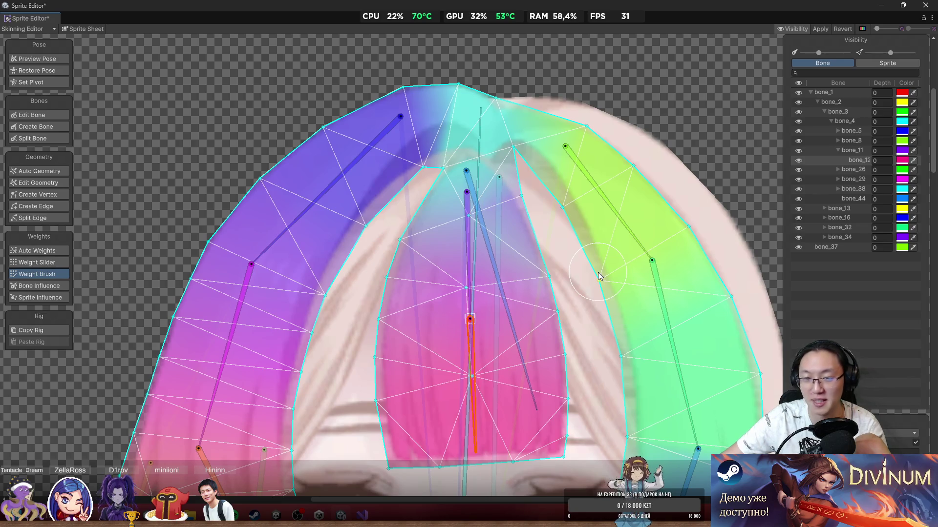
Step: Select bone_8 and bone_9 of the right hair lock and bend them to test
{"action": "scroll", "coordinate": [404, 209], "scroll_direction": "down", "scroll_amount": 2}
{"action": "scroll", "coordinate": [520, 240], "scroll_direction": "up", "scroll_amount": 3}
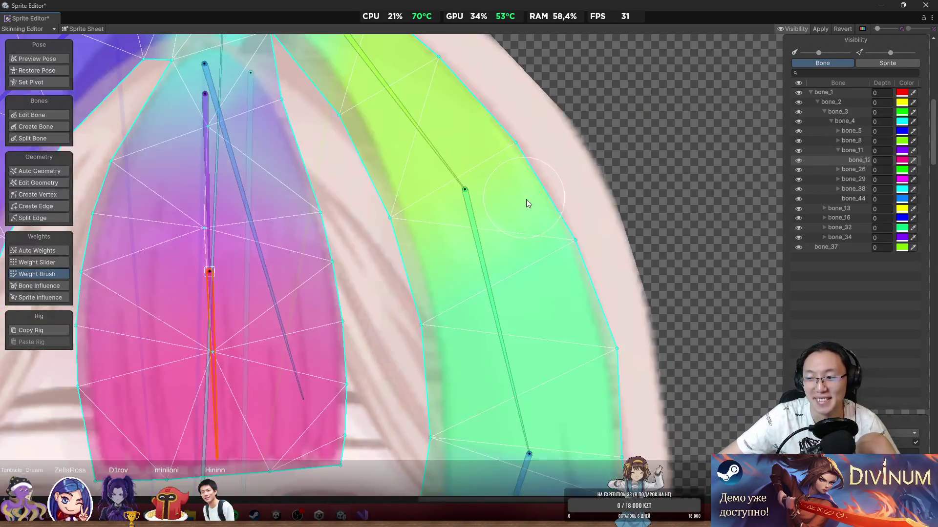
{"action": "scroll", "coordinate": [532, 210], "scroll_direction": "down", "scroll_amount": 3}
{"action": "scroll", "coordinate": [532, 210], "scroll_direction": "up", "scroll_amount": 2}
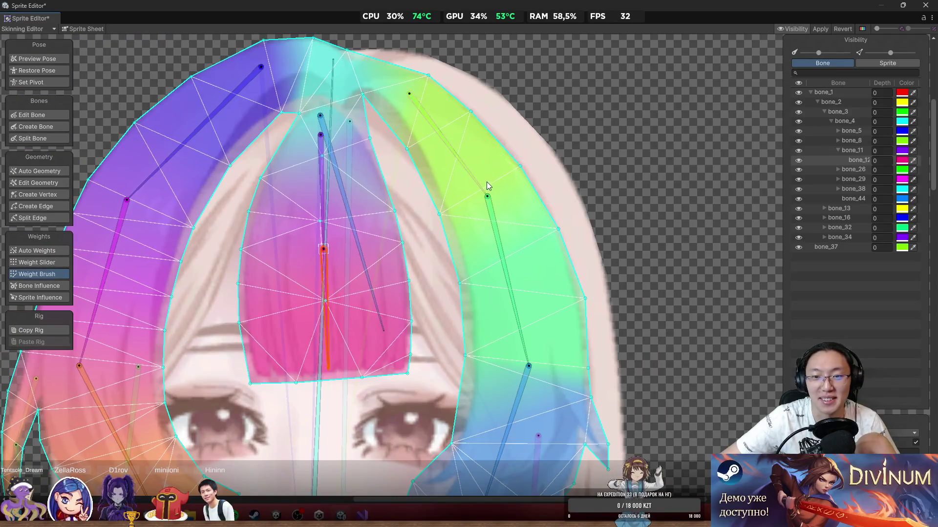
{"action": "left_click", "coordinate": [489, 178]}
{"action": "mouse_move", "coordinate": [510, 187]}
{"action": "left_mouse_down"}
{"action": "mouse_move", "coordinate": [545, 249]}
{"action": "mouse_move", "coordinate": [480, 192]}
{"action": "left_mouse_up"}
{"action": "left_click", "coordinate": [527, 212]}
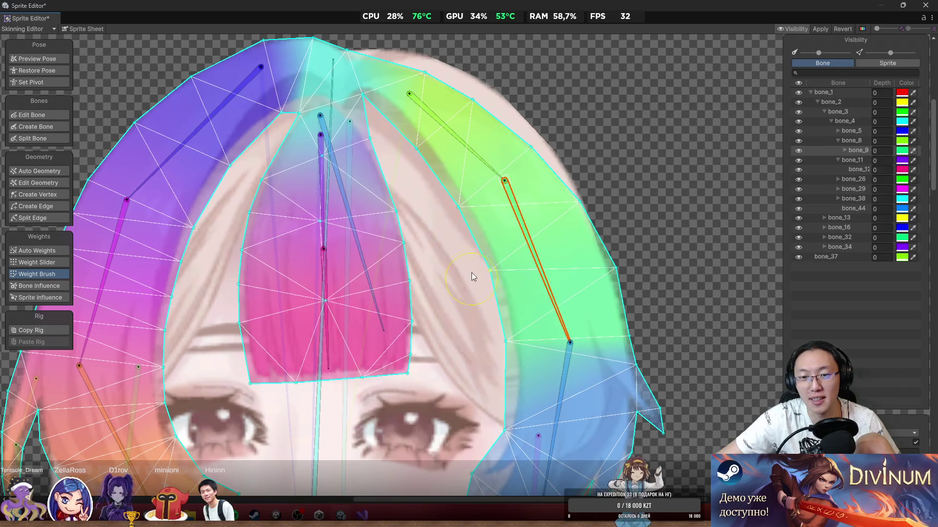
{"action": "mouse_move", "coordinate": [537, 268]}
{"action": "left_mouse_down"}
{"action": "mouse_move", "coordinate": [499, 342]}
{"action": "mouse_move", "coordinate": [622, 386]}
{"action": "mouse_move", "coordinate": [618, 306]}
{"action": "mouse_move", "coordinate": [579, 346]}
{"action": "mouse_move", "coordinate": [561, 342]}
{"action": "left_mouse_up"}
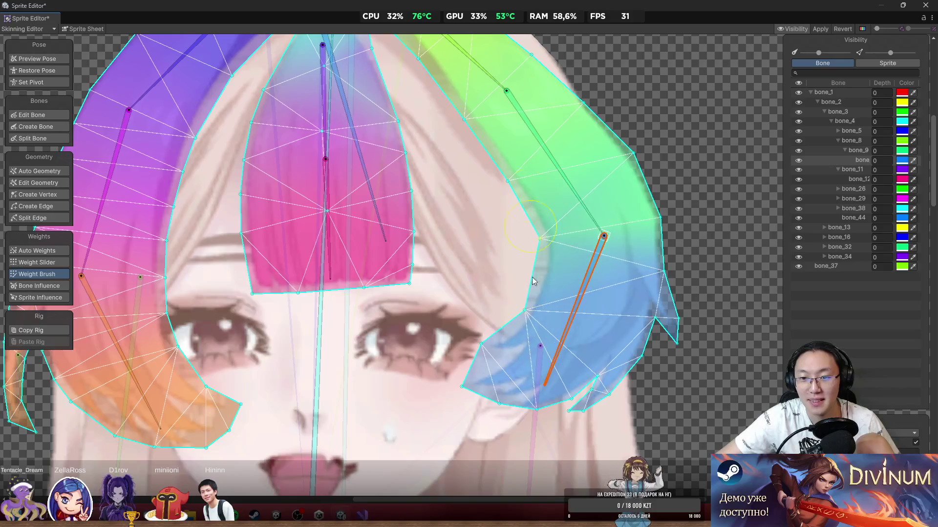
Step: Paint weights down the right lock's outer edge to its tip, then re-test both bones
{"action": "mouse_move", "coordinate": [624, 334]}
{"action": "left_mouse_down"}
{"action": "mouse_move", "coordinate": [665, 215]}
{"action": "mouse_move", "coordinate": [660, 187]}
{"action": "mouse_move", "coordinate": [640, 162]}
{"action": "mouse_move", "coordinate": [634, 185]}
{"action": "left_mouse_up"}
{"action": "left_click_drag", "start_coordinate": [581, 265], "coordinate": [550, 353]}
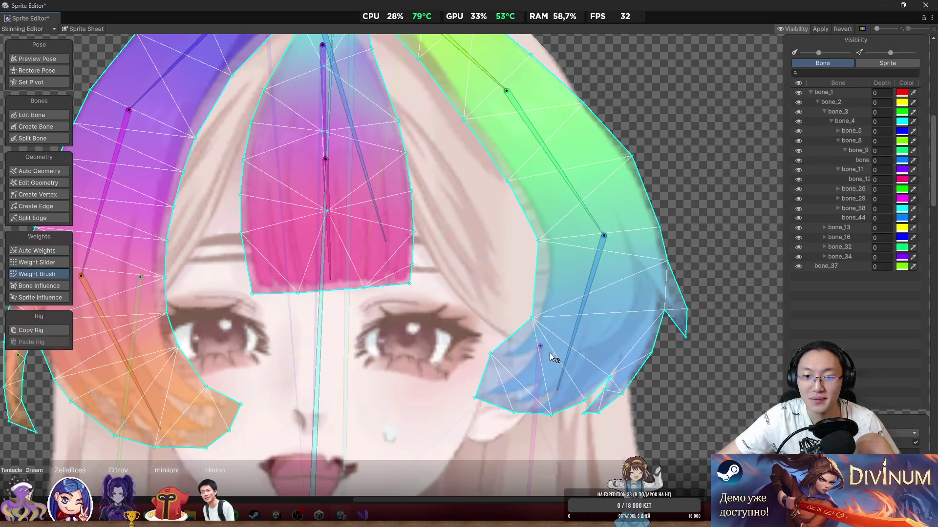
{"action": "left_click", "coordinate": [41, 195]}
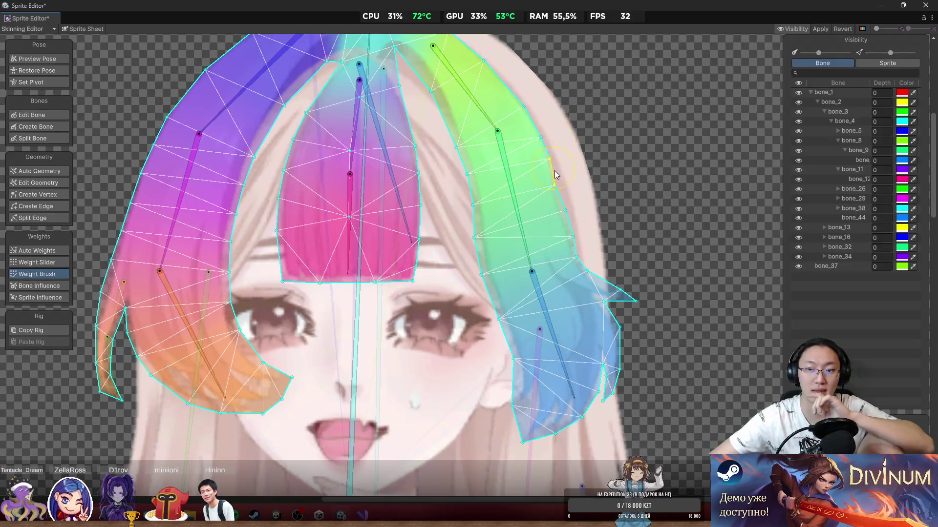
{"action": "mouse_move", "coordinate": [539, 285]}
{"action": "left_mouse_down"}
{"action": "mouse_move", "coordinate": [506, 330]}
{"action": "mouse_move", "coordinate": [483, 342]}
{"action": "mouse_move", "coordinate": [620, 355]}
{"action": "mouse_move", "coordinate": [505, 279]}
{"action": "left_mouse_up"}
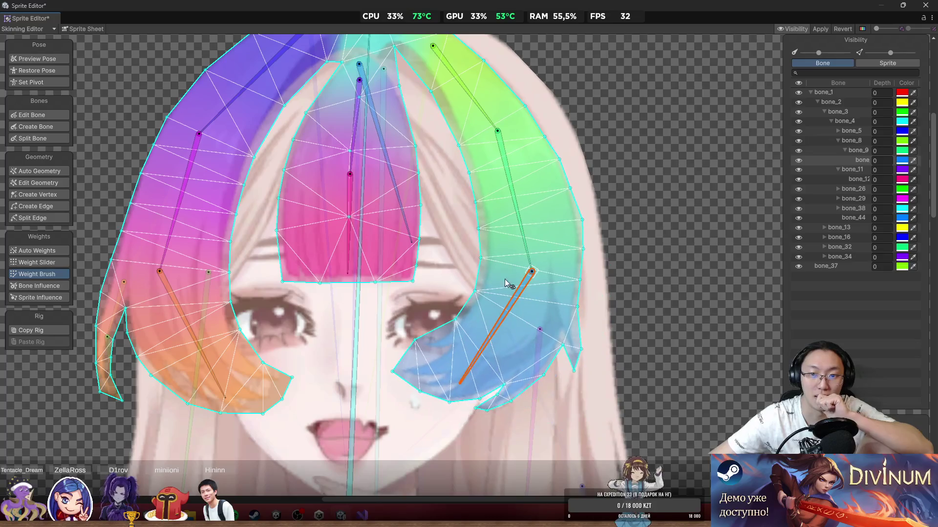
{"action": "mouse_move", "coordinate": [507, 190]}
{"action": "left_mouse_down"}
{"action": "mouse_move", "coordinate": [540, 227]}
{"action": "mouse_move", "coordinate": [608, 203]}
{"action": "mouse_move", "coordinate": [488, 272]}
{"action": "mouse_move", "coordinate": [532, 263]}
{"action": "mouse_move", "coordinate": [510, 283]}
{"action": "left_mouse_up"}
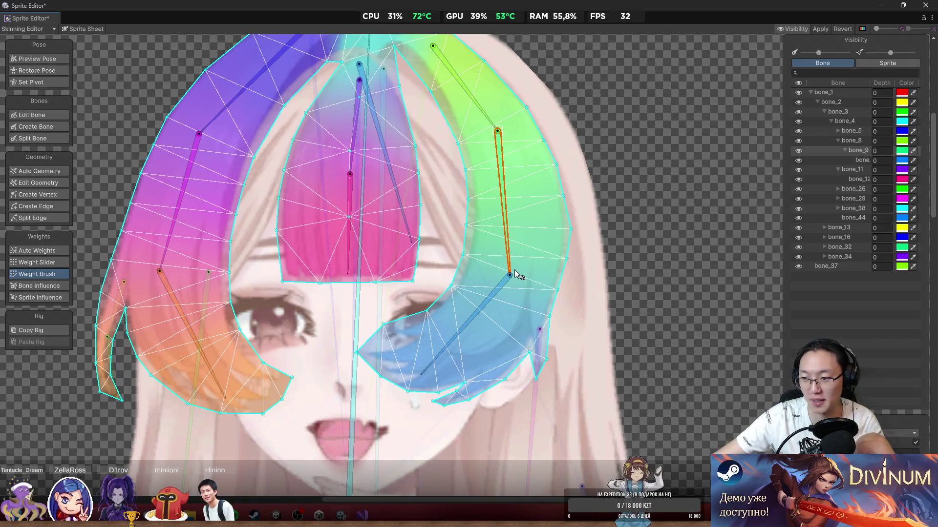
Step: Restore the rig to its rest pose and select the long back-hair sprite
{"action": "scroll", "coordinate": [404, 358], "scroll_direction": "down", "scroll_amount": 3}
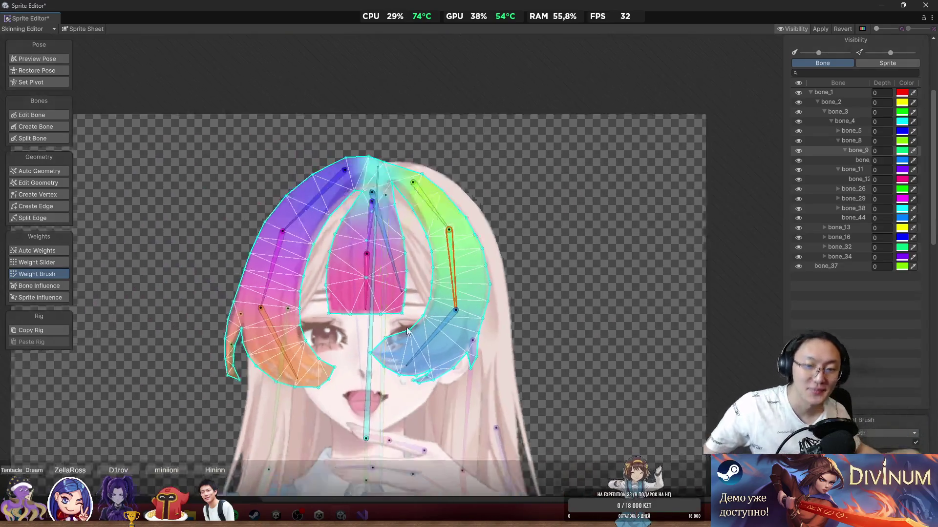
{"action": "scroll", "coordinate": [446, 259], "scroll_direction": "up", "scroll_amount": 5}
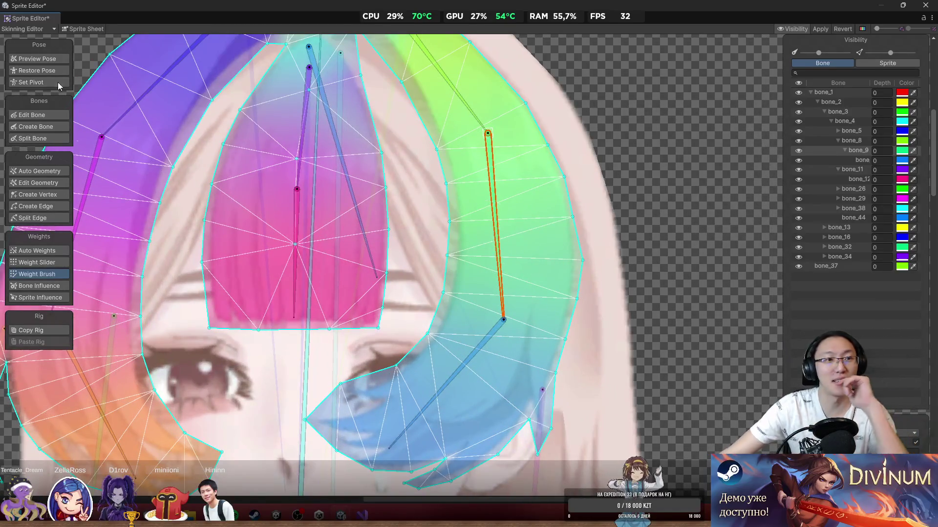
{"action": "left_click", "coordinate": [52, 73]}
{"action": "scroll", "coordinate": [733, 225], "scroll_direction": "down", "scroll_amount": 3}
{"action": "scroll", "coordinate": [624, 207], "scroll_direction": "up", "scroll_amount": 2}
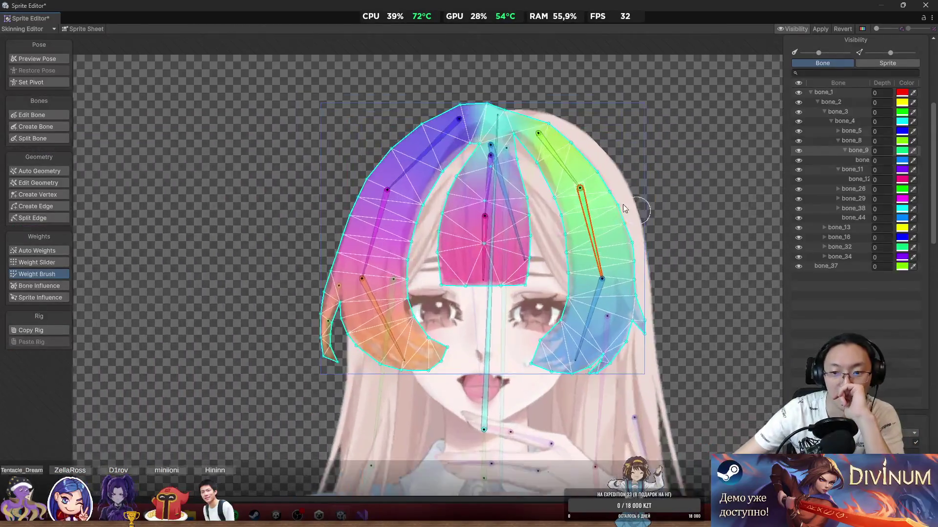
{"action": "left_click", "coordinate": [565, 354]}
{"action": "scroll", "coordinate": [537, 235], "scroll_direction": "up", "scroll_amount": 3}
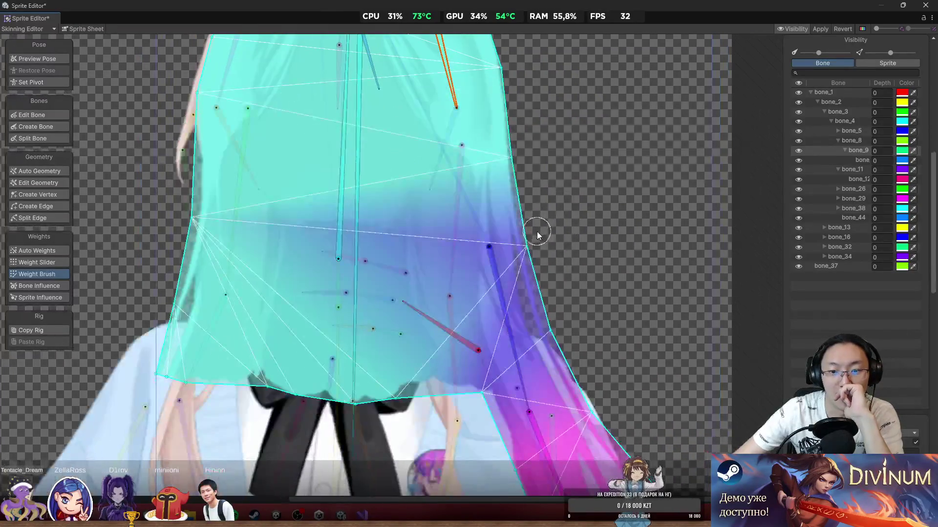
{"action": "scroll", "coordinate": [521, 233], "scroll_direction": "down", "scroll_amount": 1}
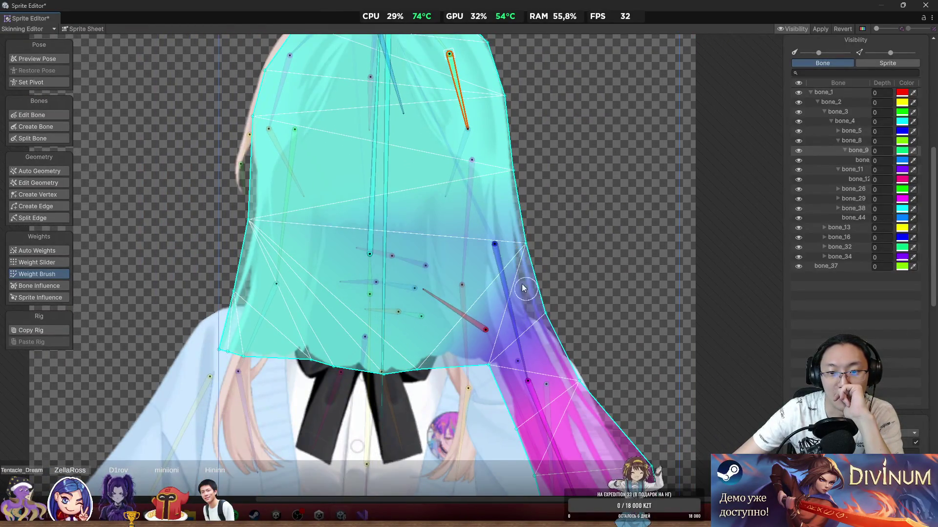
Step: Rotate the side hair bone outward and paint weights along the pink lock's upper and lower edges
{"action": "left_click", "coordinate": [520, 308]}
{"action": "left_click_drag", "start_coordinate": [522, 310], "coordinate": [628, 272]}
{"action": "mouse_move", "coordinate": [619, 428]}
{"action": "left_mouse_down"}
{"action": "mouse_move", "coordinate": [499, 326]}
{"action": "mouse_move", "coordinate": [527, 297]}
{"action": "left_mouse_up"}
{"action": "left_click_drag", "start_coordinate": [630, 356], "coordinate": [679, 317]}
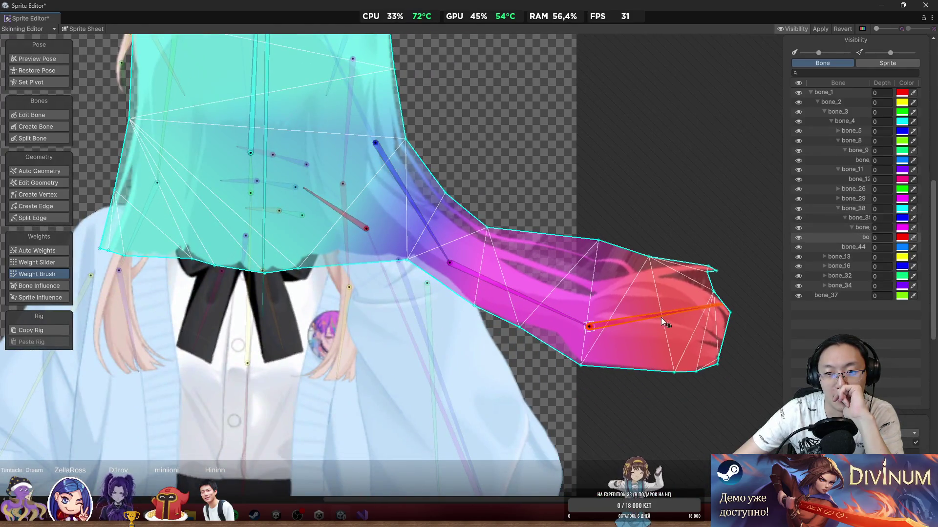
{"action": "mouse_move", "coordinate": [587, 236]}
{"action": "left_mouse_down"}
{"action": "mouse_move", "coordinate": [664, 251]}
{"action": "mouse_move", "coordinate": [625, 266]}
{"action": "mouse_move", "coordinate": [488, 236]}
{"action": "mouse_move", "coordinate": [674, 262]}
{"action": "mouse_move", "coordinate": [566, 259]}
{"action": "left_mouse_up"}
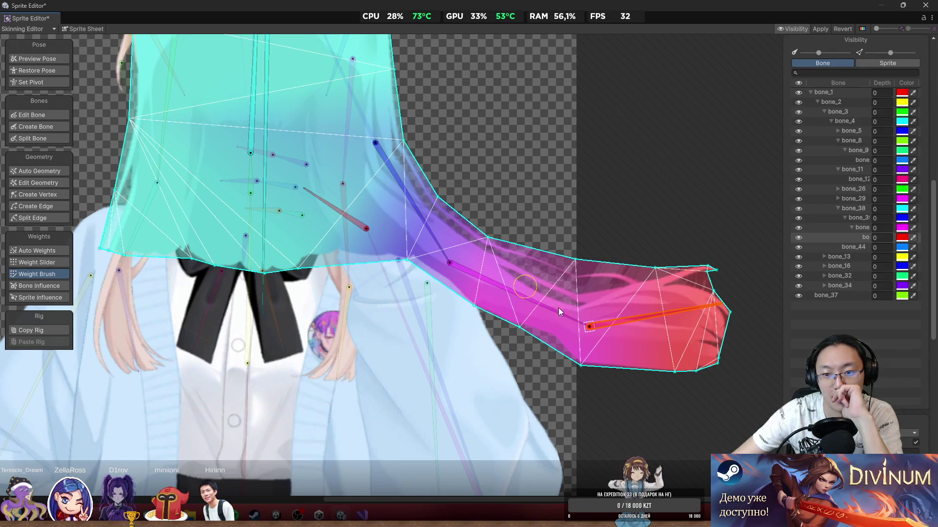
{"action": "mouse_move", "coordinate": [460, 298]}
{"action": "left_mouse_down"}
{"action": "mouse_move", "coordinate": [603, 376]}
{"action": "mouse_move", "coordinate": [672, 367]}
{"action": "left_mouse_up"}
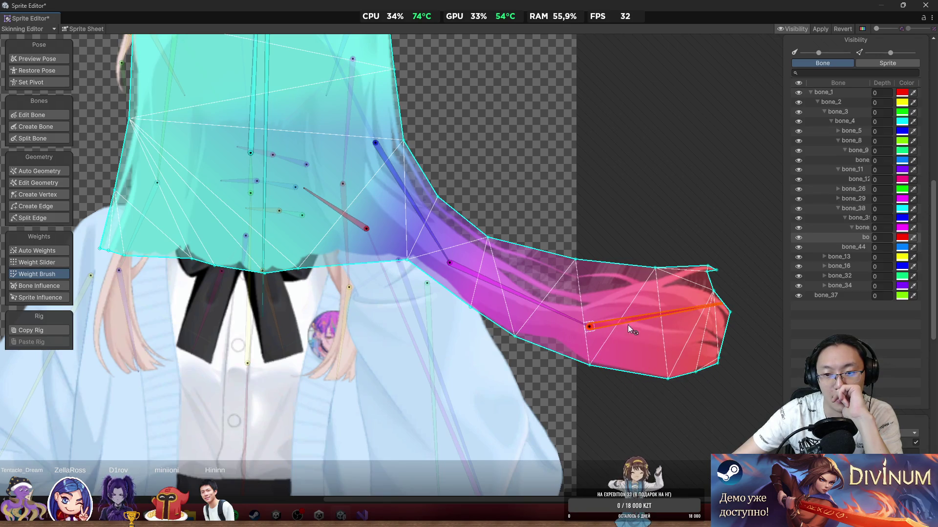
{"action": "mouse_move", "coordinate": [608, 324]}
{"action": "left_mouse_down"}
{"action": "mouse_move", "coordinate": [597, 387]}
{"action": "mouse_move", "coordinate": [628, 384]}
{"action": "left_mouse_up"}
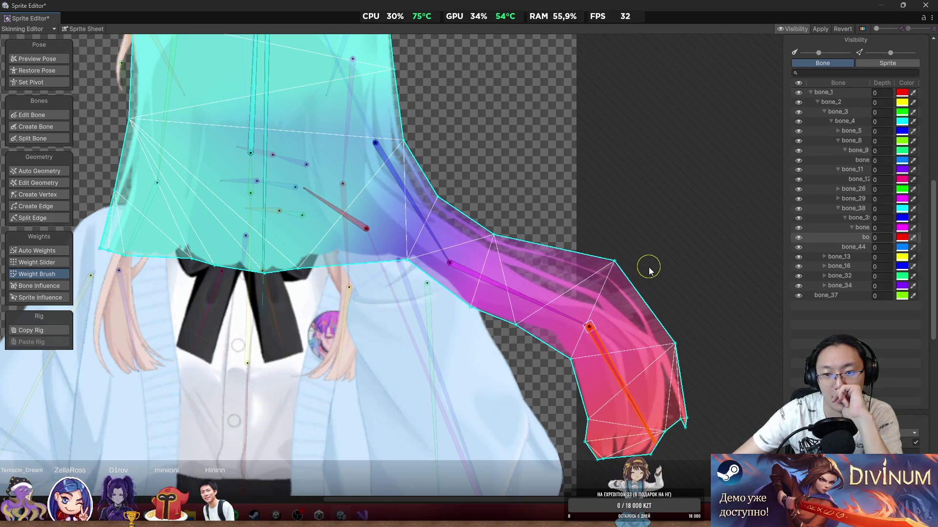
{"action": "mouse_move", "coordinate": [602, 354]}
{"action": "left_mouse_down"}
{"action": "mouse_move", "coordinate": [676, 341]}
{"action": "mouse_move", "coordinate": [644, 410]}
{"action": "left_mouse_up"}
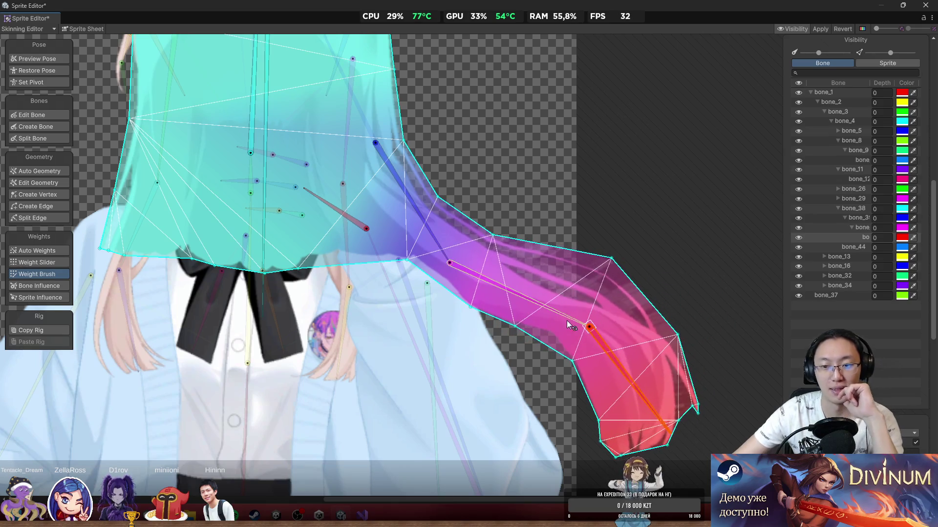
Step: Bend the strand's upper and lower bones, then rotate central bone_4 to test
{"action": "left_click", "coordinate": [556, 332]}
{"action": "mouse_move", "coordinate": [556, 332]}
{"action": "left_mouse_down"}
{"action": "mouse_move", "coordinate": [478, 377]}
{"action": "mouse_move", "coordinate": [508, 422]}
{"action": "mouse_move", "coordinate": [503, 438]}
{"action": "mouse_move", "coordinate": [528, 446]}
{"action": "mouse_move", "coordinate": [497, 458]}
{"action": "left_mouse_up"}
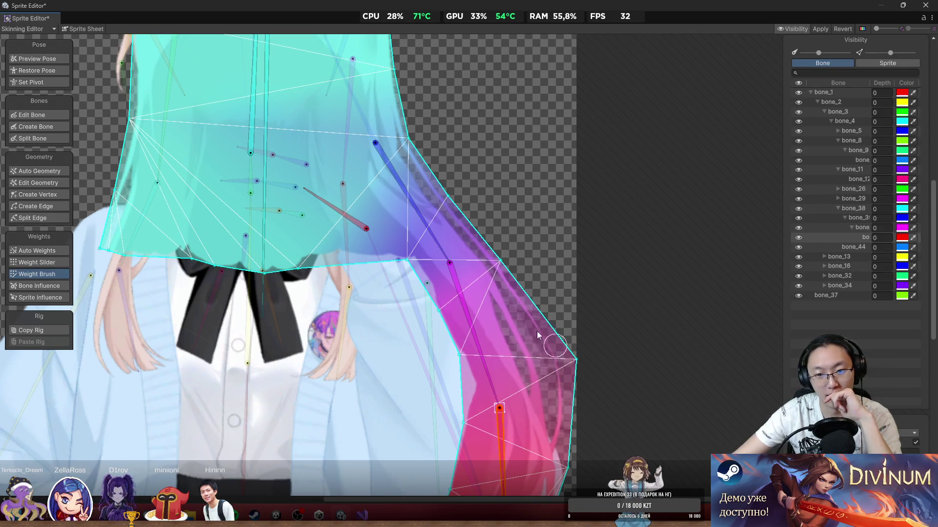
{"action": "scroll", "coordinate": [574, 279], "scroll_direction": "down", "scroll_amount": 3}
{"action": "mouse_move", "coordinate": [521, 376]}
{"action": "left_mouse_down"}
{"action": "mouse_move", "coordinate": [546, 411]}
{"action": "mouse_move", "coordinate": [537, 413]}
{"action": "left_mouse_up"}
{"action": "scroll", "coordinate": [476, 266], "scroll_direction": "up", "scroll_amount": 8}
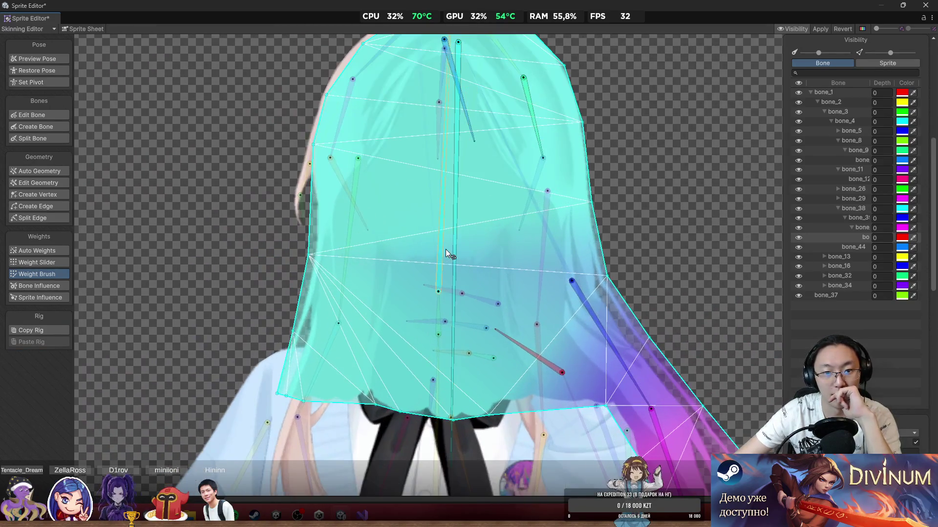
{"action": "left_click", "coordinate": [438, 224]}
{"action": "mouse_move", "coordinate": [439, 224]}
{"action": "left_mouse_down"}
{"action": "mouse_move", "coordinate": [458, 194]}
{"action": "mouse_move", "coordinate": [434, 186]}
{"action": "left_mouse_up"}
{"action": "scroll", "coordinate": [282, 161], "scroll_direction": "down", "scroll_amount": 5}
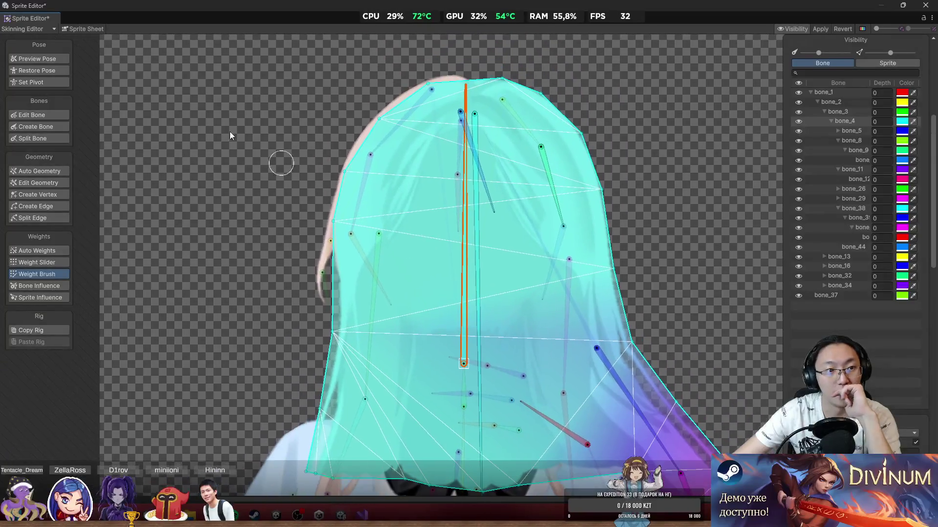
Step: Restore the pose, select the long front hair strand, and bend its upper and lower bones
{"action": "left_click", "coordinate": [37, 70]}
{"action": "scroll", "coordinate": [279, 143], "scroll_direction": "down", "scroll_amount": 2}
{"action": "left_click", "coordinate": [264, 140]}
{"action": "scroll", "coordinate": [247, 171], "scroll_direction": "up", "scroll_amount": 6}
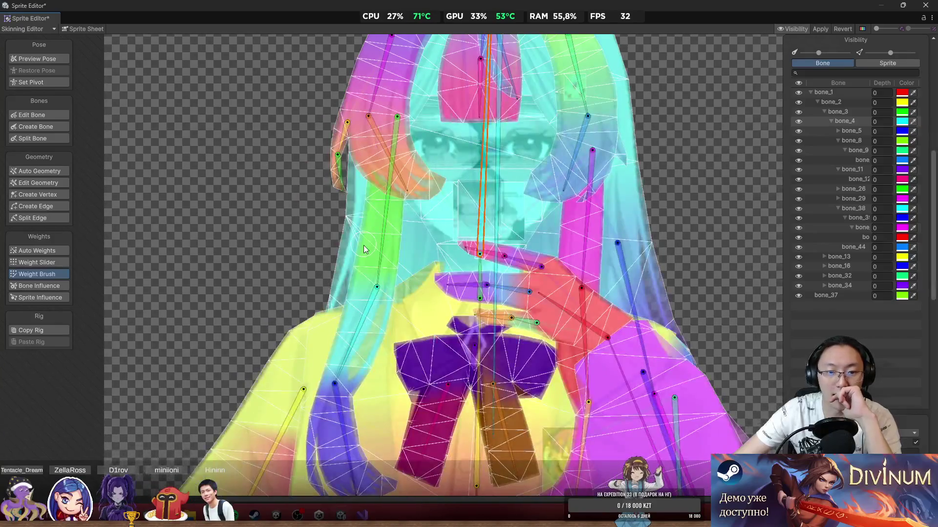
{"action": "left_click", "coordinate": [363, 248]}
{"action": "scroll", "coordinate": [386, 232], "scroll_direction": "up", "scroll_amount": 4}
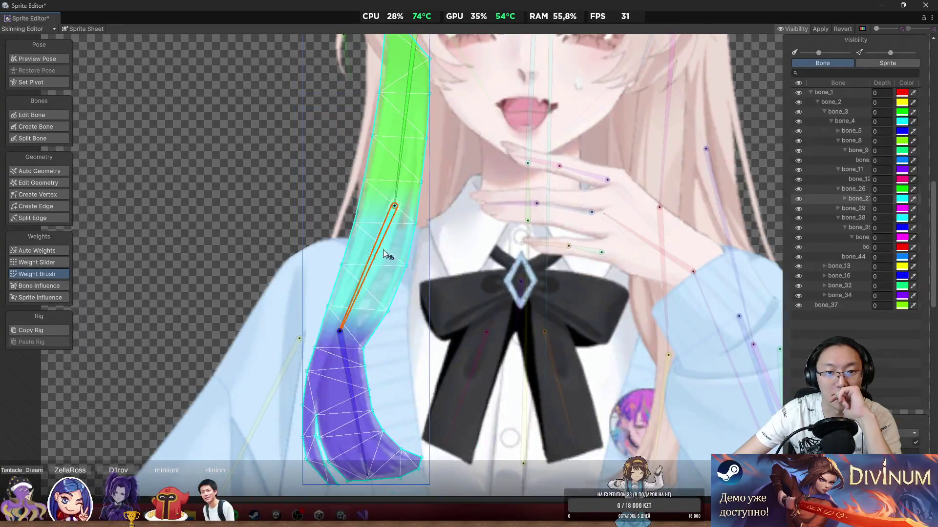
{"action": "left_click_drag", "start_coordinate": [384, 250], "coordinate": [397, 226]}
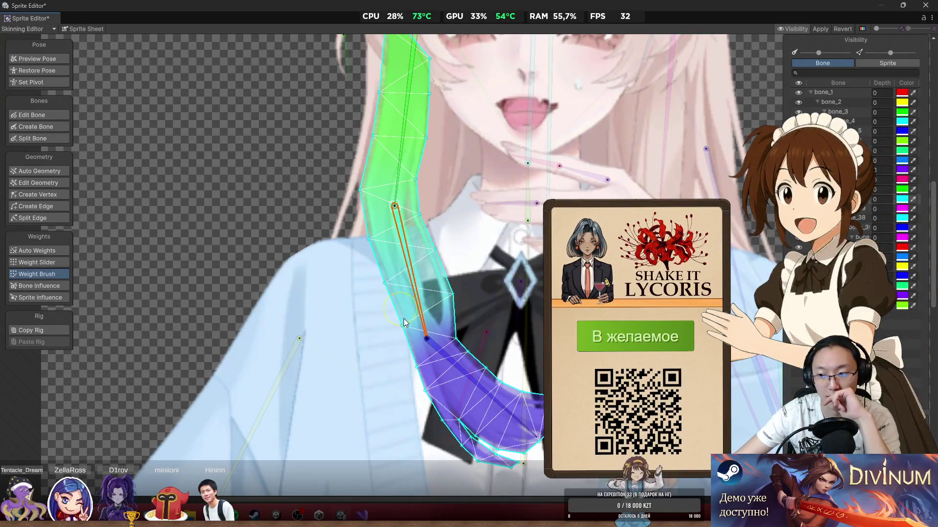
{"action": "left_click_drag", "start_coordinate": [469, 376], "coordinate": [409, 393]}
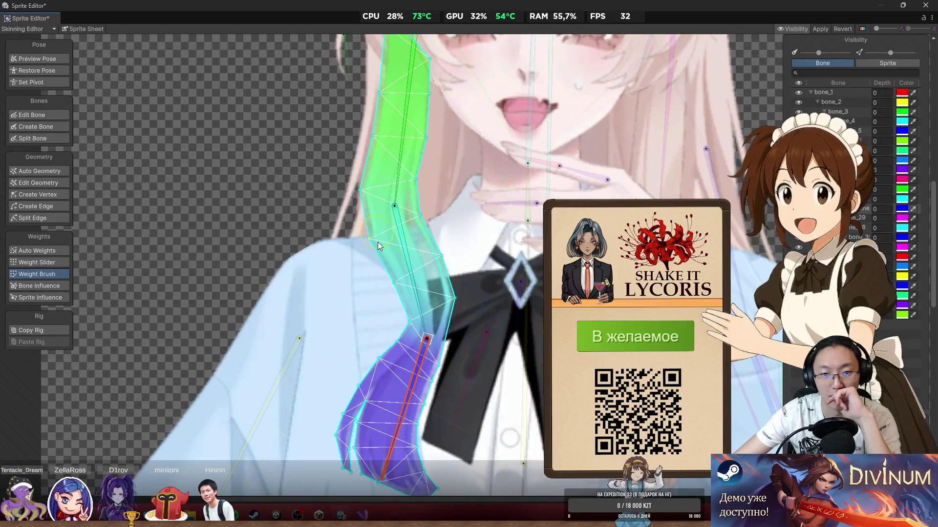
Step: Paint weights down the strand to its lower joint and re-test the bend
{"action": "mouse_move", "coordinate": [379, 246]}
{"action": "left_mouse_down"}
{"action": "mouse_move", "coordinate": [393, 323]}
{"action": "mouse_move", "coordinate": [363, 386]}
{"action": "mouse_move", "coordinate": [392, 364]}
{"action": "mouse_move", "coordinate": [428, 388]}
{"action": "left_mouse_up"}
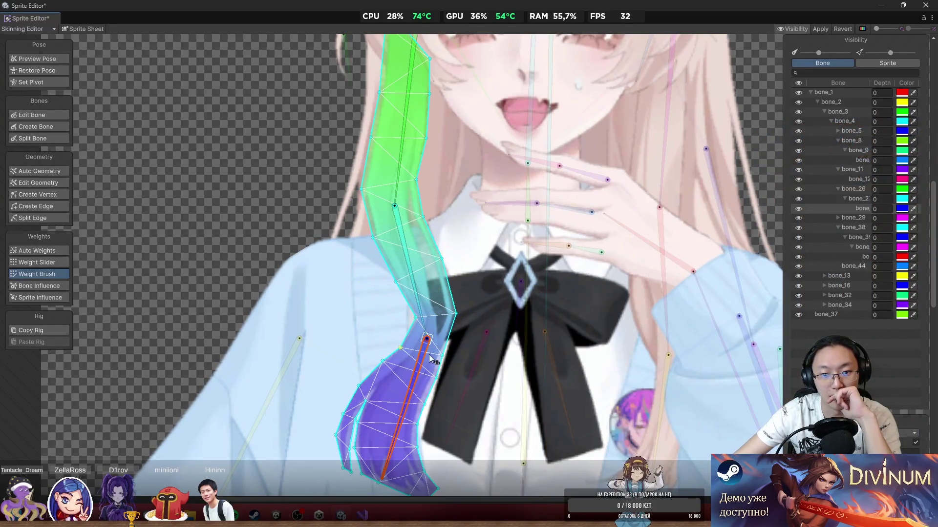
{"action": "mouse_move", "coordinate": [428, 354]}
{"action": "left_mouse_down"}
{"action": "mouse_move", "coordinate": [427, 373]}
{"action": "mouse_move", "coordinate": [510, 376]}
{"action": "mouse_move", "coordinate": [488, 406]}
{"action": "mouse_move", "coordinate": [516, 369]}
{"action": "left_mouse_up"}
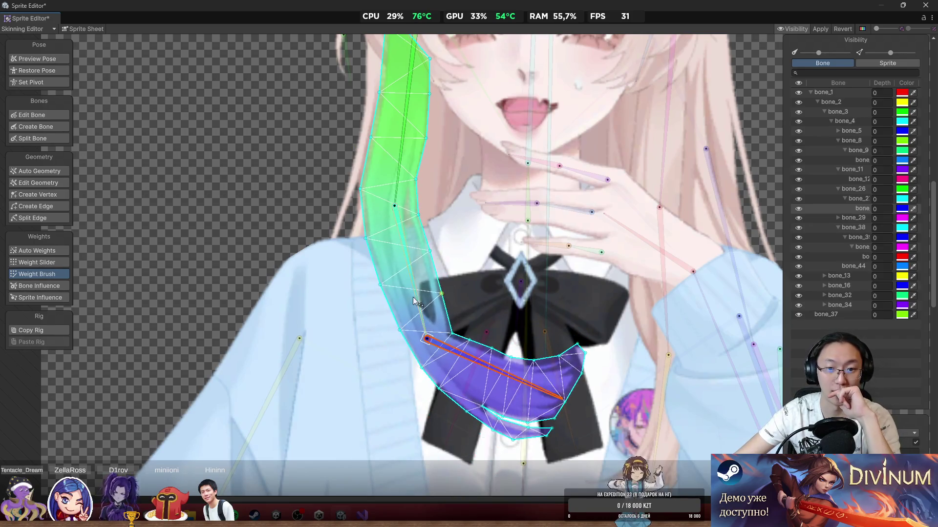
{"action": "mouse_move", "coordinate": [414, 294]}
{"action": "left_mouse_down"}
{"action": "mouse_move", "coordinate": [353, 345]}
{"action": "mouse_move", "coordinate": [415, 350]}
{"action": "left_mouse_up"}
{"action": "mouse_move", "coordinate": [406, 253]}
{"action": "left_mouse_down"}
{"action": "mouse_move", "coordinate": [402, 288]}
{"action": "mouse_move", "coordinate": [500, 280]}
{"action": "mouse_move", "coordinate": [273, 290]}
{"action": "left_mouse_up"}
Step: Select the pink chest strand and rotate its upper, red and child bones
{"action": "left_click", "coordinate": [454, 168]}
{"action": "scroll", "coordinate": [450, 166], "scroll_direction": "up", "scroll_amount": 2}
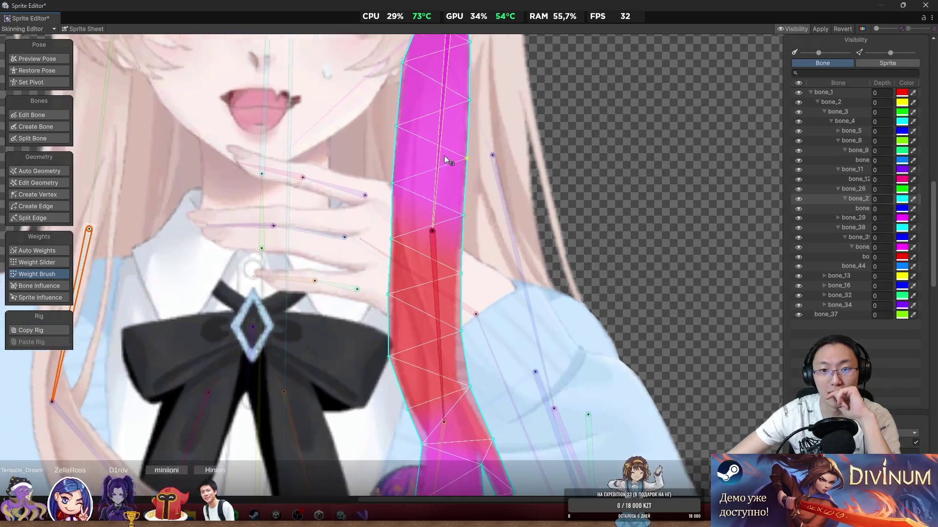
{"action": "left_click", "coordinate": [415, 200]}
{"action": "mouse_move", "coordinate": [426, 283]}
{"action": "left_mouse_down"}
{"action": "mouse_move", "coordinate": [452, 260]}
{"action": "mouse_move", "coordinate": [505, 325]}
{"action": "mouse_move", "coordinate": [463, 309]}
{"action": "left_mouse_up"}
{"action": "scroll", "coordinate": [460, 297], "scroll_direction": "down", "scroll_amount": 3}
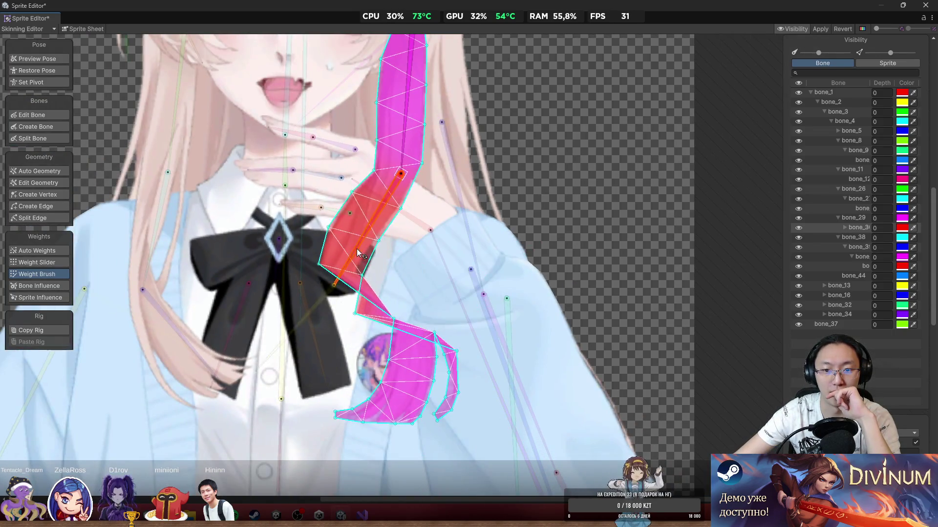
{"action": "left_click_drag", "start_coordinate": [488, 270], "coordinate": [509, 246]}
{"action": "left_click", "coordinate": [531, 266]}
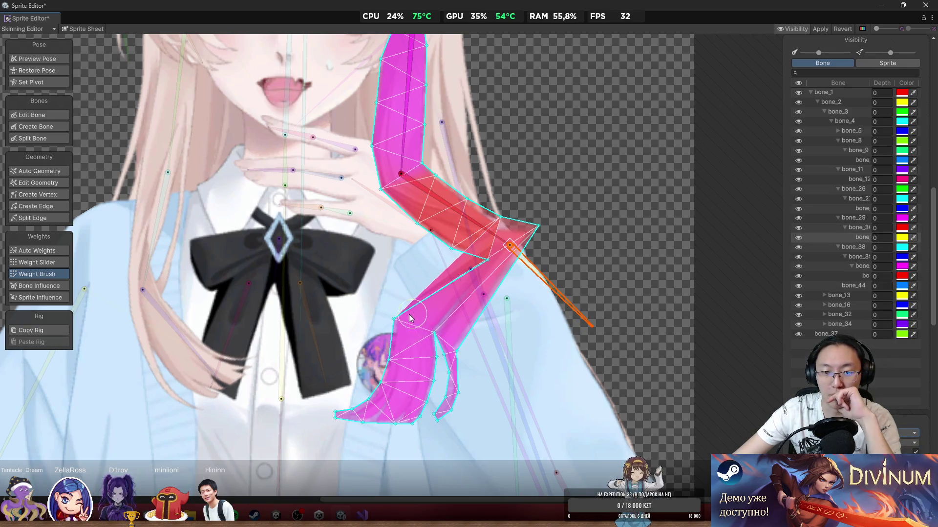
Step: Paint the pink strand's lower part, curled tip, elbow and upper section, then deselect it
{"action": "mouse_move", "coordinate": [410, 317]}
{"action": "left_mouse_down"}
{"action": "mouse_move", "coordinate": [383, 378]}
{"action": "mouse_move", "coordinate": [347, 408]}
{"action": "mouse_move", "coordinate": [412, 413]}
{"action": "mouse_move", "coordinate": [529, 273]}
{"action": "mouse_move", "coordinate": [575, 287]}
{"action": "mouse_move", "coordinate": [552, 225]}
{"action": "mouse_move", "coordinate": [581, 264]}
{"action": "mouse_move", "coordinate": [547, 286]}
{"action": "left_mouse_up"}
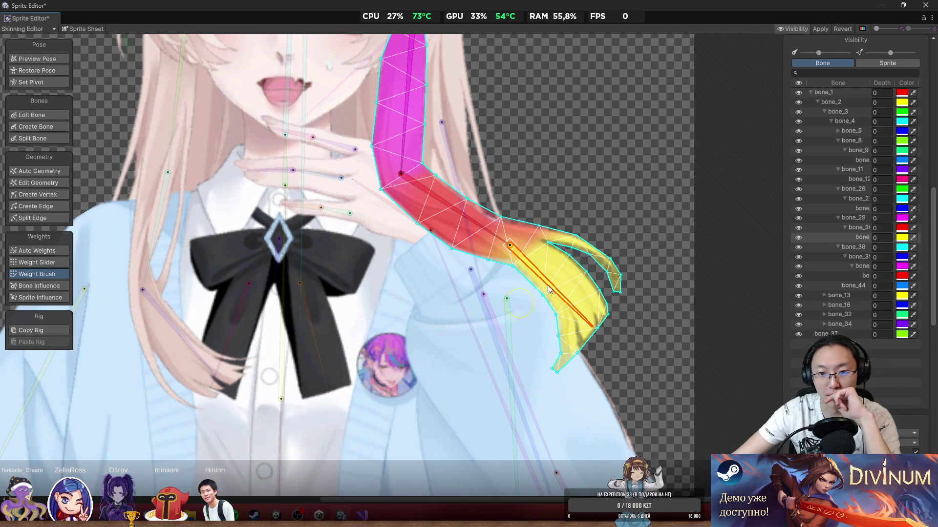
{"action": "mouse_move", "coordinate": [573, 245]}
{"action": "left_mouse_down"}
{"action": "mouse_move", "coordinate": [608, 318]}
{"action": "mouse_move", "coordinate": [567, 337]}
{"action": "mouse_move", "coordinate": [555, 320]}
{"action": "mouse_move", "coordinate": [553, 311]}
{"action": "mouse_move", "coordinate": [644, 367]}
{"action": "left_mouse_up"}
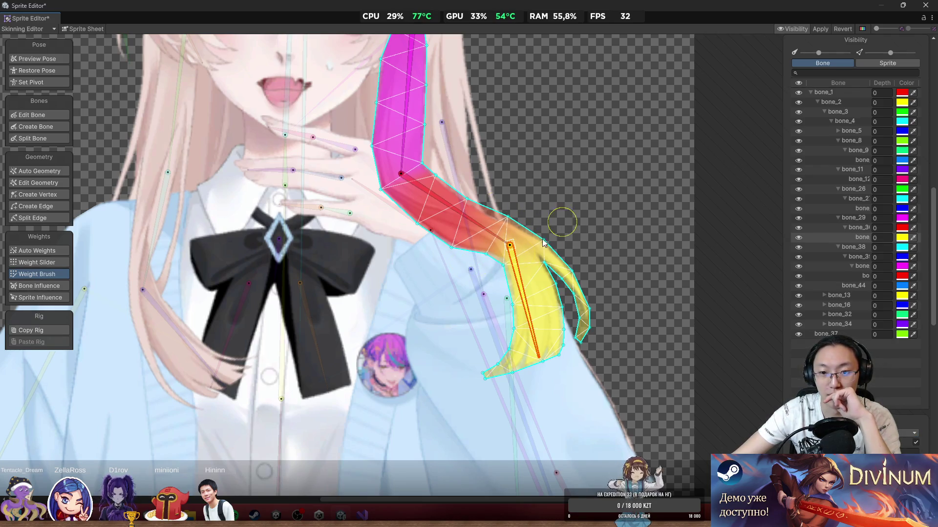
{"action": "left_click_drag", "start_coordinate": [524, 293], "coordinate": [499, 303]}
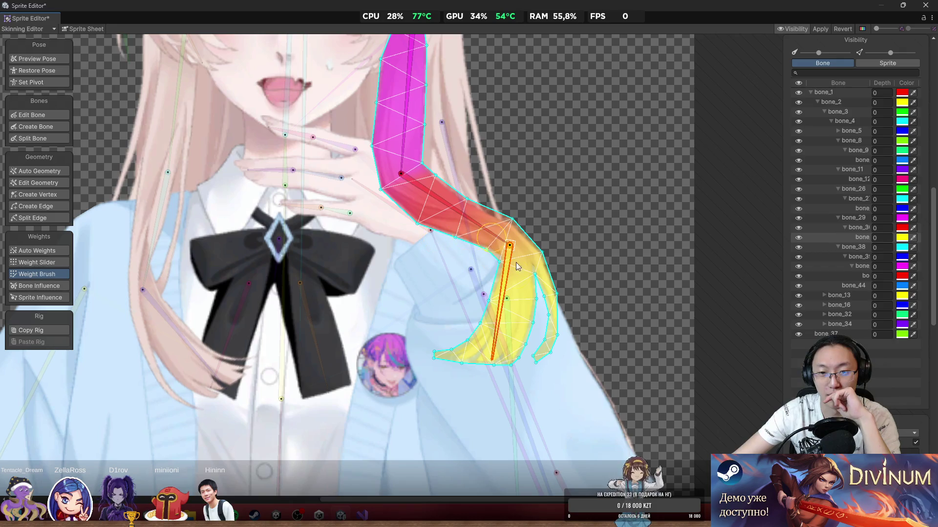
{"action": "mouse_move", "coordinate": [459, 197]}
{"action": "left_mouse_down"}
{"action": "mouse_move", "coordinate": [432, 188]}
{"action": "mouse_move", "coordinate": [420, 164]}
{"action": "mouse_move", "coordinate": [418, 195]}
{"action": "mouse_move", "coordinate": [440, 244]}
{"action": "mouse_move", "coordinate": [566, 287]}
{"action": "mouse_move", "coordinate": [449, 262]}
{"action": "mouse_move", "coordinate": [359, 272]}
{"action": "mouse_move", "coordinate": [362, 293]}
{"action": "mouse_move", "coordinate": [322, 319]}
{"action": "left_mouse_up"}
{"action": "mouse_move", "coordinate": [344, 256]}
{"action": "left_mouse_down"}
{"action": "mouse_move", "coordinate": [315, 315]}
{"action": "mouse_move", "coordinate": [343, 361]}
{"action": "left_mouse_up"}
{"action": "mouse_move", "coordinate": [401, 143]}
{"action": "left_mouse_down"}
{"action": "mouse_move", "coordinate": [390, 186]}
{"action": "mouse_move", "coordinate": [395, 152]}
{"action": "mouse_move", "coordinate": [398, 210]}
{"action": "mouse_move", "coordinate": [383, 229]}
{"action": "mouse_move", "coordinate": [445, 265]}
{"action": "mouse_move", "coordinate": [407, 312]}
{"action": "mouse_move", "coordinate": [411, 345]}
{"action": "mouse_move", "coordinate": [441, 376]}
{"action": "mouse_move", "coordinate": [395, 394]}
{"action": "mouse_move", "coordinate": [415, 381]}
{"action": "left_mouse_up"}
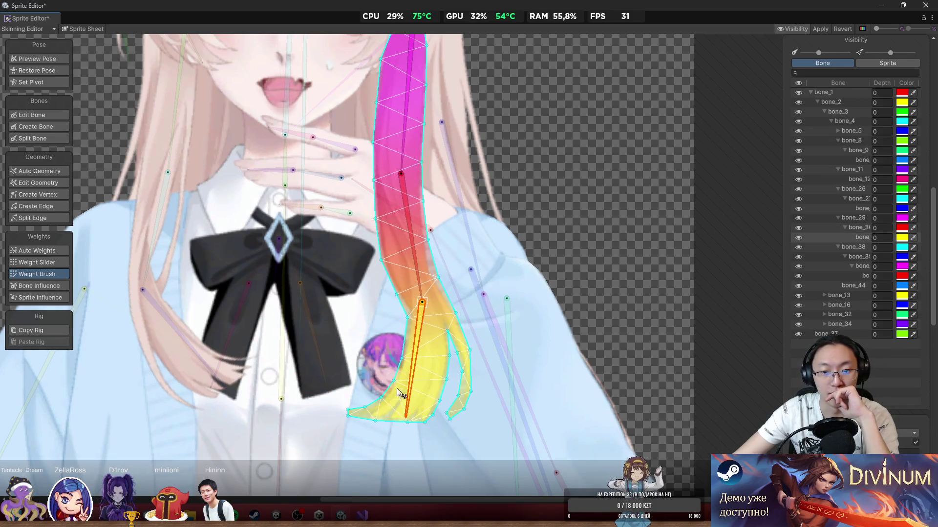
{"action": "scroll", "coordinate": [461, 307], "scroll_direction": "down", "scroll_amount": 5}
{"action": "left_click", "coordinate": [527, 266]}
Step: Select the sleeve sprite and swing the sleeve and forearm bones through several angles
{"action": "scroll", "coordinate": [488, 242], "scroll_direction": "up", "scroll_amount": 5}
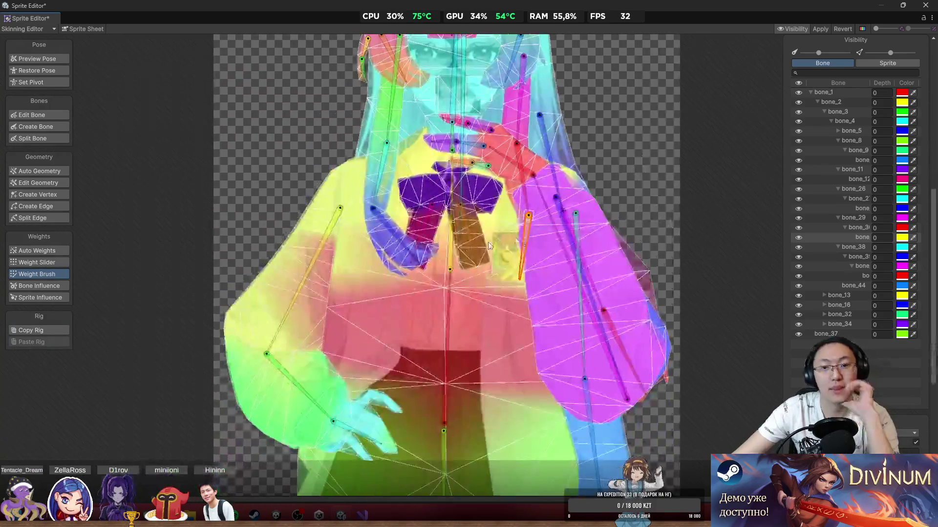
{"action": "left_click", "coordinate": [359, 274]}
{"action": "scroll", "coordinate": [362, 274], "scroll_direction": "up", "scroll_amount": 2}
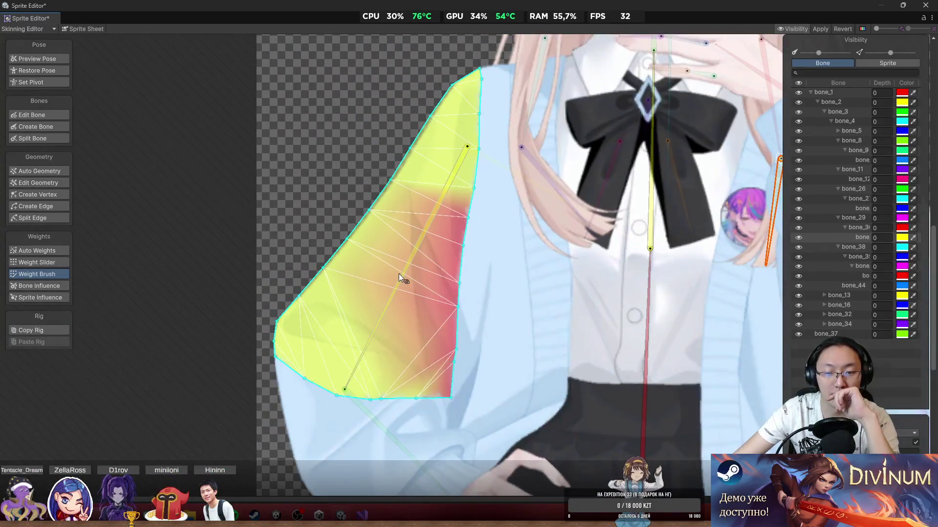
{"action": "mouse_move", "coordinate": [394, 282]}
{"action": "left_mouse_down"}
{"action": "mouse_move", "coordinate": [350, 299]}
{"action": "mouse_move", "coordinate": [374, 358]}
{"action": "mouse_move", "coordinate": [361, 313]}
{"action": "left_mouse_up"}
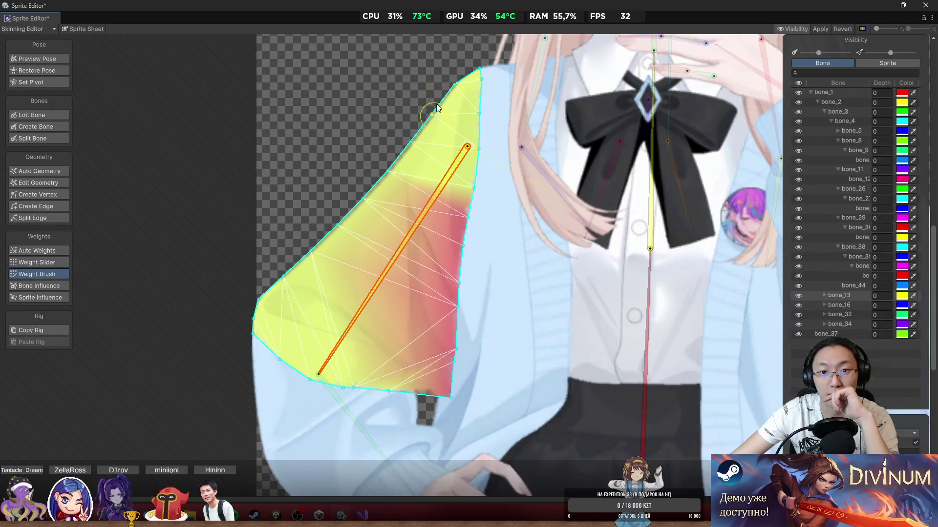
{"action": "mouse_move", "coordinate": [420, 188]}
{"action": "left_mouse_down"}
{"action": "mouse_move", "coordinate": [433, 254]}
{"action": "mouse_move", "coordinate": [356, 330]}
{"action": "mouse_move", "coordinate": [291, 326]}
{"action": "mouse_move", "coordinate": [318, 411]}
{"action": "mouse_move", "coordinate": [347, 444]}
{"action": "left_mouse_up"}
{"action": "scroll", "coordinate": [347, 444], "scroll_direction": "down", "scroll_amount": 5}
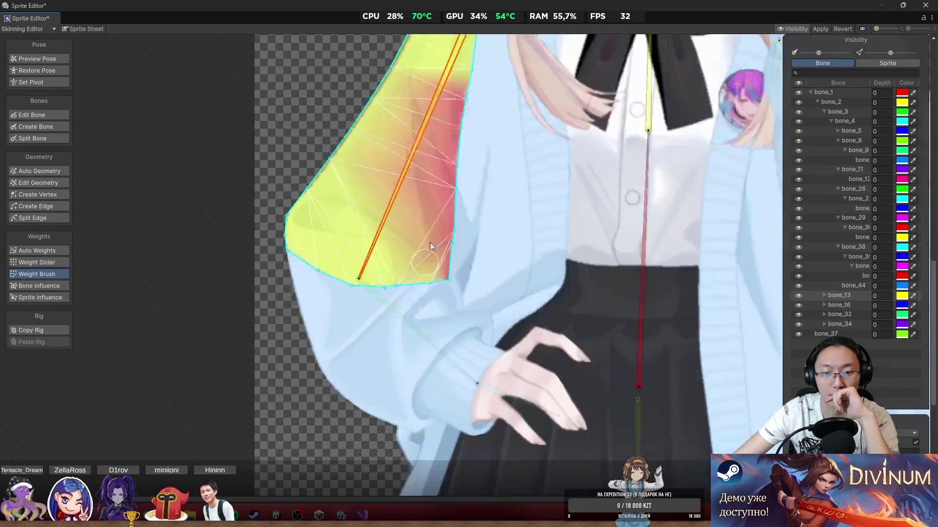
{"action": "mouse_move", "coordinate": [441, 282]}
{"action": "left_mouse_down"}
{"action": "mouse_move", "coordinate": [419, 312]}
{"action": "mouse_move", "coordinate": [431, 298]}
{"action": "mouse_move", "coordinate": [432, 316]}
{"action": "mouse_move", "coordinate": [469, 309]}
{"action": "mouse_move", "coordinate": [477, 318]}
{"action": "mouse_move", "coordinate": [465, 335]}
{"action": "mouse_move", "coordinate": [476, 328]}
{"action": "left_mouse_up"}
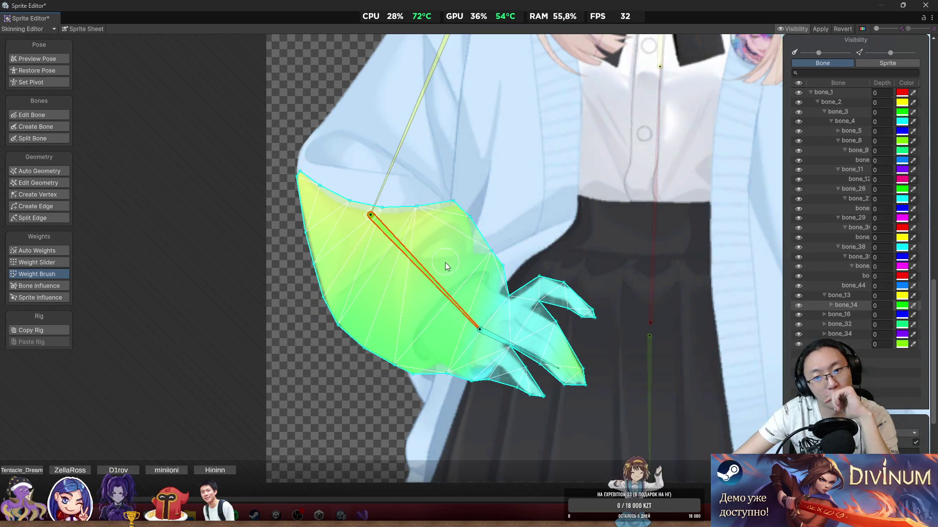
{"action": "scroll", "coordinate": [500, 188], "scroll_direction": "up", "scroll_amount": 3}
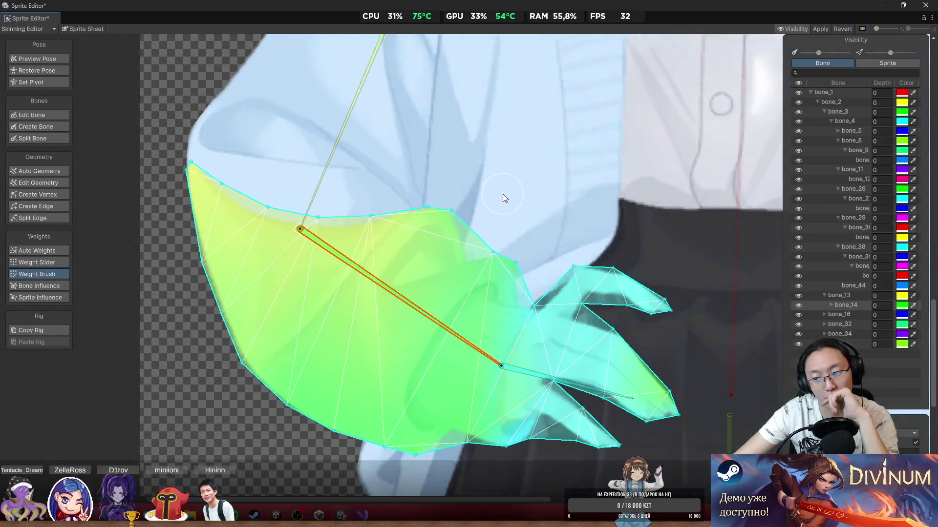
{"action": "scroll", "coordinate": [503, 195], "scroll_direction": "up", "scroll_amount": 2}
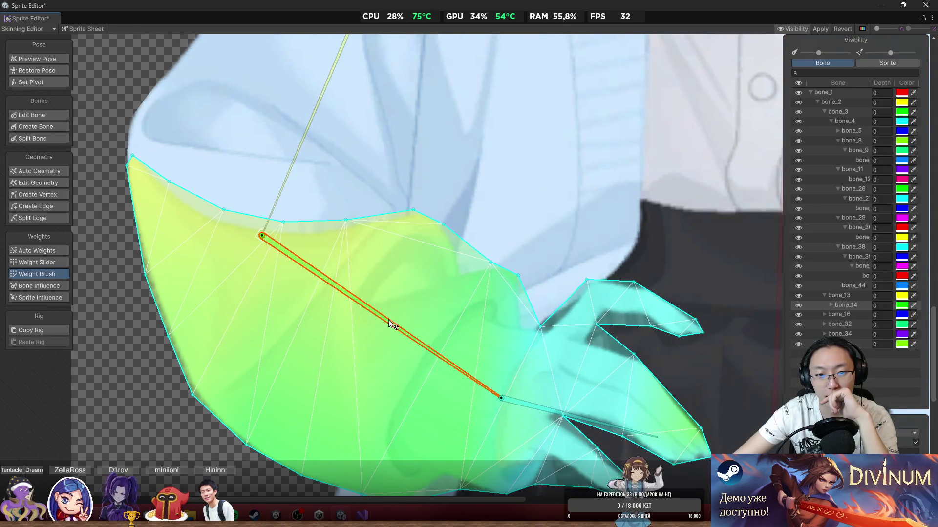
{"action": "mouse_move", "coordinate": [389, 319]}
{"action": "left_mouse_down"}
{"action": "mouse_move", "coordinate": [351, 377]}
{"action": "mouse_move", "coordinate": [383, 381]}
{"action": "mouse_move", "coordinate": [333, 386]}
{"action": "mouse_move", "coordinate": [147, 352]}
{"action": "mouse_move", "coordinate": [146, 429]}
{"action": "mouse_move", "coordinate": [181, 464]}
{"action": "mouse_move", "coordinate": [198, 312]}
{"action": "left_mouse_up"}
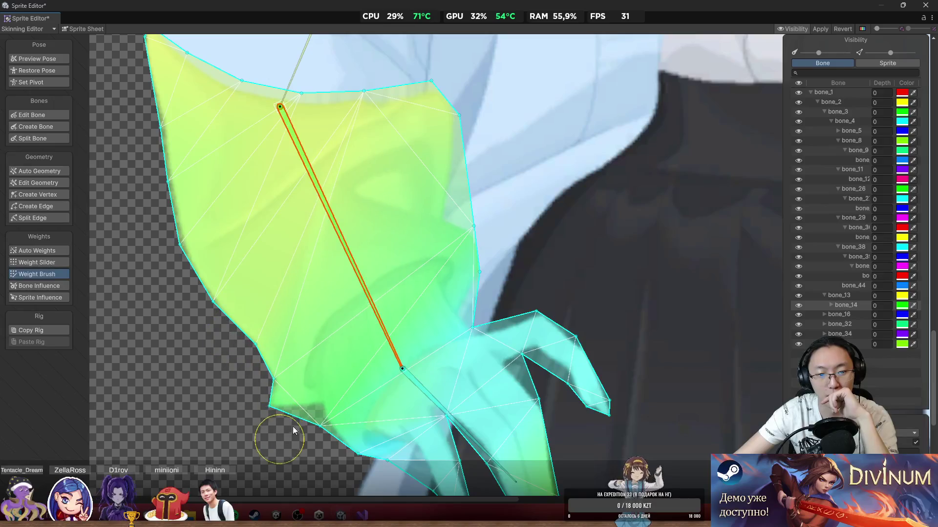
{"action": "mouse_move", "coordinate": [377, 289]}
{"action": "left_mouse_down"}
{"action": "mouse_move", "coordinate": [465, 255]}
{"action": "mouse_move", "coordinate": [440, 310]}
{"action": "mouse_move", "coordinate": [493, 245]}
{"action": "mouse_move", "coordinate": [491, 284]}
{"action": "mouse_move", "coordinate": [498, 252]}
{"action": "mouse_move", "coordinate": [467, 333]}
{"action": "mouse_move", "coordinate": [514, 306]}
{"action": "mouse_move", "coordinate": [586, 288]}
{"action": "mouse_move", "coordinate": [593, 341]}
{"action": "mouse_move", "coordinate": [628, 302]}
{"action": "mouse_move", "coordinate": [631, 310]}
{"action": "left_mouse_up"}
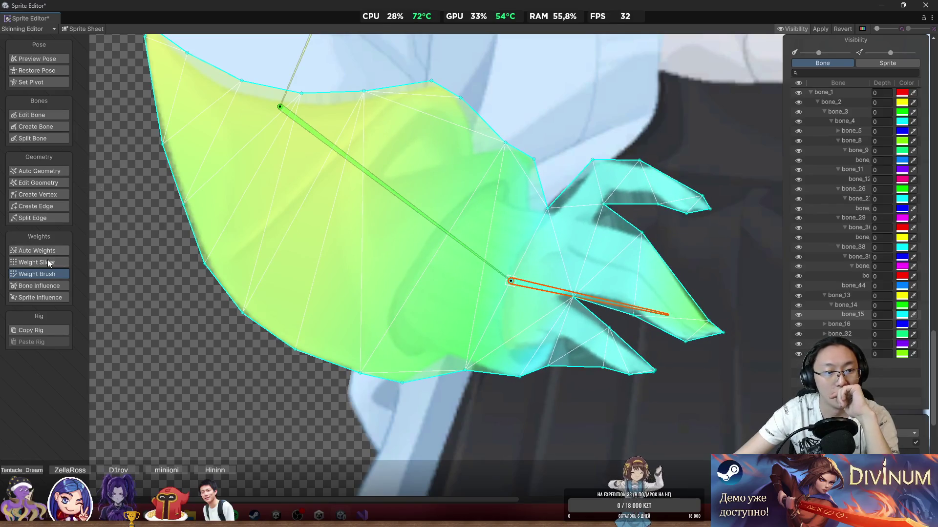
Step: Add two vertices to the arm mesh inside the sleeve cuff and near its fold
{"action": "left_click", "coordinate": [45, 194]}
{"action": "scroll", "coordinate": [342, 269], "scroll_direction": "up", "scroll_amount": 3}
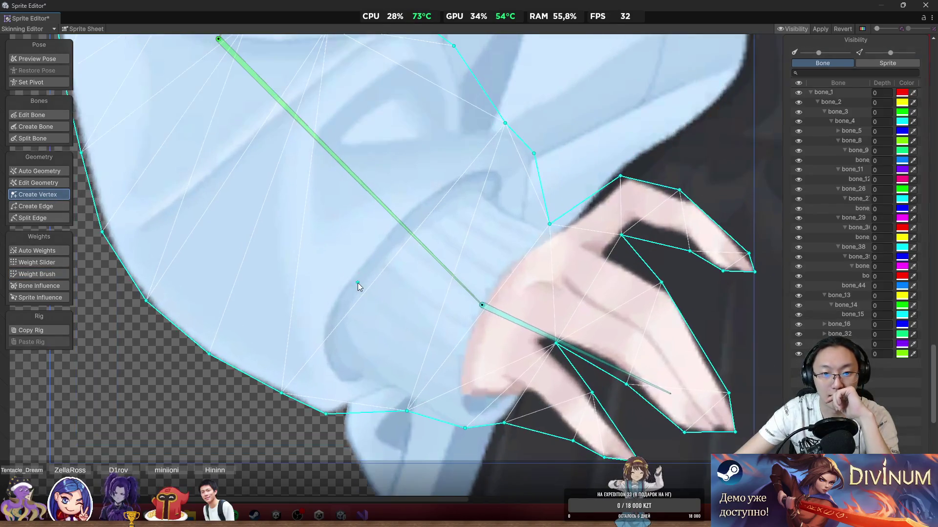
{"action": "left_click", "coordinate": [361, 267]}
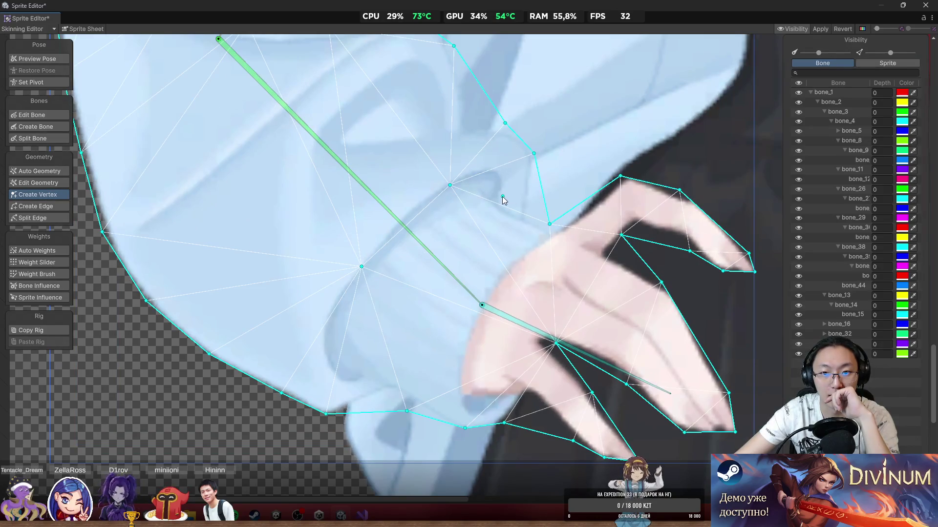
{"action": "left_click", "coordinate": [494, 196]}
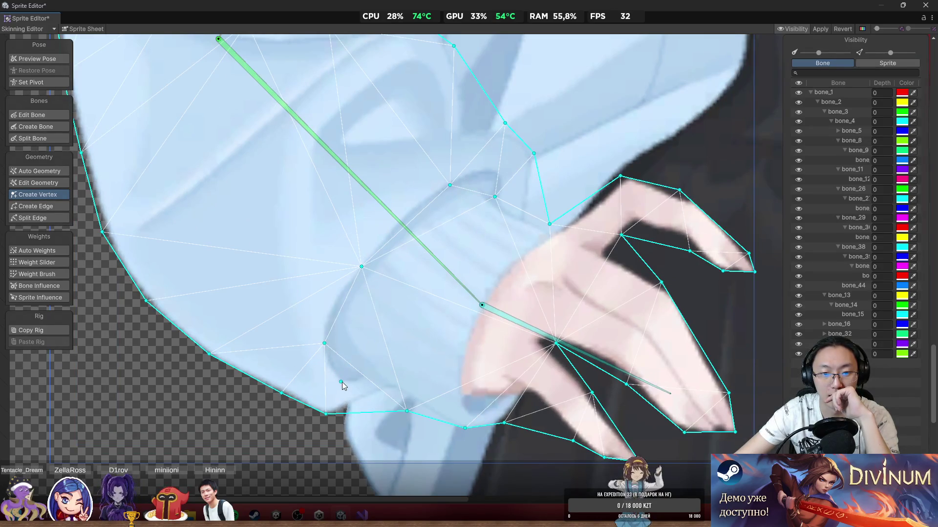
{"action": "scroll", "coordinate": [409, 391], "scroll_direction": "down", "scroll_amount": 3}
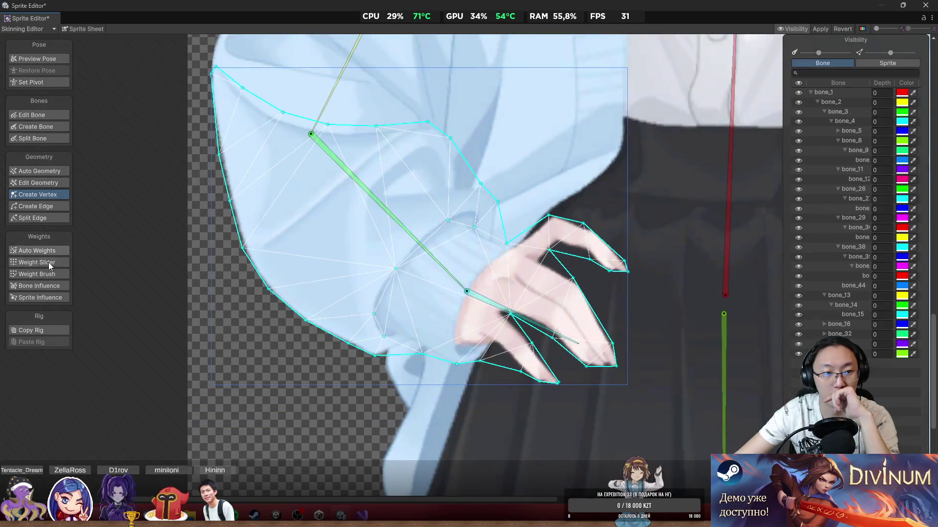
Step: With the Weight Brush, bend the hand and upper arm bones to check sleeve deformation
{"action": "left_click", "coordinate": [51, 274]}
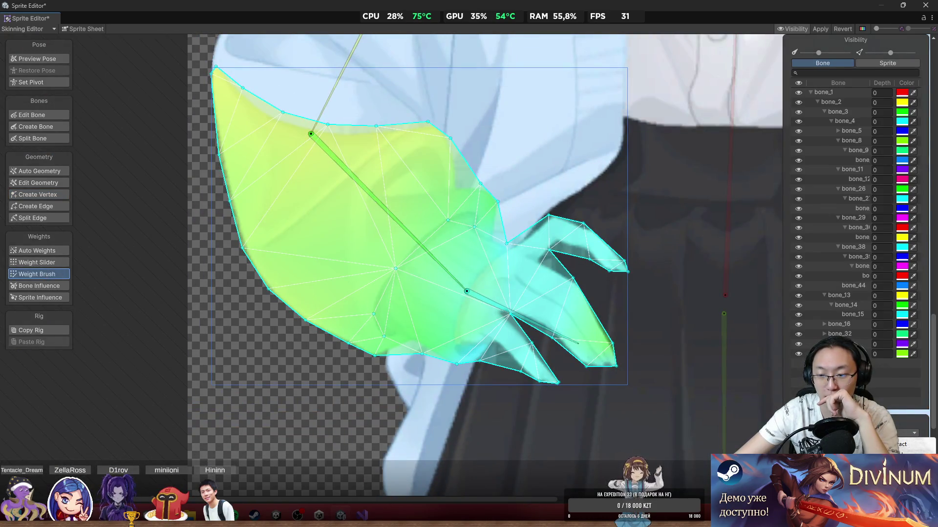
{"action": "scroll", "coordinate": [455, 257], "scroll_direction": "up", "scroll_amount": 2}
{"action": "left_click", "coordinate": [417, 239]}
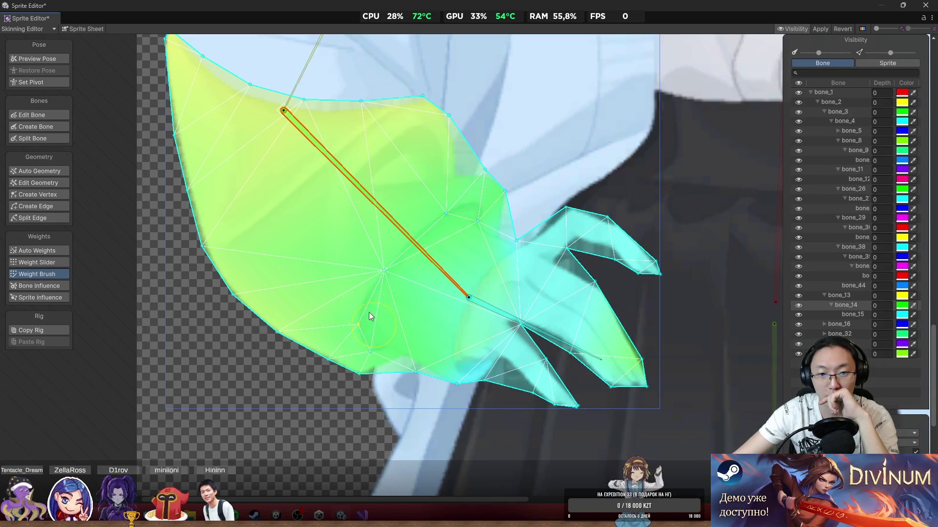
{"action": "mouse_move", "coordinate": [469, 289]}
{"action": "left_mouse_down"}
{"action": "mouse_move", "coordinate": [505, 334]}
{"action": "mouse_move", "coordinate": [529, 318]}
{"action": "mouse_move", "coordinate": [530, 330]}
{"action": "mouse_move", "coordinate": [526, 286]}
{"action": "left_mouse_up"}
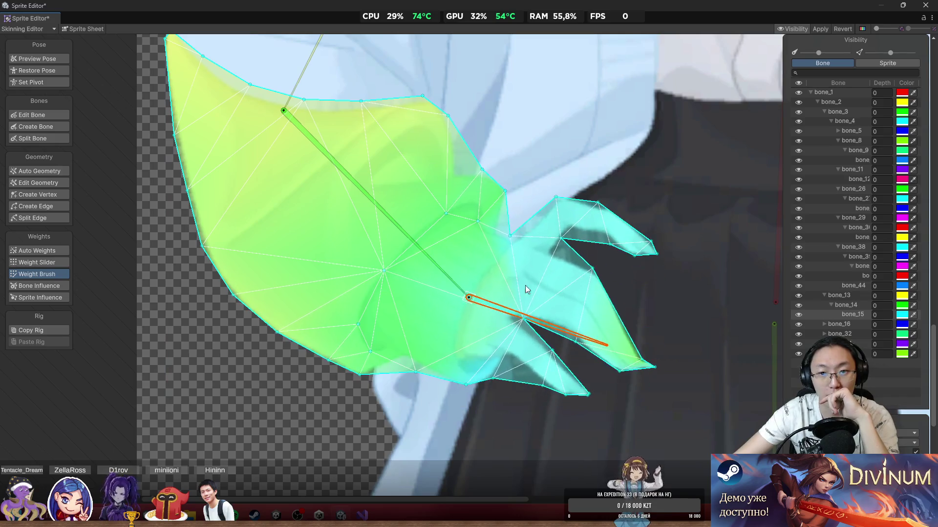
{"action": "left_click", "coordinate": [428, 185]}
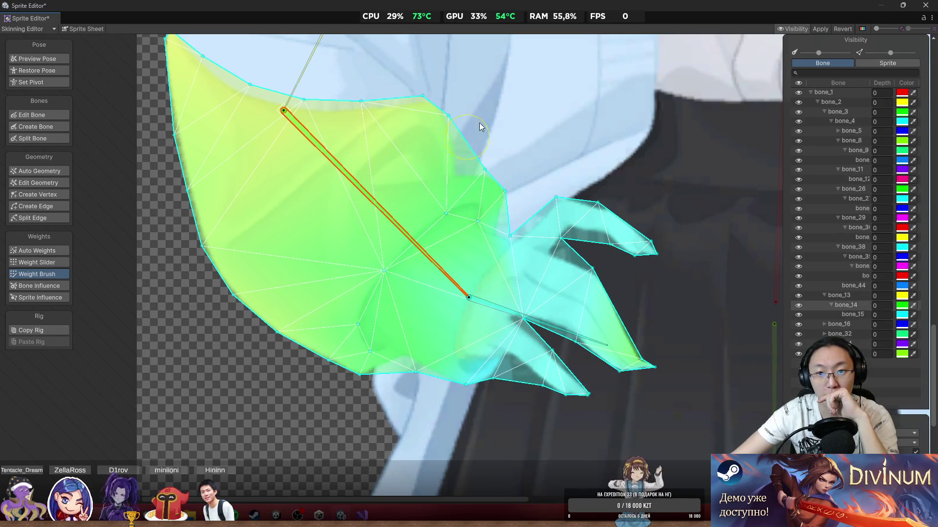
{"action": "mouse_move", "coordinate": [427, 220]}
{"action": "left_mouse_down"}
{"action": "mouse_move", "coordinate": [454, 267]}
{"action": "mouse_move", "coordinate": [457, 300]}
{"action": "mouse_move", "coordinate": [529, 289]}
{"action": "left_mouse_up"}
{"action": "scroll", "coordinate": [461, 263], "scroll_direction": "up", "scroll_amount": 1}
Step: Paint shoulder-bone weights along the sleeve's top edge, then test with forearm and hand bones
{"action": "left_click", "coordinate": [336, 78]}
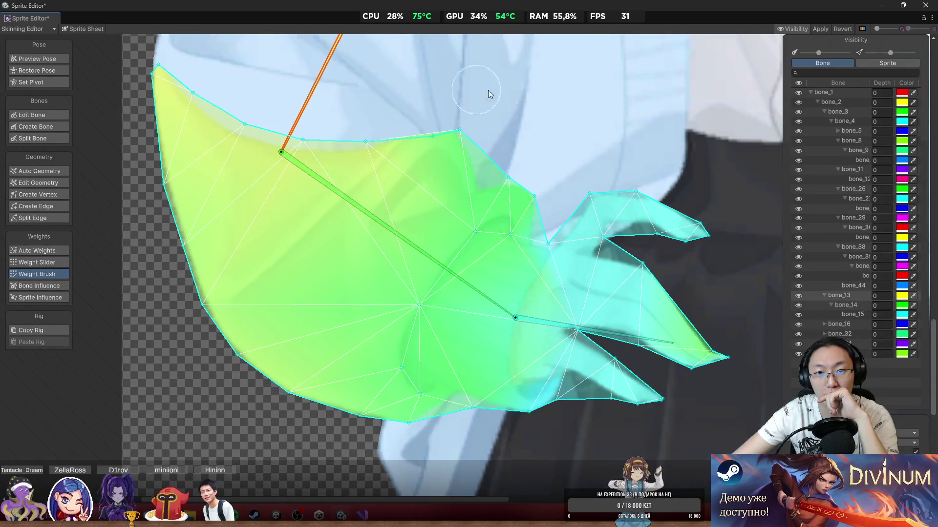
{"action": "mouse_move", "coordinate": [483, 122]}
{"action": "left_mouse_down"}
{"action": "mouse_move", "coordinate": [473, 293]}
{"action": "mouse_move", "coordinate": [443, 360]}
{"action": "mouse_move", "coordinate": [533, 326]}
{"action": "mouse_move", "coordinate": [475, 273]}
{"action": "mouse_move", "coordinate": [474, 253]}
{"action": "mouse_move", "coordinate": [480, 303]}
{"action": "mouse_move", "coordinate": [527, 268]}
{"action": "left_mouse_up"}
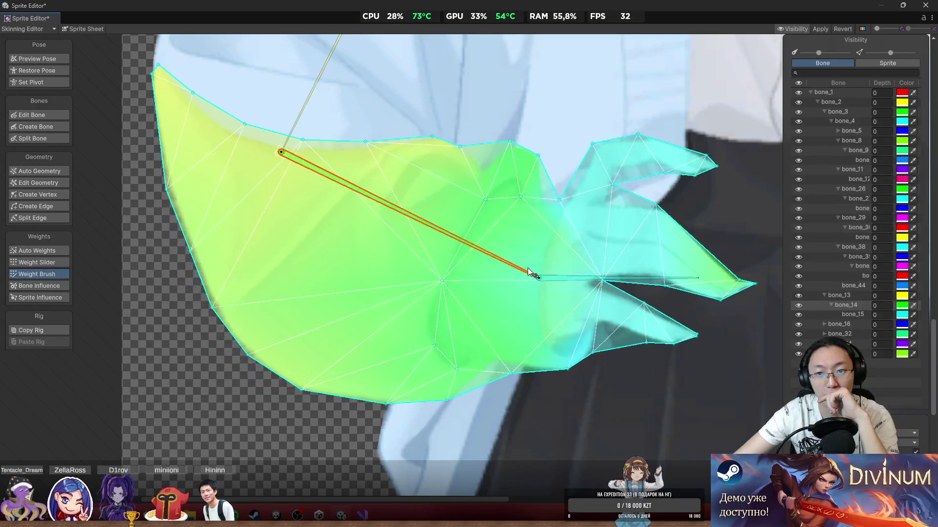
{"action": "left_click", "coordinate": [322, 93]}
{"action": "left_click_drag", "start_coordinate": [527, 131], "coordinate": [552, 147]}
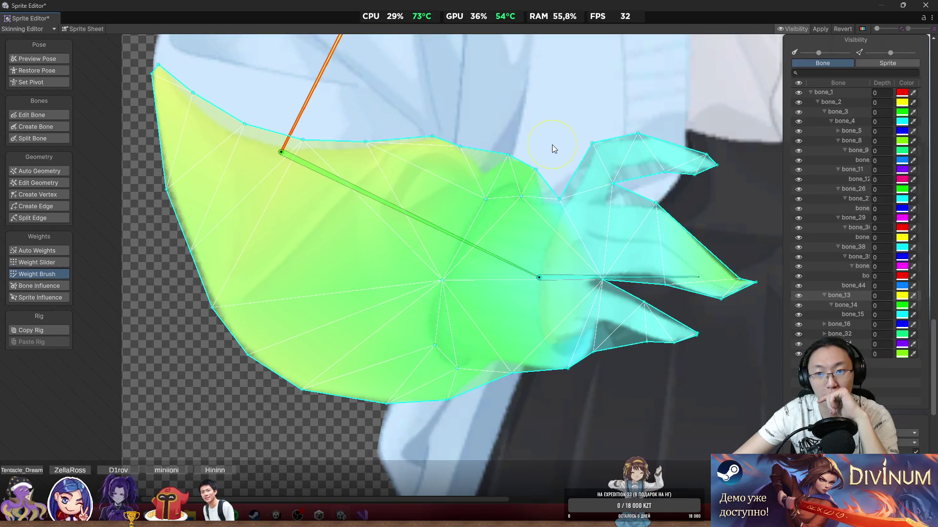
{"action": "mouse_move", "coordinate": [495, 249]}
{"action": "left_mouse_down"}
{"action": "mouse_move", "coordinate": [464, 326]}
{"action": "mouse_move", "coordinate": [531, 263]}
{"action": "mouse_move", "coordinate": [517, 308]}
{"action": "left_mouse_up"}
{"action": "left_click", "coordinate": [561, 327]}
{"action": "mouse_move", "coordinate": [586, 336]}
{"action": "left_mouse_down"}
{"action": "mouse_move", "coordinate": [610, 376]}
{"action": "mouse_move", "coordinate": [645, 361]}
{"action": "mouse_move", "coordinate": [654, 367]}
{"action": "left_mouse_up"}
{"action": "scroll", "coordinate": [596, 292], "scroll_direction": "up", "scroll_amount": 3}
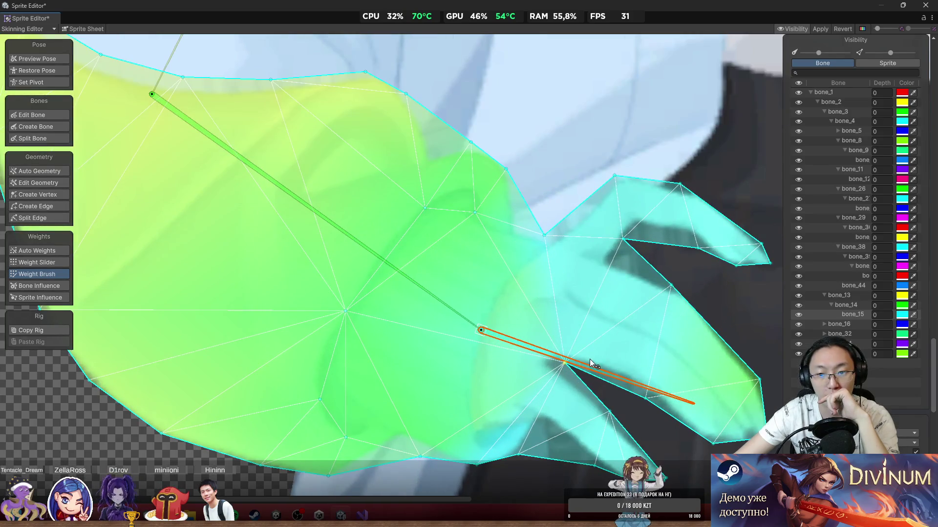
{"action": "mouse_move", "coordinate": [590, 359]}
{"action": "left_mouse_down"}
{"action": "mouse_move", "coordinate": [661, 362]}
{"action": "mouse_move", "coordinate": [683, 388]}
{"action": "mouse_move", "coordinate": [678, 435]}
{"action": "mouse_move", "coordinate": [689, 419]}
{"action": "mouse_move", "coordinate": [698, 424]}
{"action": "mouse_move", "coordinate": [688, 440]}
{"action": "left_mouse_up"}
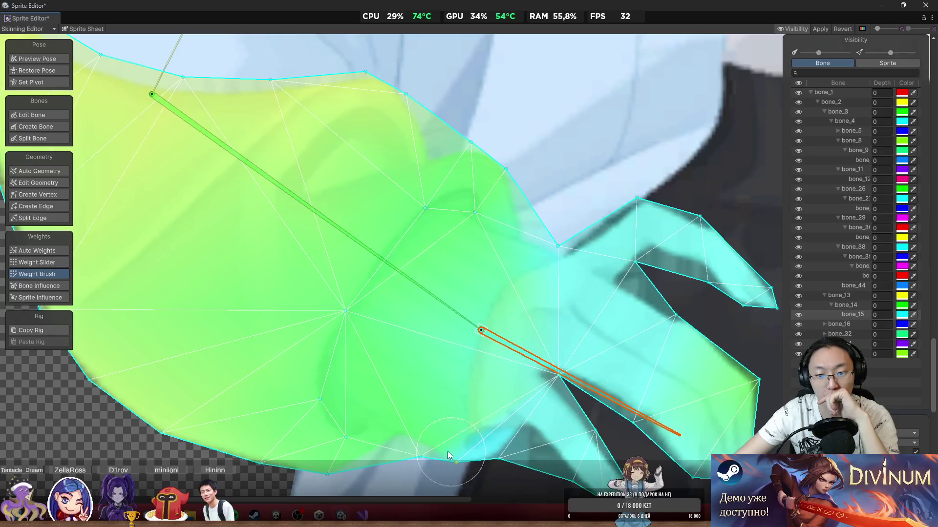
Step: Move three lower sleeve-edge vertices toward the cuff, then bend the hand to recheck
{"action": "left_click", "coordinate": [45, 184]}
{"action": "scroll", "coordinate": [585, 251], "scroll_direction": "up", "scroll_amount": 3}
{"action": "scroll", "coordinate": [467, 342], "scroll_direction": "up", "scroll_amount": 2}
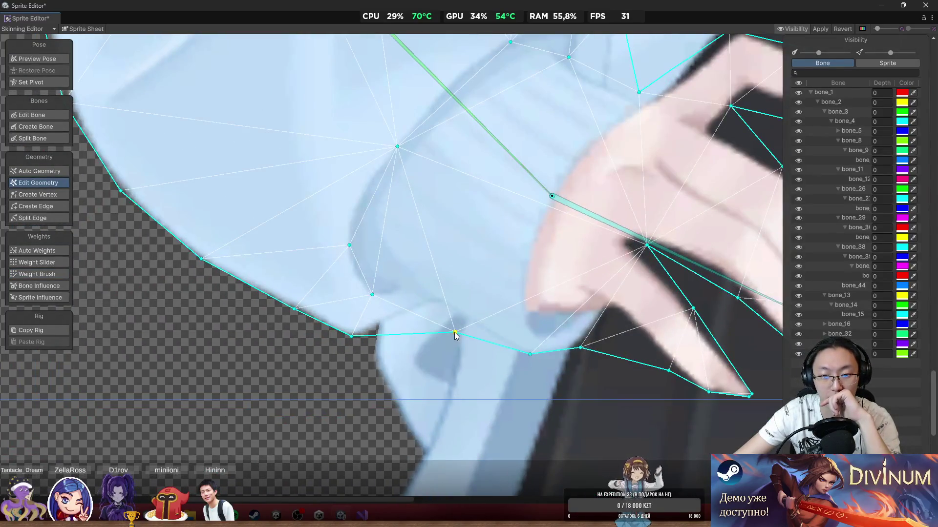
{"action": "left_click_drag", "start_coordinate": [455, 333], "coordinate": [442, 312]}
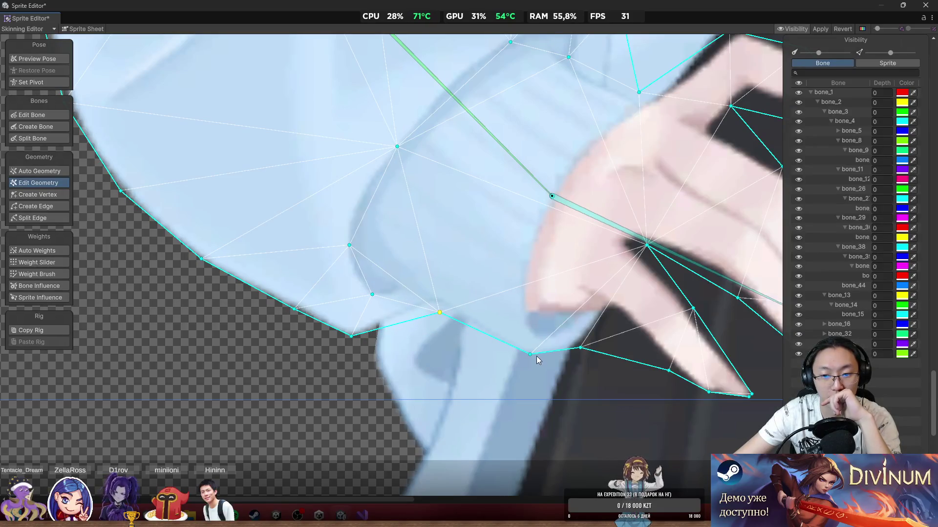
{"action": "left_click_drag", "start_coordinate": [530, 355], "coordinate": [520, 361]}
{"action": "mouse_move", "coordinate": [580, 349]}
{"action": "left_mouse_down"}
{"action": "mouse_move", "coordinate": [588, 360]}
{"action": "mouse_move", "coordinate": [570, 362]}
{"action": "left_mouse_up"}
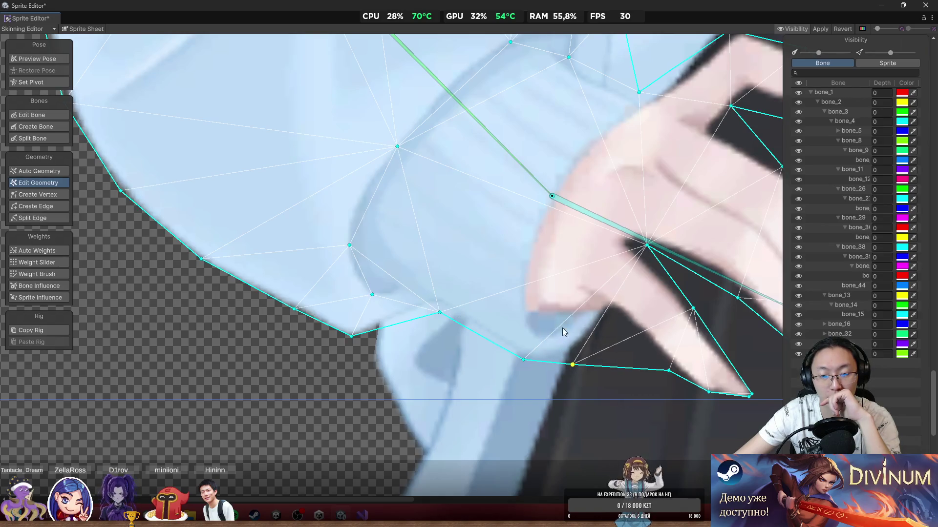
{"action": "scroll", "coordinate": [562, 327], "scroll_direction": "down", "scroll_amount": 3}
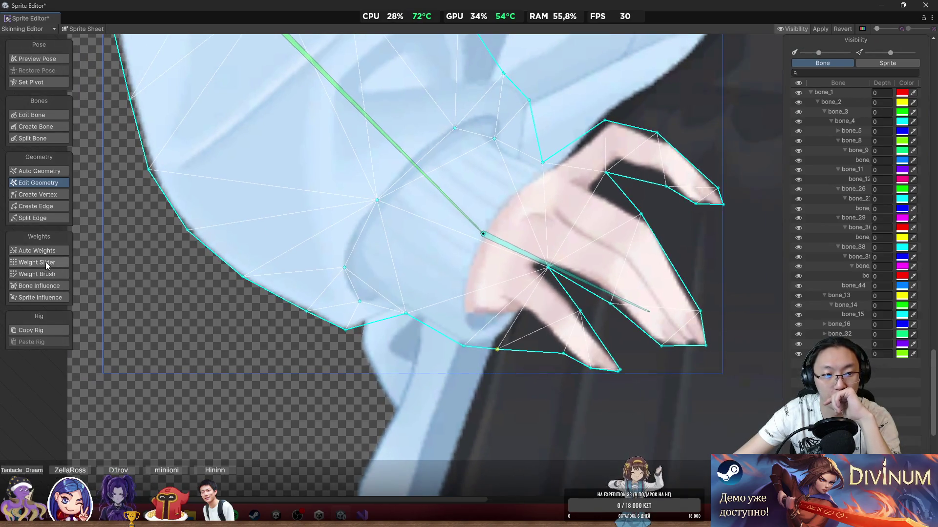
{"action": "left_click", "coordinate": [45, 262]}
{"action": "left_click", "coordinate": [611, 284]}
{"action": "mouse_move", "coordinate": [610, 280]}
{"action": "left_mouse_down"}
{"action": "mouse_move", "coordinate": [622, 279]}
{"action": "mouse_move", "coordinate": [621, 342]}
{"action": "mouse_move", "coordinate": [643, 319]}
{"action": "mouse_move", "coordinate": [651, 333]}
{"action": "mouse_move", "coordinate": [676, 307]}
{"action": "mouse_move", "coordinate": [655, 318]}
{"action": "left_mouse_up"}
Step: Select the other arm's sleeve mesh to display its weights
{"action": "scroll", "coordinate": [596, 273], "scroll_direction": "down", "scroll_amount": 6}
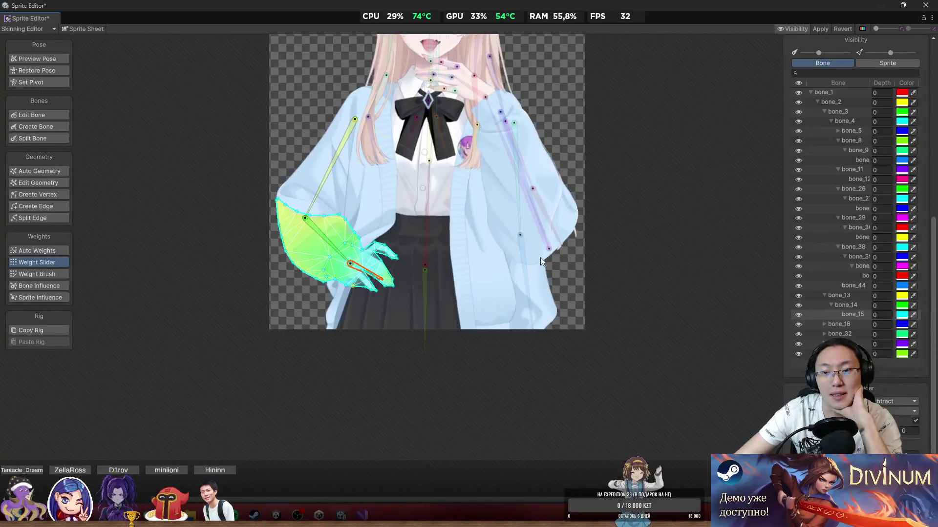
{"action": "scroll", "coordinate": [540, 257], "scroll_direction": "up", "scroll_amount": 3}
{"action": "left_click", "coordinate": [567, 189]}
{"action": "scroll", "coordinate": [579, 175], "scroll_direction": "down", "scroll_amount": 2}
{"action": "left_click", "coordinate": [424, 204]}
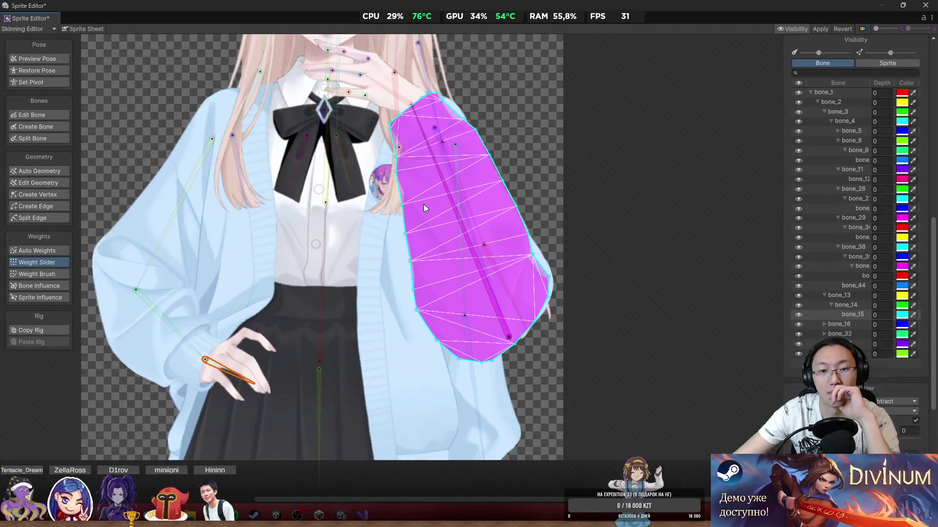
{"action": "scroll", "coordinate": [524, 231], "scroll_direction": "up", "scroll_amount": 2}
{"action": "scroll", "coordinate": [523, 231], "scroll_direction": "down", "scroll_amount": 2}
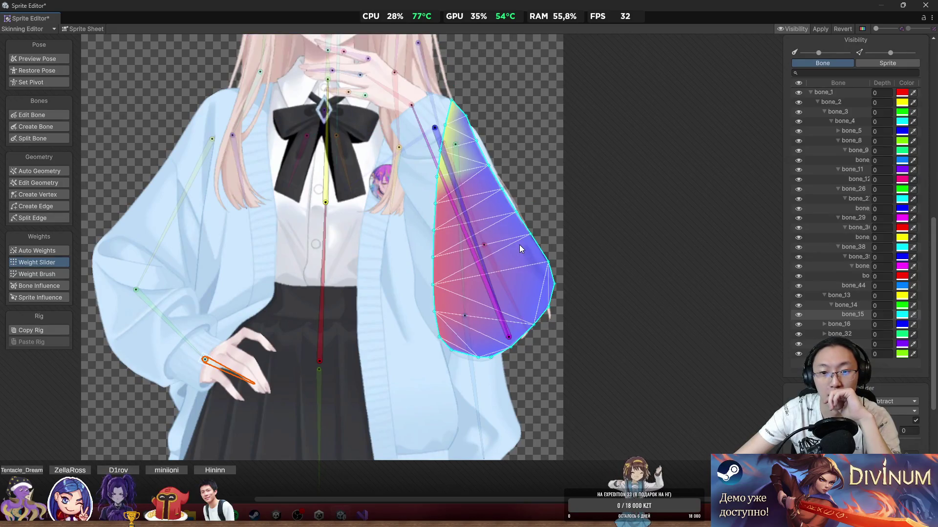
{"action": "scroll", "coordinate": [520, 245], "scroll_direction": "up", "scroll_amount": 3}
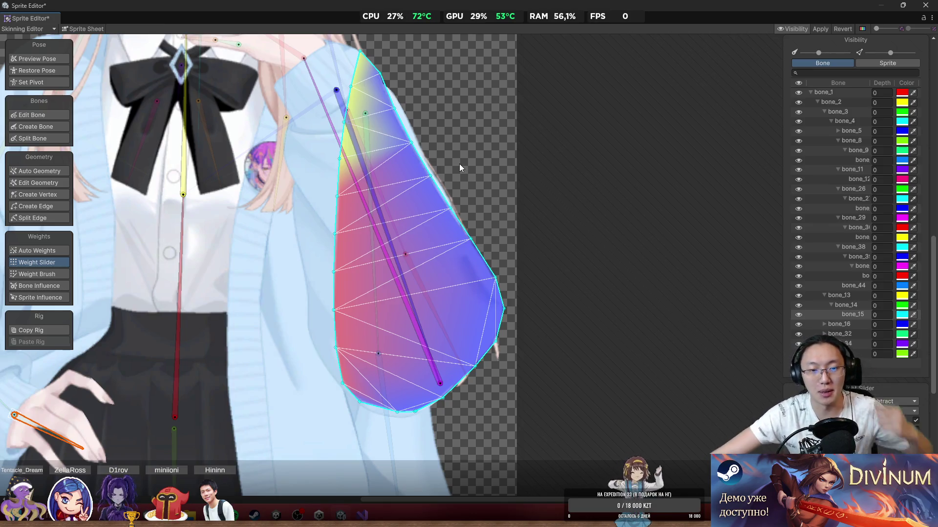
{"action": "scroll", "coordinate": [464, 220], "scroll_direction": "up", "scroll_amount": 2}
{"action": "scroll", "coordinate": [353, 262], "scroll_direction": "down", "scroll_amount": 2}
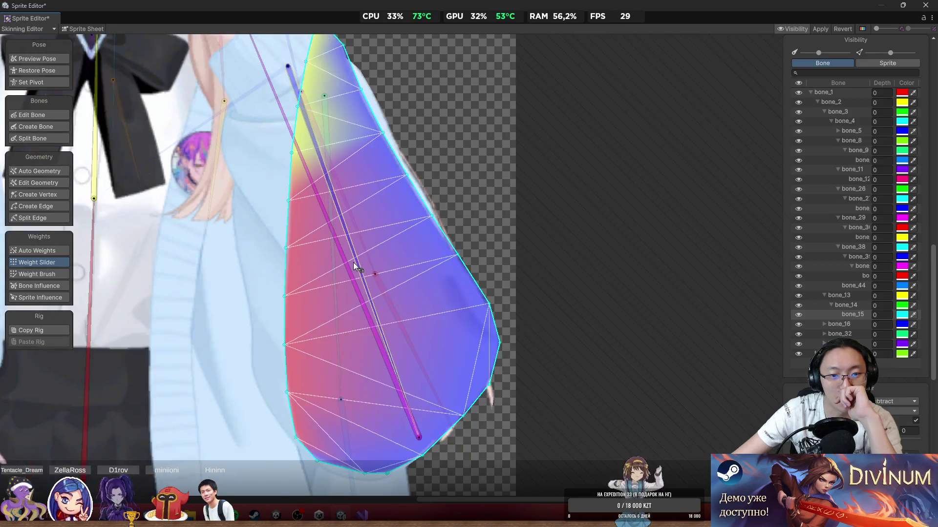
Step: Select bone_16, bone_17 and the sleeve sprite, then pan to the hand near the chin
{"action": "left_click", "coordinate": [383, 271]}
{"action": "left_click", "coordinate": [371, 309]}
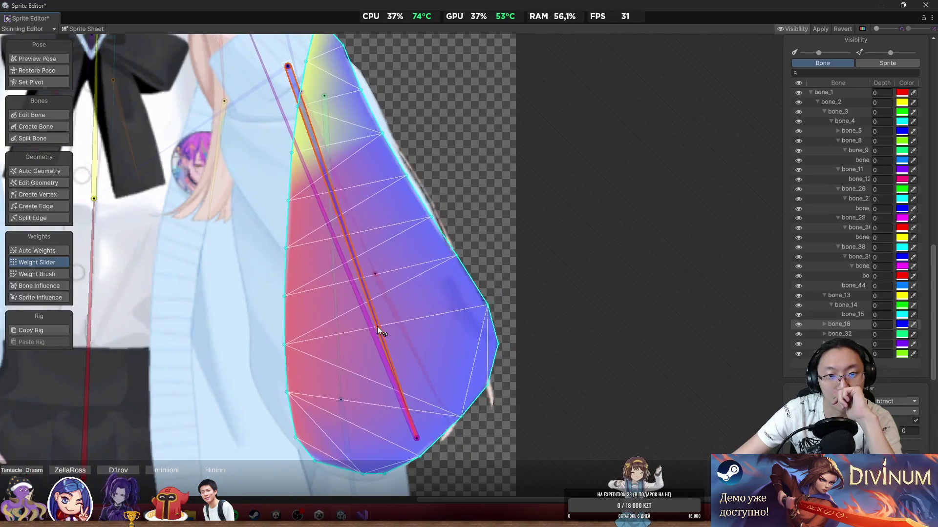
{"action": "left_click", "coordinate": [411, 189]}
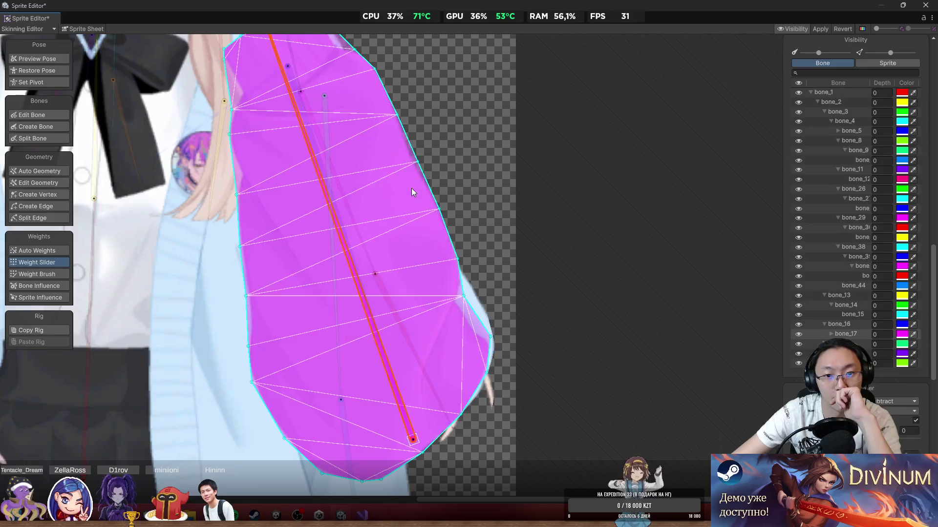
{"action": "mouse_move", "coordinate": [341, 210]}
{"action": "left_mouse_down"}
{"action": "mouse_move", "coordinate": [298, 213]}
{"action": "mouse_move", "coordinate": [379, 263]}
{"action": "mouse_move", "coordinate": [393, 233]}
{"action": "mouse_move", "coordinate": [412, 228]}
{"action": "mouse_move", "coordinate": [391, 236]}
{"action": "mouse_move", "coordinate": [410, 311]}
{"action": "left_mouse_up"}
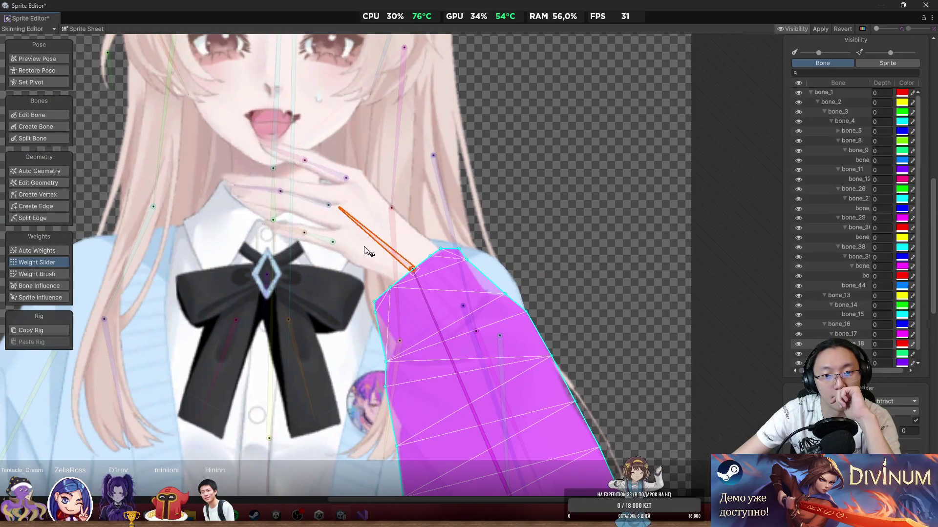
Step: Bend a short finger bone, then paint weight for the lower finger on the hand sprite with Weight Brush
{"action": "scroll", "coordinate": [446, 280], "scroll_direction": "up", "scroll_amount": 3}
{"action": "left_click", "coordinate": [371, 312]}
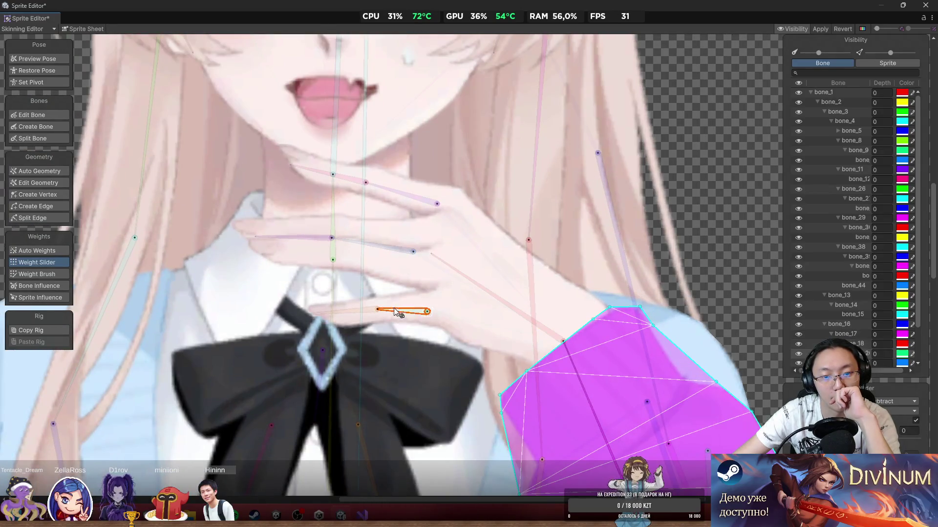
{"action": "mouse_move", "coordinate": [370, 312]}
{"action": "left_mouse_down"}
{"action": "mouse_move", "coordinate": [365, 329]}
{"action": "mouse_move", "coordinate": [344, 309]}
{"action": "mouse_move", "coordinate": [342, 318]}
{"action": "left_mouse_up"}
{"action": "left_click", "coordinate": [407, 303]}
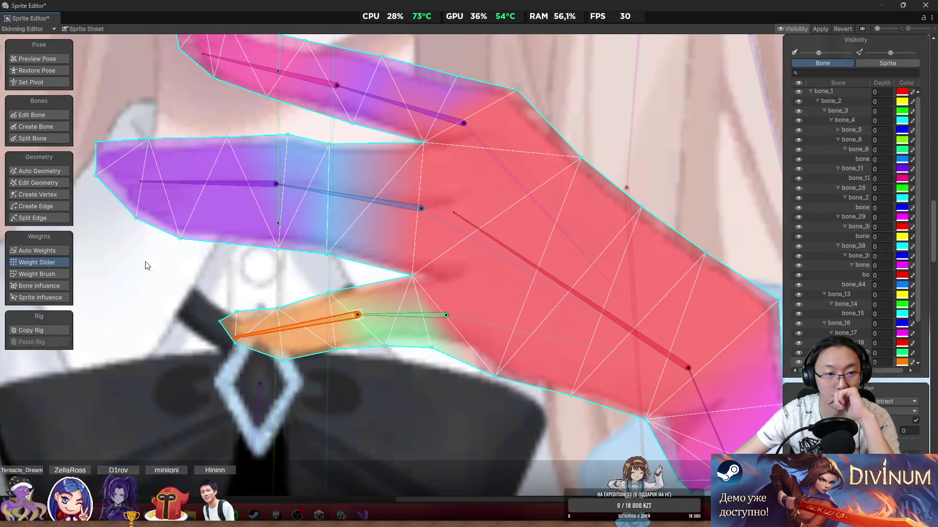
{"action": "left_click", "coordinate": [61, 274]}
{"action": "scroll", "coordinate": [330, 357], "scroll_direction": "up", "scroll_amount": 2}
{"action": "mouse_move", "coordinate": [284, 329]}
{"action": "left_mouse_down"}
{"action": "mouse_move", "coordinate": [324, 359]}
{"action": "mouse_move", "coordinate": [288, 321]}
{"action": "left_mouse_up"}
Step: Bend the neighbouring and purple finger bones and paint weights near the purple finger's base
{"action": "left_click", "coordinate": [424, 304]}
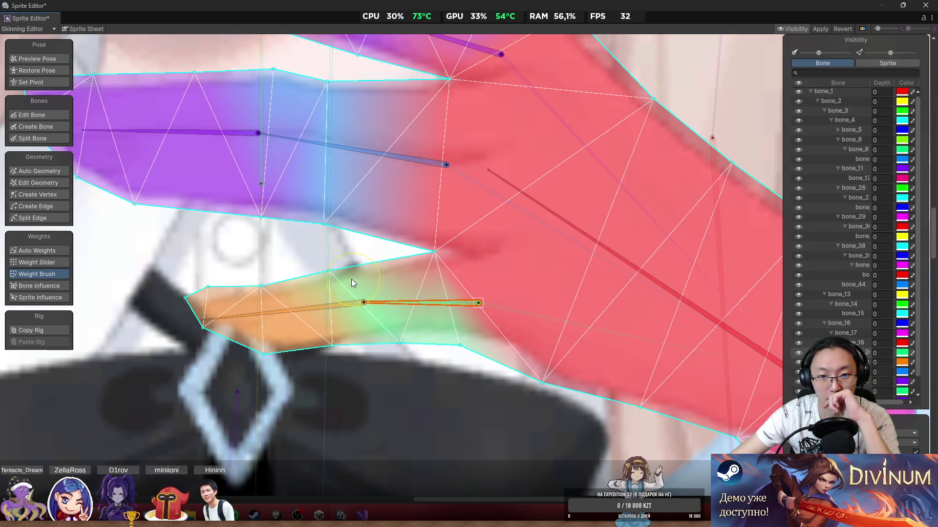
{"action": "mouse_move", "coordinate": [333, 305]}
{"action": "left_mouse_down"}
{"action": "mouse_move", "coordinate": [342, 337]}
{"action": "mouse_move", "coordinate": [327, 315]}
{"action": "mouse_move", "coordinate": [326, 355]}
{"action": "left_mouse_up"}
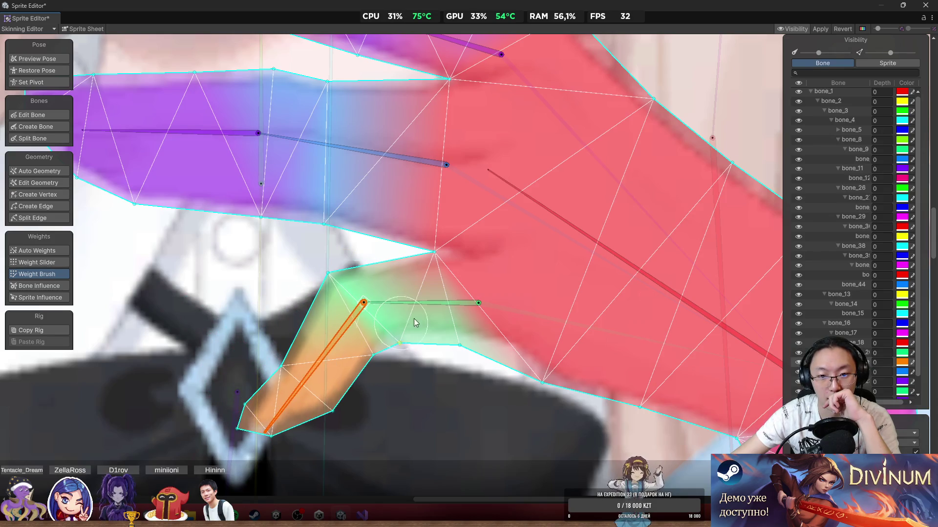
{"action": "mouse_move", "coordinate": [433, 308]}
{"action": "left_mouse_down"}
{"action": "mouse_move", "coordinate": [427, 329]}
{"action": "mouse_move", "coordinate": [389, 302]}
{"action": "left_mouse_up"}
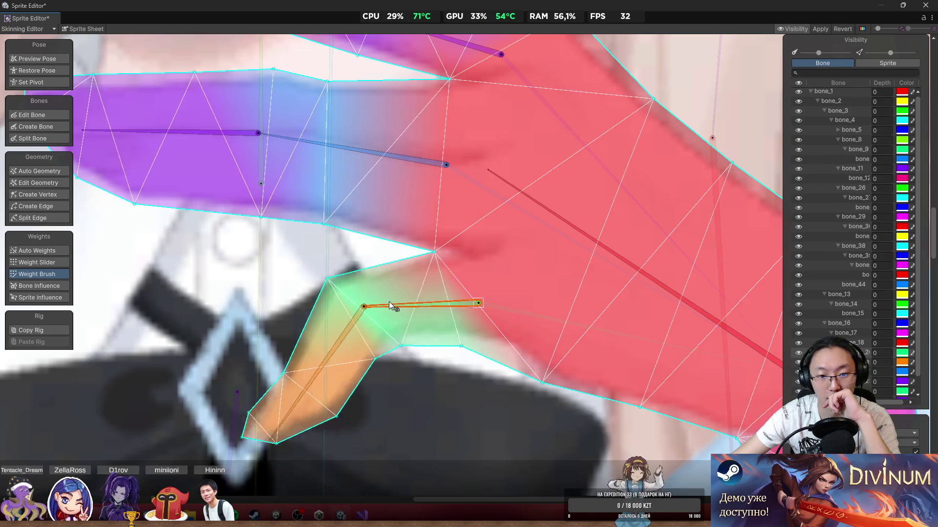
{"action": "left_click_drag", "start_coordinate": [219, 176], "coordinate": [435, 247]}
{"action": "left_click", "coordinate": [406, 208]}
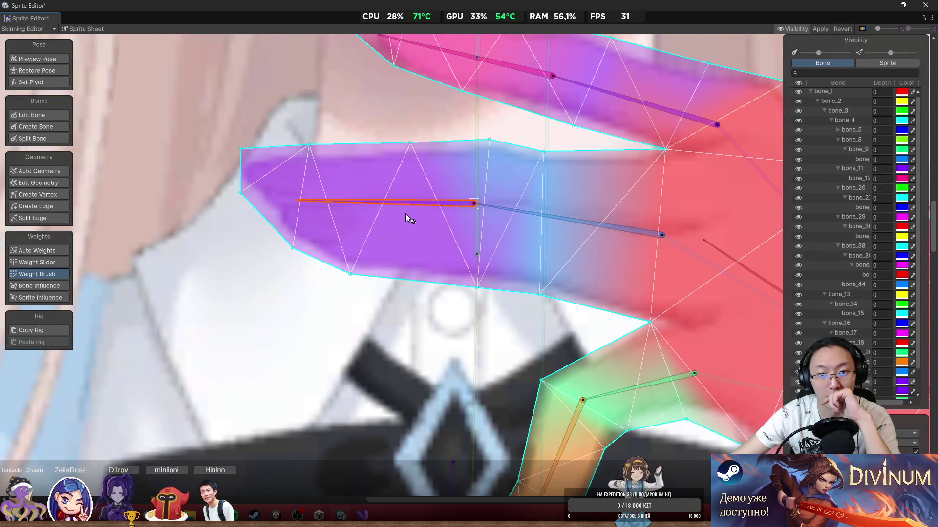
{"action": "mouse_move", "coordinate": [406, 213]}
{"action": "left_mouse_down"}
{"action": "mouse_move", "coordinate": [421, 261]}
{"action": "mouse_move", "coordinate": [409, 257]}
{"action": "left_mouse_up"}
{"action": "left_click", "coordinate": [549, 300]}
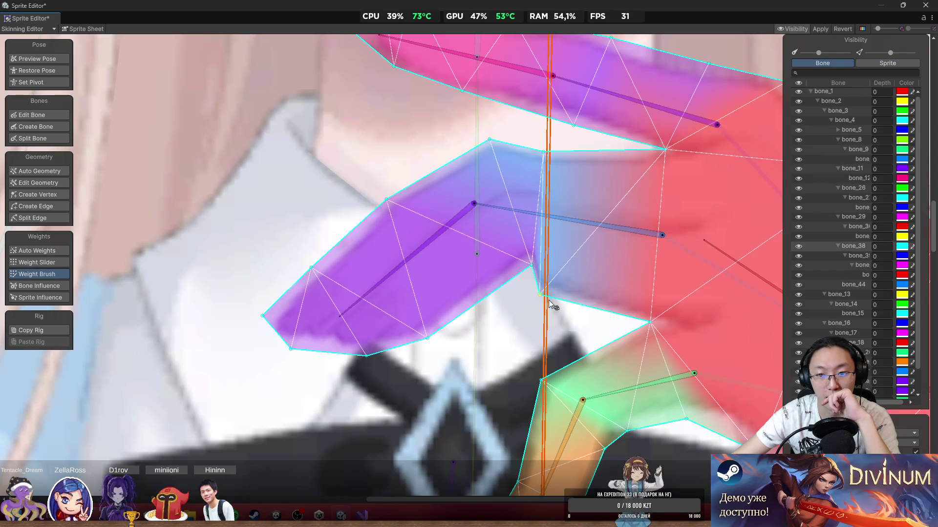
{"action": "left_click", "coordinate": [436, 245]}
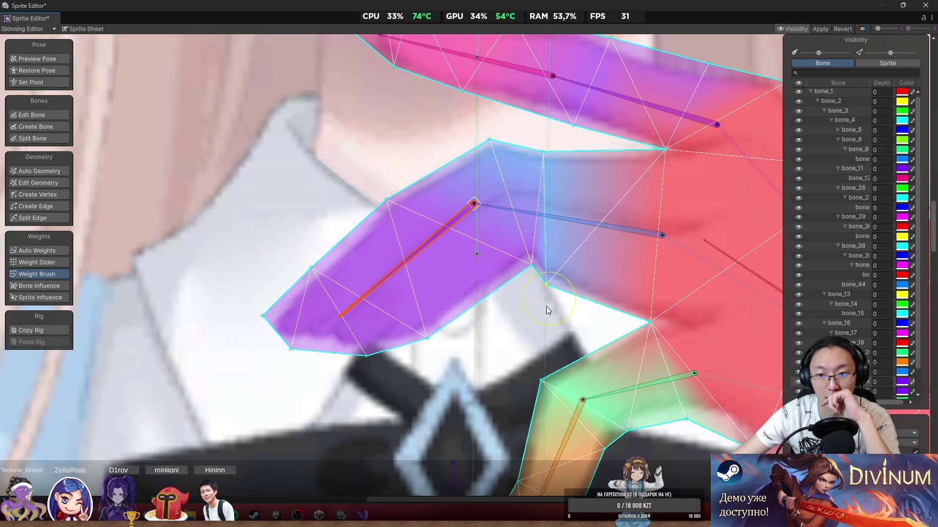
{"action": "left_click_drag", "start_coordinate": [546, 307], "coordinate": [552, 300]}
{"action": "mouse_move", "coordinate": [442, 231]}
{"action": "left_mouse_down"}
{"action": "mouse_move", "coordinate": [435, 238]}
{"action": "mouse_move", "coordinate": [386, 215]}
{"action": "mouse_move", "coordinate": [401, 274]}
{"action": "mouse_move", "coordinate": [377, 274]}
{"action": "mouse_move", "coordinate": [392, 295]}
{"action": "left_mouse_up"}
Step: Lower the blue finger bone chain and bend the purple finger down-left to test its weights
{"action": "left_click", "coordinate": [604, 225]}
{"action": "left_click_drag", "start_coordinate": [605, 225], "coordinate": [576, 256]}
{"action": "mouse_move", "coordinate": [548, 221]}
{"action": "left_mouse_down"}
{"action": "mouse_move", "coordinate": [537, 215]}
{"action": "mouse_move", "coordinate": [550, 225]}
{"action": "left_mouse_up"}
{"action": "left_click", "coordinate": [577, 233]}
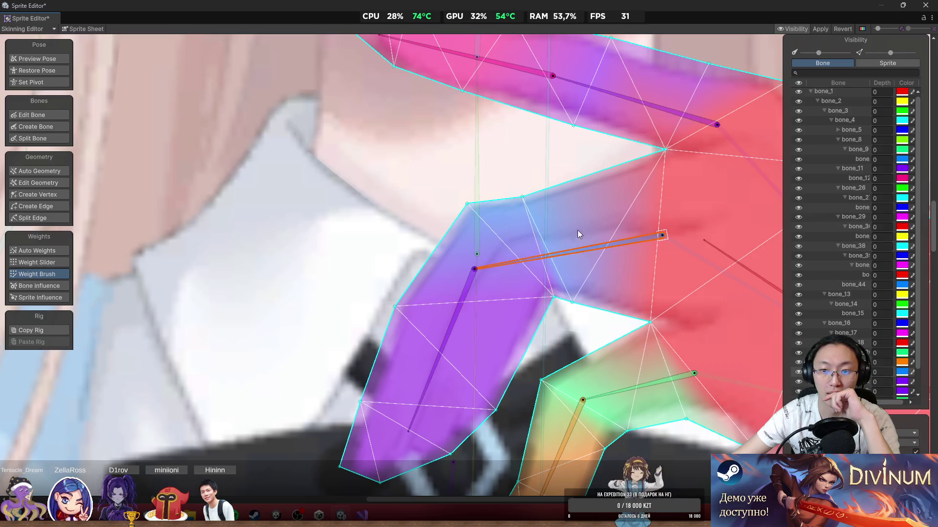
{"action": "mouse_move", "coordinate": [456, 305]}
{"action": "left_mouse_down"}
{"action": "mouse_move", "coordinate": [353, 339]}
{"action": "mouse_move", "coordinate": [406, 406]}
{"action": "left_mouse_up"}
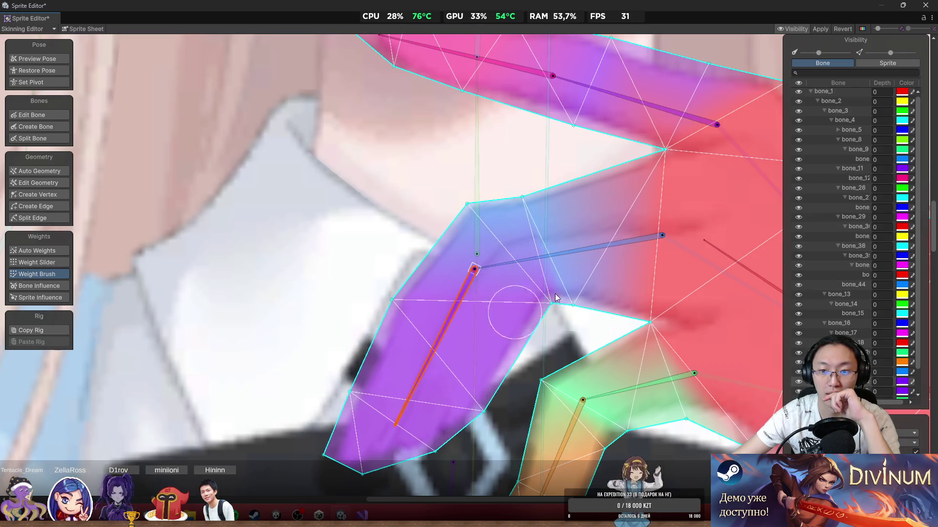
{"action": "left_click", "coordinate": [605, 248]}
{"action": "left_click", "coordinate": [460, 302]}
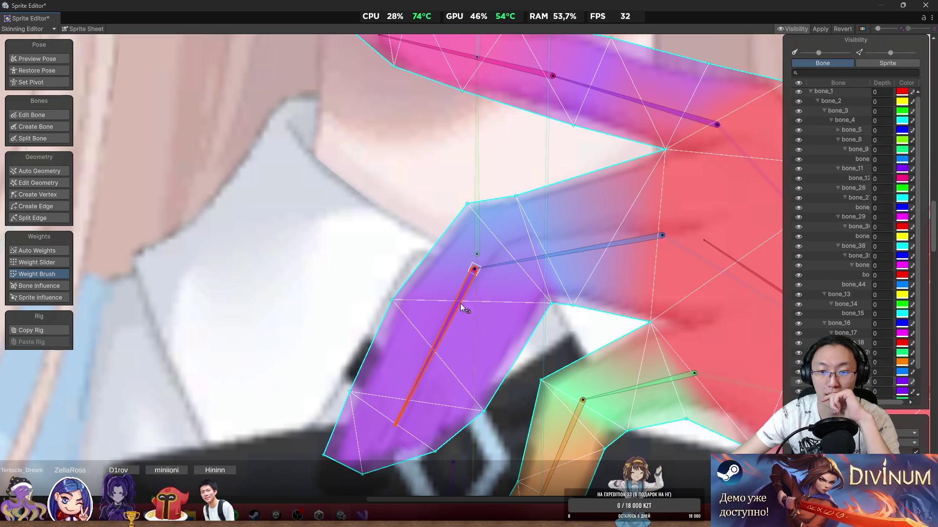
{"action": "mouse_move", "coordinate": [460, 304]}
{"action": "left_mouse_down"}
{"action": "mouse_move", "coordinate": [421, 330]}
{"action": "mouse_move", "coordinate": [323, 324]}
{"action": "mouse_move", "coordinate": [405, 371]}
{"action": "mouse_move", "coordinate": [364, 364]}
{"action": "left_mouse_up"}
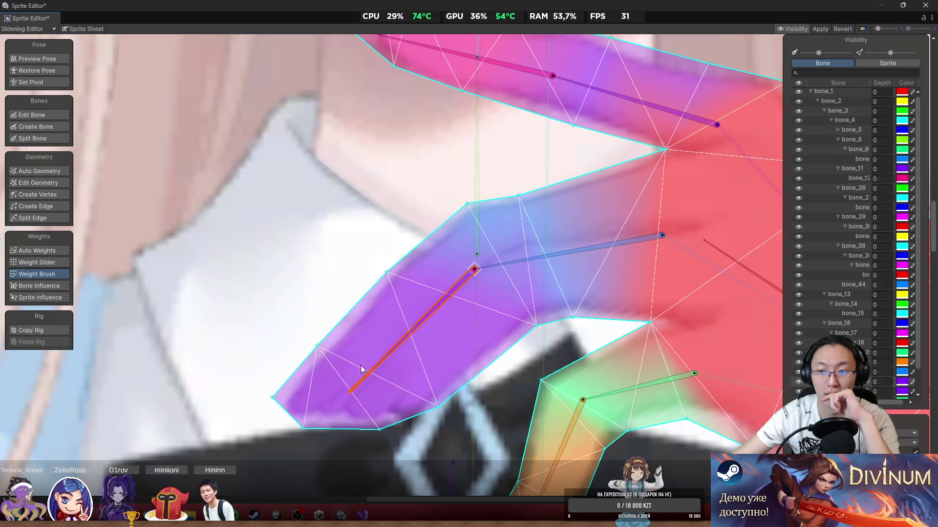
Step: Bend the upper pink finger, then drag its mesh's top-edge vertex left in Edit Geometry
{"action": "mouse_move", "coordinate": [385, 178]}
{"action": "left_mouse_down"}
{"action": "mouse_move", "coordinate": [397, 225]}
{"action": "mouse_move", "coordinate": [384, 176]}
{"action": "left_mouse_up"}
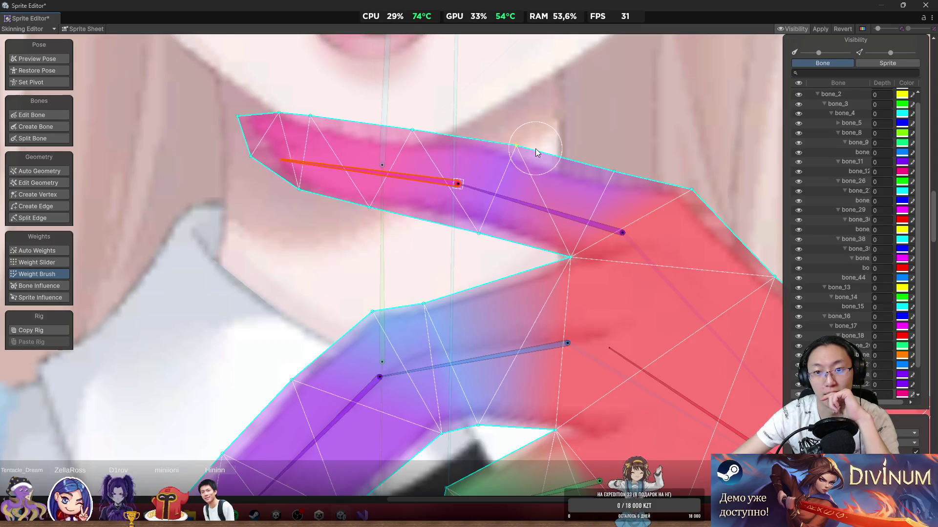
{"action": "left_click", "coordinate": [46, 184]}
{"action": "left_click_drag", "start_coordinate": [548, 136], "coordinate": [512, 124]}
Step: Add two vertices on the upper finger's top edge and two on its lower edge with Create Vertex
{"action": "left_click", "coordinate": [37, 195]}
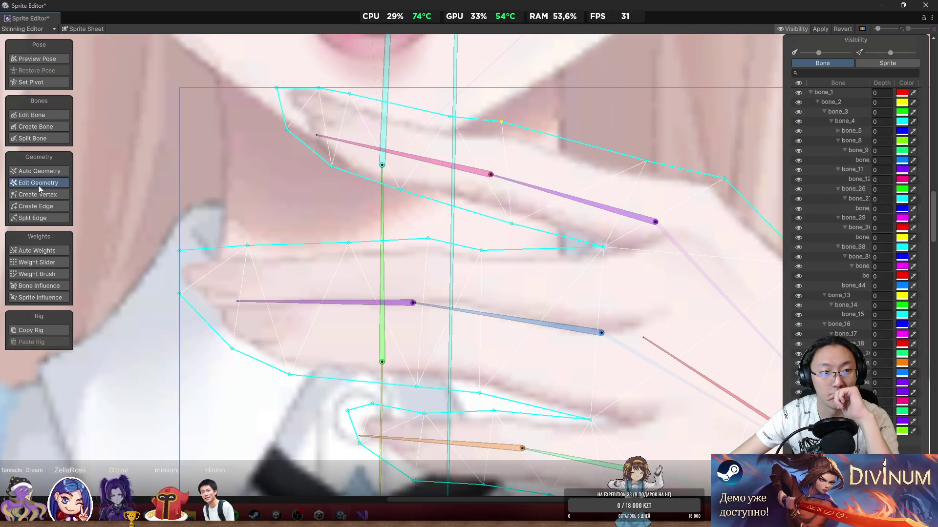
{"action": "left_click", "coordinate": [540, 133]}
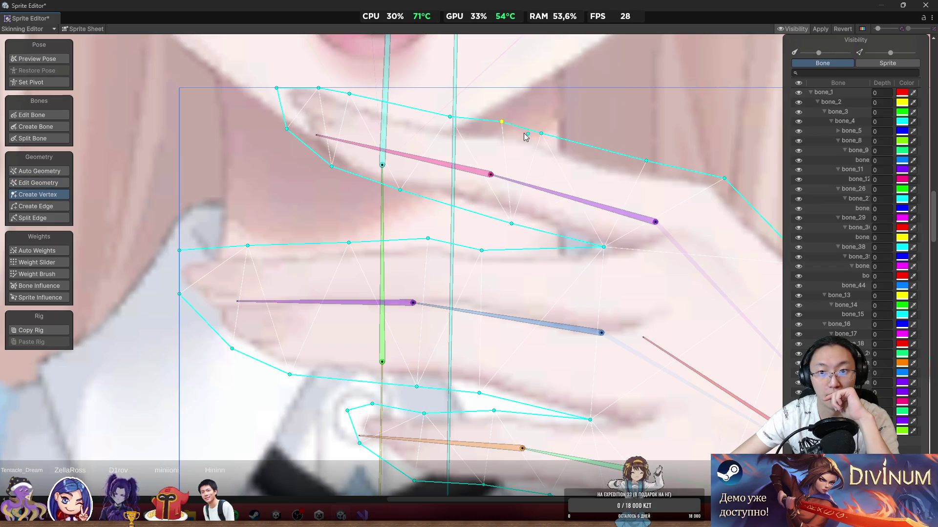
{"action": "left_click", "coordinate": [518, 127]}
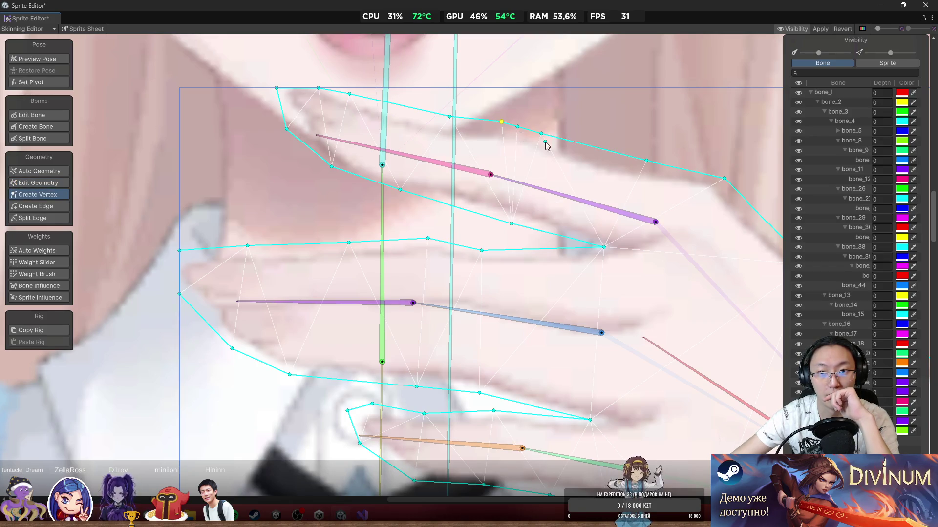
{"action": "left_click", "coordinate": [499, 221]}
{"action": "left_click", "coordinate": [490, 219]}
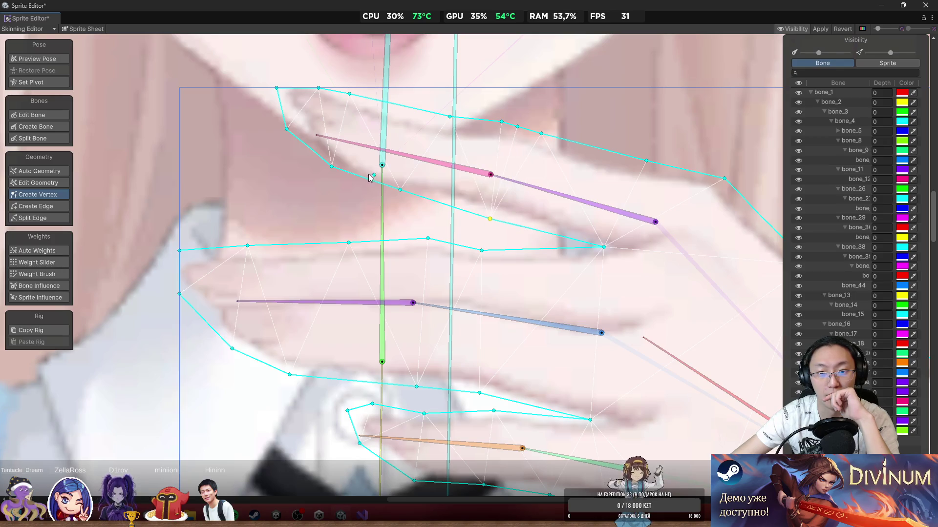
{"action": "left_click", "coordinate": [39, 274]}
Step: Paint pink-and-purple weights along the upper finger's top edge, swinging its bones to check the bend
{"action": "scroll", "coordinate": [400, 165], "scroll_direction": "up", "scroll_amount": 2}
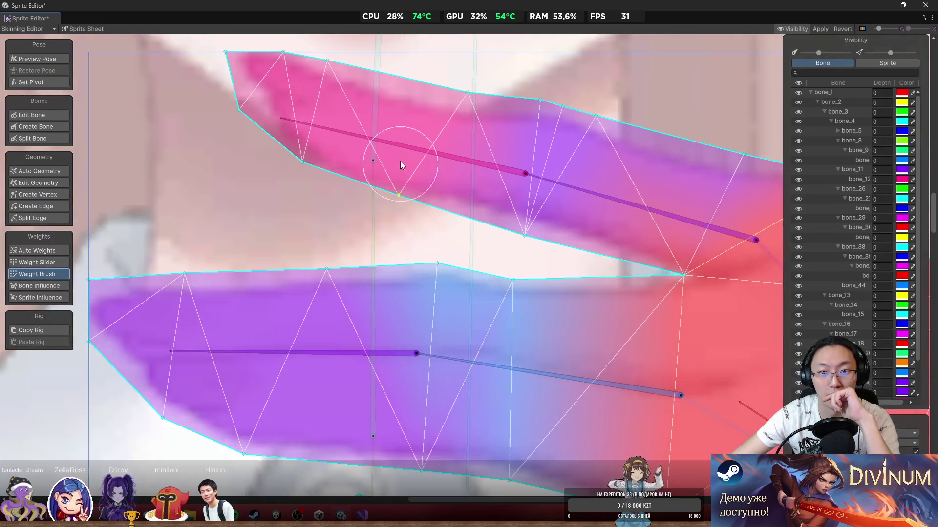
{"action": "mouse_move", "coordinate": [393, 153]}
{"action": "left_mouse_down"}
{"action": "mouse_move", "coordinate": [383, 215]}
{"action": "mouse_move", "coordinate": [371, 221]}
{"action": "left_mouse_up"}
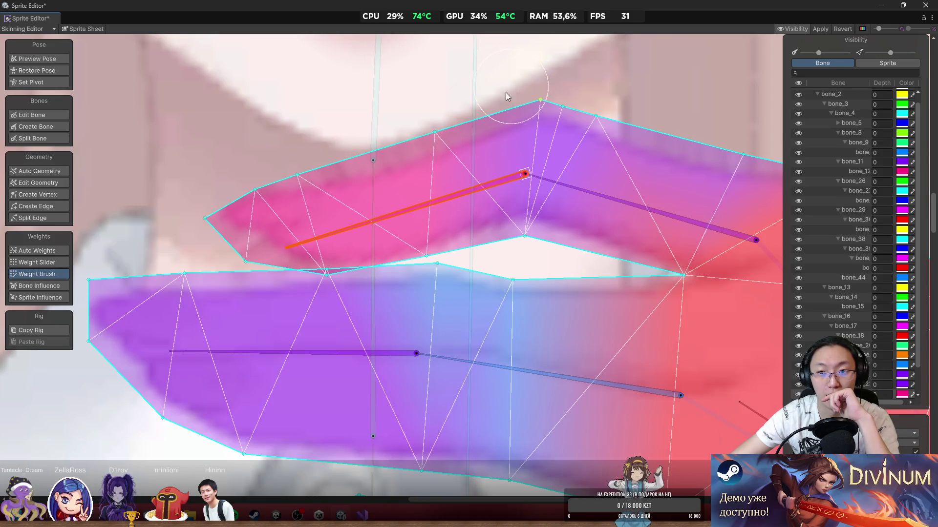
{"action": "left_click_drag", "start_coordinate": [506, 97], "coordinate": [496, 88]}
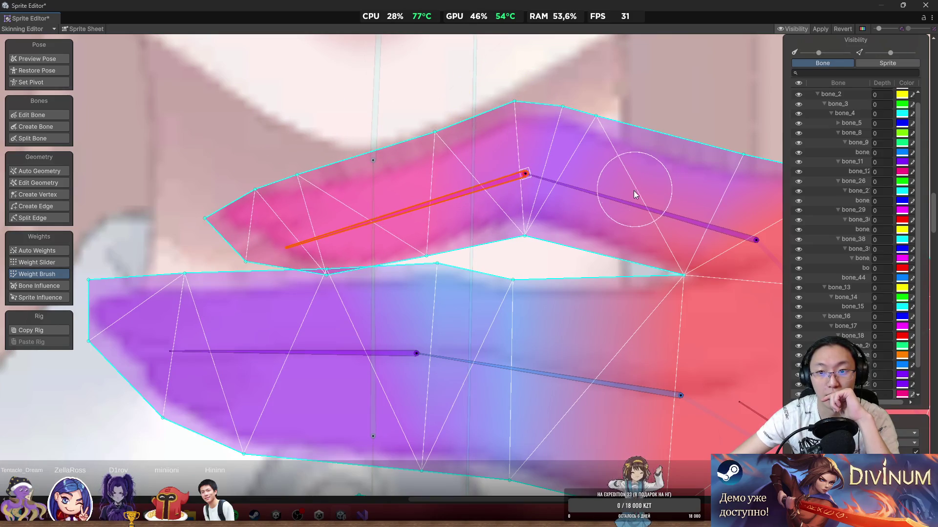
{"action": "mouse_move", "coordinate": [544, 115]}
{"action": "left_mouse_down"}
{"action": "mouse_move", "coordinate": [544, 102]}
{"action": "mouse_move", "coordinate": [523, 108]}
{"action": "left_mouse_up"}
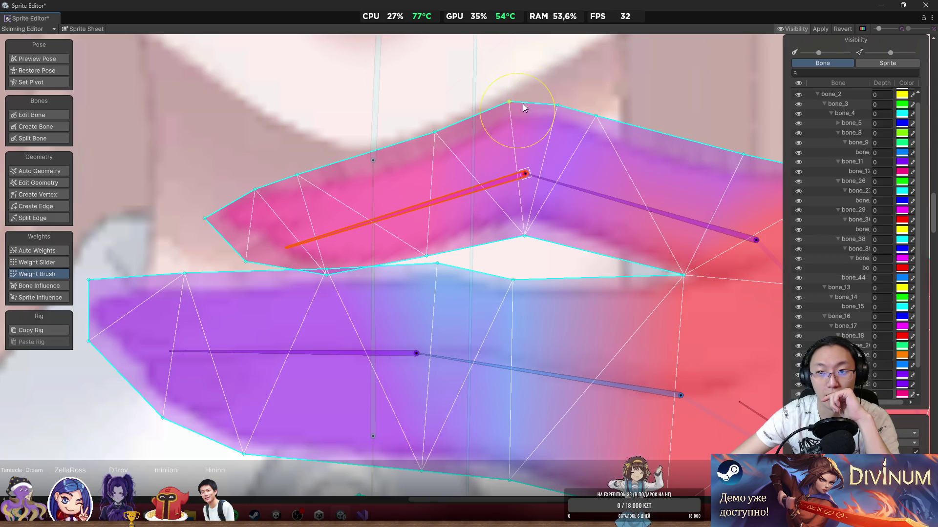
{"action": "mouse_move", "coordinate": [460, 191]}
{"action": "left_mouse_down"}
{"action": "mouse_move", "coordinate": [413, 157]}
{"action": "mouse_move", "coordinate": [375, 226]}
{"action": "mouse_move", "coordinate": [384, 286]}
{"action": "mouse_move", "coordinate": [347, 224]}
{"action": "mouse_move", "coordinate": [359, 302]}
{"action": "mouse_move", "coordinate": [332, 227]}
{"action": "left_mouse_up"}
{"action": "scroll", "coordinate": [353, 224], "scroll_direction": "down", "scroll_amount": 3}
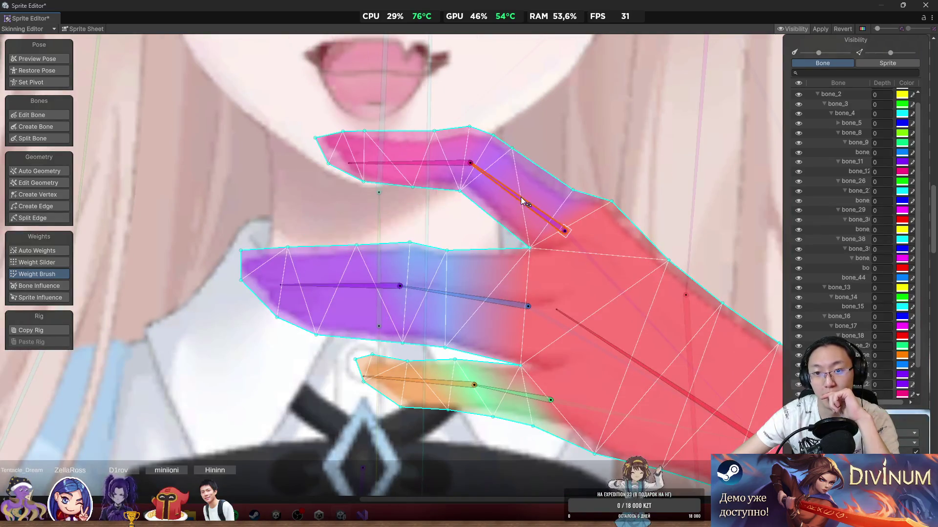
{"action": "mouse_move", "coordinate": [521, 200]}
{"action": "left_mouse_down"}
{"action": "mouse_move", "coordinate": [509, 215]}
{"action": "mouse_move", "coordinate": [508, 176]}
{"action": "mouse_move", "coordinate": [505, 202]}
{"action": "mouse_move", "coordinate": [545, 175]}
{"action": "left_mouse_up"}
{"action": "left_click_drag", "start_coordinate": [617, 205], "coordinate": [611, 210]}
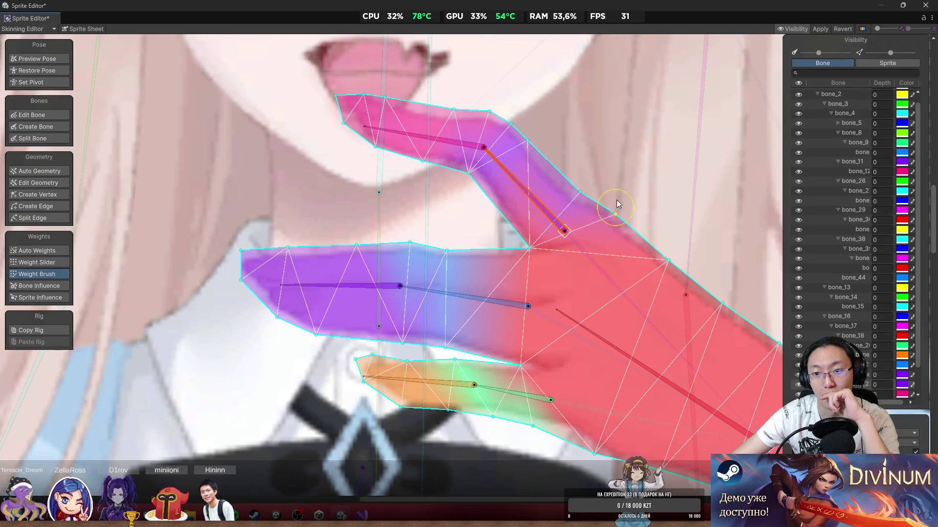
{"action": "mouse_move", "coordinate": [530, 193]}
{"action": "left_mouse_down"}
{"action": "mouse_move", "coordinate": [493, 207]}
{"action": "mouse_move", "coordinate": [531, 168]}
{"action": "left_mouse_up"}
{"action": "scroll", "coordinate": [531, 168], "scroll_direction": "down", "scroll_amount": 5}
Step: Turn on Preview Pose and rotate the arm bone and a skirt bone to check deformation
{"action": "scroll", "coordinate": [548, 224], "scroll_direction": "down", "scroll_amount": 2}
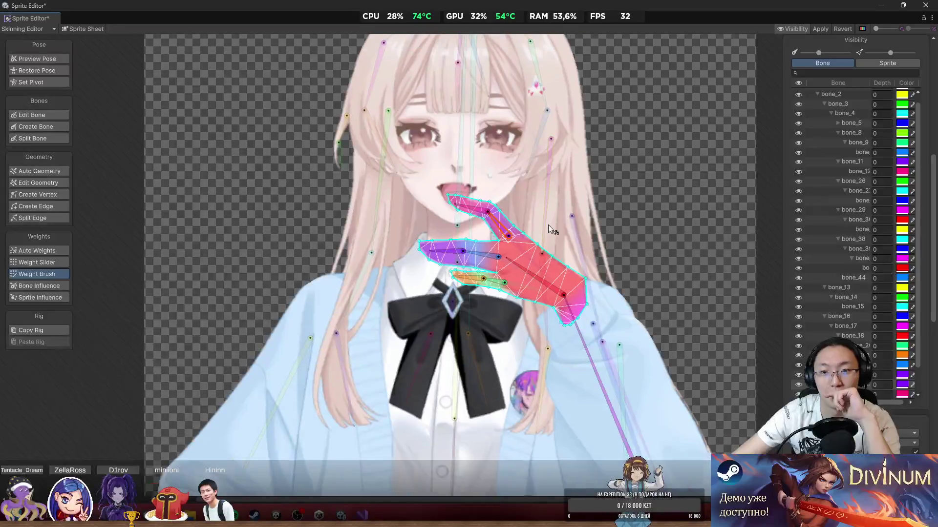
{"action": "left_click", "coordinate": [635, 200]}
{"action": "key", "text": "shift+q"}
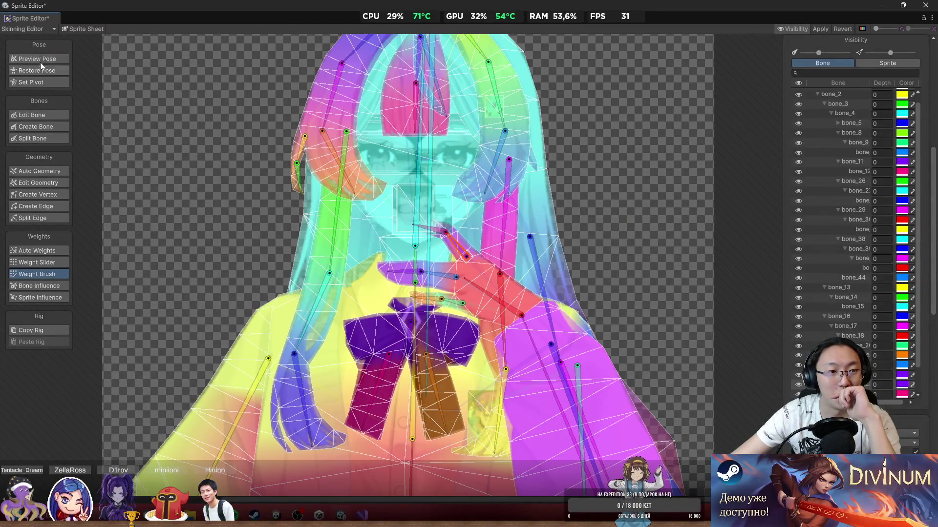
{"action": "scroll", "coordinate": [669, 259], "scroll_direction": "down", "scroll_amount": 3}
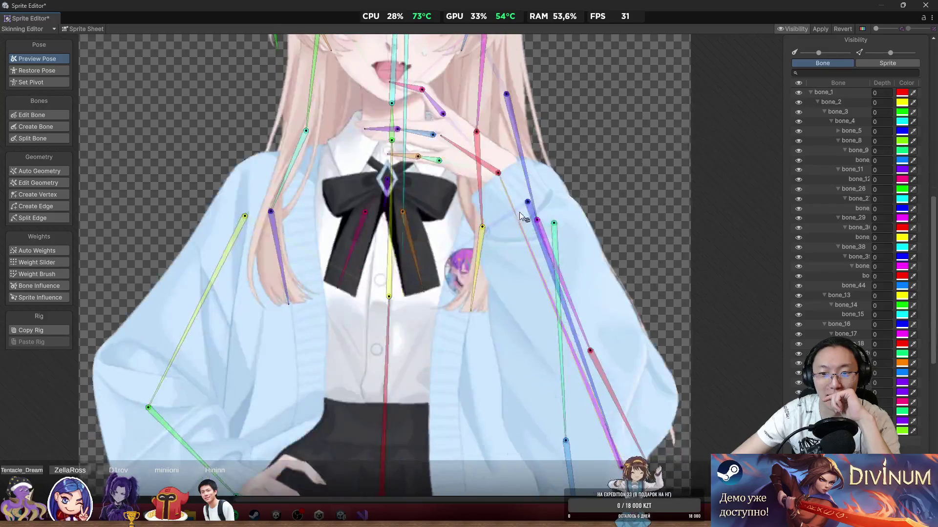
{"action": "mouse_move", "coordinate": [519, 212]}
{"action": "left_mouse_down"}
{"action": "mouse_move", "coordinate": [522, 189]}
{"action": "mouse_move", "coordinate": [473, 202]}
{"action": "left_mouse_up"}
{"action": "scroll", "coordinate": [474, 201], "scroll_direction": "down", "scroll_amount": 4}
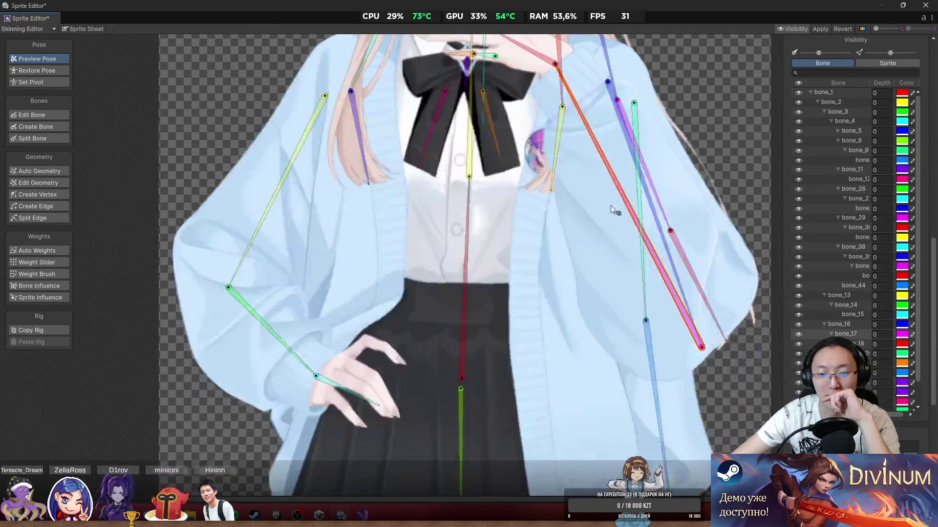
{"action": "mouse_move", "coordinate": [514, 337]}
{"action": "left_mouse_down"}
{"action": "mouse_move", "coordinate": [513, 355]}
{"action": "mouse_move", "coordinate": [493, 373]}
{"action": "mouse_move", "coordinate": [520, 385]}
{"action": "mouse_move", "coordinate": [512, 396]}
{"action": "left_mouse_up"}
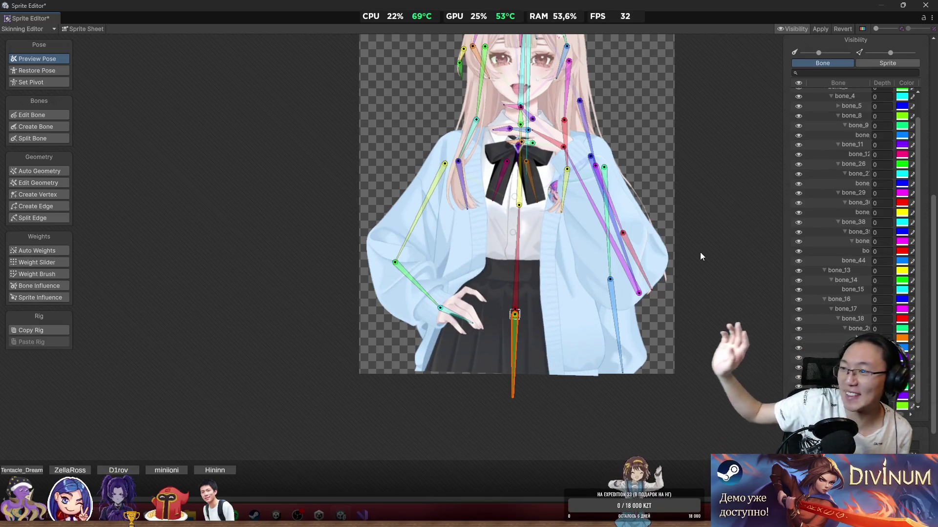
Step: Rotate the green hair bone bone_9 and a long hair strand bone to test the hair
{"action": "left_click_drag", "start_coordinate": [629, 319], "coordinate": [611, 364]}
{"action": "scroll", "coordinate": [531, 234], "scroll_direction": "up", "scroll_amount": 5}
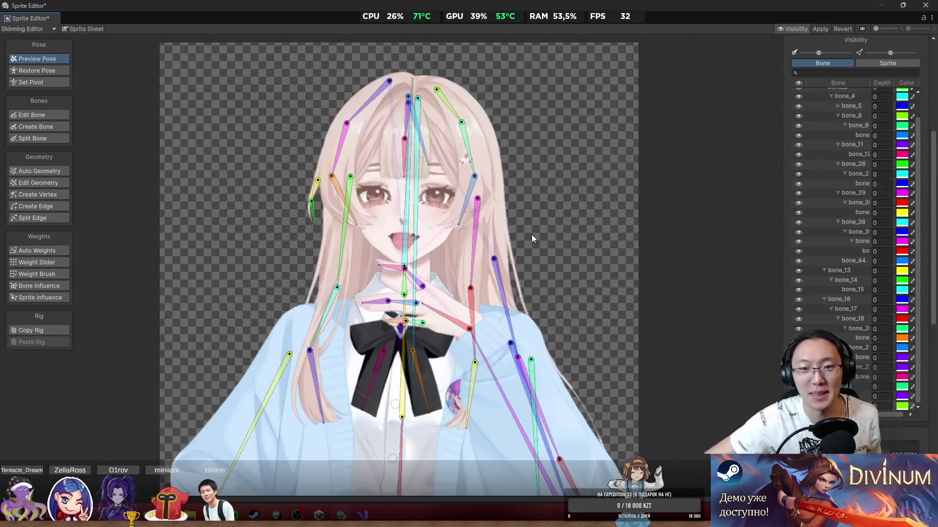
{"action": "mouse_move", "coordinate": [444, 133]}
{"action": "left_mouse_down"}
{"action": "mouse_move", "coordinate": [468, 140]}
{"action": "mouse_move", "coordinate": [420, 171]}
{"action": "mouse_move", "coordinate": [460, 185]}
{"action": "mouse_move", "coordinate": [466, 204]}
{"action": "left_mouse_up"}
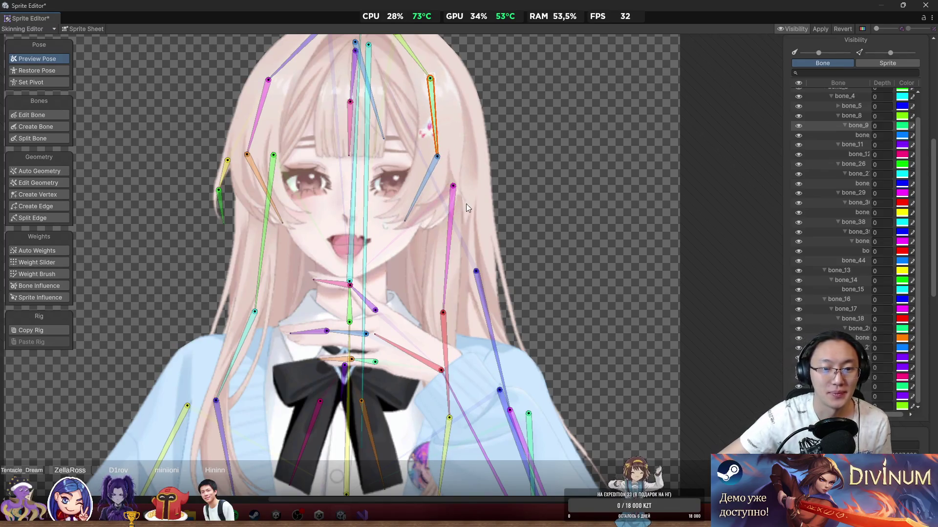
{"action": "scroll", "coordinate": [466, 204], "scroll_direction": "up", "scroll_amount": 2}
{"action": "left_click_drag", "start_coordinate": [461, 292], "coordinate": [435, 235]}
{"action": "scroll", "coordinate": [414, 328], "scroll_direction": "up", "scroll_amount": 3}
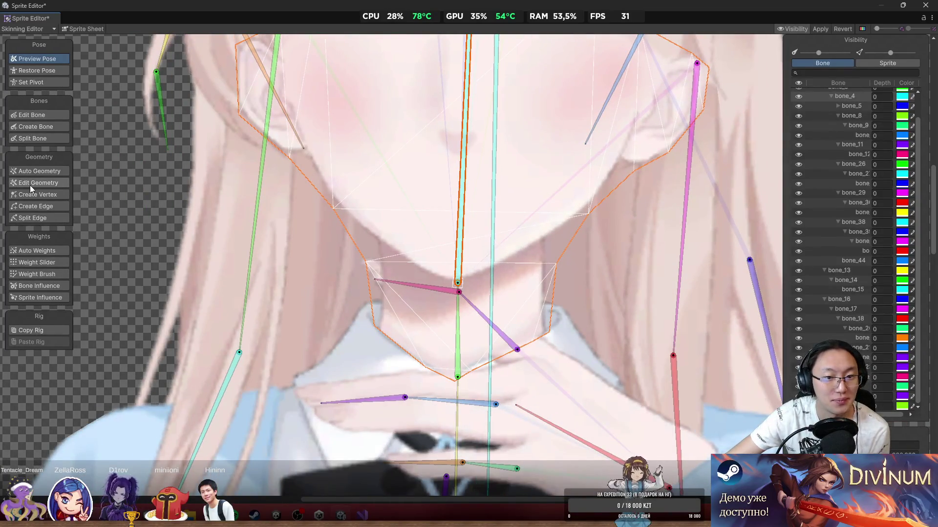
Step: Add vertices on the left and right edges of the chin mesh and pull them upward
{"action": "left_click", "coordinate": [32, 183]}
{"action": "scroll", "coordinate": [426, 300], "scroll_direction": "up", "scroll_amount": 3}
{"action": "scroll", "coordinate": [426, 300], "scroll_direction": "up", "scroll_amount": 2}
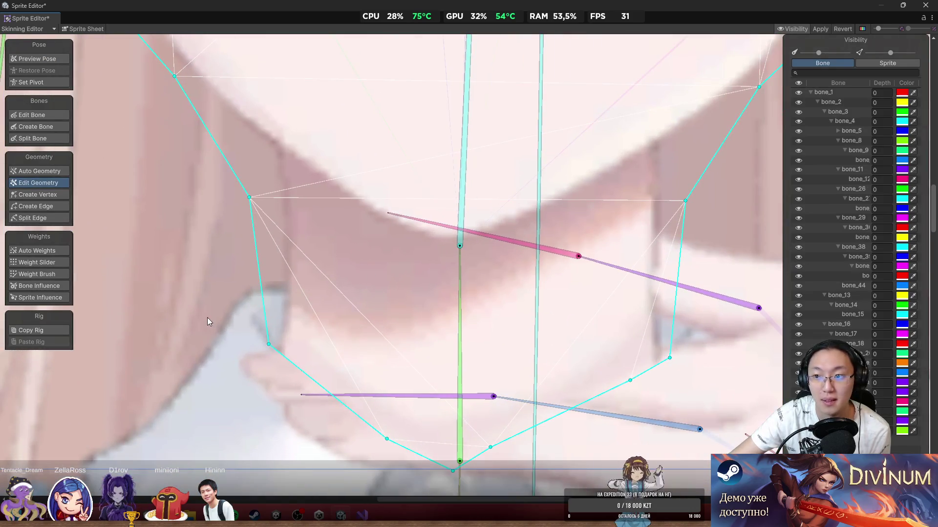
{"action": "mouse_move", "coordinate": [250, 203]}
{"action": "left_mouse_down"}
{"action": "mouse_move", "coordinate": [262, 183]}
{"action": "mouse_move", "coordinate": [263, 201]}
{"action": "left_mouse_up"}
{"action": "key", "text": "ctrl+z"}
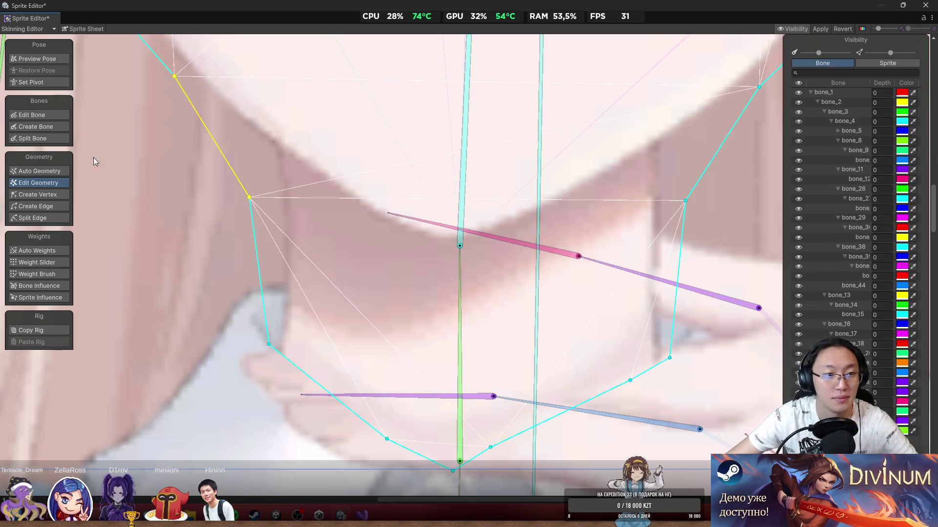
{"action": "left_click", "coordinate": [47, 194]}
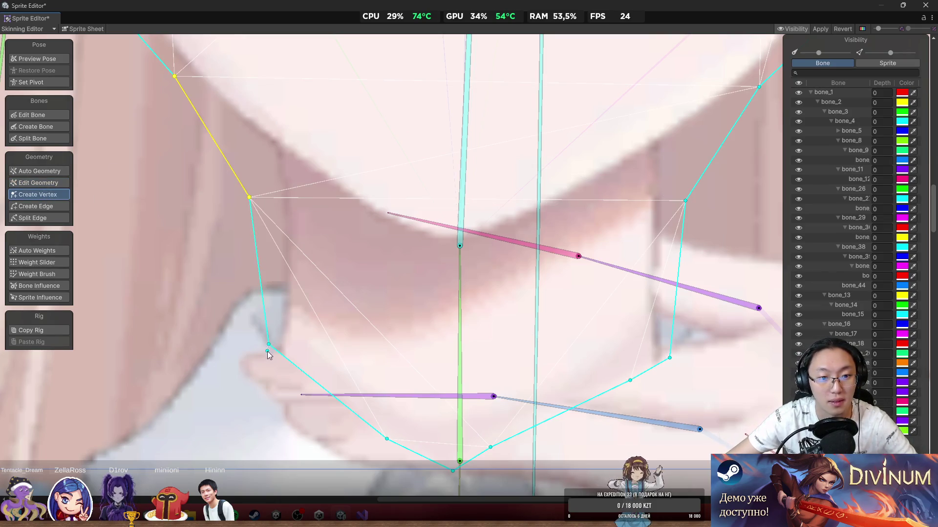
{"action": "left_click_drag", "start_coordinate": [249, 198], "coordinate": [271, 155]}
{"action": "left_click_drag", "start_coordinate": [269, 272], "coordinate": [277, 248]}
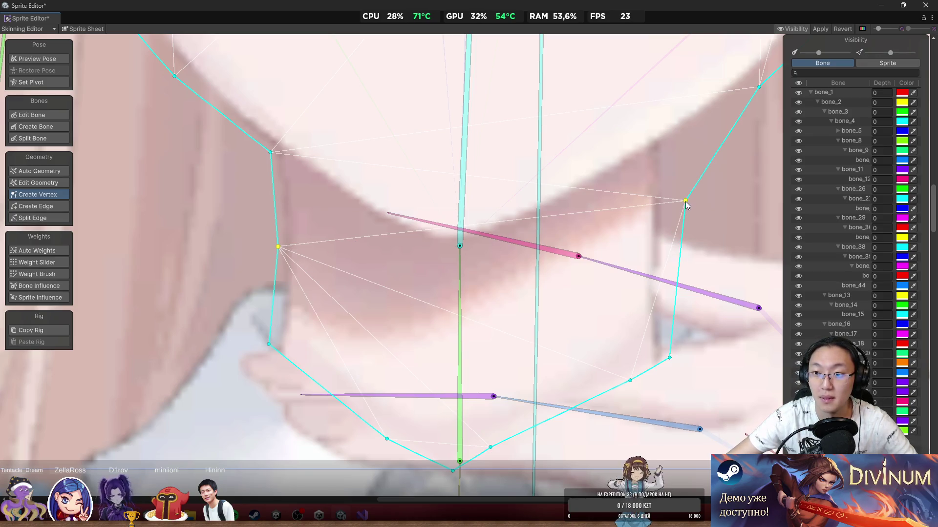
{"action": "left_click_drag", "start_coordinate": [685, 202], "coordinate": [666, 147]}
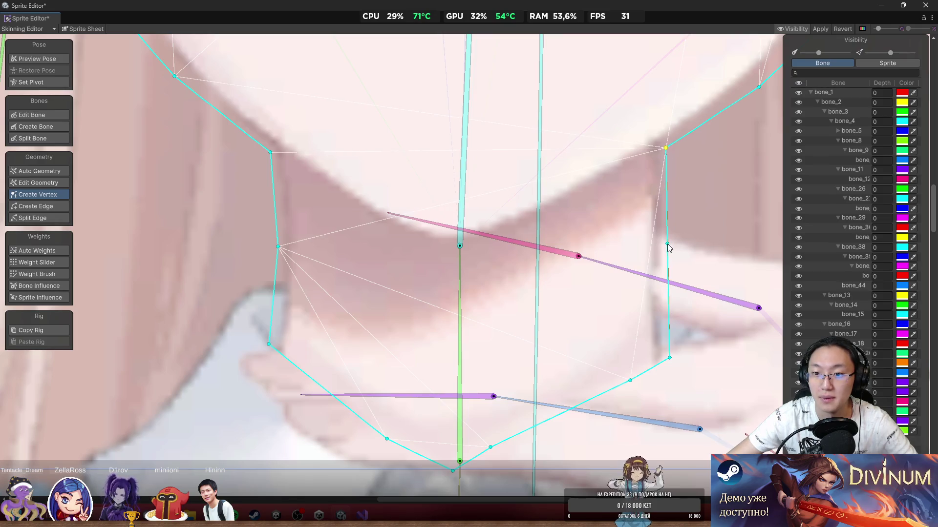
{"action": "left_click", "coordinate": [667, 245]}
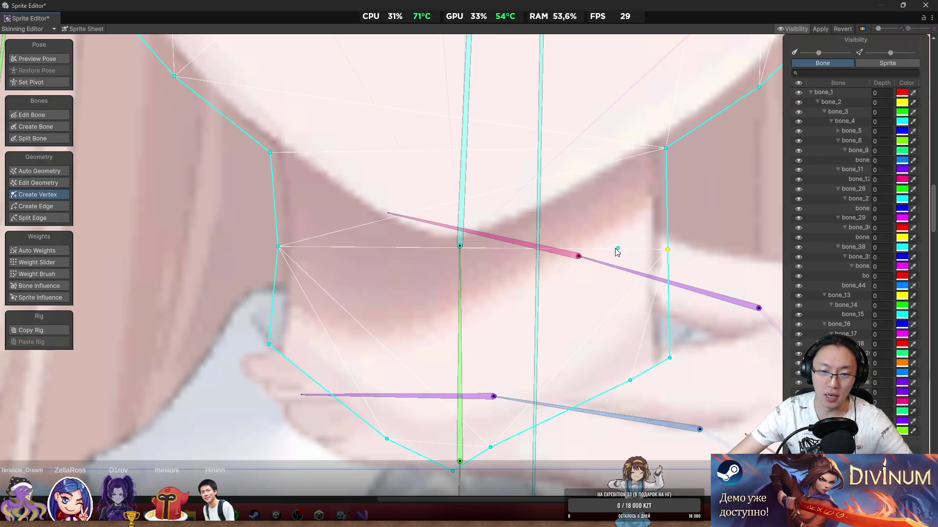
Step: Add two vertices around the neck bone inside the chin mesh and drag them into place
{"action": "scroll", "coordinate": [616, 251], "scroll_direction": "down", "scroll_amount": 3}
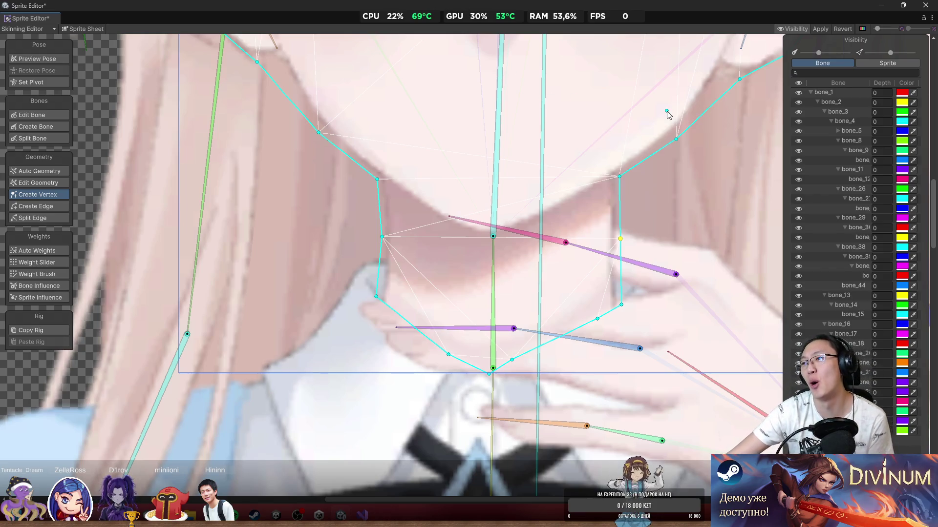
{"action": "scroll", "coordinate": [537, 301], "scroll_direction": "down", "scroll_amount": 3}
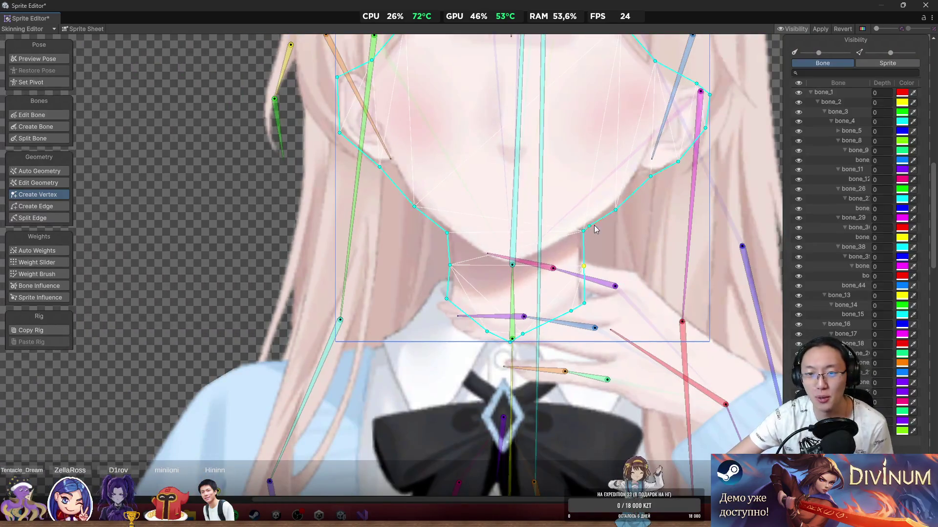
{"action": "scroll", "coordinate": [519, 324], "scroll_direction": "up", "scroll_amount": 5}
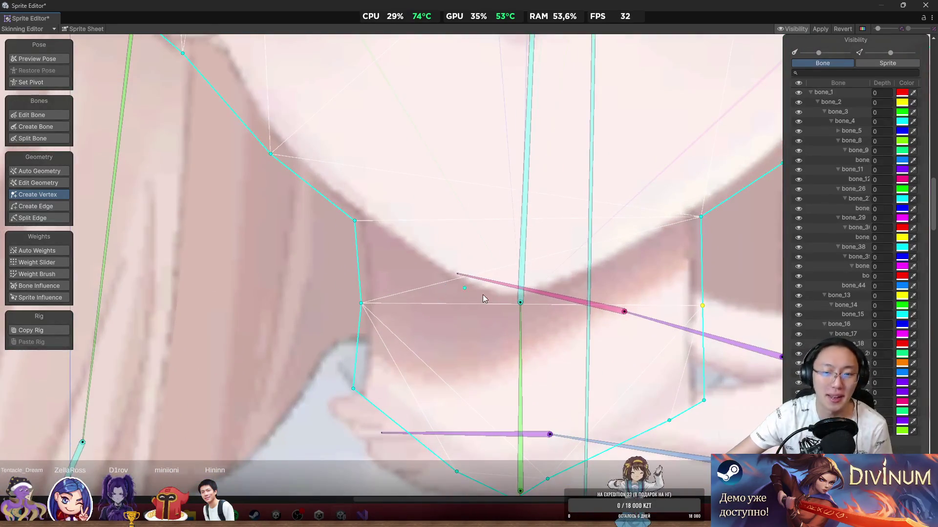
{"action": "left_click", "coordinate": [506, 305]}
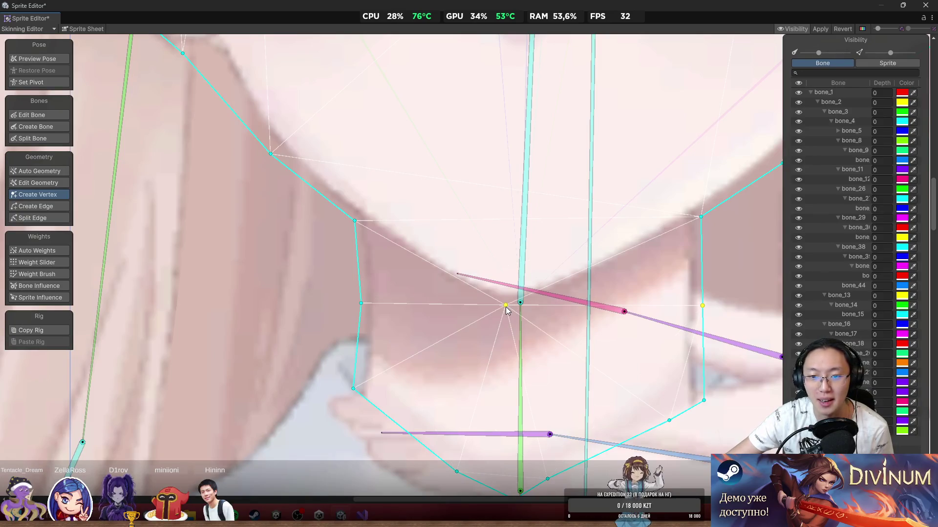
{"action": "left_click_drag", "start_coordinate": [504, 306], "coordinate": [470, 301]}
{"action": "left_click", "coordinate": [567, 283]}
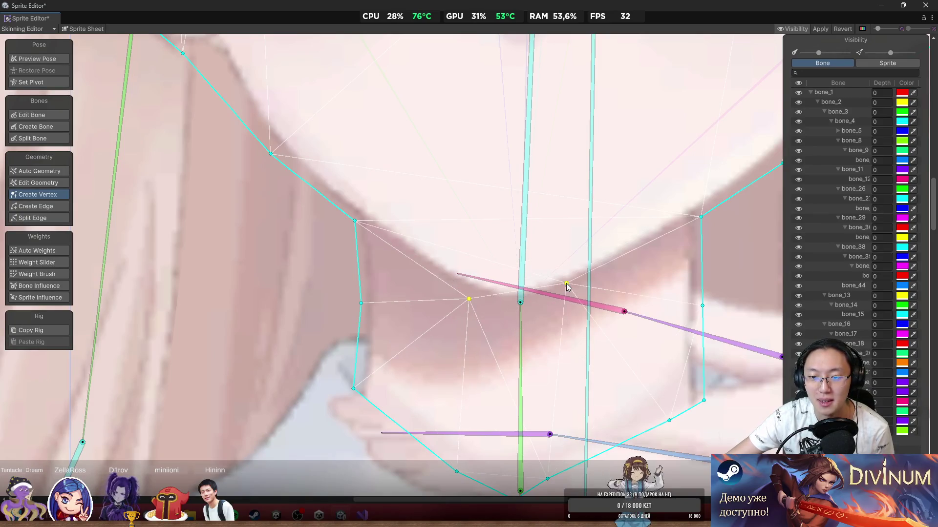
{"action": "mouse_move", "coordinate": [566, 283]}
{"action": "left_mouse_down"}
{"action": "mouse_move", "coordinate": [576, 300]}
{"action": "mouse_move", "coordinate": [528, 305]}
{"action": "mouse_move", "coordinate": [505, 322]}
{"action": "mouse_move", "coordinate": [521, 319]}
{"action": "left_mouse_up"}
{"action": "left_click_drag", "start_coordinate": [577, 301], "coordinate": [578, 290]}
{"action": "left_click_drag", "start_coordinate": [521, 318], "coordinate": [438, 278]}
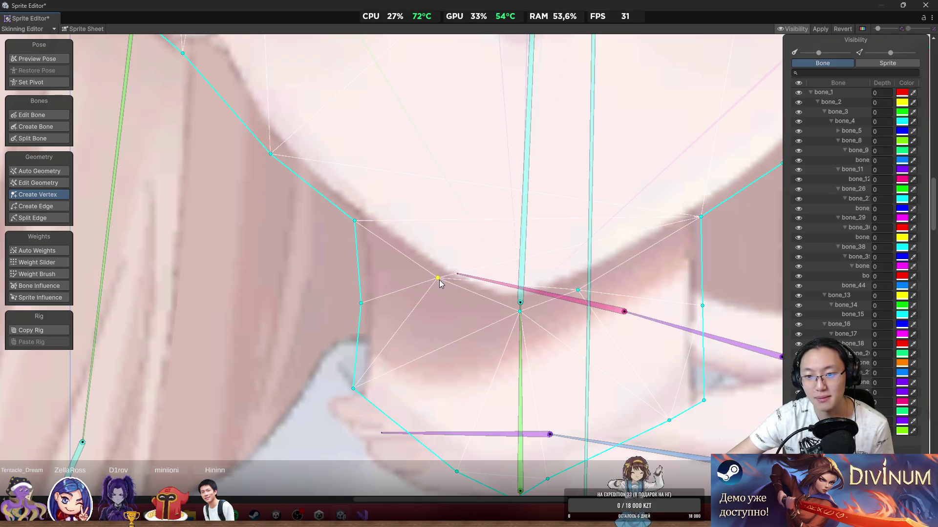
{"action": "left_click_drag", "start_coordinate": [579, 293], "coordinate": [598, 278]}
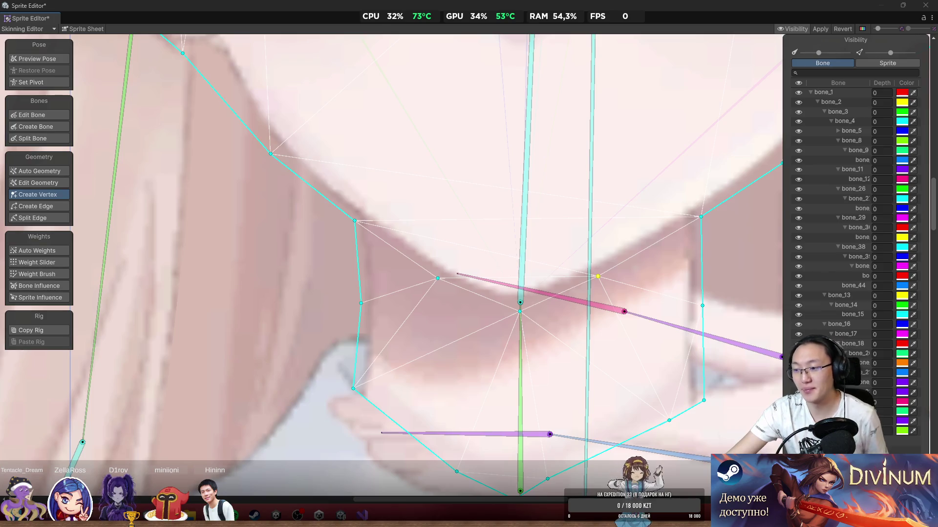
{"action": "scroll", "coordinate": [496, 136], "scroll_direction": "down", "scroll_amount": 5}
{"action": "scroll", "coordinate": [566, 146], "scroll_direction": "up", "scroll_amount": 4}
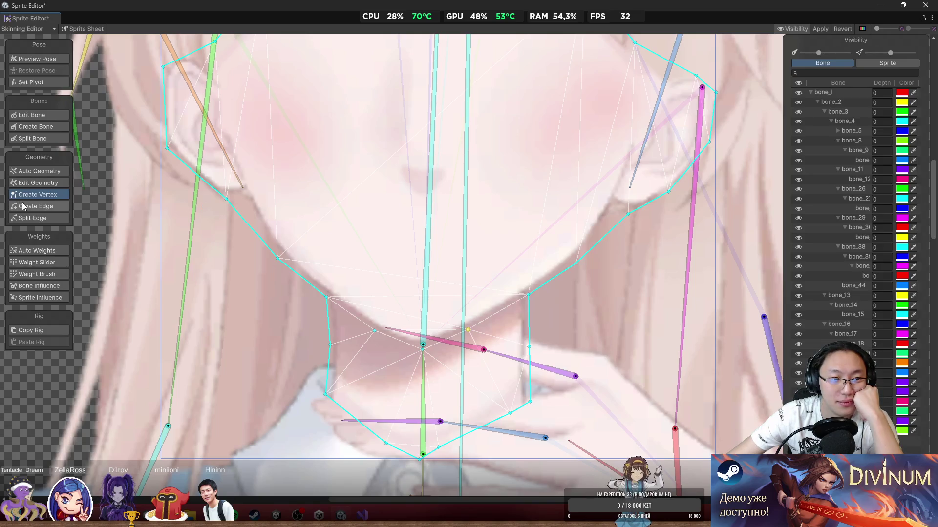
Step: Paint the lower chin region to the bone below the chin and rotate the neck bone to test
{"action": "left_click", "coordinate": [37, 263]}
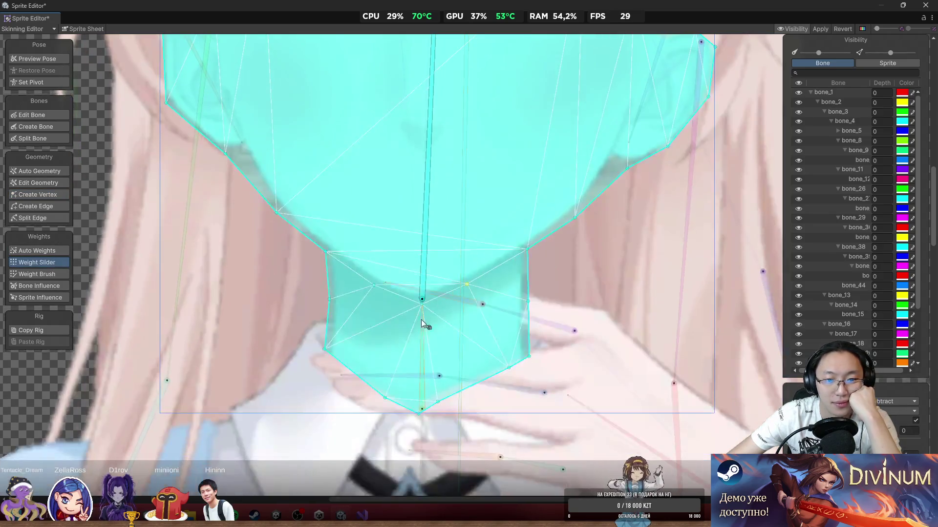
{"action": "scroll", "coordinate": [407, 333], "scroll_direction": "up", "scroll_amount": 2}
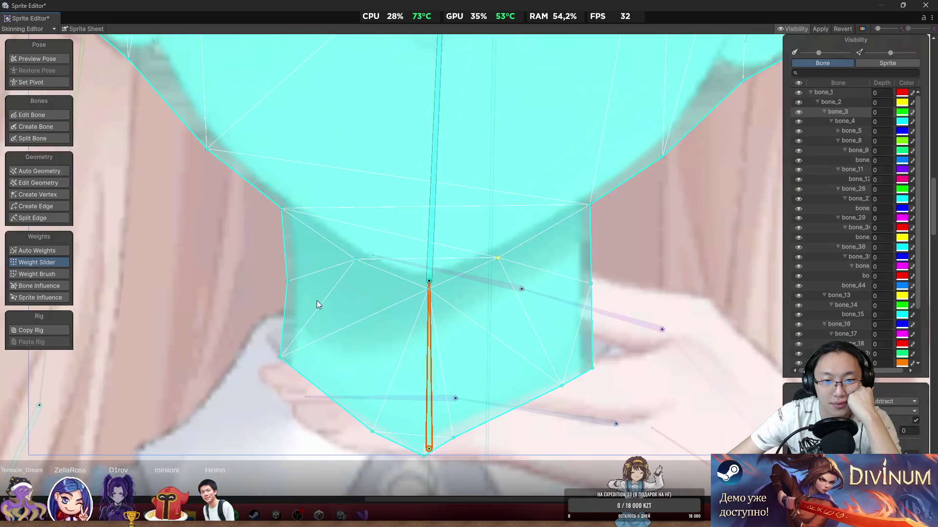
{"action": "left_click", "coordinate": [37, 274]}
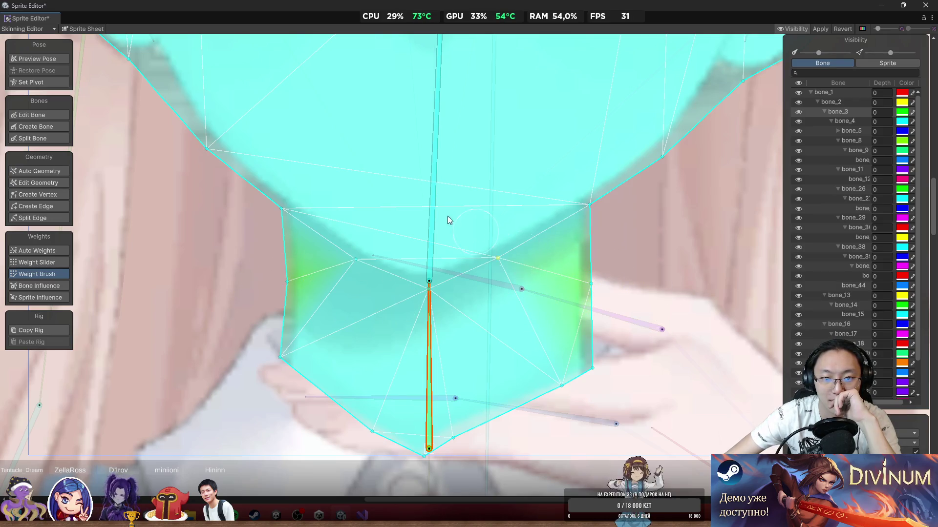
{"action": "mouse_move", "coordinate": [432, 196]}
{"action": "left_mouse_down"}
{"action": "mouse_move", "coordinate": [456, 185]}
{"action": "mouse_move", "coordinate": [425, 151]}
{"action": "left_mouse_up"}
{"action": "scroll", "coordinate": [426, 348], "scroll_direction": "down", "scroll_amount": 1}
{"action": "left_click_drag", "start_coordinate": [426, 347], "coordinate": [464, 246]}
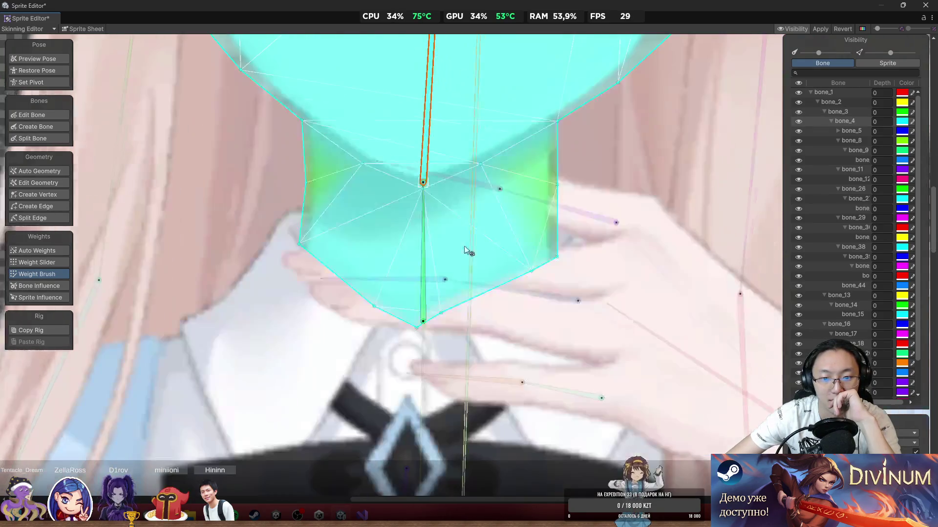
{"action": "left_click", "coordinate": [423, 344]}
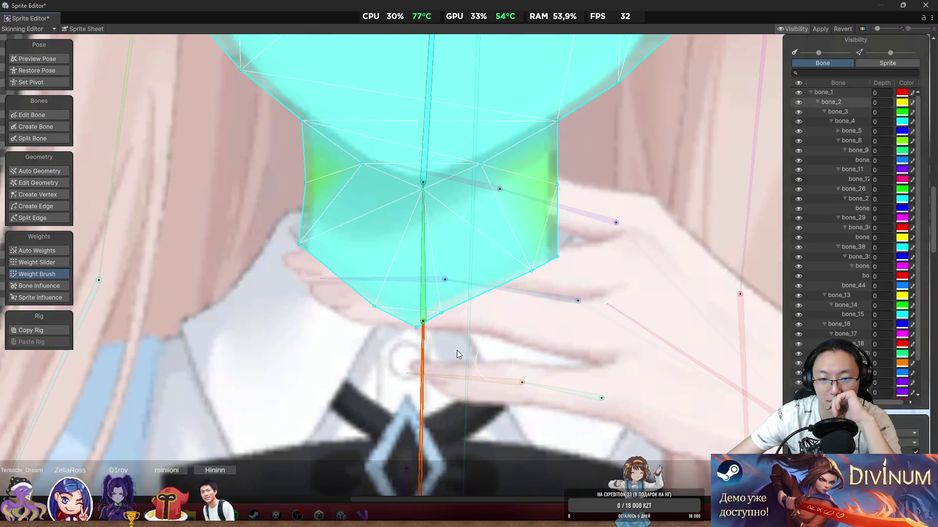
{"action": "mouse_move", "coordinate": [312, 279]}
{"action": "left_mouse_down"}
{"action": "mouse_move", "coordinate": [522, 287]}
{"action": "mouse_move", "coordinate": [394, 332]}
{"action": "left_mouse_up"}
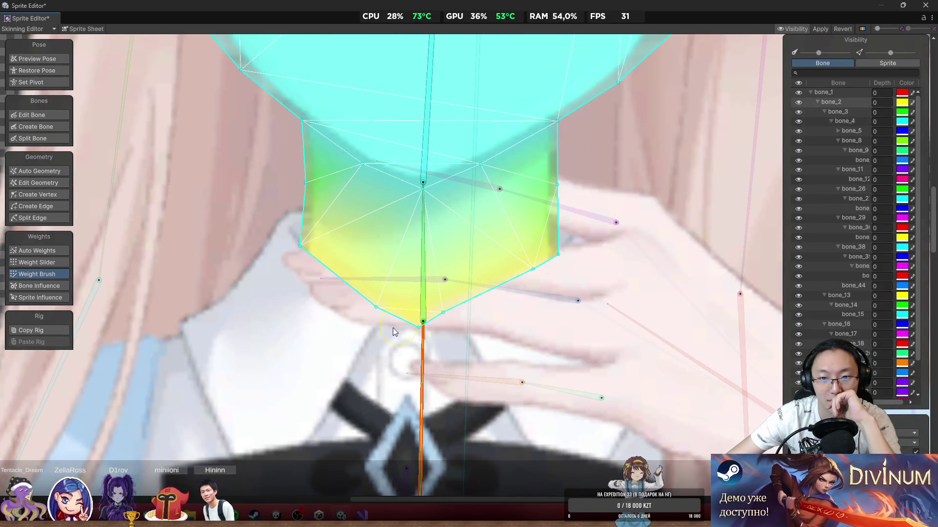
{"action": "mouse_move", "coordinate": [423, 212]}
{"action": "left_mouse_down"}
{"action": "mouse_move", "coordinate": [442, 206]}
{"action": "mouse_move", "coordinate": [395, 182]}
{"action": "left_mouse_up"}
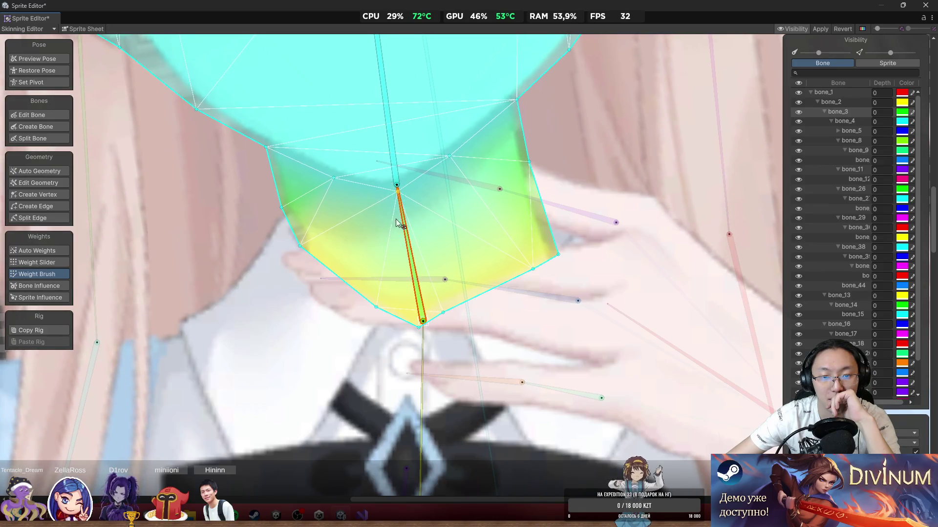
{"action": "scroll", "coordinate": [415, 254], "scroll_direction": "up", "scroll_amount": 2}
{"action": "mouse_move", "coordinate": [436, 285]}
{"action": "left_mouse_down"}
{"action": "mouse_move", "coordinate": [465, 266]}
{"action": "mouse_move", "coordinate": [431, 251]}
{"action": "left_mouse_up"}
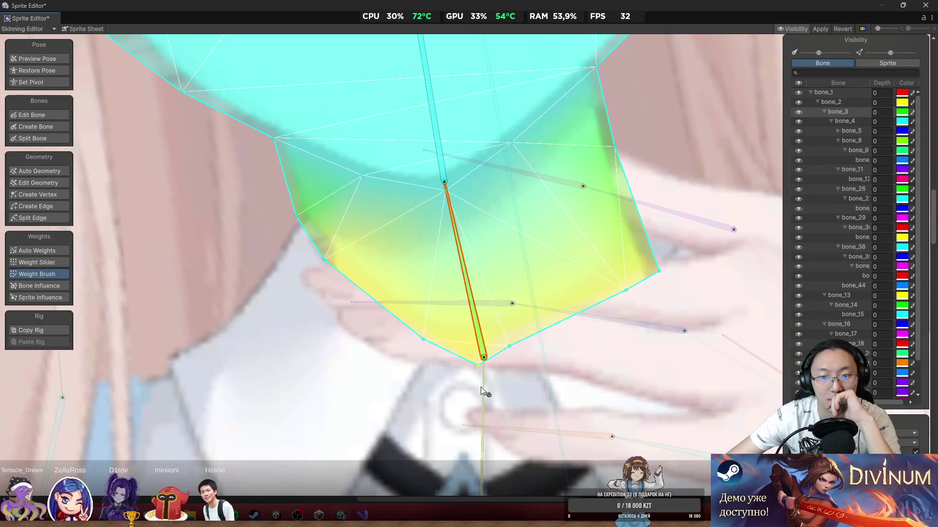
Step: Paint the chin's right edge to the lower bone and its upper area to the middle bone
{"action": "left_click", "coordinate": [481, 387]}
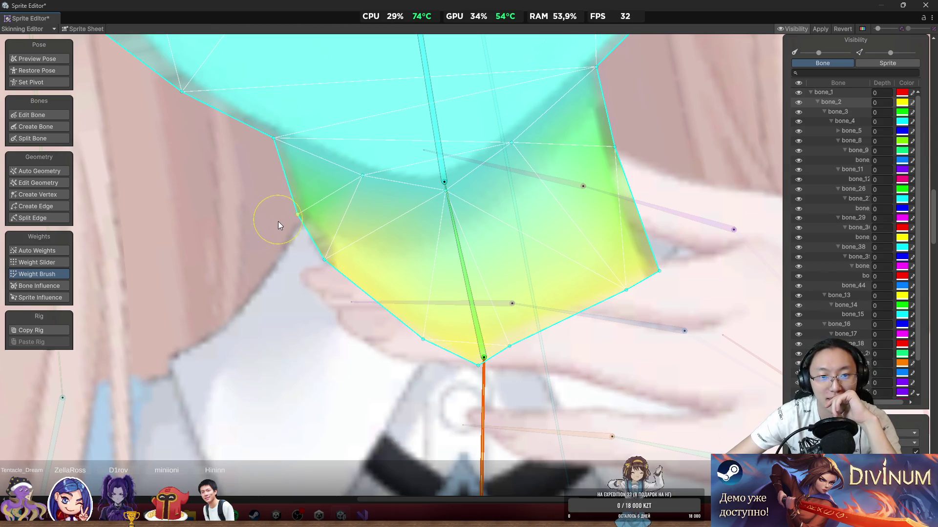
{"action": "left_click", "coordinate": [488, 204]}
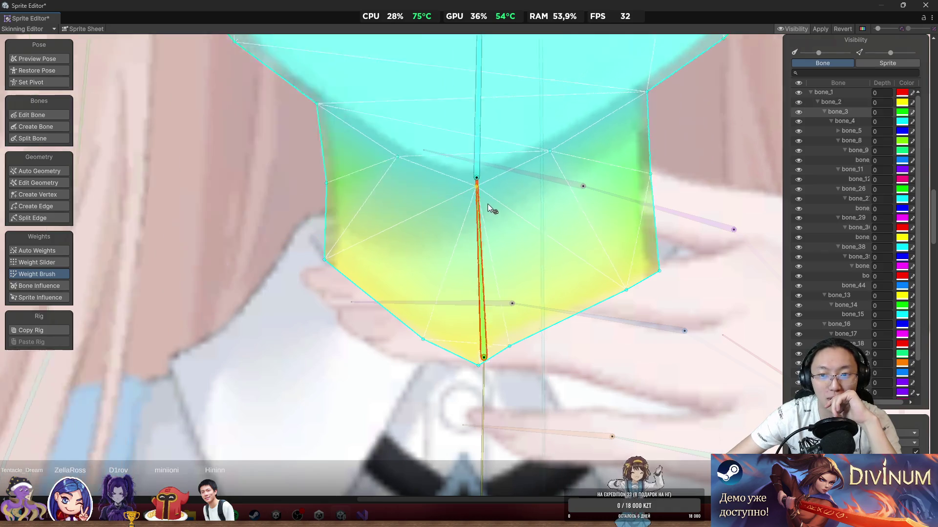
{"action": "left_click_drag", "start_coordinate": [488, 204], "coordinate": [514, 198]}
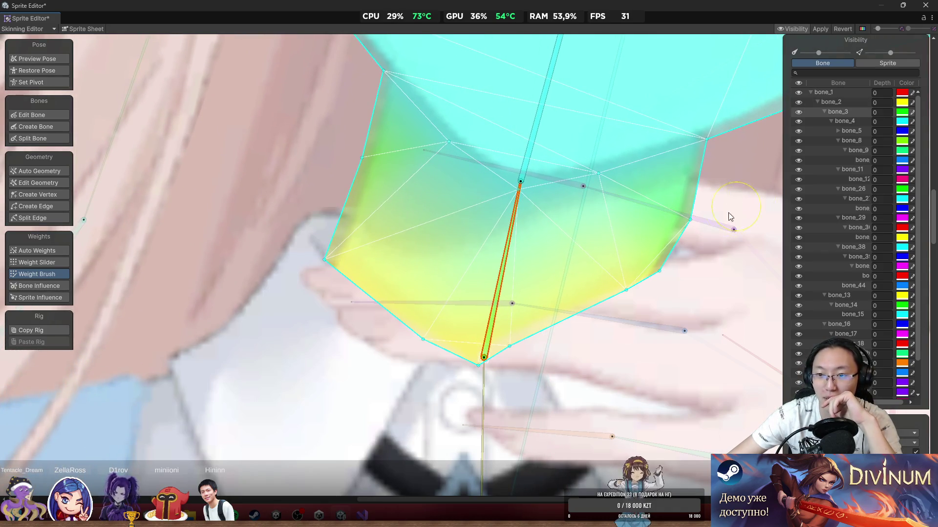
{"action": "left_click", "coordinate": [483, 382]}
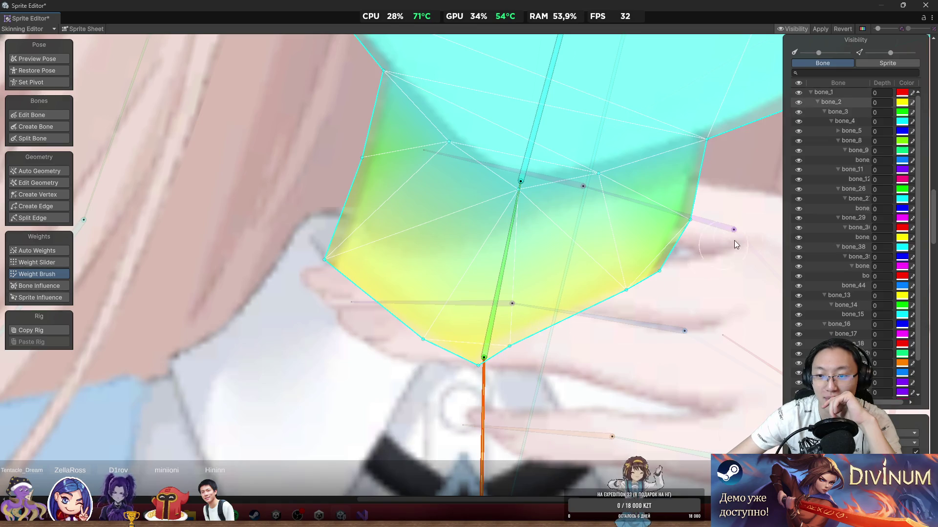
{"action": "left_click_drag", "start_coordinate": [711, 233], "coordinate": [705, 221]}
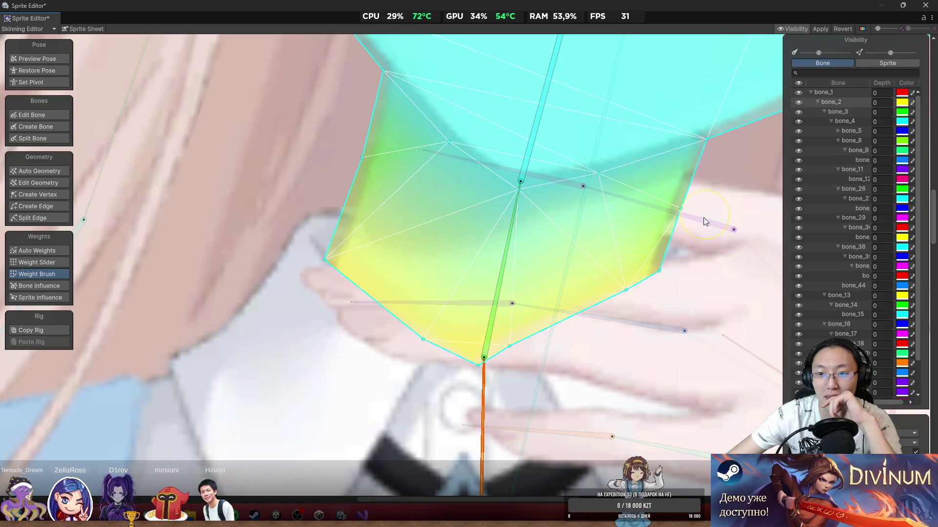
{"action": "left_click", "coordinate": [518, 215]}
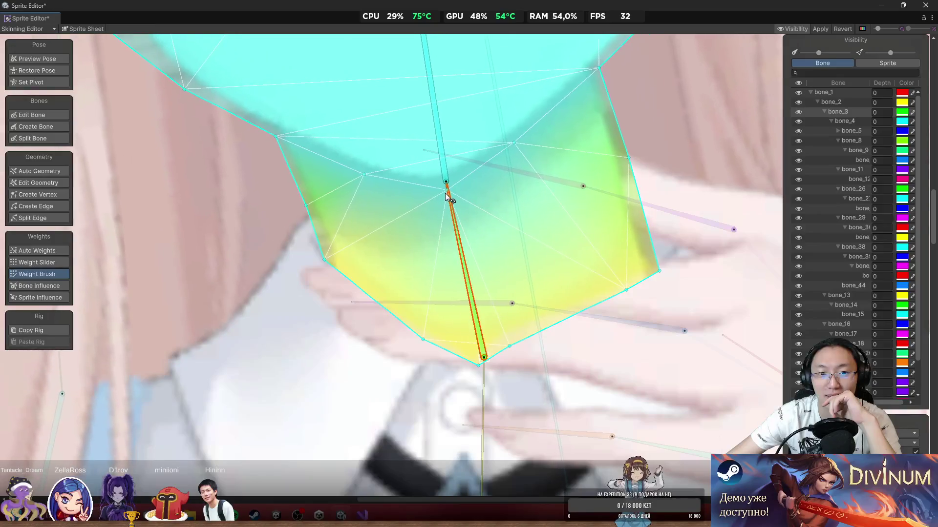
{"action": "mouse_move", "coordinate": [441, 190]}
{"action": "left_mouse_down"}
{"action": "mouse_move", "coordinate": [503, 181]}
{"action": "mouse_move", "coordinate": [477, 174]}
{"action": "mouse_move", "coordinate": [450, 122]}
{"action": "mouse_move", "coordinate": [427, 103]}
{"action": "mouse_move", "coordinate": [500, 72]}
{"action": "mouse_move", "coordinate": [422, 40]}
{"action": "mouse_move", "coordinate": [425, 49]}
{"action": "left_mouse_up"}
{"action": "left_click", "coordinate": [476, 174]}
{"action": "scroll", "coordinate": [470, 125], "scroll_direction": "down", "scroll_amount": 2}
{"action": "scroll", "coordinate": [470, 125], "scroll_direction": "down", "scroll_amount": 3}
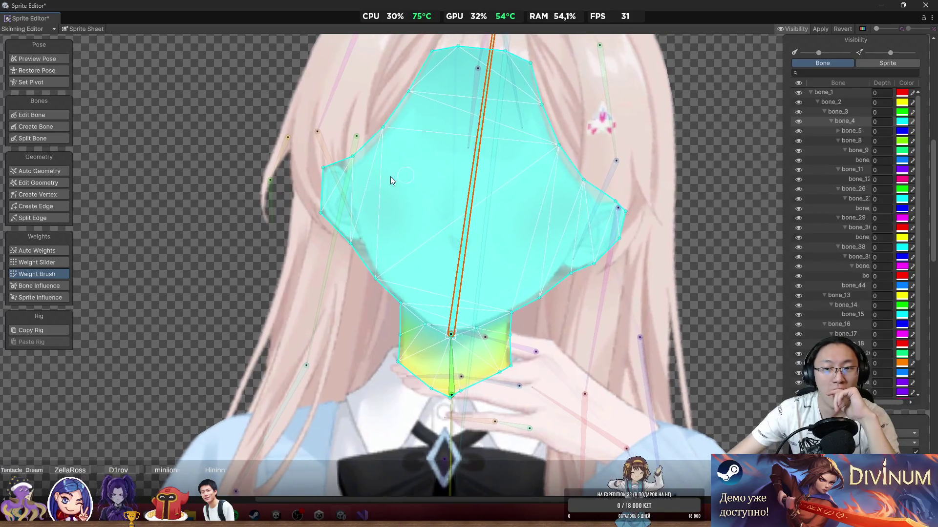
{"action": "scroll", "coordinate": [342, 185], "scroll_direction": "up", "scroll_amount": 3}
{"action": "scroll", "coordinate": [327, 185], "scroll_direction": "down", "scroll_amount": 2}
Step: Hide the mesh overlay and zoom to view the whole posed character
{"action": "left_click", "coordinate": [51, 59]}
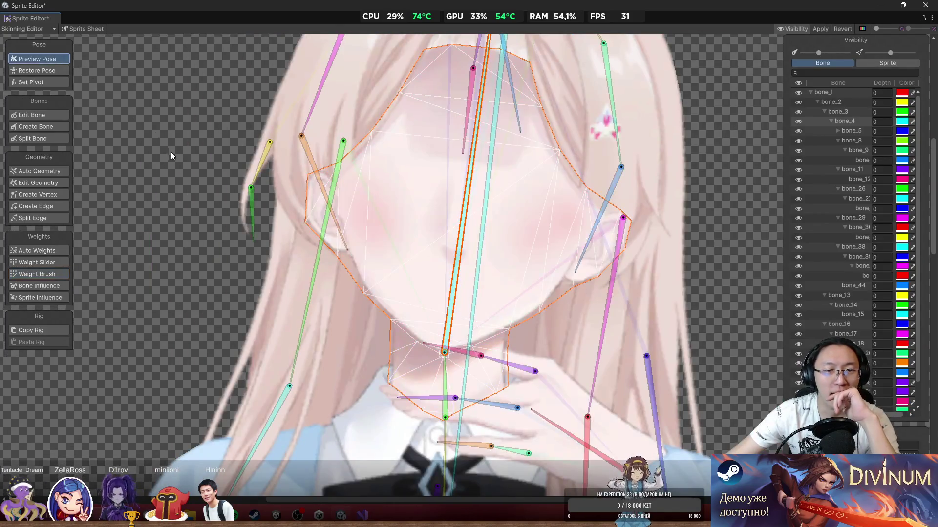
{"action": "scroll", "coordinate": [177, 125], "scroll_direction": "down", "scroll_amount": 3}
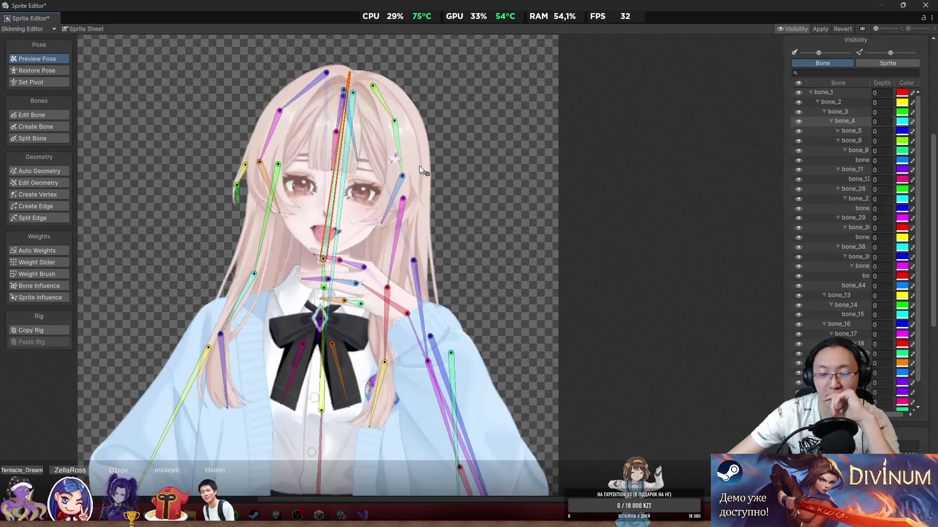
{"action": "scroll", "coordinate": [262, 128], "scroll_direction": "up", "scroll_amount": 1}
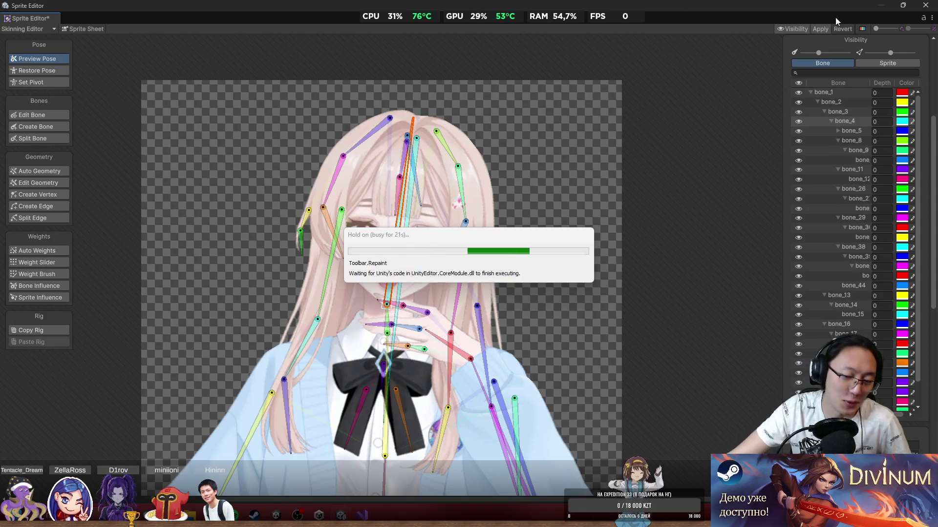
Step: Restore the bones to their rest pose and select bone_2 in the bone list
{"action": "scroll", "coordinate": [840, 130], "scroll_direction": "down", "scroll_amount": 1}
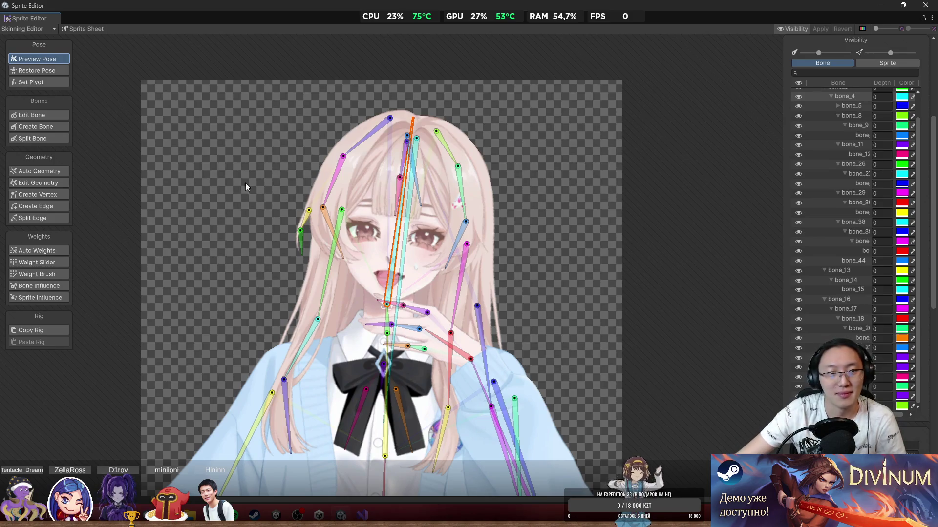
{"action": "scroll", "coordinate": [245, 172], "scroll_direction": "up", "scroll_amount": 3}
{"action": "scroll", "coordinate": [284, 224], "scroll_direction": "down", "scroll_amount": 5}
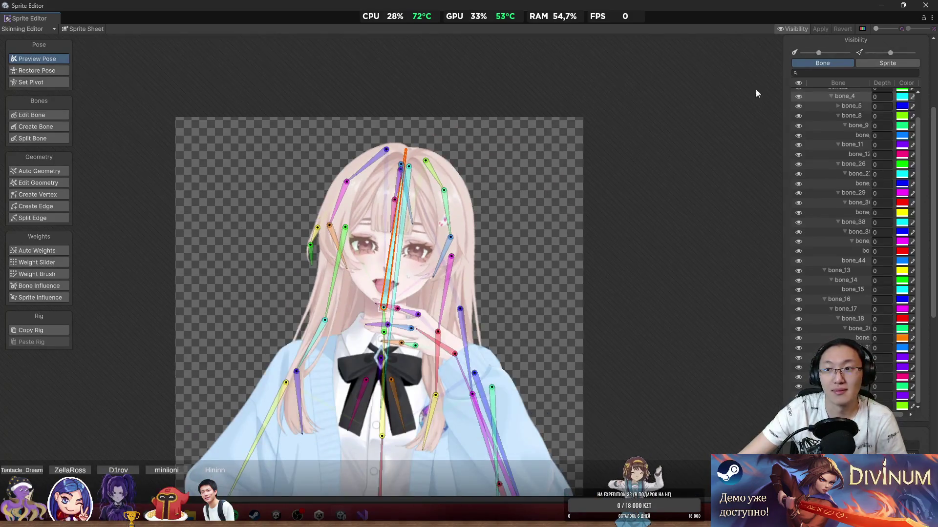
{"action": "scroll", "coordinate": [414, 87], "scroll_direction": "down", "scroll_amount": 2}
{"action": "scroll", "coordinate": [494, 45], "scroll_direction": "down", "scroll_amount": 3}
{"action": "scroll", "coordinate": [518, 300], "scroll_direction": "up", "scroll_amount": 1}
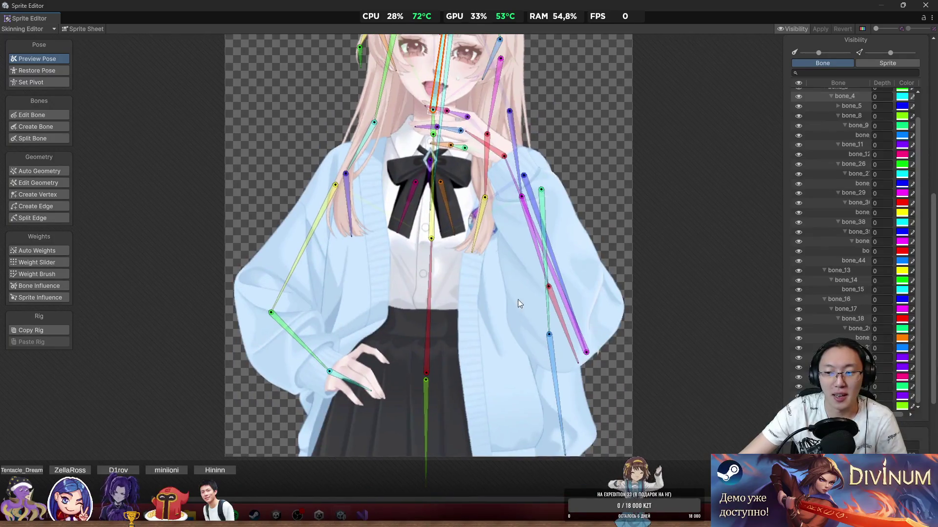
{"action": "scroll", "coordinate": [835, 319], "scroll_direction": "up", "scroll_amount": 1}
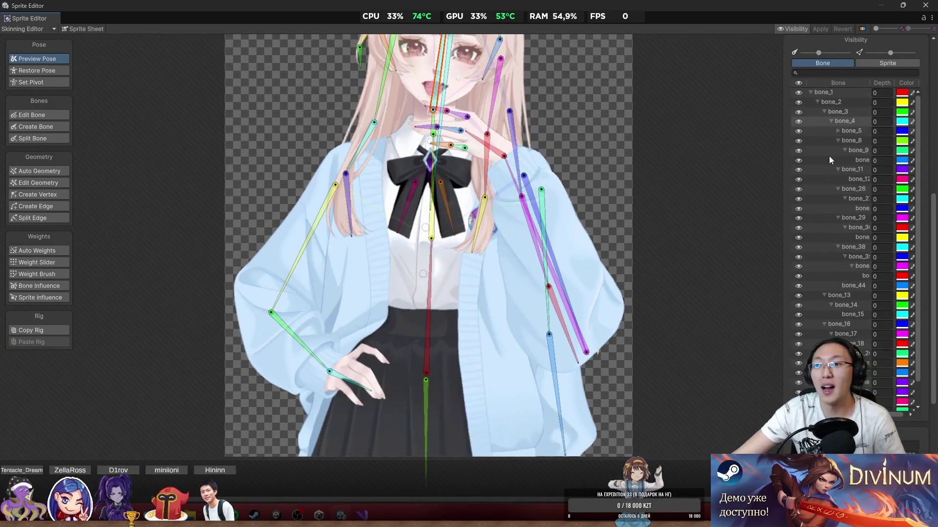
{"action": "scroll", "coordinate": [606, 171], "scroll_direction": "up", "scroll_amount": 3}
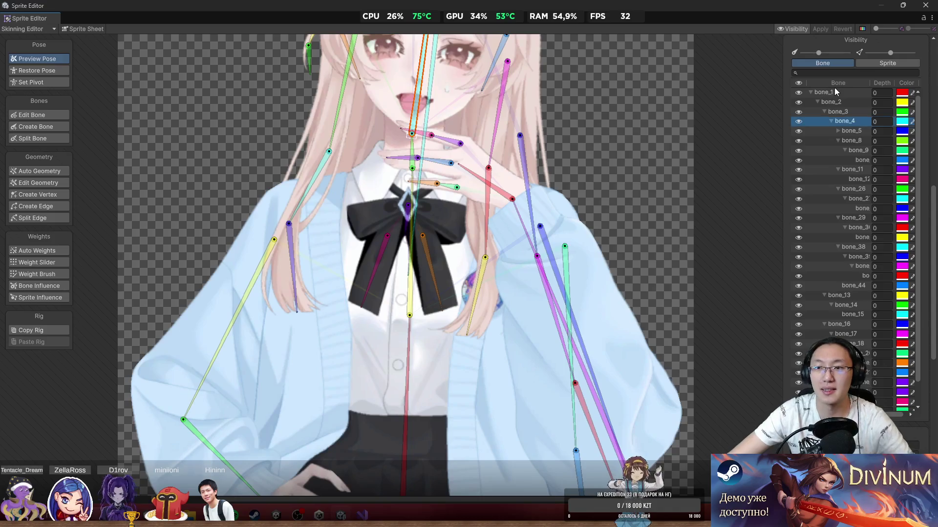
{"action": "left_click", "coordinate": [830, 92]}
{"action": "scroll", "coordinate": [557, 211], "scroll_direction": "down", "scroll_amount": 3}
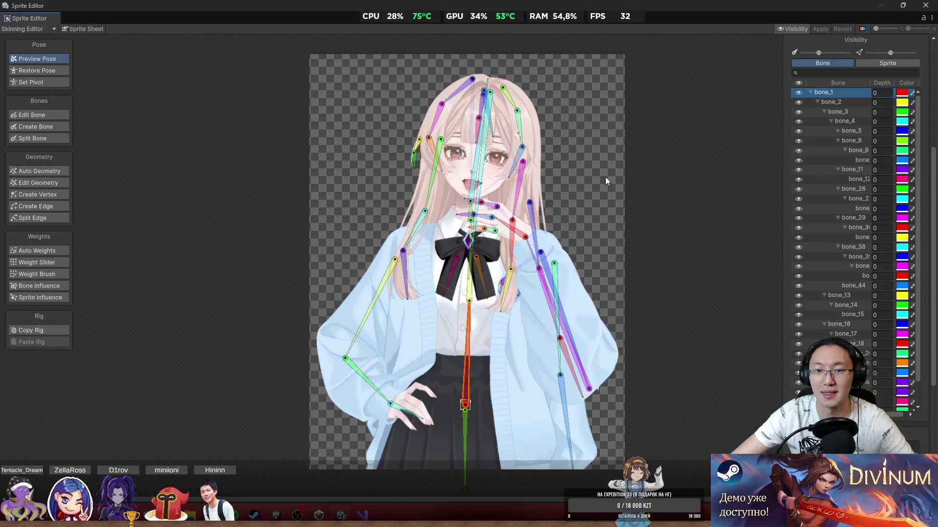
{"action": "scroll", "coordinate": [618, 122], "scroll_direction": "up", "scroll_amount": 2}
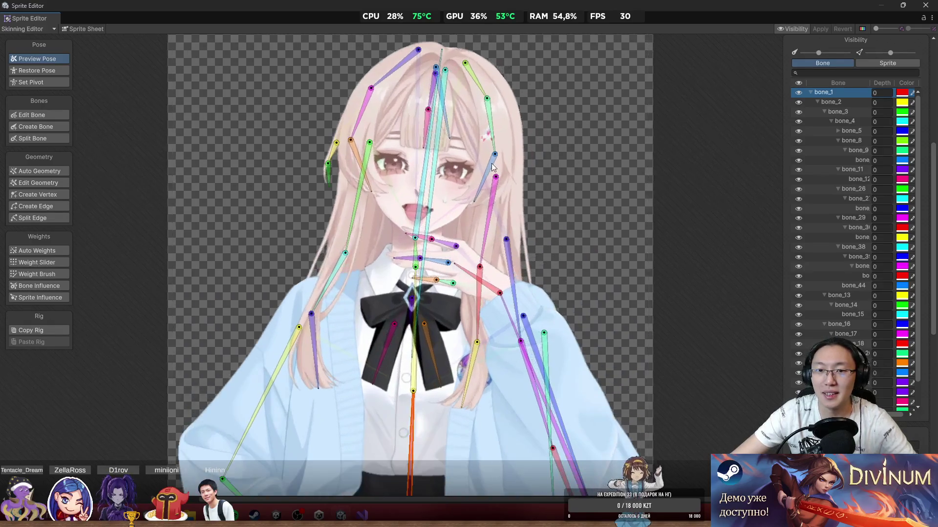
{"action": "left_click", "coordinate": [48, 71]}
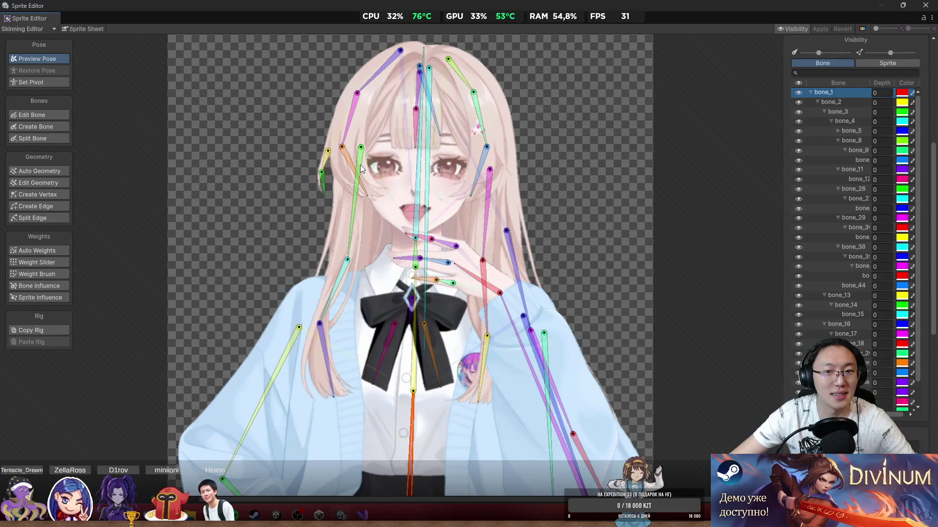
{"action": "left_click", "coordinate": [846, 105]}
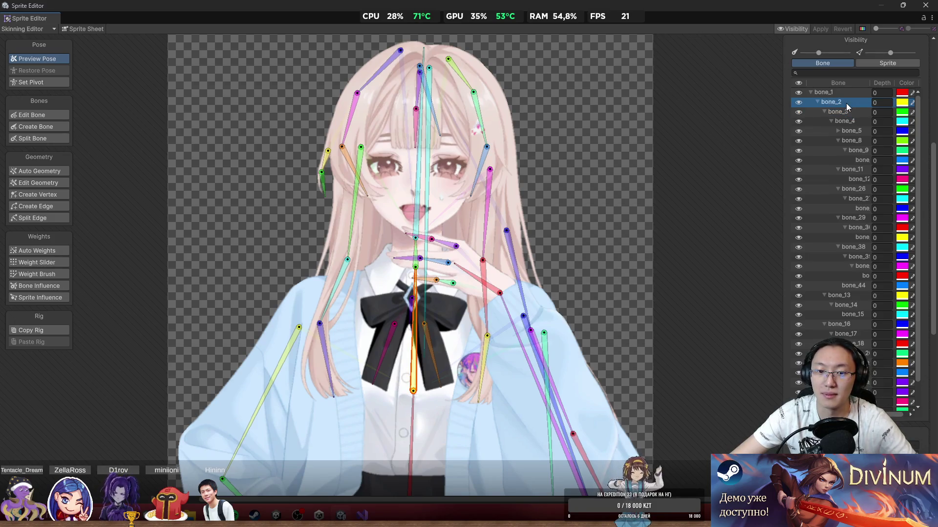
Step: Rename bone_2 to B_body
{"action": "double_click", "coordinate": [842, 102]}
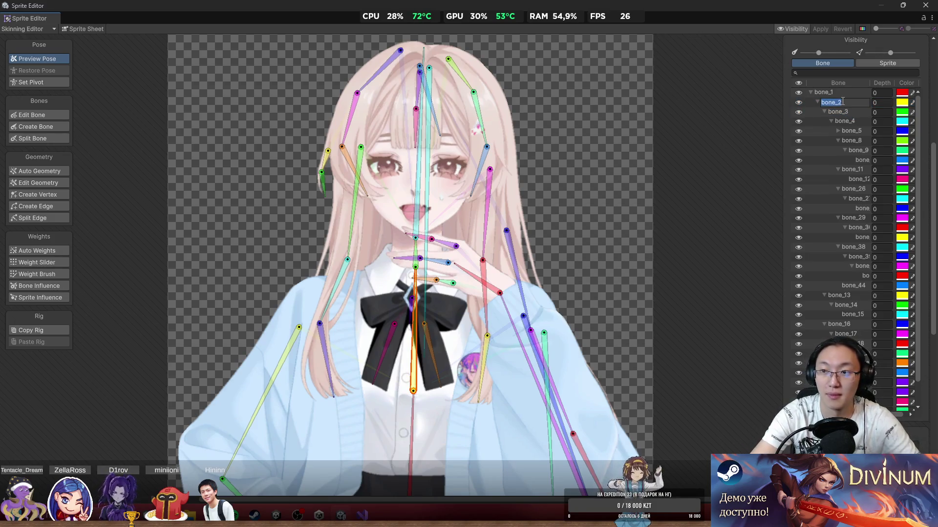
{"action": "type", "text": "bo"}
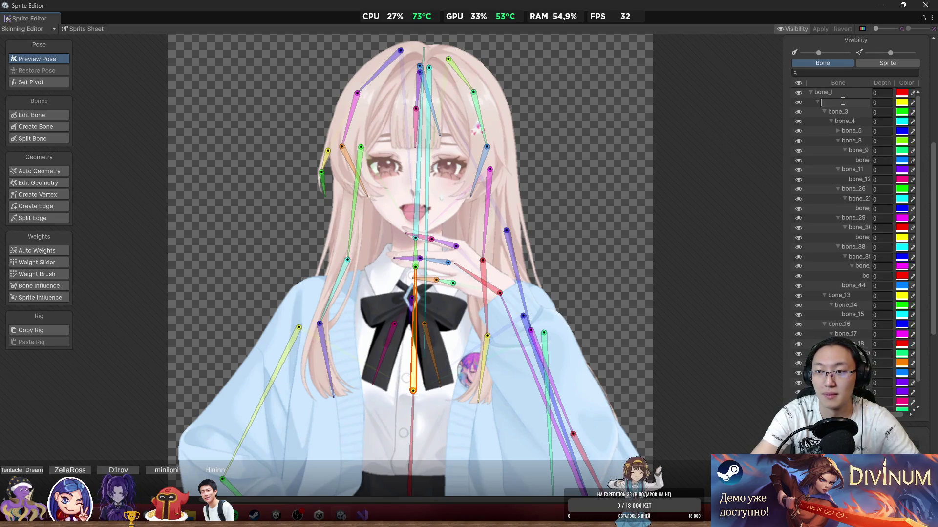
{"action": "type", "text": "B_"}
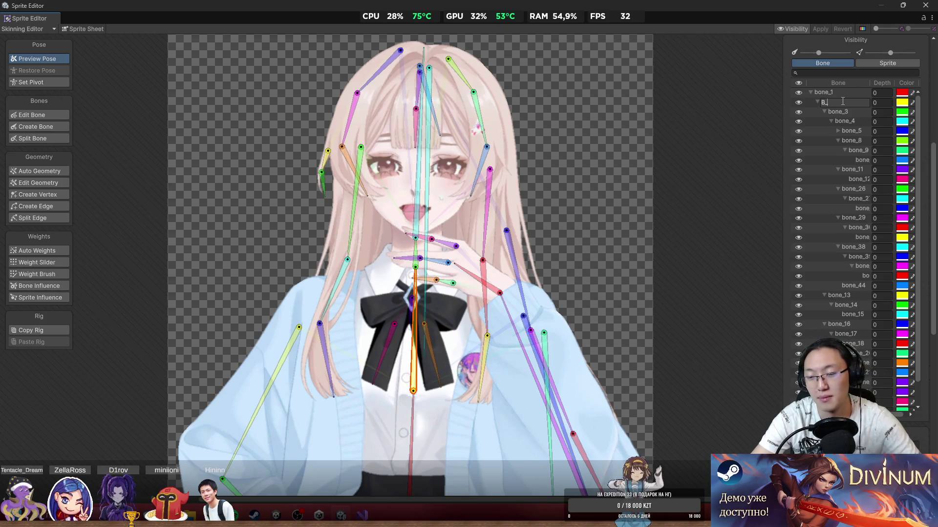
{"action": "left_click", "coordinate": [843, 101]}
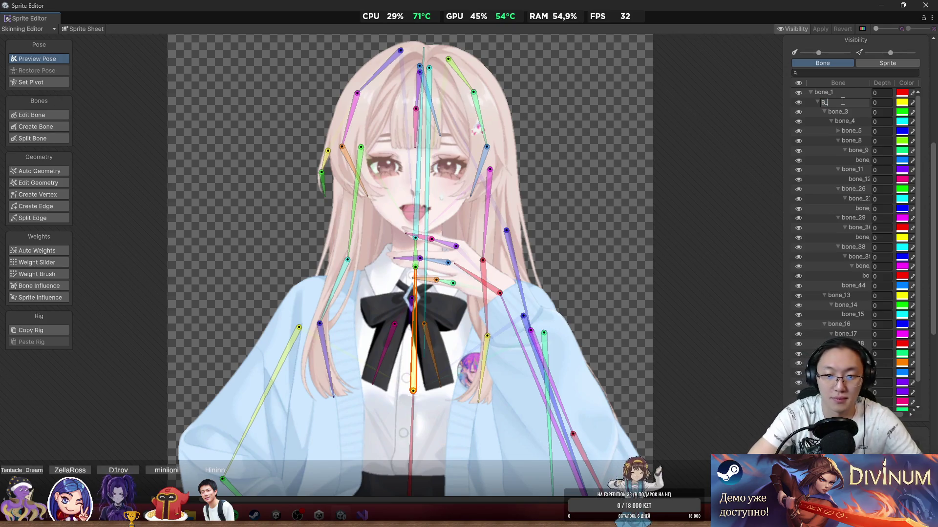
{"action": "type", "text": "body"}
{"action": "key", "text": "Return"}
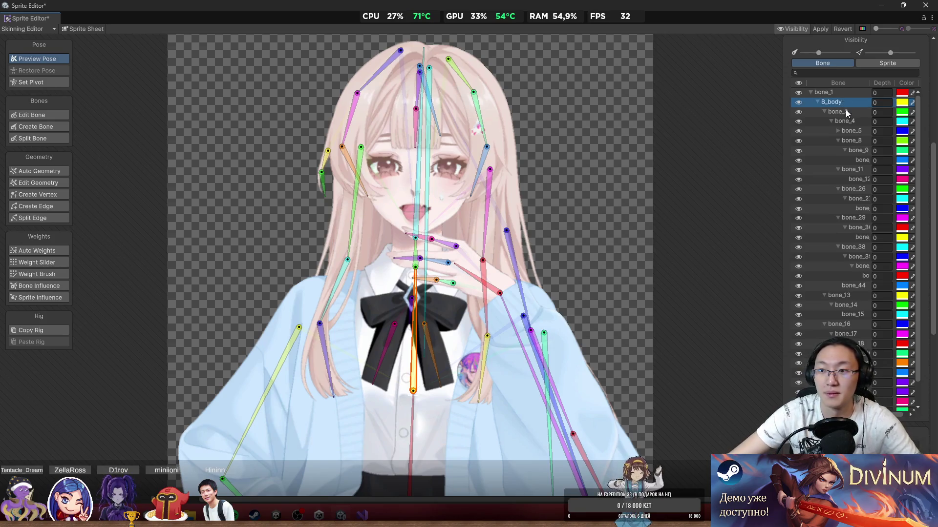
Step: Rename bone_3 to B_neck
{"action": "left_click", "coordinate": [850, 112]}
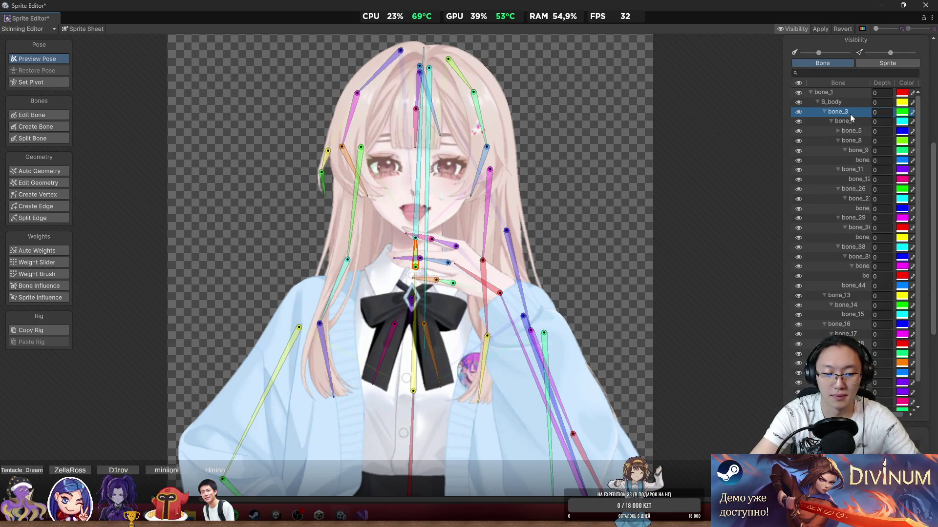
{"action": "double_click", "coordinate": [850, 113]}
{"action": "type", "text": "B_"}
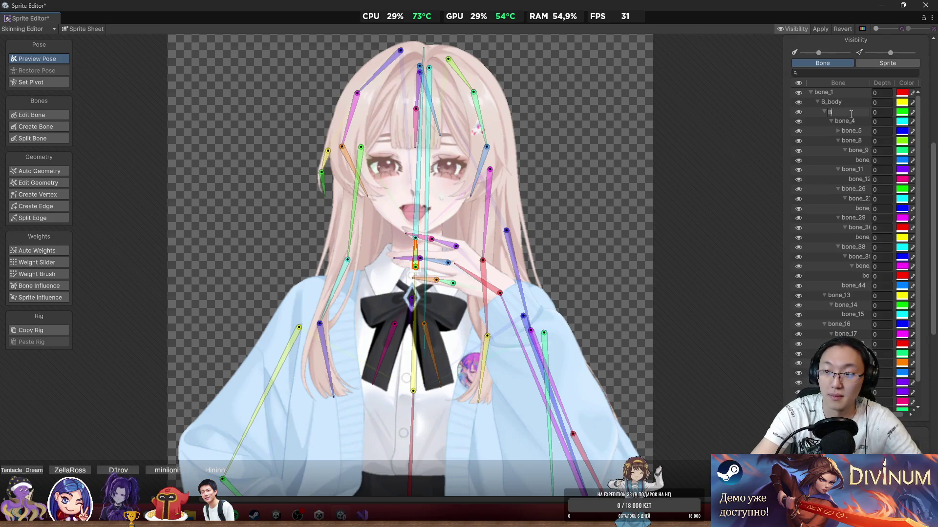
{"action": "key", "text": "BackSpace"}
{"action": "key", "text": "BackSpace"}
{"action": "key", "text": "BackSpace"}
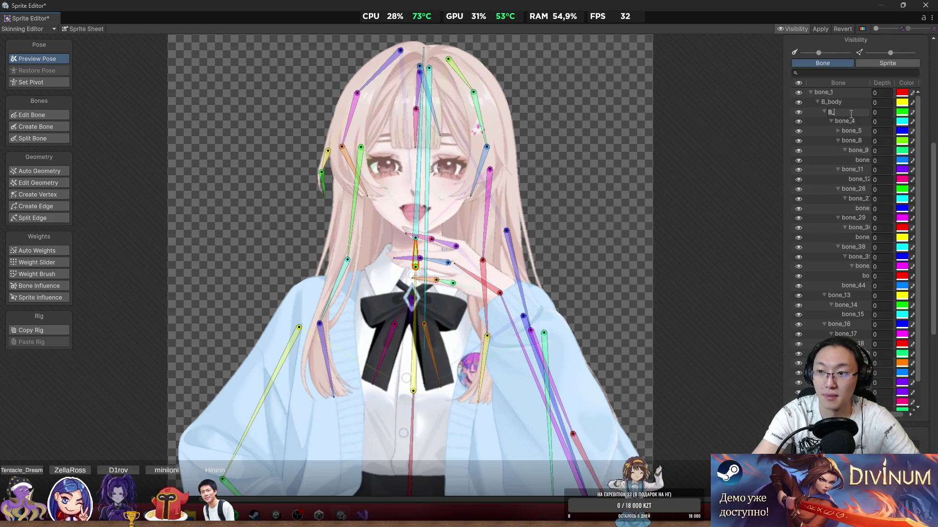
{"action": "type", "text": "neck"}
{"action": "key", "text": "Return"}
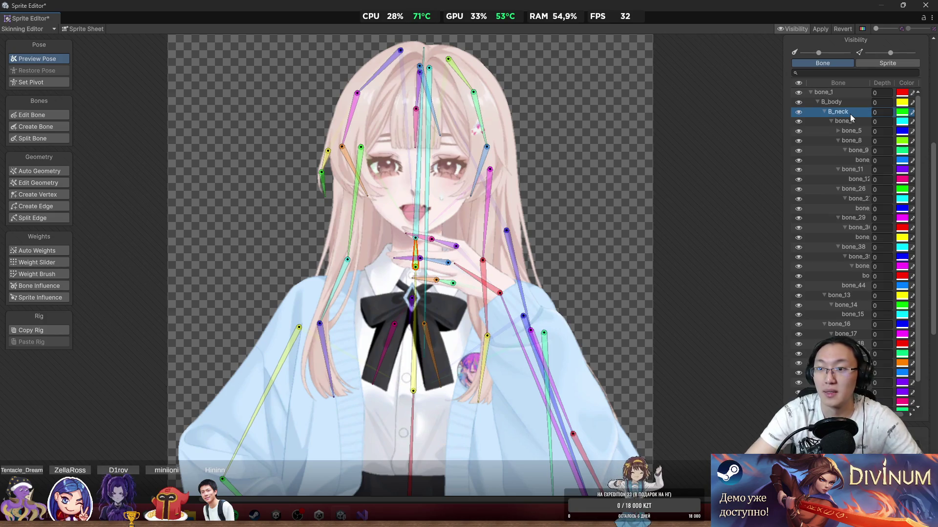
Step: Rename bone_4 to B_head and expand bone_5, the first hair bone
{"action": "left_click", "coordinate": [850, 122]}
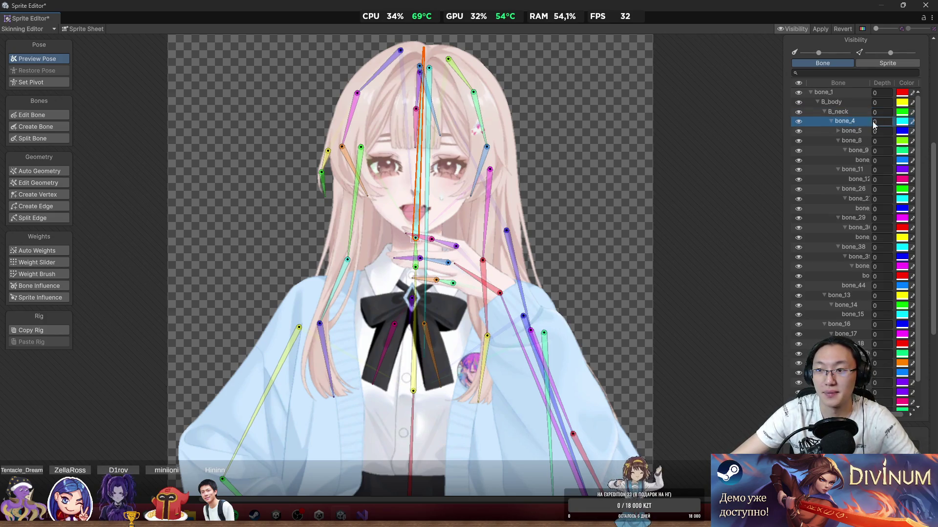
{"action": "double_click", "coordinate": [845, 123]}
{"action": "type", "text": "B"}
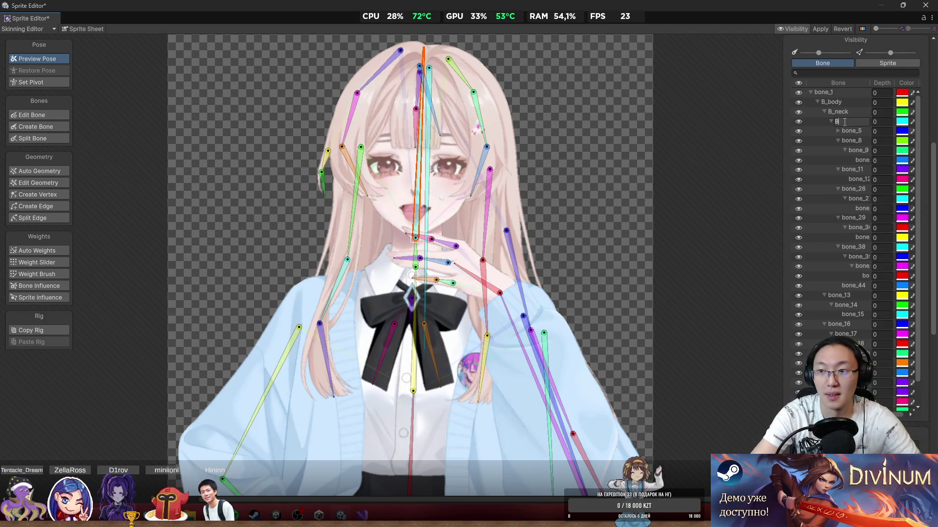
{"action": "type", "text": "_Hea"}
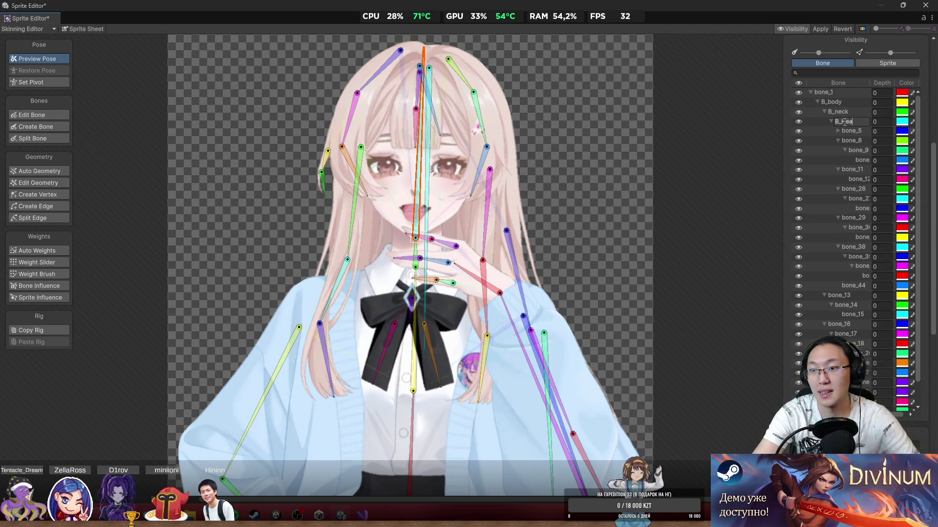
{"action": "type", "text": "Hea"}
{"action": "key", "text": "Return"}
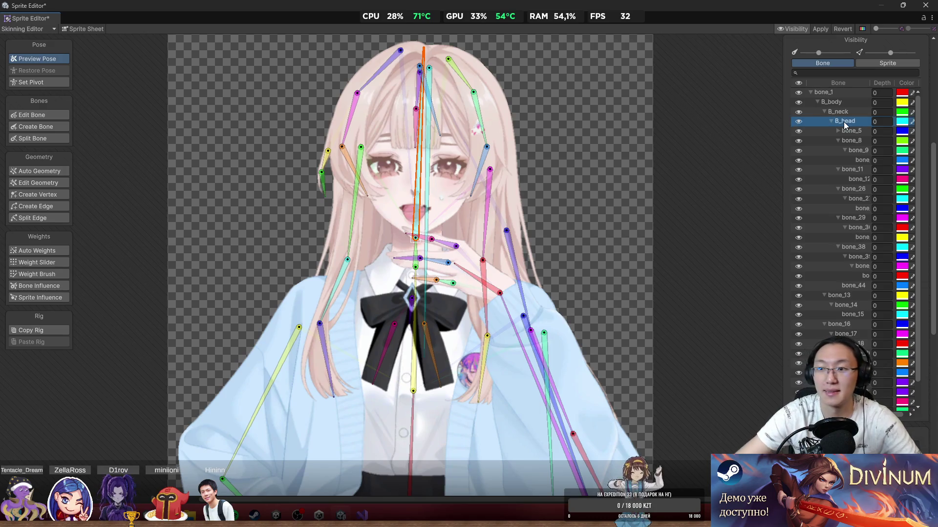
{"action": "left_click", "coordinate": [838, 131]}
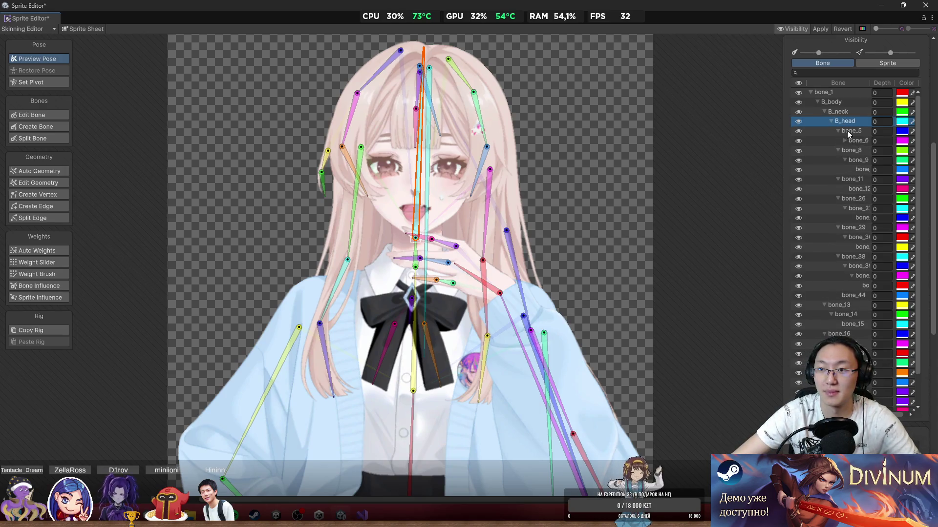
{"action": "left_click", "coordinate": [847, 131]}
Step: Rename bone_5 under B_head to B_hair1 and apply the rig changes to the sprite
{"action": "scroll", "coordinate": [458, 166], "scroll_direction": "up", "scroll_amount": 2}
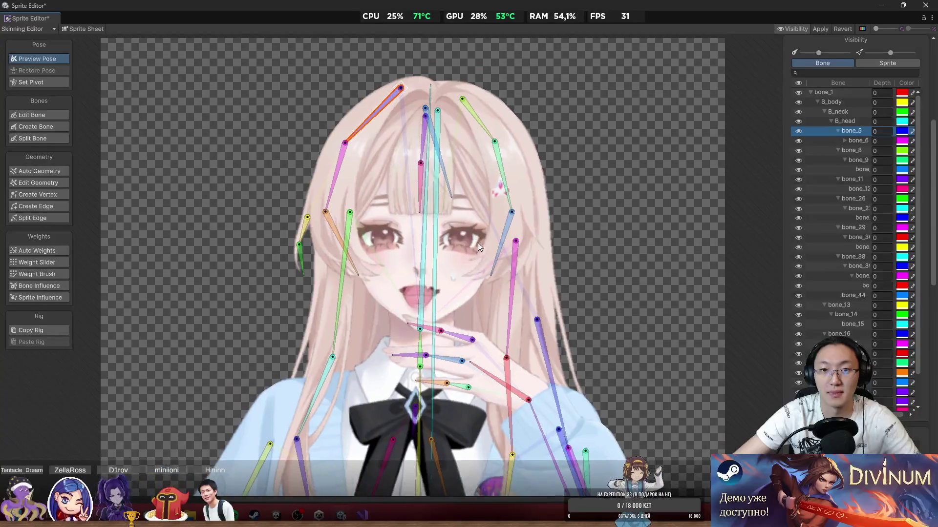
{"action": "scroll", "coordinate": [478, 242], "scroll_direction": "down", "scroll_amount": 5}
{"action": "scroll", "coordinate": [536, 273], "scroll_direction": "up", "scroll_amount": 3}
{"action": "mouse_move", "coordinate": [545, 258]}
{"action": "left_mouse_down"}
{"action": "mouse_move", "coordinate": [591, 87]}
{"action": "mouse_move", "coordinate": [600, 336]}
{"action": "left_mouse_up"}
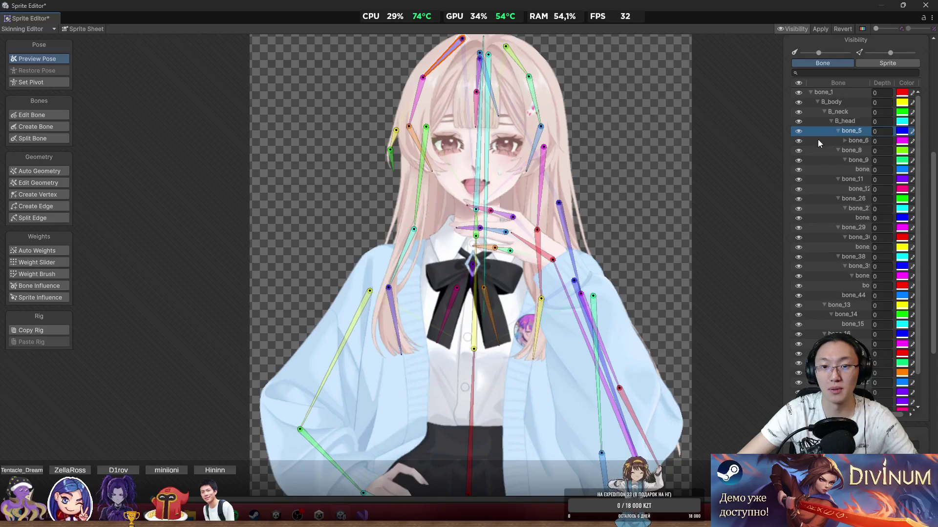
{"action": "scroll", "coordinate": [623, 156], "scroll_direction": "up", "scroll_amount": 2}
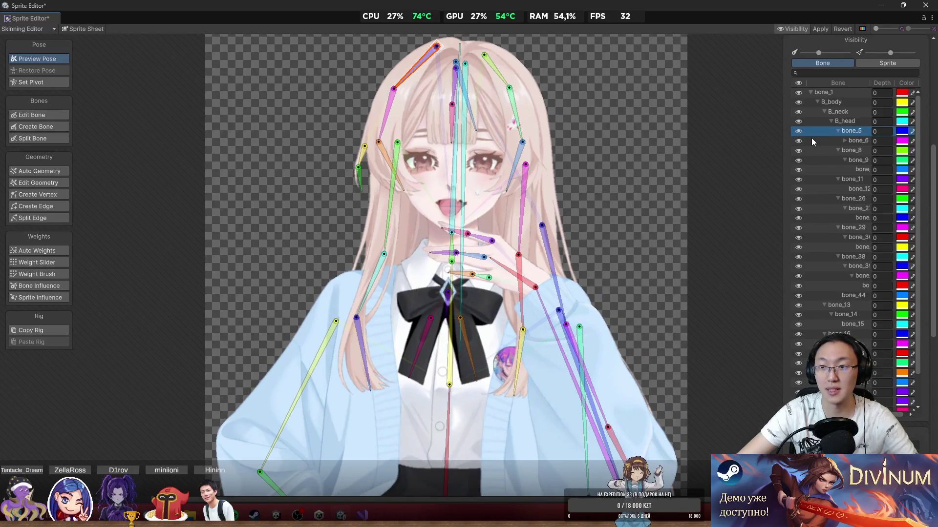
{"action": "scroll", "coordinate": [506, 108], "scroll_direction": "up", "scroll_amount": 2}
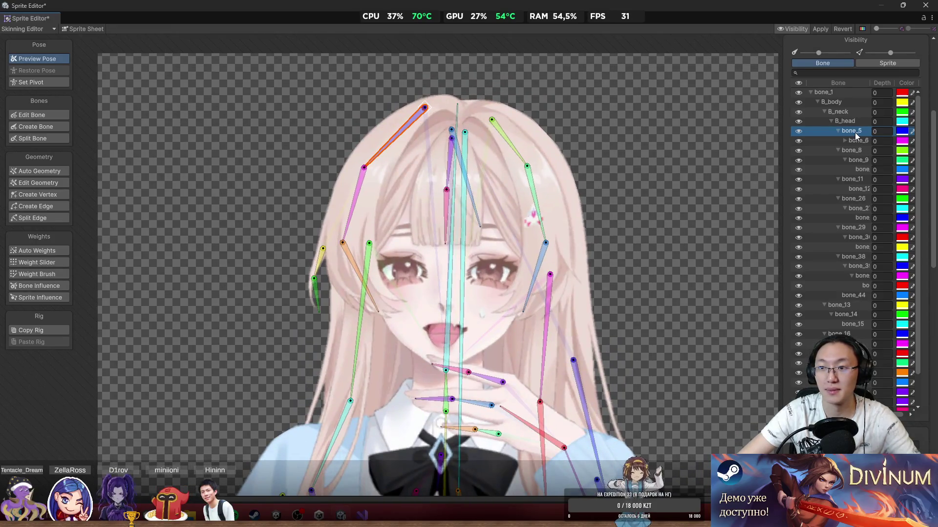
{"action": "double_click", "coordinate": [854, 133]}
{"action": "type", "text": "Hair"}
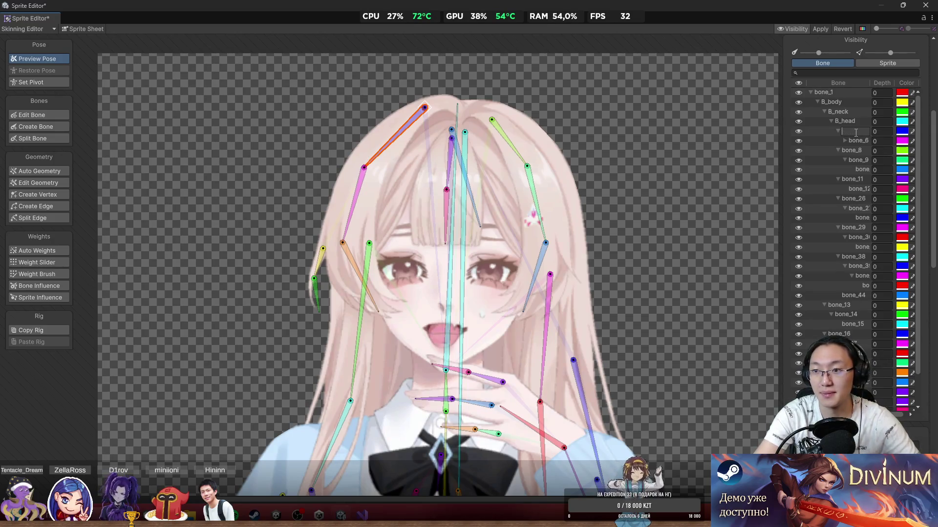
{"action": "type", "text": "B_"}
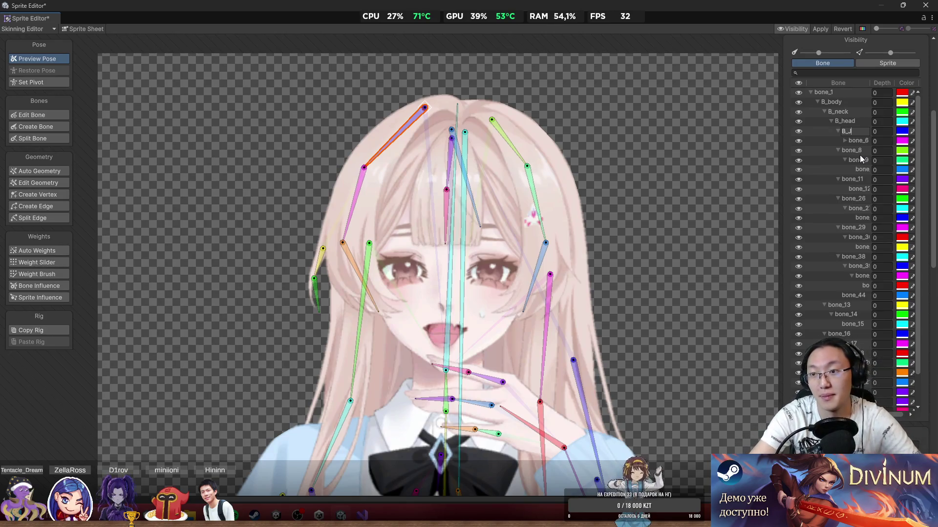
{"action": "type", "text": "hair"}
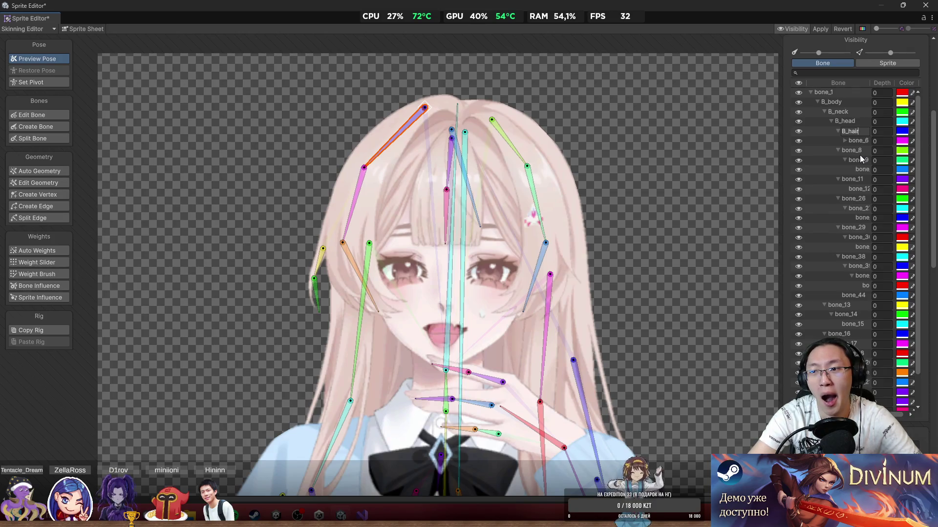
{"action": "type", "text": "1"}
{"action": "key", "text": "Return"}
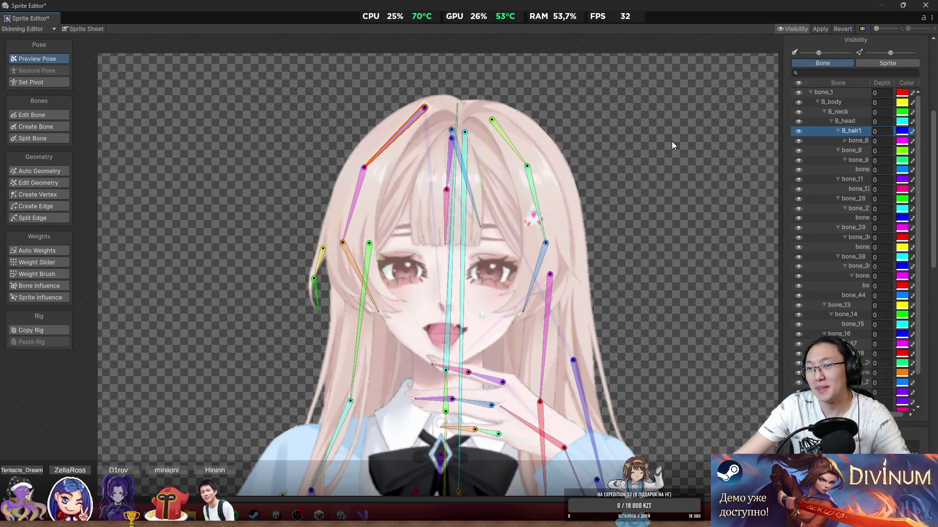
{"action": "left_click", "coordinate": [819, 30]}
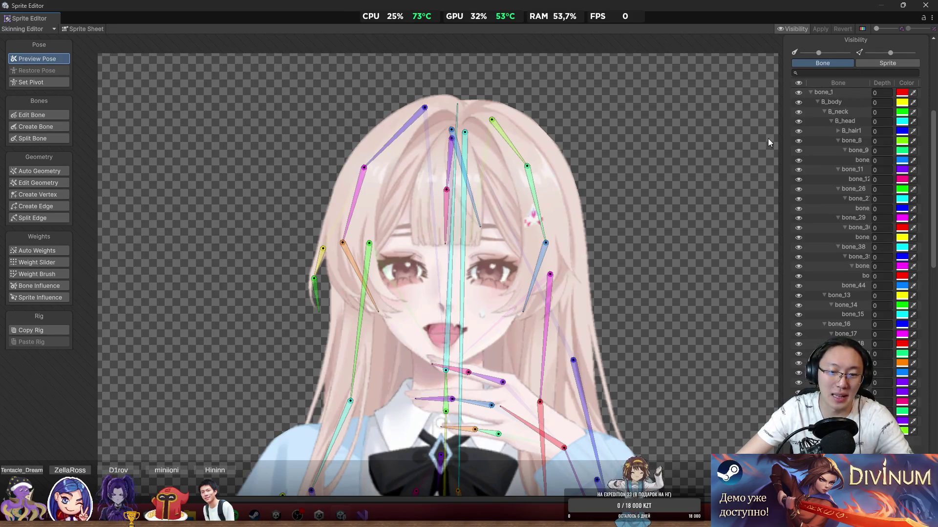
Step: Pick the body and cardigan sprite, clear the selection, and test-rotate the left bow-tie bone
{"action": "scroll", "coordinate": [447, 251], "scroll_direction": "down", "scroll_amount": 5}
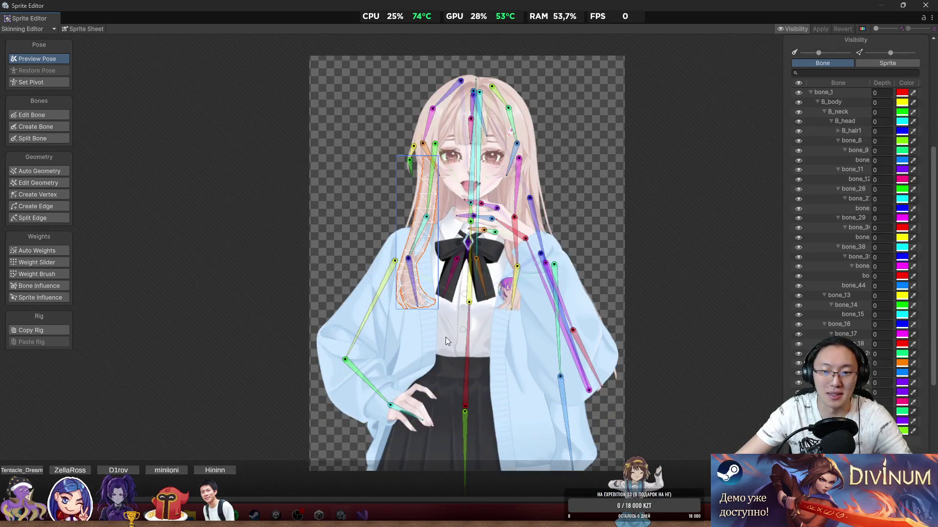
{"action": "left_click", "coordinate": [446, 337]}
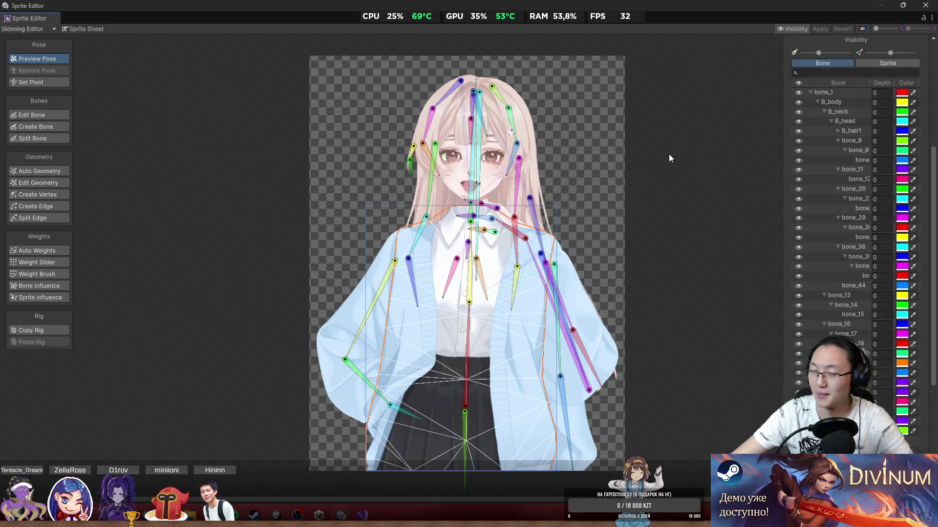
{"action": "left_click", "coordinate": [590, 156]}
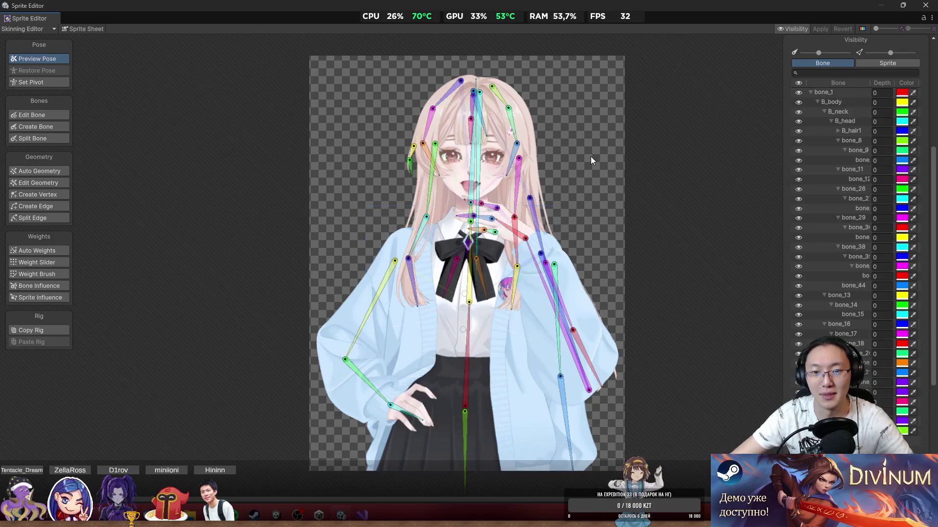
{"action": "scroll", "coordinate": [442, 288], "scroll_direction": "up", "scroll_amount": 5}
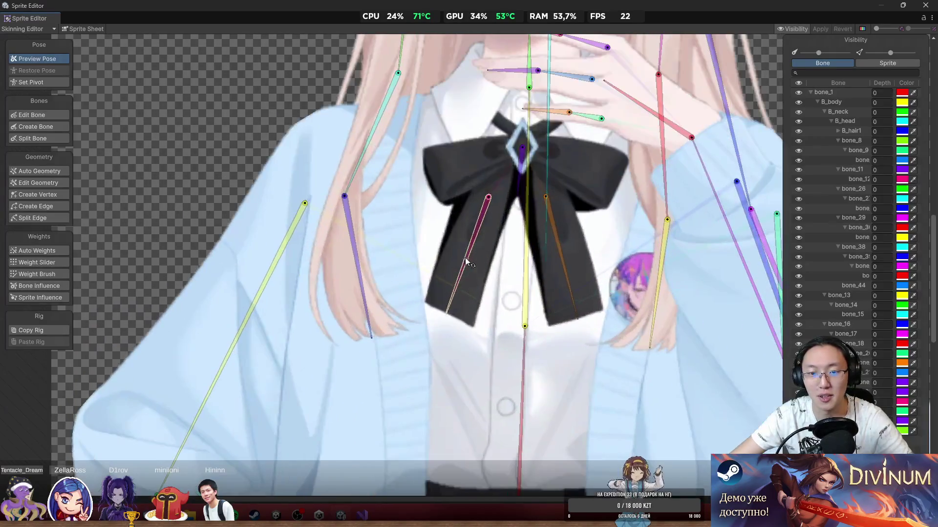
{"action": "mouse_move", "coordinate": [465, 257]}
{"action": "left_mouse_down"}
{"action": "mouse_move", "coordinate": [469, 285]}
{"action": "mouse_move", "coordinate": [443, 299]}
{"action": "mouse_move", "coordinate": [470, 312]}
{"action": "mouse_move", "coordinate": [446, 316]}
{"action": "mouse_move", "coordinate": [469, 310]}
{"action": "mouse_move", "coordinate": [460, 288]}
{"action": "left_mouse_up"}
Step: Move the bow bone up to the knot so it points straight down
{"action": "left_click", "coordinate": [571, 293]}
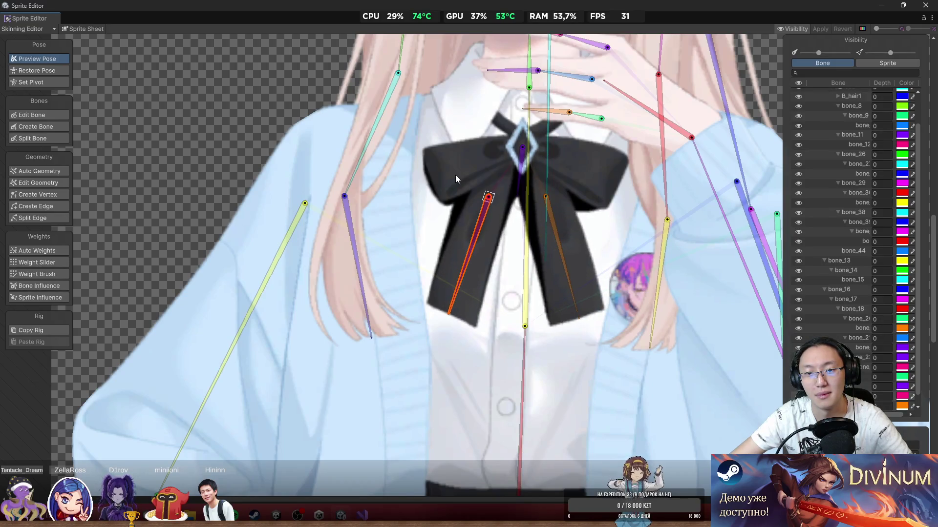
{"action": "scroll", "coordinate": [468, 173], "scroll_direction": "down", "scroll_amount": 5}
{"action": "scroll", "coordinate": [617, 170], "scroll_direction": "down", "scroll_amount": 2}
{"action": "scroll", "coordinate": [526, 163], "scroll_direction": "up", "scroll_amount": 3}
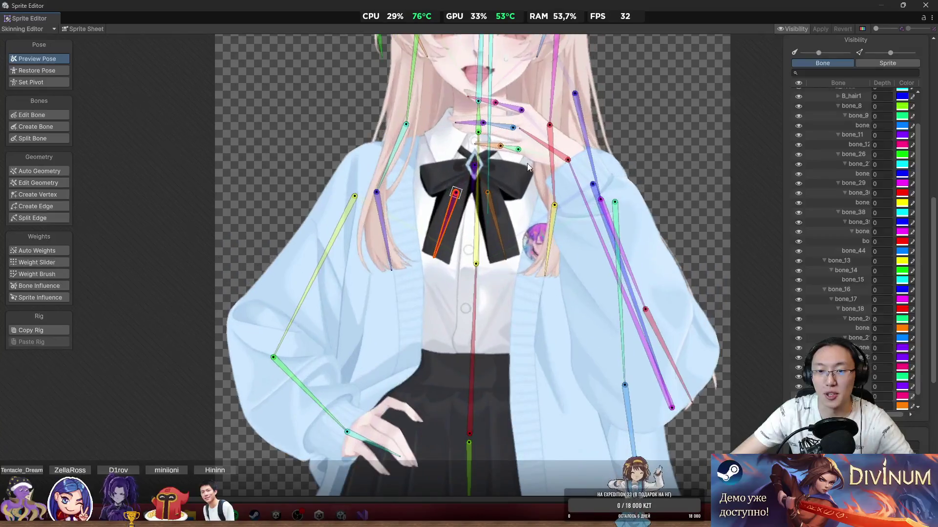
{"action": "scroll", "coordinate": [526, 163], "scroll_direction": "up", "scroll_amount": 3}
{"action": "left_click_drag", "start_coordinate": [433, 176], "coordinate": [444, 219]}
{"action": "scroll", "coordinate": [388, 256], "scroll_direction": "up", "scroll_amount": 3}
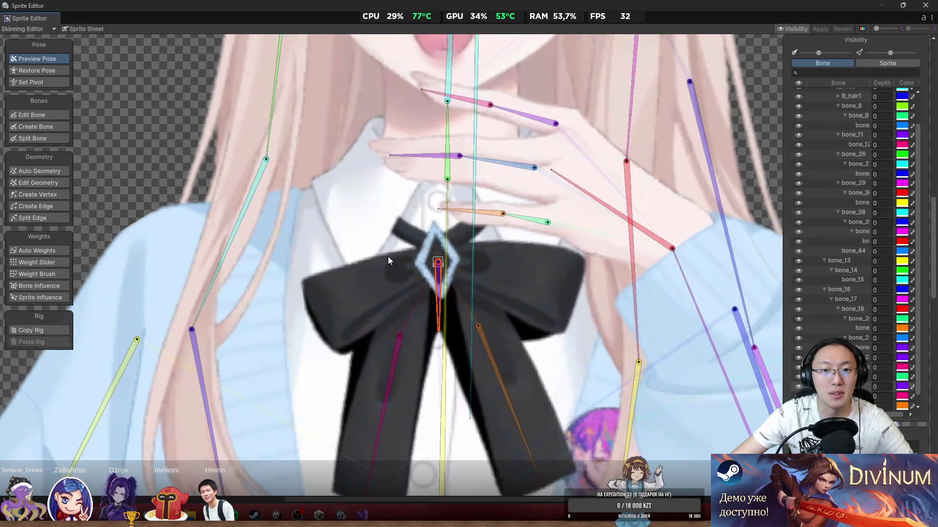
{"action": "scroll", "coordinate": [391, 254], "scroll_direction": "up", "scroll_amount": 2}
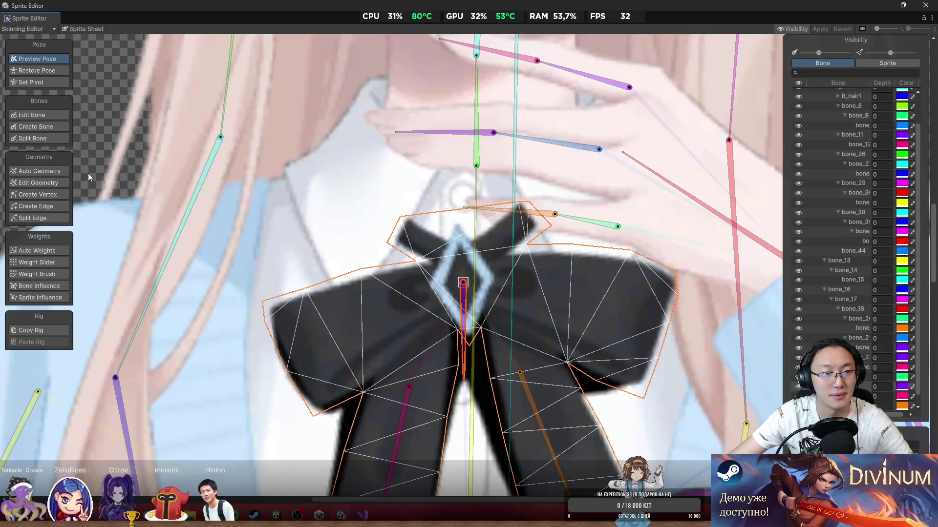
Step: With Weight Brush, paint the bow knot's left, top, right and middle to the vertical centre bone
{"action": "left_click", "coordinate": [37, 274]}
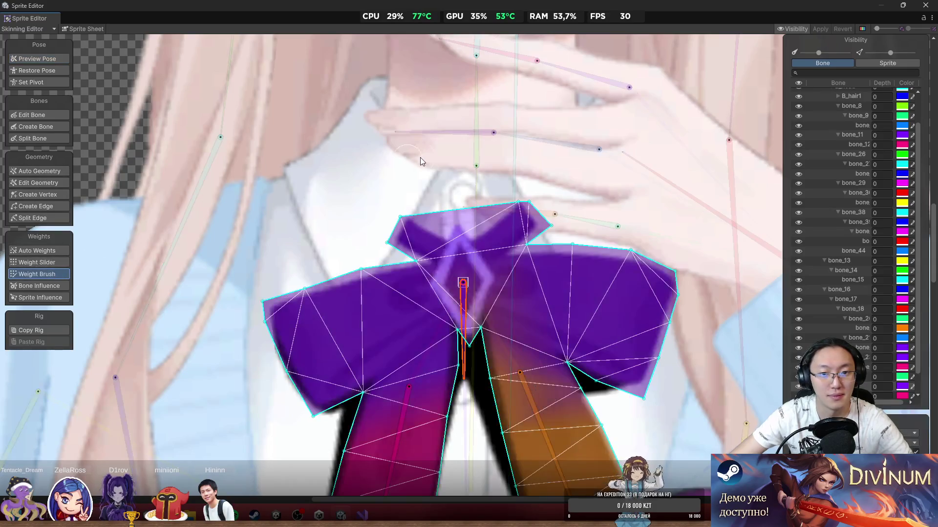
{"action": "scroll", "coordinate": [420, 157], "scroll_direction": "up", "scroll_amount": 2}
{"action": "left_click_drag", "start_coordinate": [483, 400], "coordinate": [469, 412]}
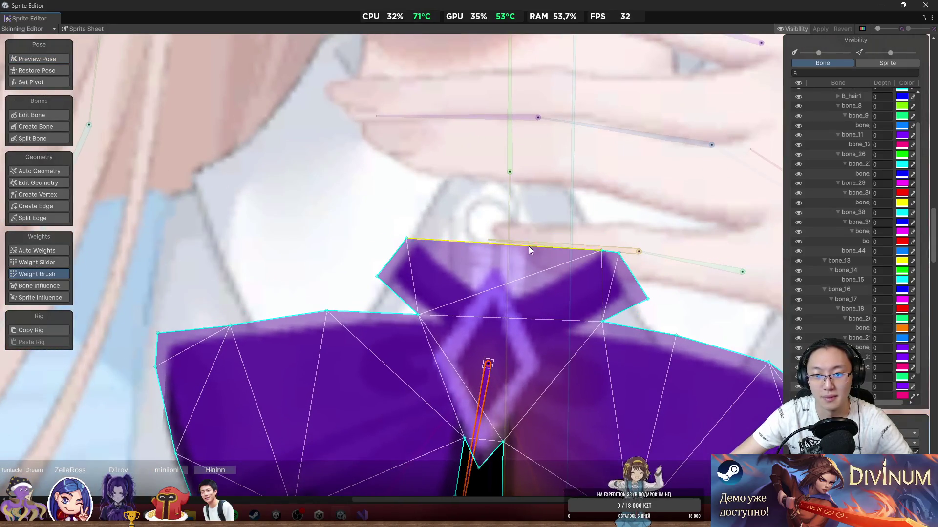
{"action": "left_click", "coordinate": [501, 230]}
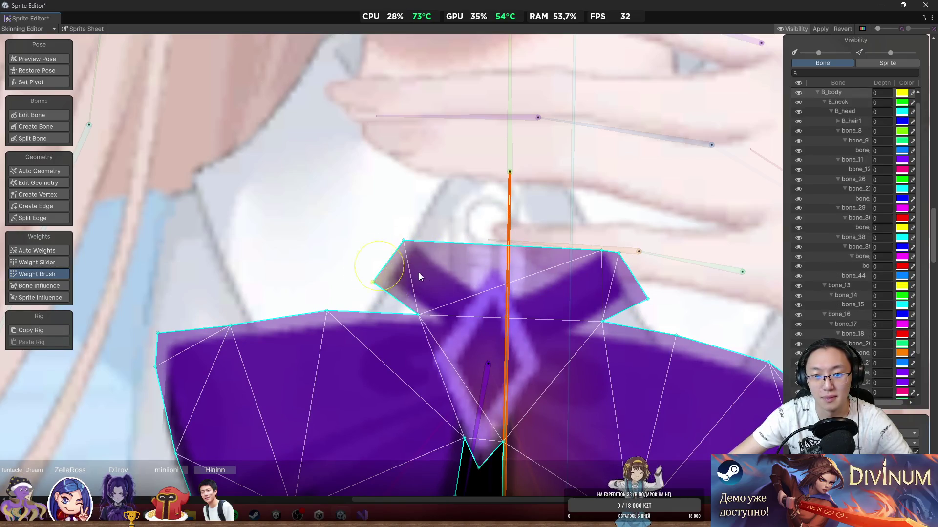
{"action": "left_click_drag", "start_coordinate": [359, 277], "coordinate": [401, 247]}
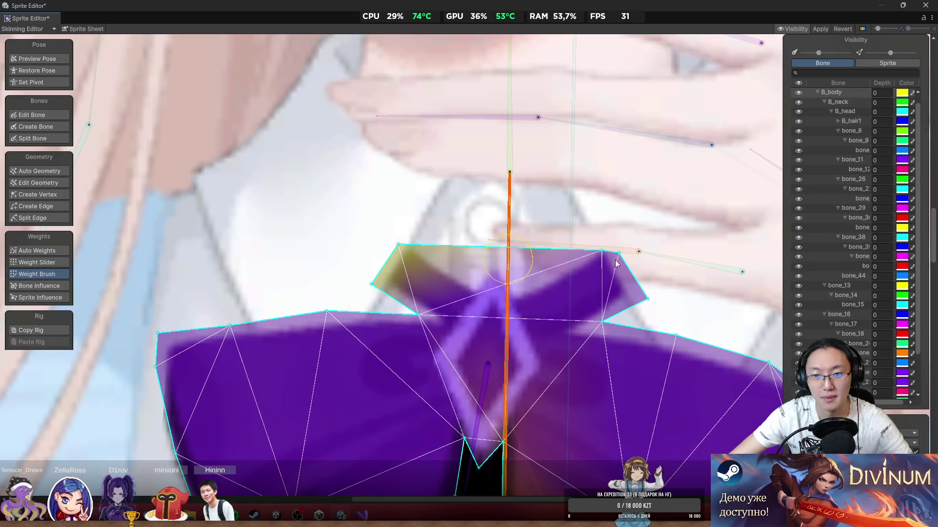
{"action": "left_click_drag", "start_coordinate": [616, 263], "coordinate": [554, 250]}
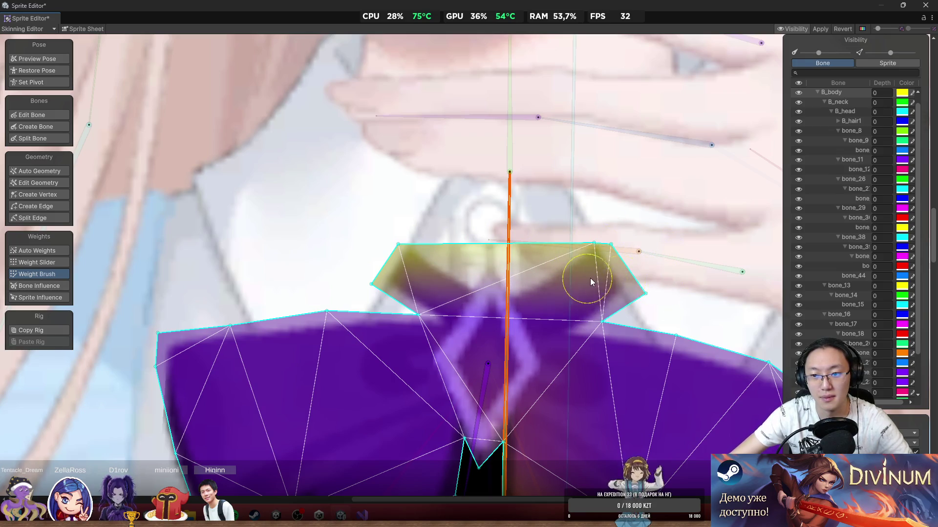
{"action": "mouse_move", "coordinate": [598, 291]}
{"action": "left_mouse_down"}
{"action": "mouse_move", "coordinate": [565, 330]}
{"action": "mouse_move", "coordinate": [579, 315]}
{"action": "left_mouse_up"}
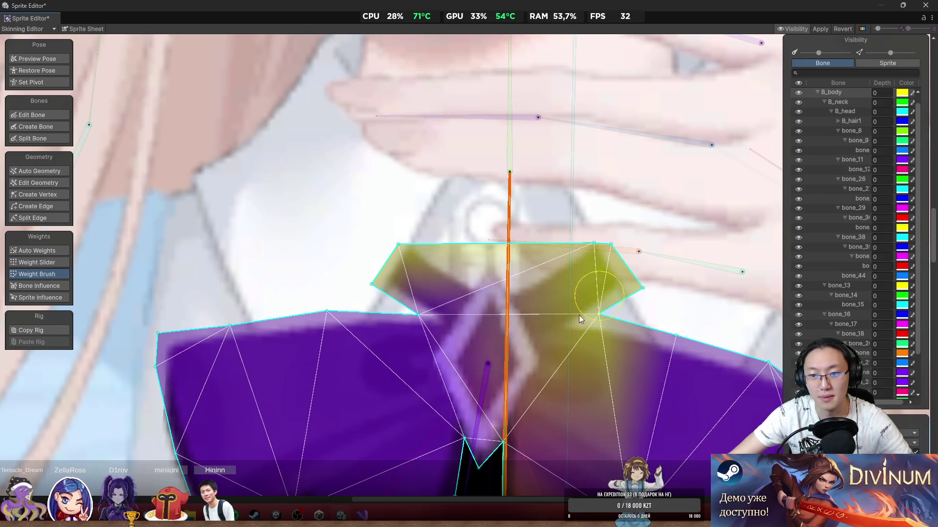
{"action": "mouse_move", "coordinate": [467, 305]}
{"action": "left_mouse_down"}
{"action": "mouse_move", "coordinate": [508, 313]}
{"action": "mouse_move", "coordinate": [425, 296]}
{"action": "mouse_move", "coordinate": [446, 251]}
{"action": "left_mouse_up"}
Step: Bend the lower bow bones to test, painting weight along the left wing's top edge
{"action": "left_click", "coordinate": [502, 316]}
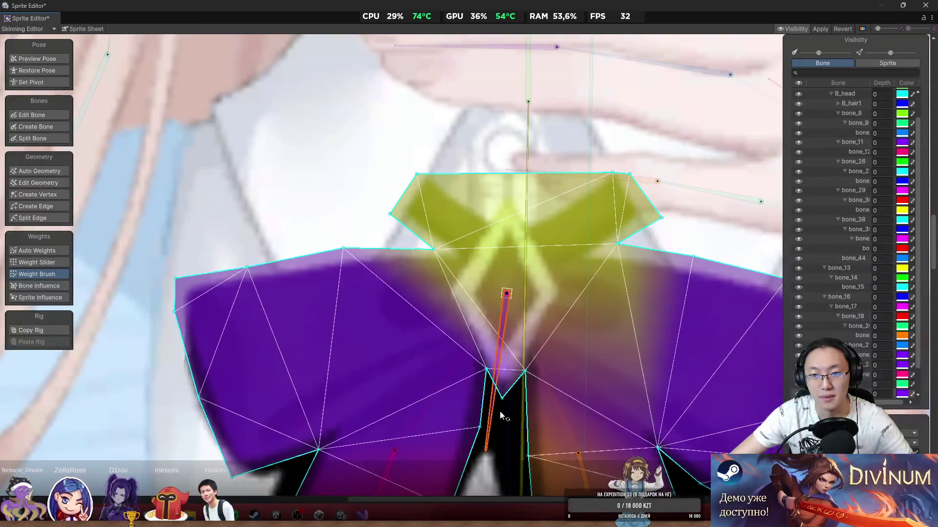
{"action": "left_click_drag", "start_coordinate": [499, 412], "coordinate": [463, 427]}
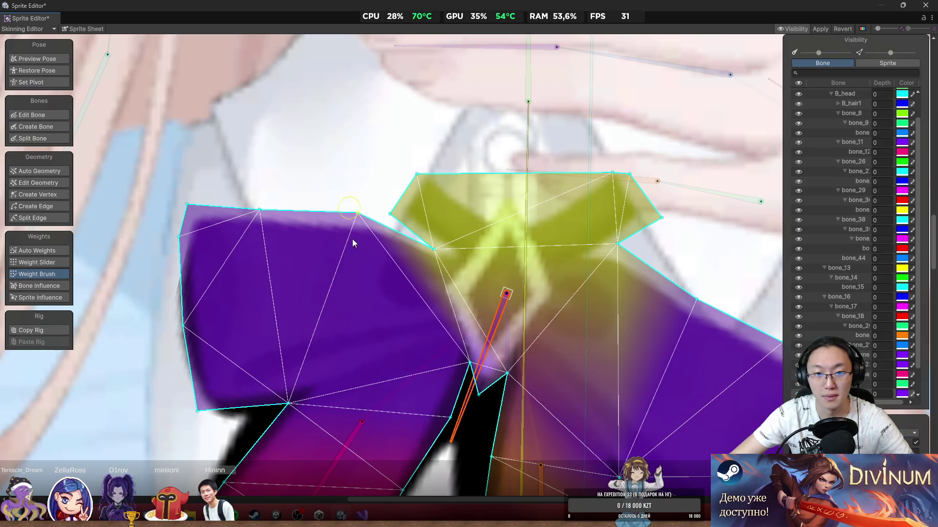
{"action": "left_click_drag", "start_coordinate": [360, 216], "coordinate": [355, 212]}
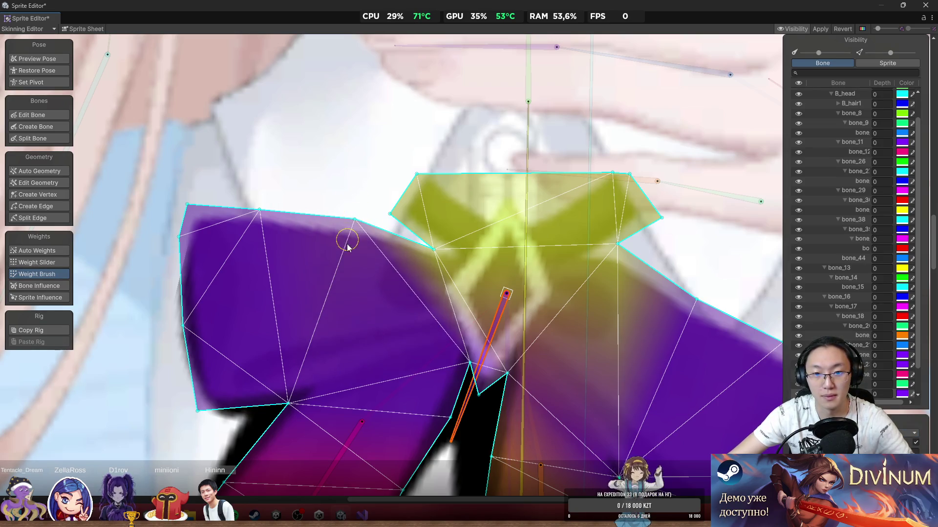
{"action": "left_click_drag", "start_coordinate": [493, 334], "coordinate": [507, 337]}
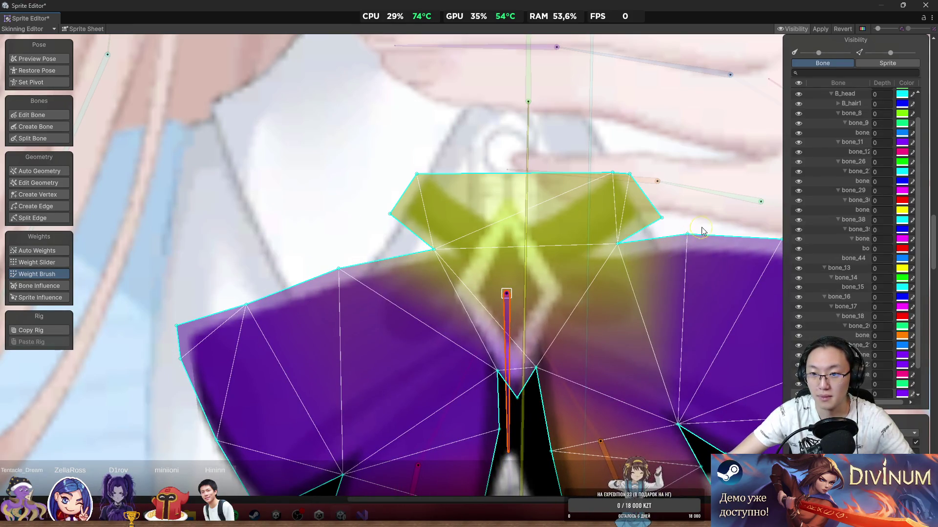
{"action": "scroll", "coordinate": [484, 292], "scroll_direction": "down", "scroll_amount": 3}
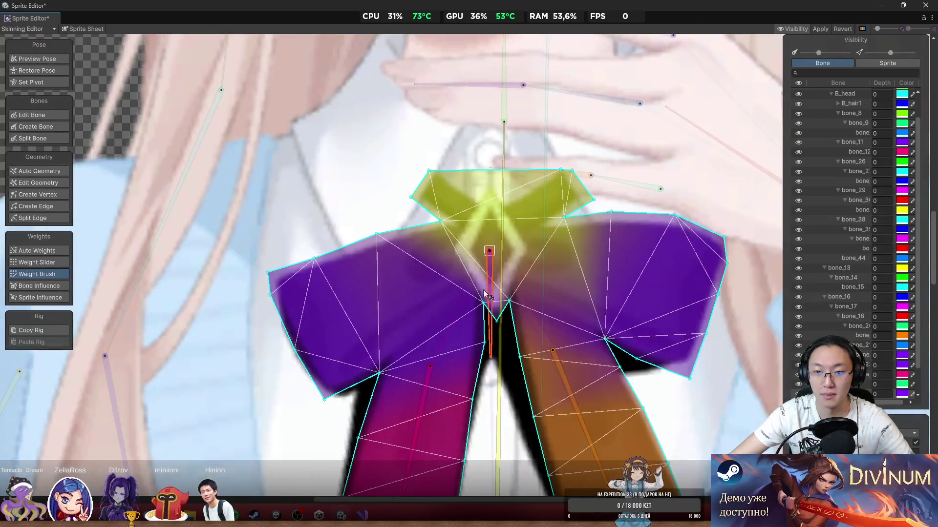
{"action": "mouse_move", "coordinate": [491, 342]}
{"action": "left_mouse_down"}
{"action": "mouse_move", "coordinate": [454, 324]}
{"action": "mouse_move", "coordinate": [483, 351]}
{"action": "mouse_move", "coordinate": [452, 357]}
{"action": "mouse_move", "coordinate": [464, 364]}
{"action": "mouse_move", "coordinate": [445, 378]}
{"action": "mouse_move", "coordinate": [446, 398]}
{"action": "left_mouse_up"}
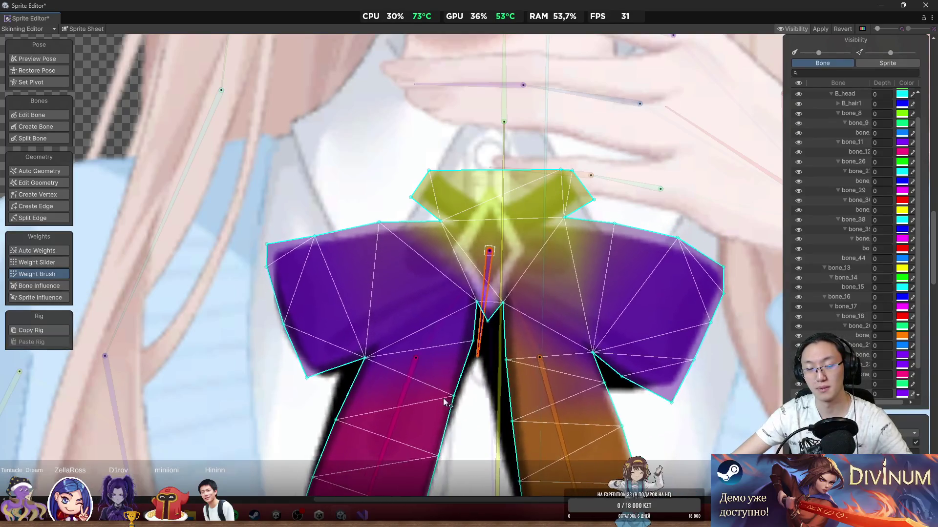
{"action": "scroll", "coordinate": [490, 332], "scroll_direction": "down", "scroll_amount": 2}
{"action": "scroll", "coordinate": [491, 332], "scroll_direction": "down", "scroll_amount": 2}
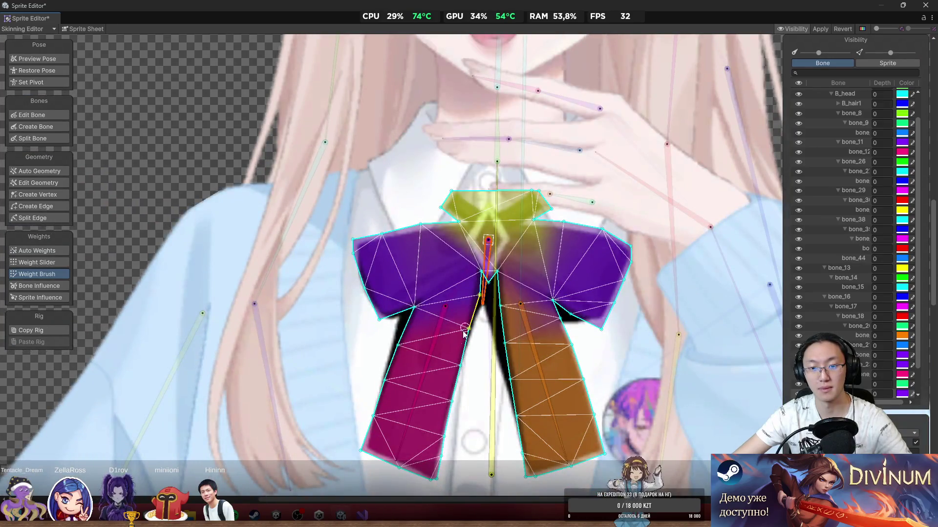
Step: Test-rotate the left bow-tail bone and paint weight near the tail's outer edge
{"action": "left_click", "coordinate": [437, 337]}
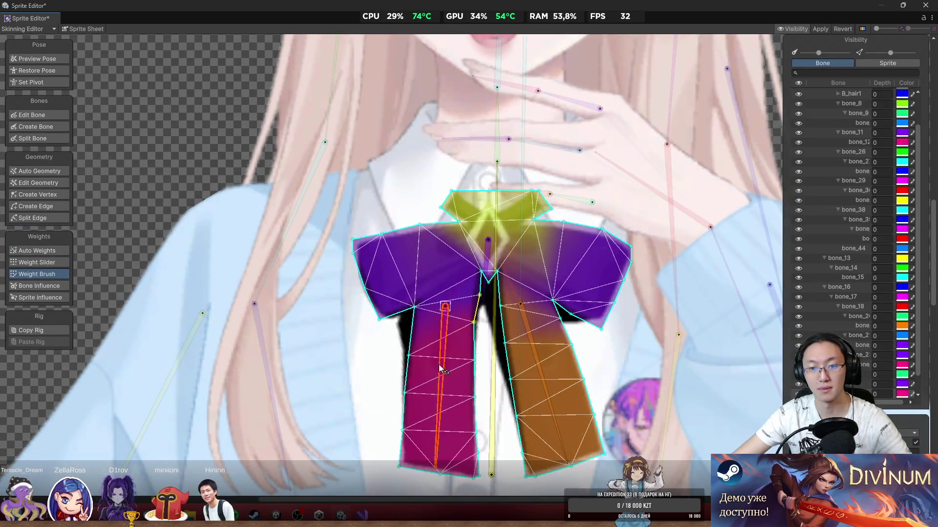
{"action": "scroll", "coordinate": [402, 332], "scroll_direction": "up", "scroll_amount": 2}
{"action": "scroll", "coordinate": [400, 312], "scroll_direction": "up", "scroll_amount": 3}
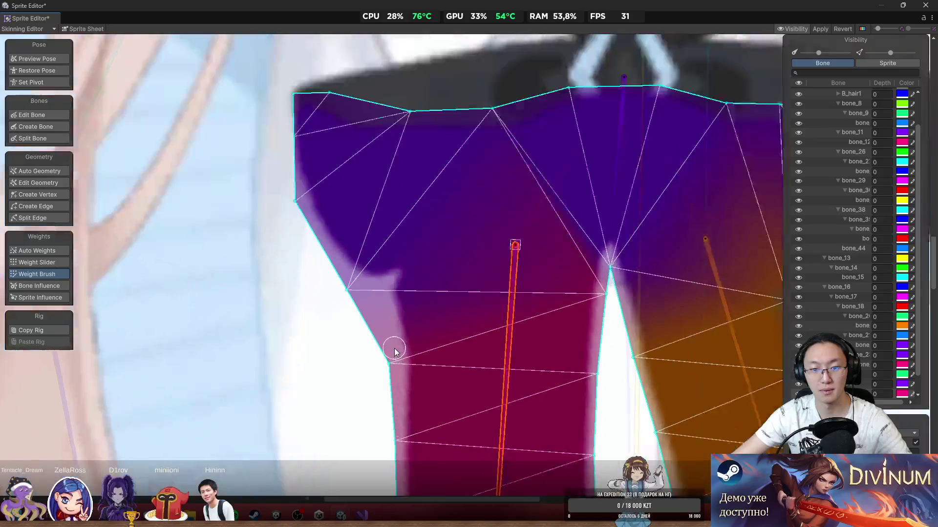
{"action": "mouse_move", "coordinate": [513, 323]}
{"action": "left_mouse_down"}
{"action": "mouse_move", "coordinate": [477, 360]}
{"action": "mouse_move", "coordinate": [498, 371]}
{"action": "left_mouse_up"}
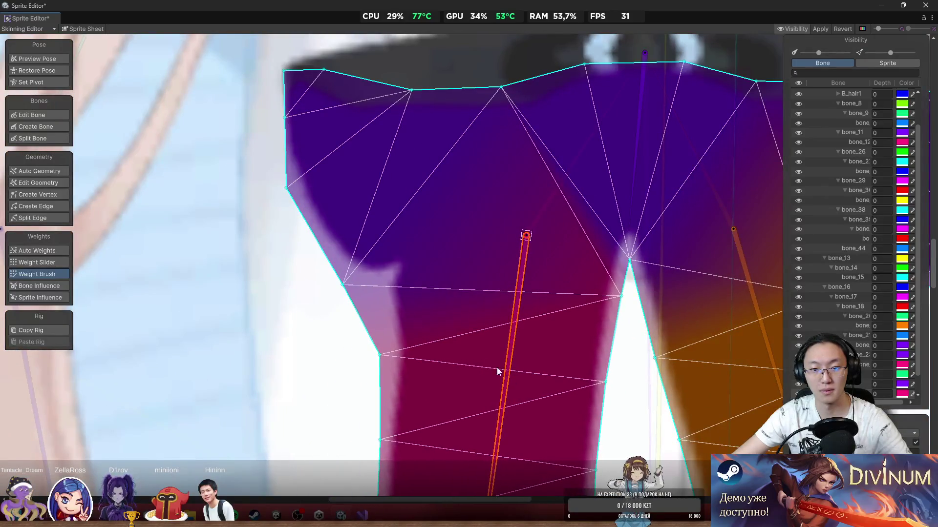
{"action": "mouse_move", "coordinate": [336, 310]}
{"action": "left_mouse_down"}
{"action": "mouse_move", "coordinate": [348, 296]}
{"action": "mouse_move", "coordinate": [485, 324]}
{"action": "left_mouse_up"}
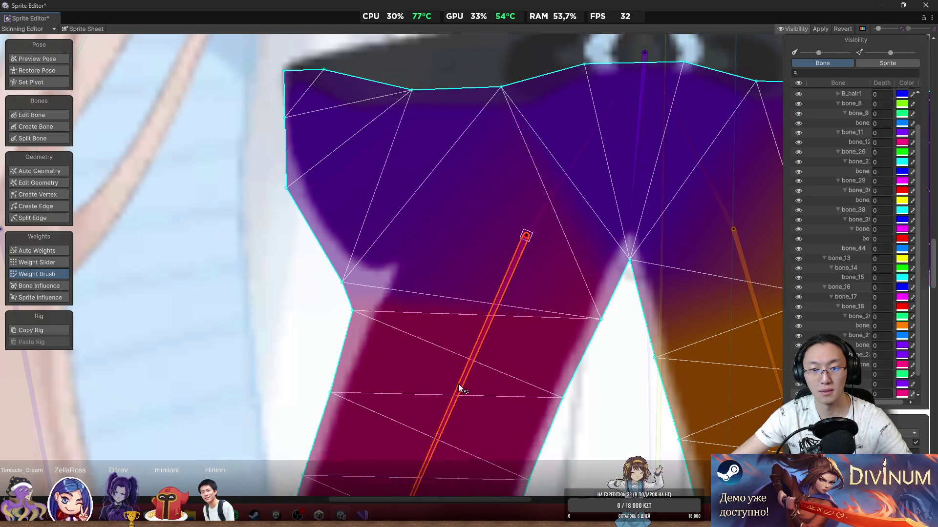
{"action": "scroll", "coordinate": [337, 274], "scroll_direction": "down", "scroll_amount": 1}
{"action": "scroll", "coordinate": [337, 275], "scroll_direction": "up", "scroll_amount": 2}
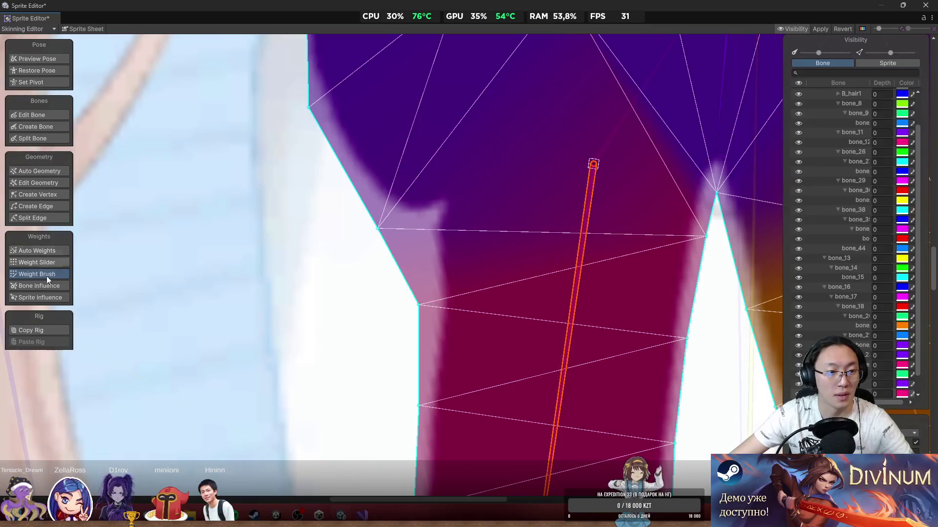
Step: Move an outline vertex into the left wing's inner corner and add vertices along the wing and tail edges
{"action": "left_click", "coordinate": [53, 183]}
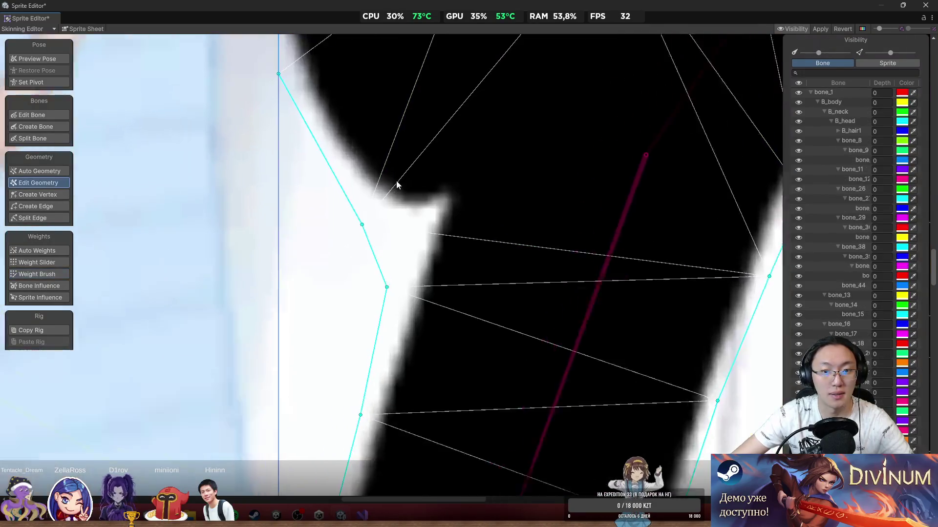
{"action": "left_click_drag", "start_coordinate": [355, 233], "coordinate": [443, 213]}
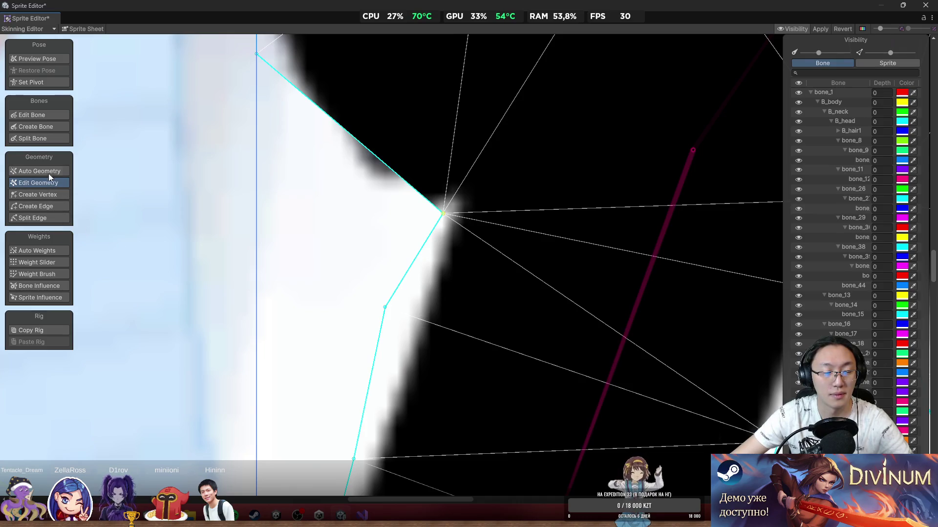
{"action": "left_click", "coordinate": [48, 196]}
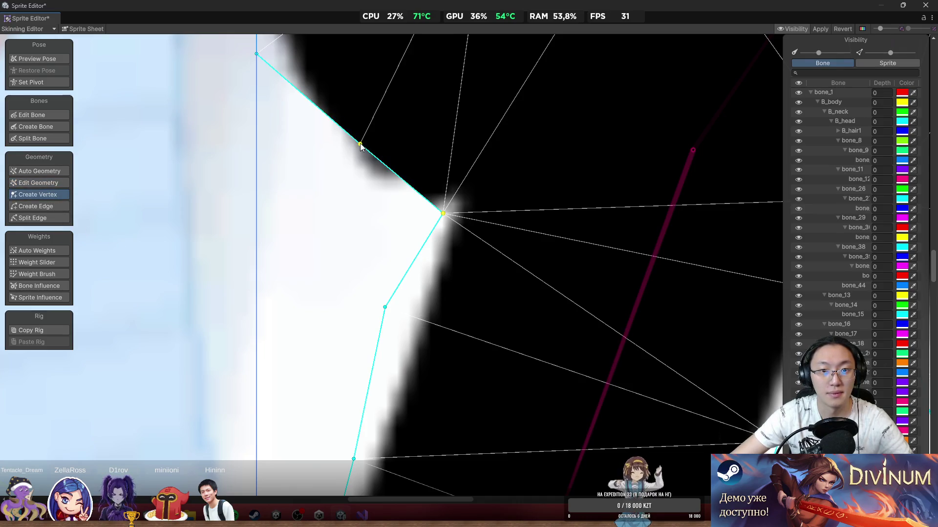
{"action": "mouse_move", "coordinate": [360, 145]}
{"action": "left_mouse_down"}
{"action": "mouse_move", "coordinate": [291, 215]}
{"action": "mouse_move", "coordinate": [308, 202]}
{"action": "mouse_move", "coordinate": [290, 178]}
{"action": "left_mouse_up"}
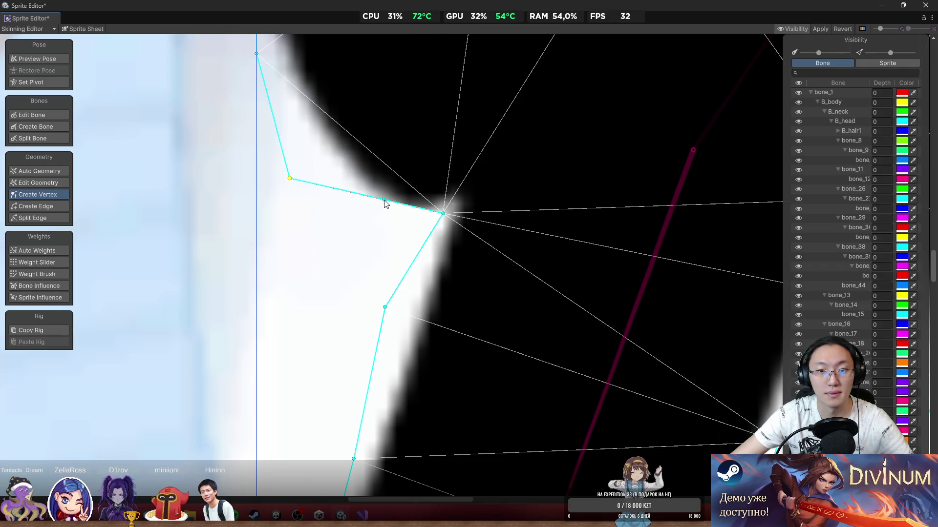
{"action": "left_click_drag", "start_coordinate": [385, 200], "coordinate": [373, 258]}
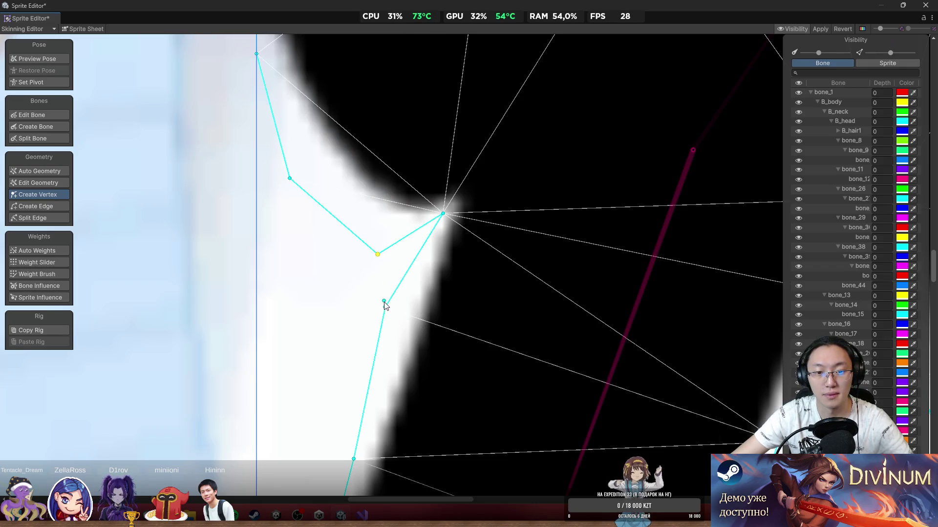
{"action": "left_click_drag", "start_coordinate": [390, 311], "coordinate": [405, 316]}
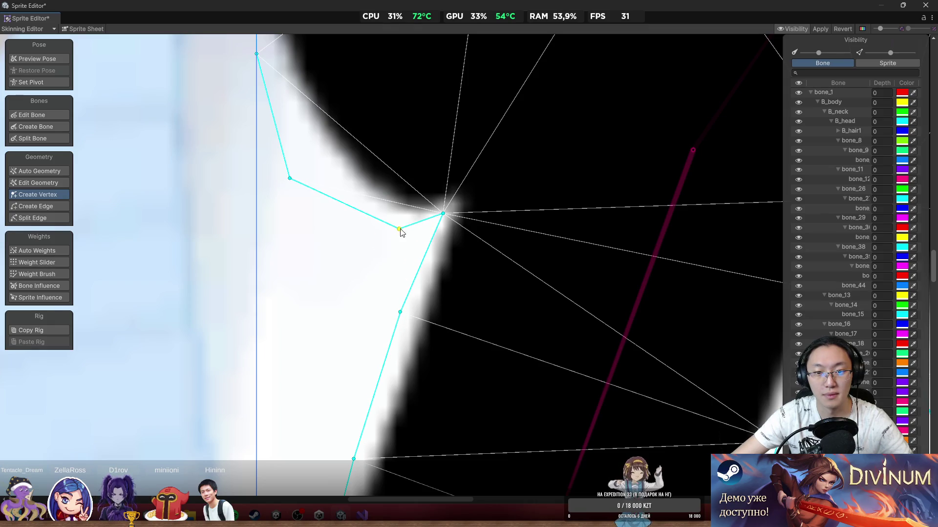
{"action": "scroll", "coordinate": [423, 235], "scroll_direction": "down", "scroll_amount": 5}
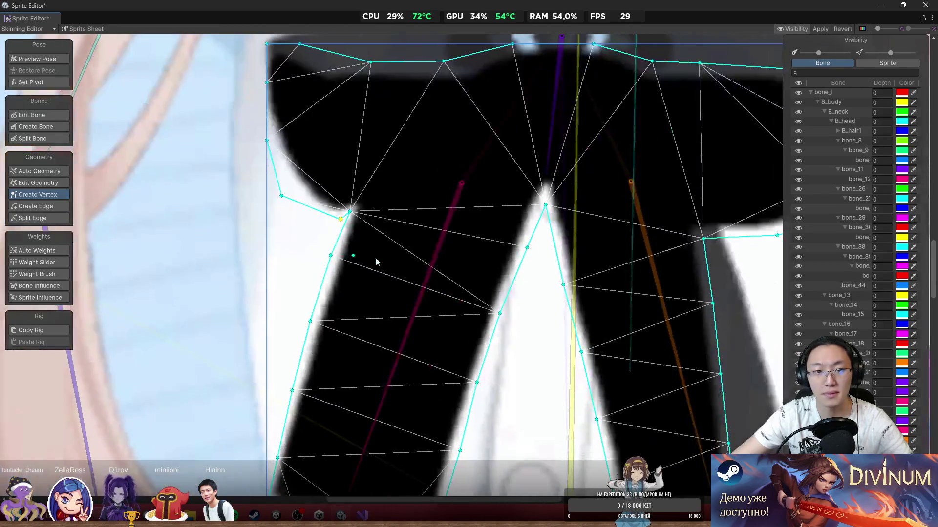
{"action": "scroll", "coordinate": [572, 238], "scroll_direction": "down", "scroll_amount": 2}
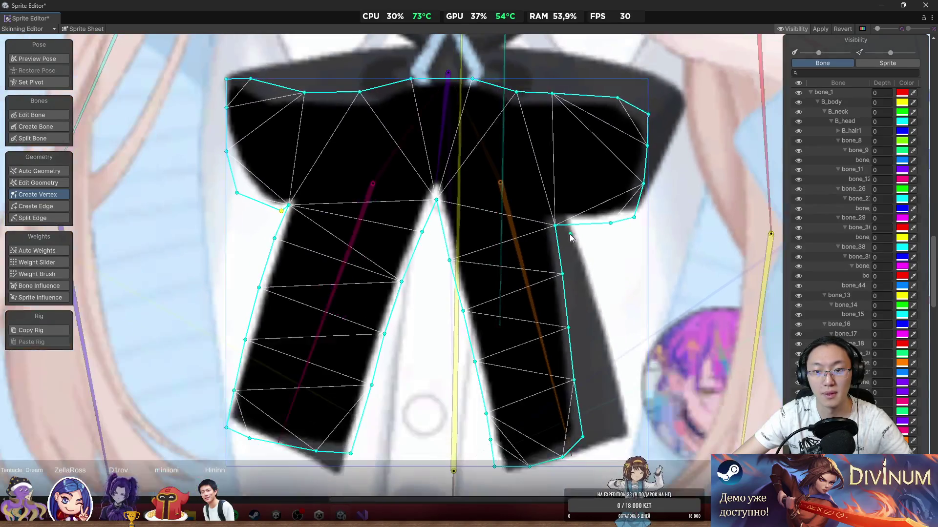
{"action": "left_click", "coordinate": [52, 264]}
Step: Swing the left and right ribbon-tail bones to test how the bow deforms
{"action": "scroll", "coordinate": [337, 234], "scroll_direction": "up", "scroll_amount": 2}
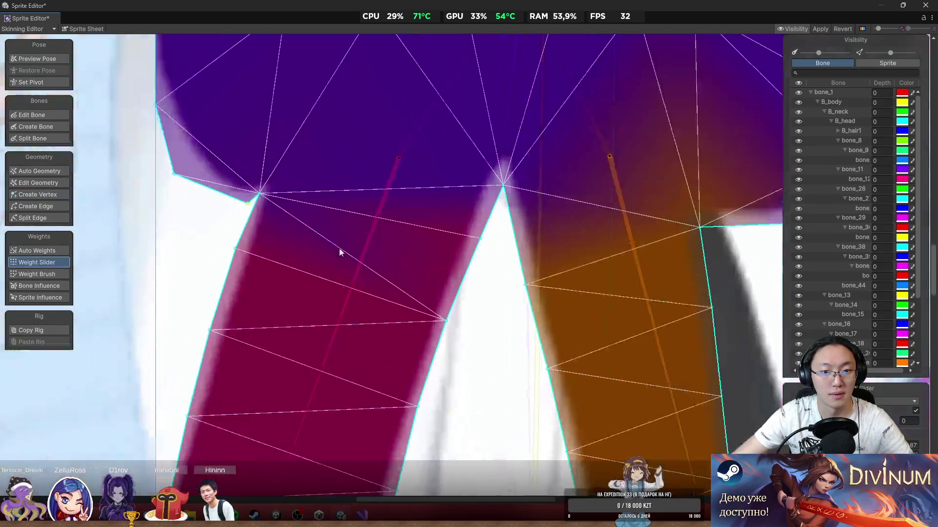
{"action": "left_click", "coordinate": [376, 318]}
{"action": "mouse_move", "coordinate": [376, 316]}
{"action": "left_mouse_down"}
{"action": "mouse_move", "coordinate": [398, 328]}
{"action": "mouse_move", "coordinate": [300, 331]}
{"action": "left_mouse_up"}
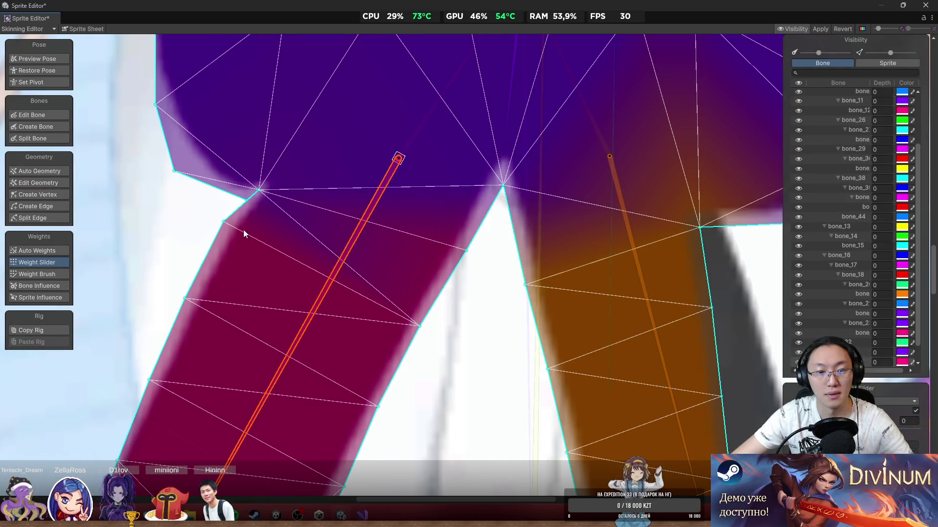
{"action": "scroll", "coordinate": [230, 236], "scroll_direction": "left", "scroll_amount": 3}
{"action": "left_click", "coordinate": [62, 274]}
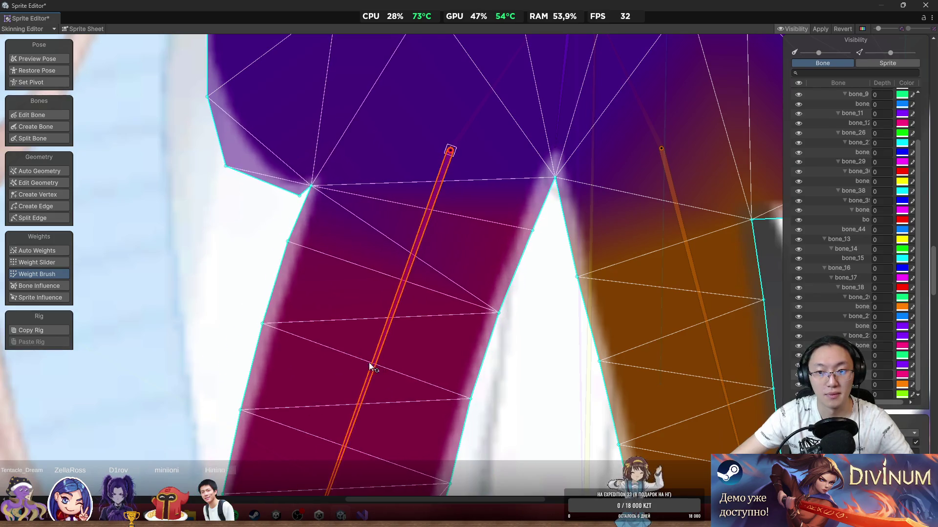
{"action": "scroll", "coordinate": [420, 341], "scroll_direction": "right", "scroll_amount": 10}
{"action": "left_click", "coordinate": [502, 313]}
{"action": "mouse_move", "coordinate": [501, 312]}
{"action": "left_mouse_down"}
{"action": "mouse_move", "coordinate": [496, 324]}
{"action": "mouse_move", "coordinate": [530, 335]}
{"action": "mouse_move", "coordinate": [488, 355]}
{"action": "left_mouse_up"}
{"action": "scroll", "coordinate": [488, 354], "scroll_direction": "down", "scroll_amount": 5}
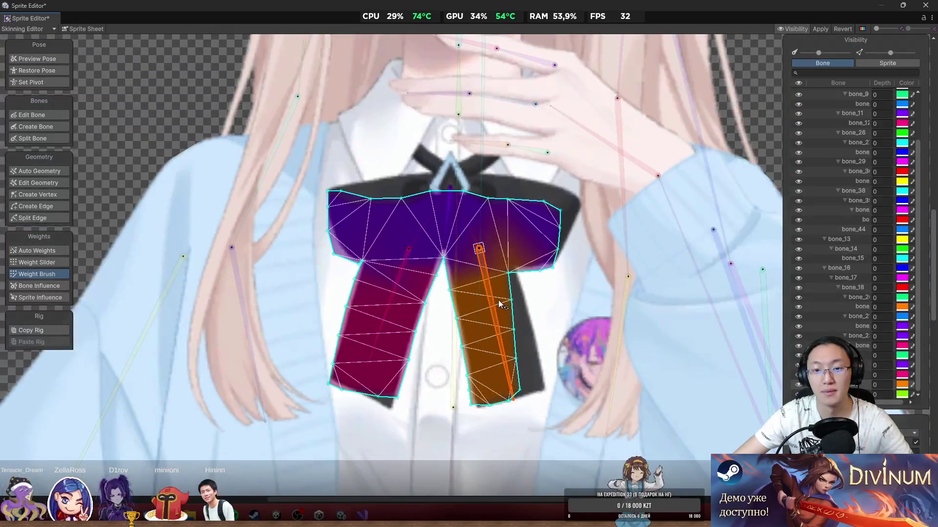
Step: In Preview Pose, rotate the knot and ribbon bones to check the textured bow's bending
{"action": "left_click", "coordinate": [44, 61]}
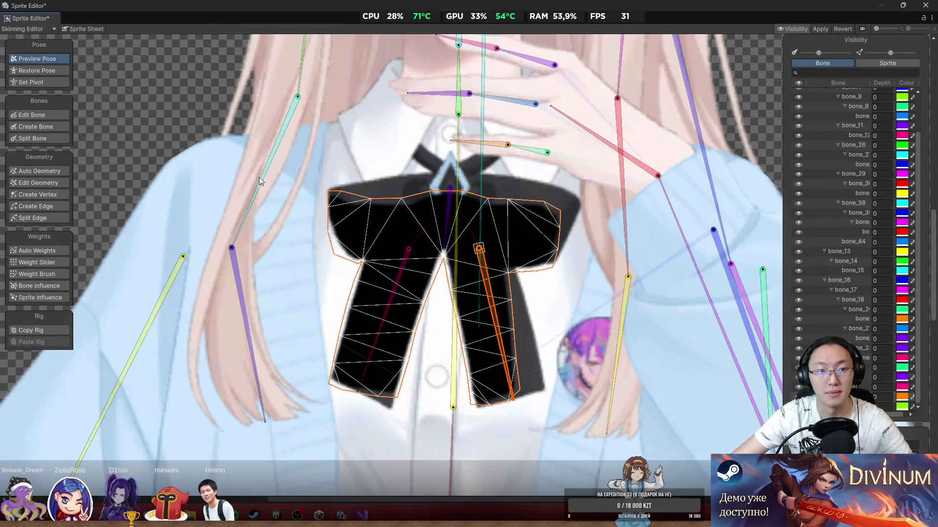
{"action": "left_click", "coordinate": [191, 136]}
{"action": "left_click", "coordinate": [446, 234]}
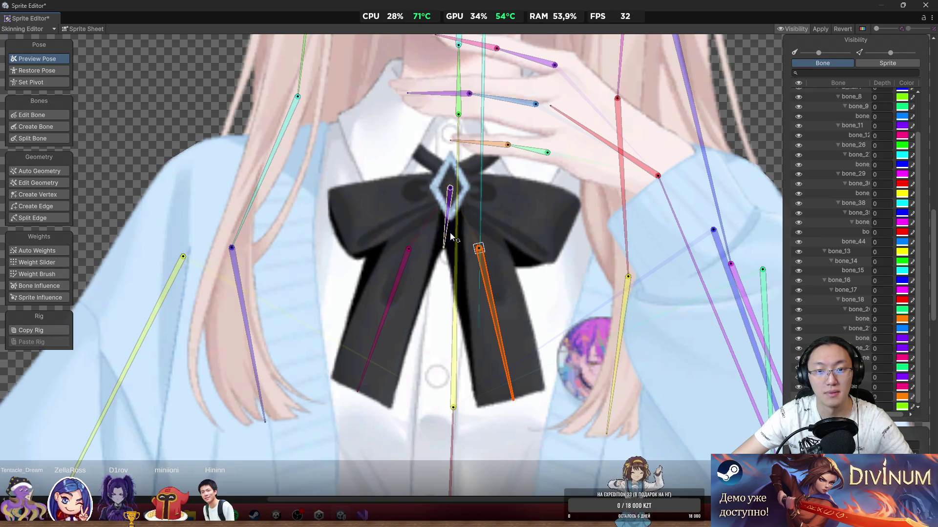
{"action": "left_click_drag", "start_coordinate": [438, 280], "coordinate": [376, 347]}
{"action": "left_click", "coordinate": [379, 328]}
{"action": "mouse_move", "coordinate": [529, 350]}
{"action": "left_mouse_down"}
{"action": "mouse_move", "coordinate": [485, 367]}
{"action": "mouse_move", "coordinate": [519, 373]}
{"action": "mouse_move", "coordinate": [486, 376]}
{"action": "mouse_move", "coordinate": [517, 368]}
{"action": "left_mouse_up"}
{"action": "left_click", "coordinate": [512, 236]}
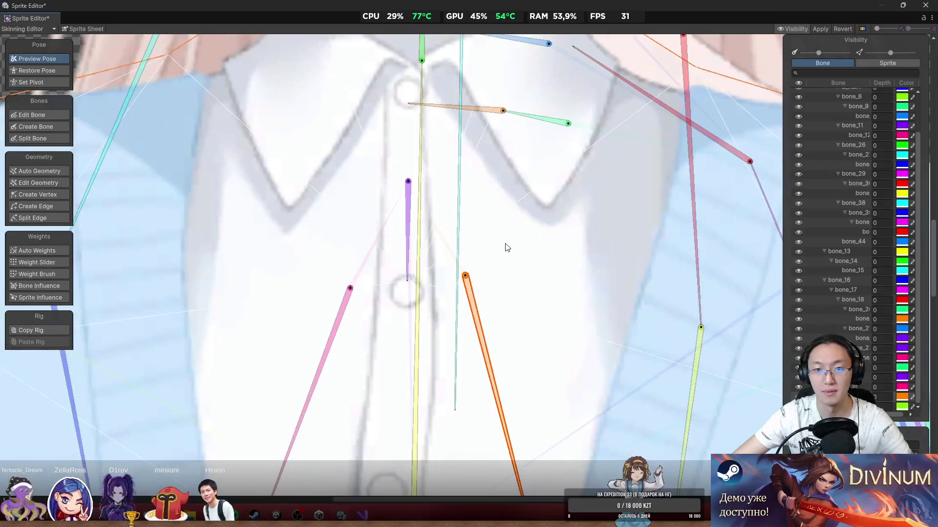
{"action": "left_click", "coordinate": [469, 213]}
{"action": "scroll", "coordinate": [391, 182], "scroll_direction": "up", "scroll_amount": 3}
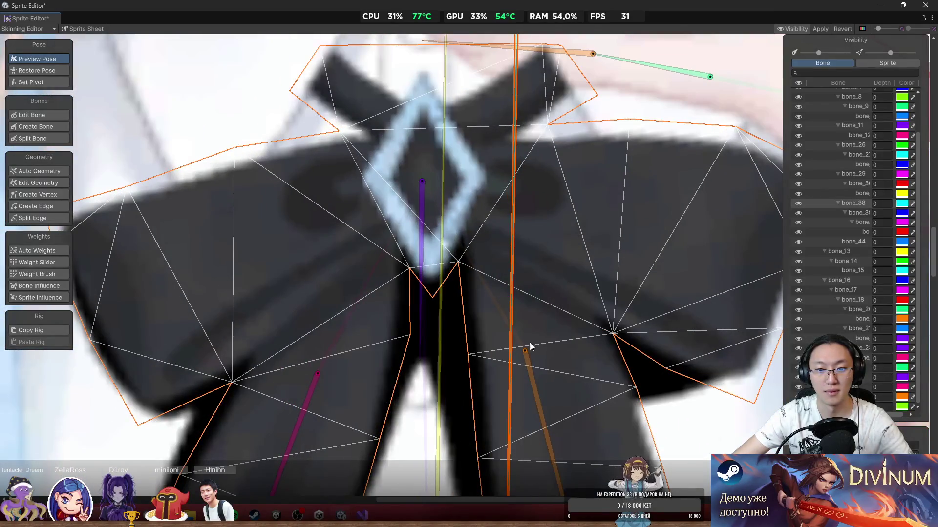
{"action": "mouse_move", "coordinate": [527, 354]}
{"action": "left_mouse_down"}
{"action": "mouse_move", "coordinate": [549, 401]}
{"action": "mouse_move", "coordinate": [515, 431]}
{"action": "mouse_move", "coordinate": [549, 441]}
{"action": "left_mouse_up"}
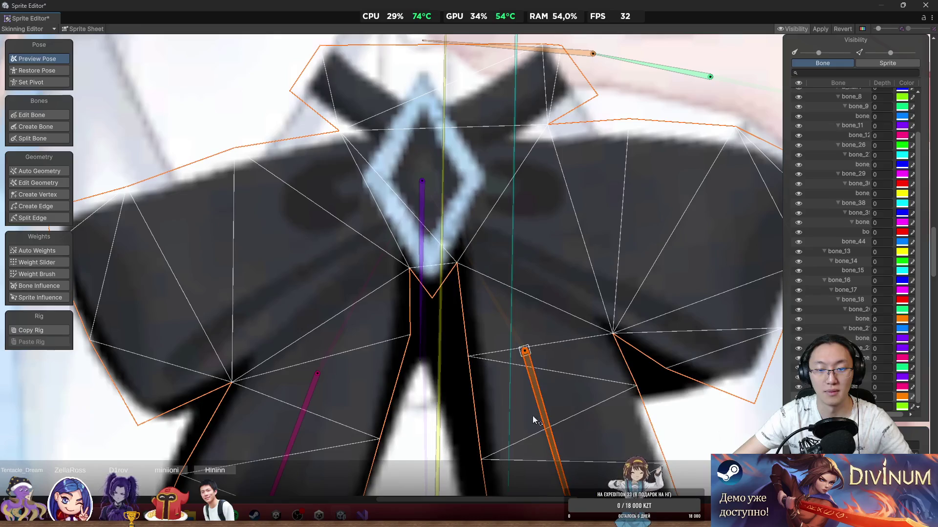
{"action": "scroll", "coordinate": [477, 306], "scroll_direction": "up", "scroll_amount": 2}
Step: Brush knot-bone weight around the V notch and re-test the right ribbon's bend
{"action": "left_click", "coordinate": [54, 265]}
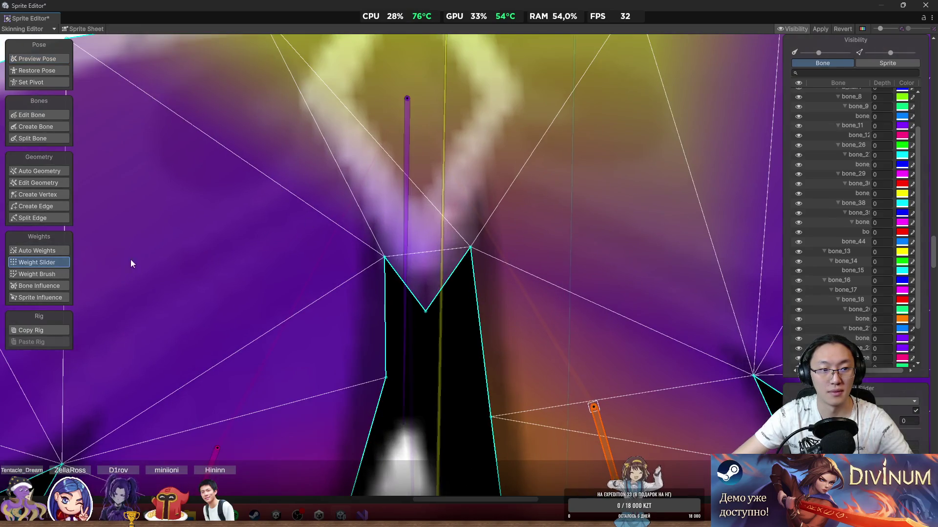
{"action": "left_click", "coordinate": [63, 273]}
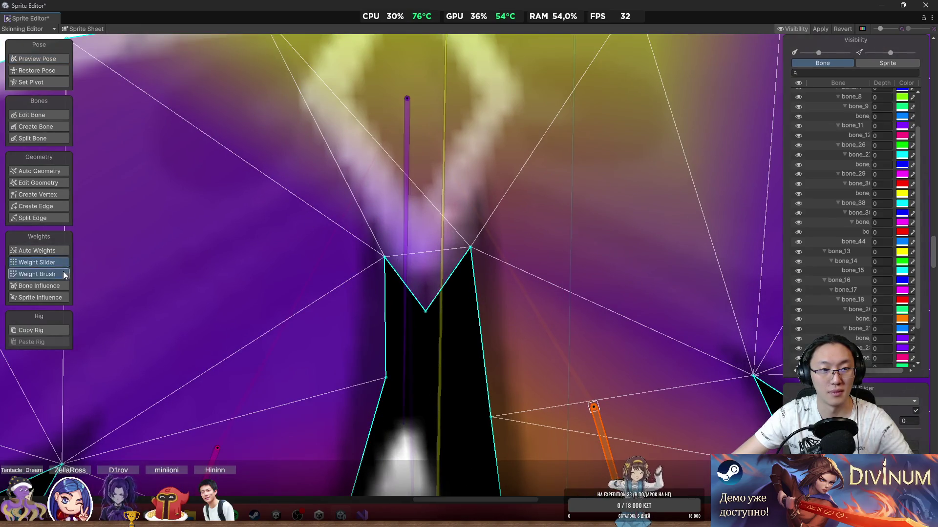
{"action": "scroll", "coordinate": [418, 204], "scroll_direction": "down", "scroll_amount": 2}
{"action": "left_click", "coordinate": [410, 151]}
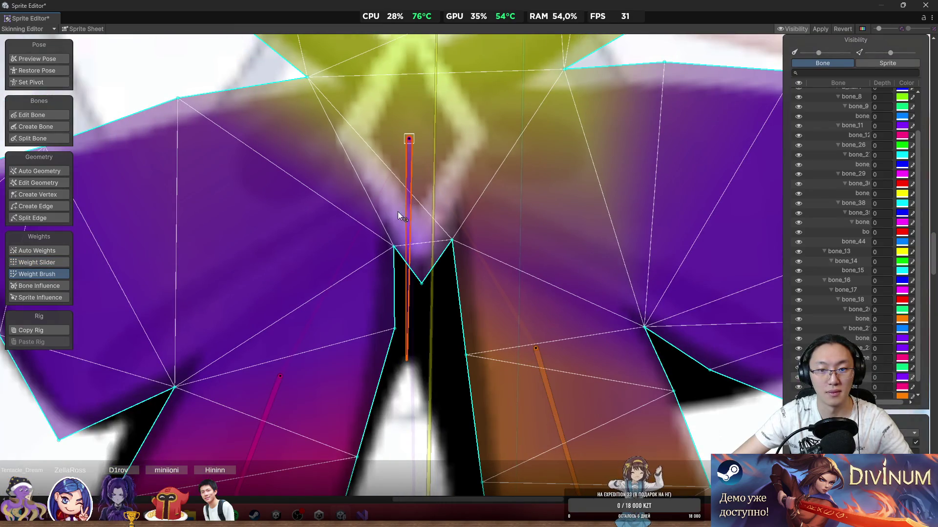
{"action": "left_click_drag", "start_coordinate": [505, 225], "coordinate": [508, 283]}
{"action": "scroll", "coordinate": [485, 250], "scroll_direction": "down", "scroll_amount": 2}
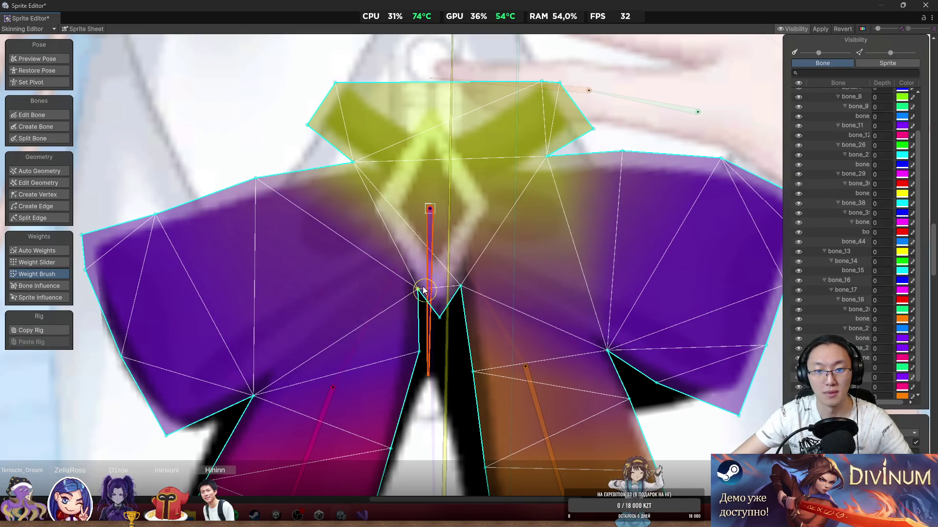
{"action": "mouse_move", "coordinate": [431, 278]}
{"action": "left_mouse_down"}
{"action": "mouse_move", "coordinate": [461, 272]}
{"action": "mouse_move", "coordinate": [423, 293]}
{"action": "mouse_move", "coordinate": [504, 361]}
{"action": "left_mouse_up"}
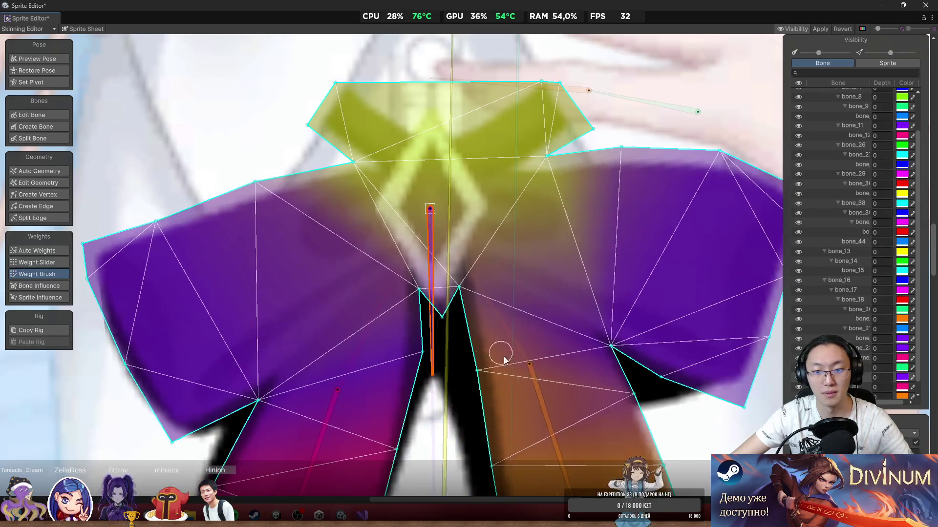
{"action": "left_click", "coordinate": [539, 403]}
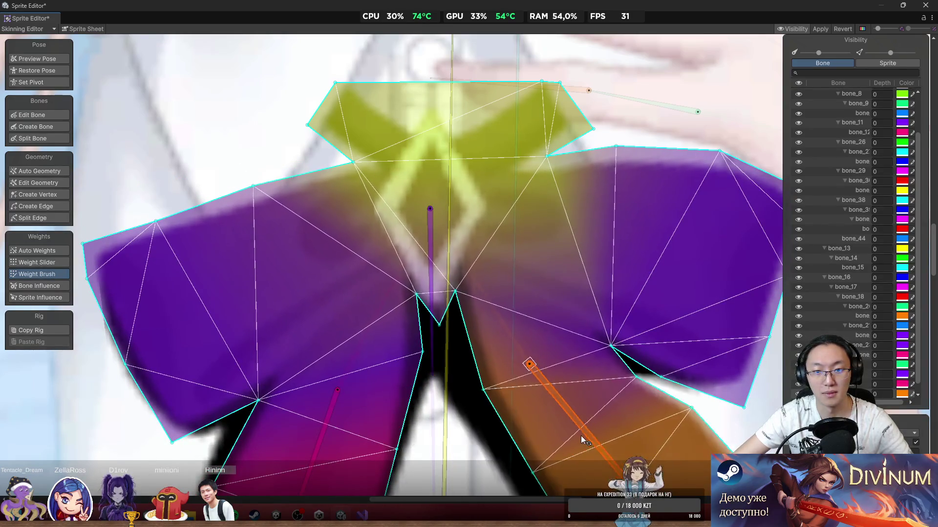
{"action": "mouse_move", "coordinate": [536, 438]}
{"action": "left_mouse_down"}
{"action": "mouse_move", "coordinate": [506, 440]}
{"action": "mouse_move", "coordinate": [575, 438]}
{"action": "mouse_move", "coordinate": [539, 427]}
{"action": "mouse_move", "coordinate": [552, 414]}
{"action": "left_mouse_up"}
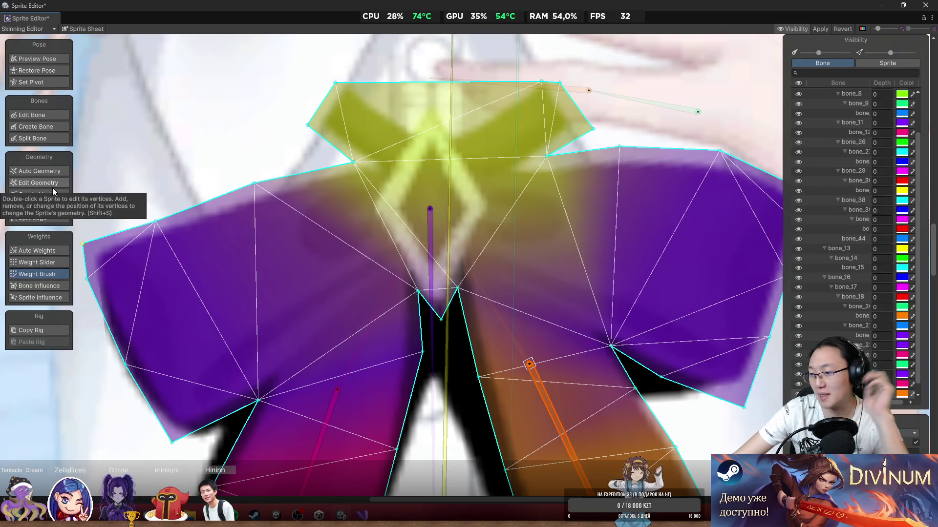
Step: Return to Edit Geometry, toggle the Sprite and Bone lists, and show bow weights in Weight Slider
{"action": "left_click", "coordinate": [49, 115]}
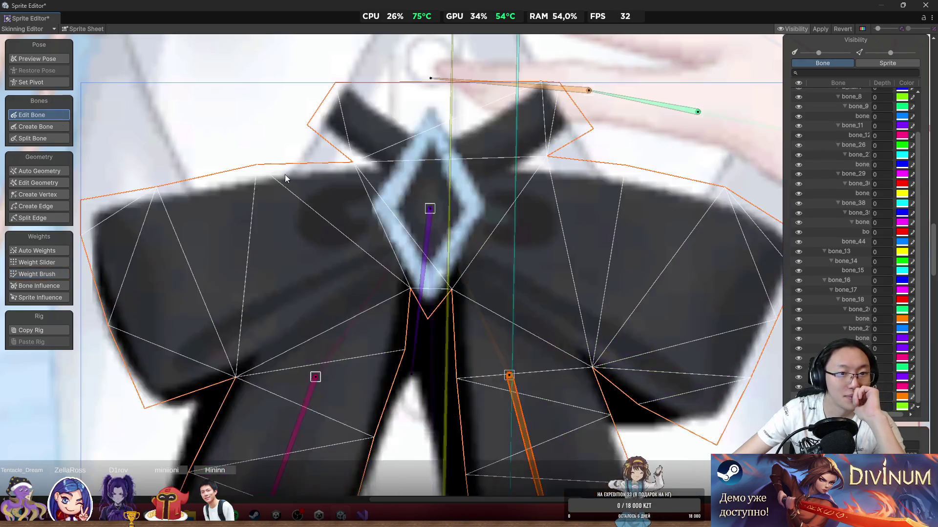
{"action": "left_click", "coordinate": [37, 184]}
{"action": "scroll", "coordinate": [271, 173], "scroll_direction": "up", "scroll_amount": 2}
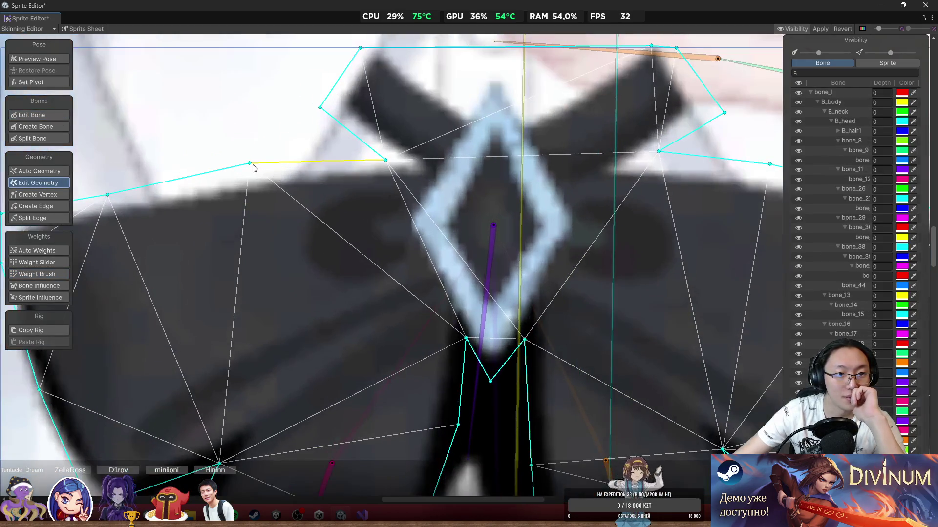
{"action": "left_click", "coordinate": [887, 63]}
{"action": "left_click", "coordinate": [833, 64]}
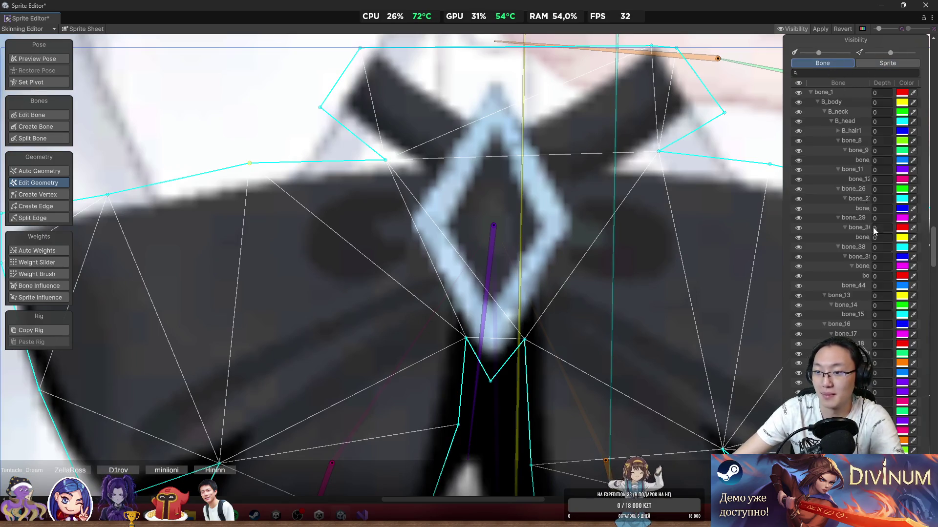
{"action": "left_click", "coordinate": [40, 263]}
Step: Bend the right ribbon-tail bone to check weighting and select the right ribbon's outer edge vertices
{"action": "scroll", "coordinate": [625, 374], "scroll_direction": "down", "scroll_amount": 2}
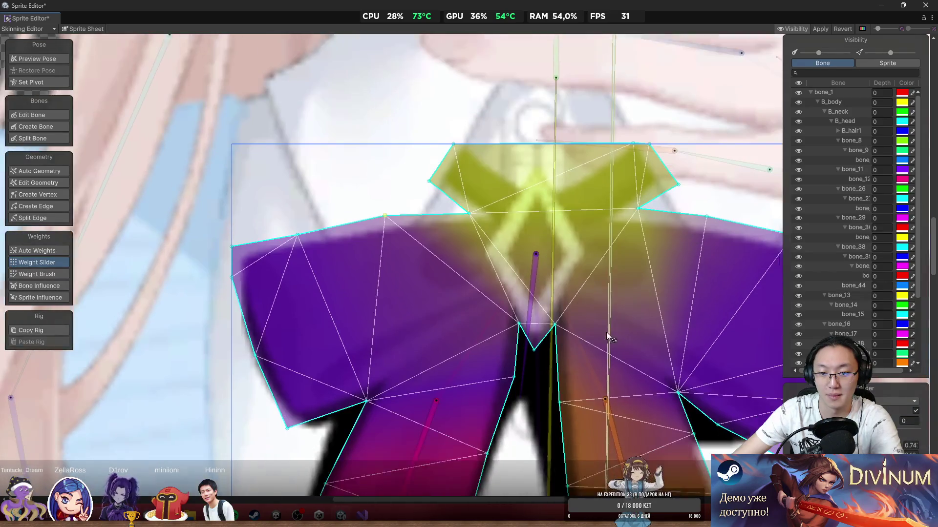
{"action": "left_click", "coordinate": [611, 421]}
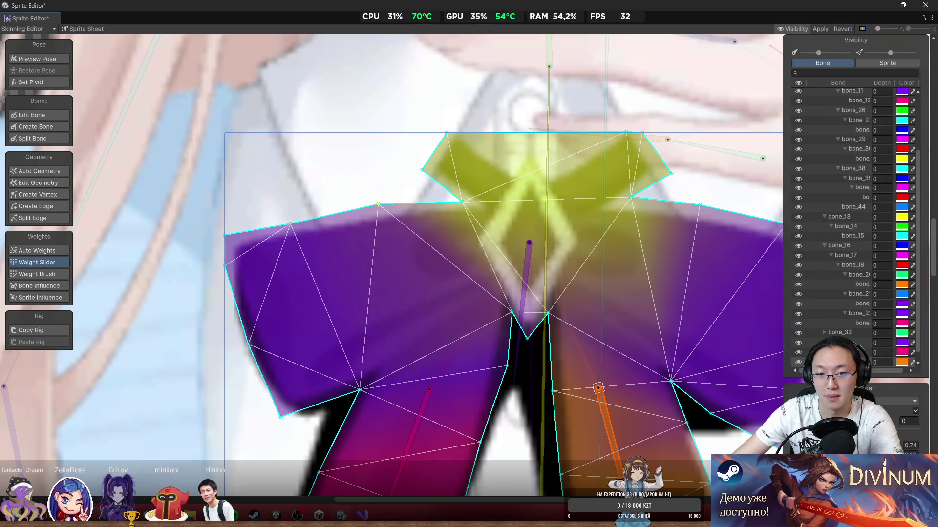
{"action": "mouse_move", "coordinate": [616, 442]}
{"action": "left_mouse_down"}
{"action": "mouse_move", "coordinate": [655, 439]}
{"action": "mouse_move", "coordinate": [640, 450]}
{"action": "left_mouse_up"}
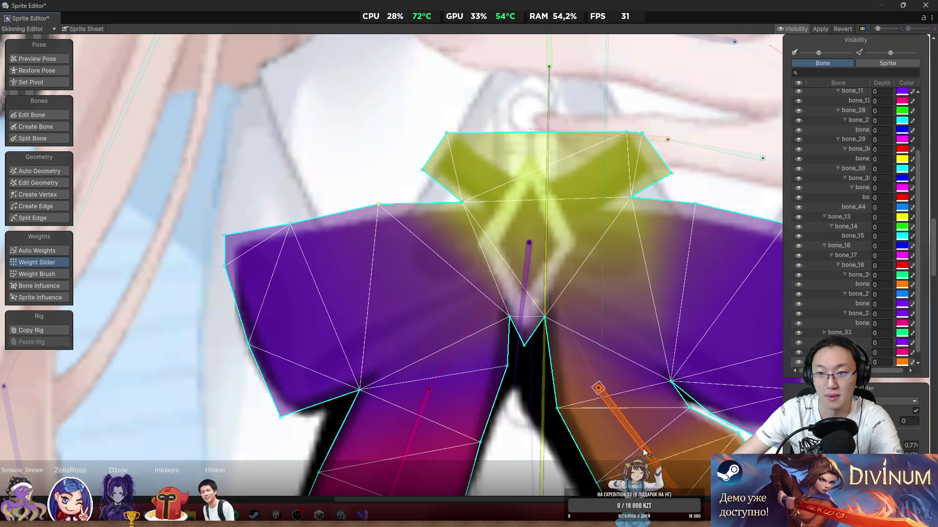
{"action": "left_click", "coordinate": [696, 203]}
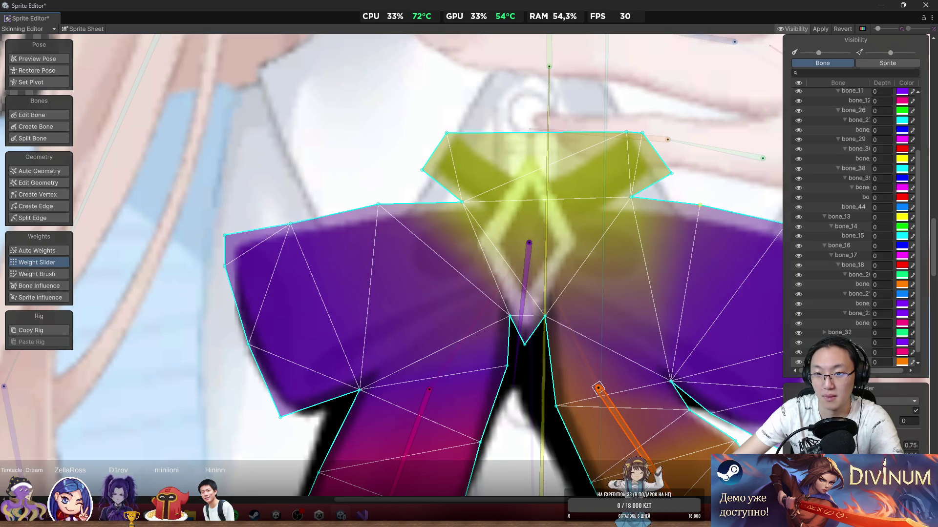
{"action": "mouse_move", "coordinate": [635, 273]}
{"action": "left_mouse_down"}
{"action": "mouse_move", "coordinate": [605, 318]}
{"action": "mouse_move", "coordinate": [593, 366]}
{"action": "left_mouse_up"}
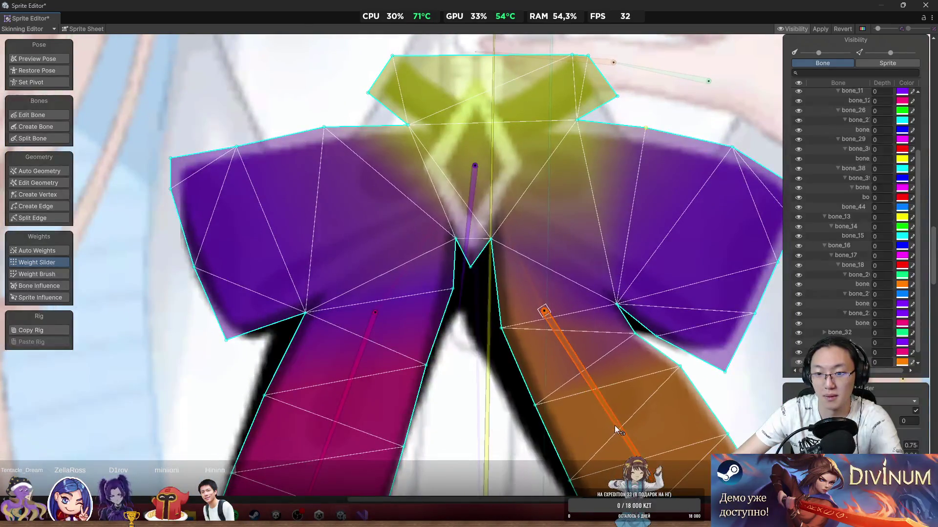
{"action": "scroll", "coordinate": [614, 425], "scroll_direction": "up", "scroll_amount": 1}
{"action": "left_click_drag", "start_coordinate": [615, 426], "coordinate": [552, 328]}
{"action": "left_click", "coordinate": [587, 281]}
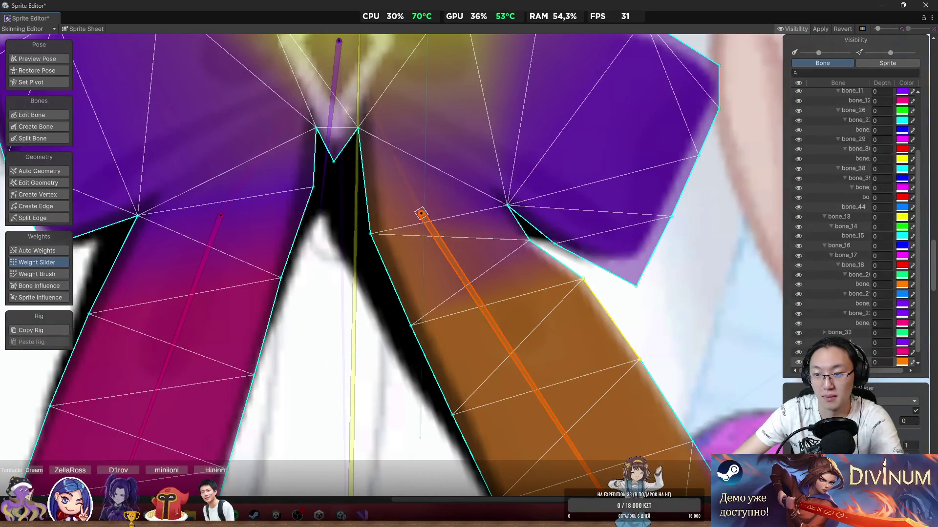
{"action": "scroll", "coordinate": [596, 346], "scroll_direction": "up", "scroll_amount": 3}
Step: Lower the knot bone's weight on the edge to 0.9 and test the right ribbon's bend
{"action": "left_click", "coordinate": [331, 151]}
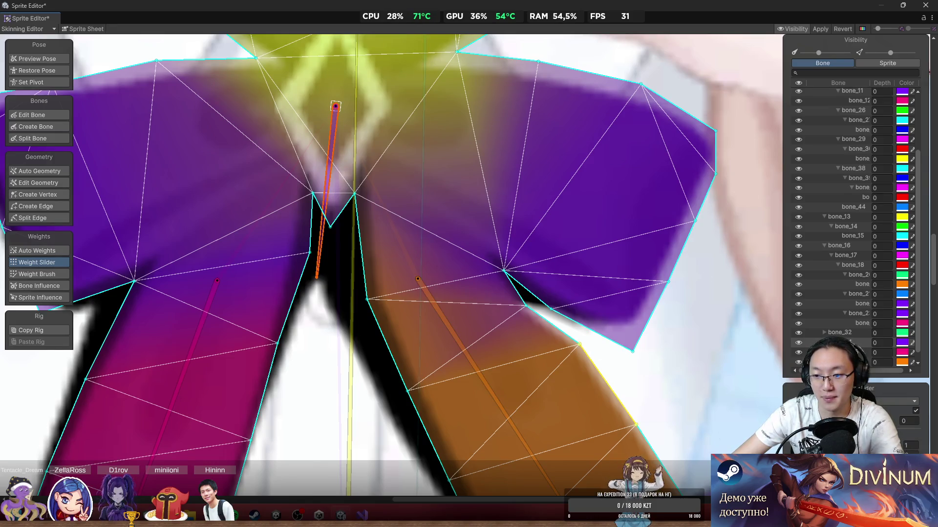
{"action": "left_click_drag", "start_coordinate": [899, 445], "coordinate": [896, 446]}
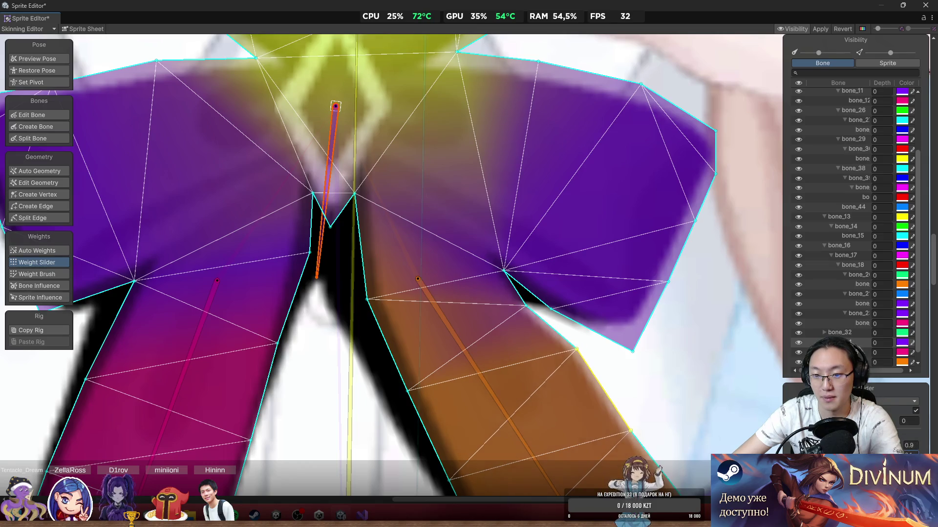
{"action": "left_click", "coordinate": [525, 307]}
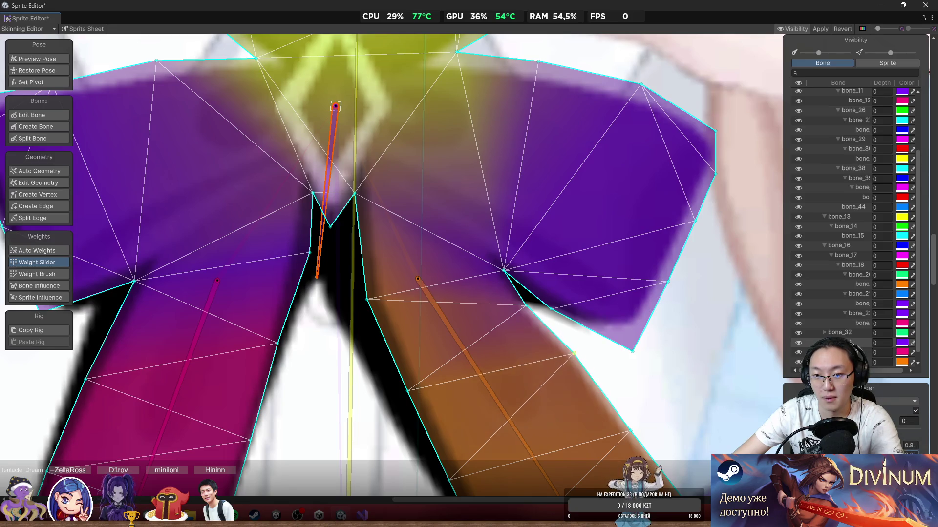
{"action": "scroll", "coordinate": [608, 267], "scroll_direction": "down", "scroll_amount": 3}
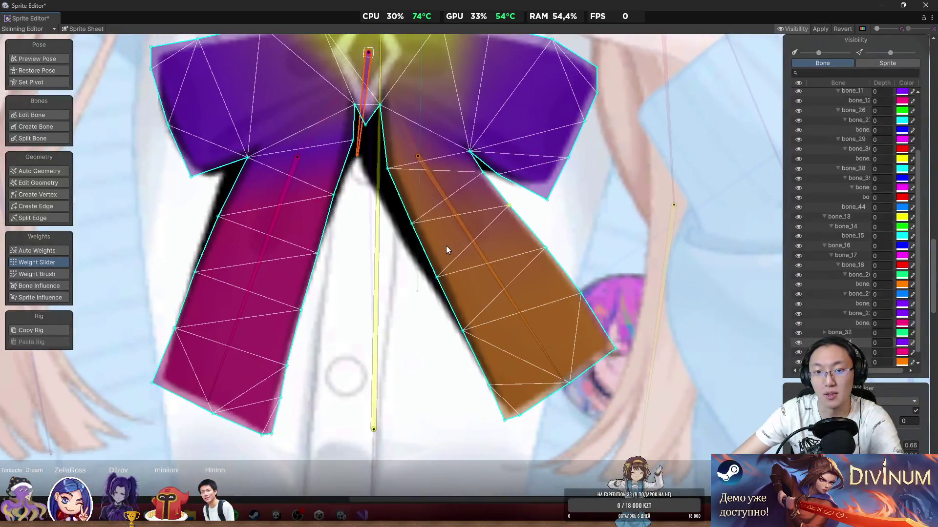
{"action": "mouse_move", "coordinate": [447, 245]}
{"action": "left_mouse_down"}
{"action": "mouse_move", "coordinate": [447, 268]}
{"action": "mouse_move", "coordinate": [394, 283]}
{"action": "mouse_move", "coordinate": [446, 297]}
{"action": "mouse_move", "coordinate": [427, 315]}
{"action": "mouse_move", "coordinate": [433, 321]}
{"action": "mouse_move", "coordinate": [529, 340]}
{"action": "mouse_move", "coordinate": [454, 309]}
{"action": "left_mouse_up"}
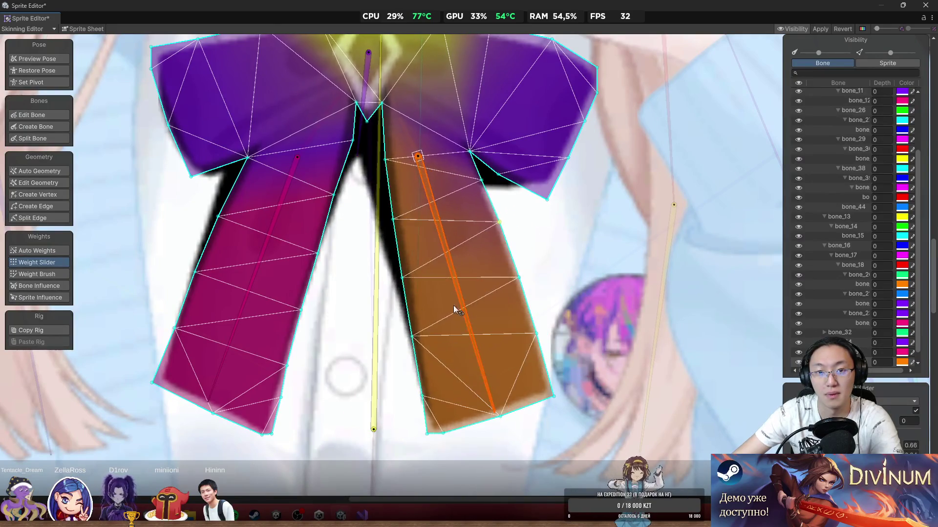
{"action": "scroll", "coordinate": [455, 310], "scroll_direction": "up", "scroll_amount": 3}
{"action": "left_click_drag", "start_coordinate": [593, 321], "coordinate": [595, 332]}
{"action": "scroll", "coordinate": [584, 321], "scroll_direction": "down", "scroll_amount": 2}
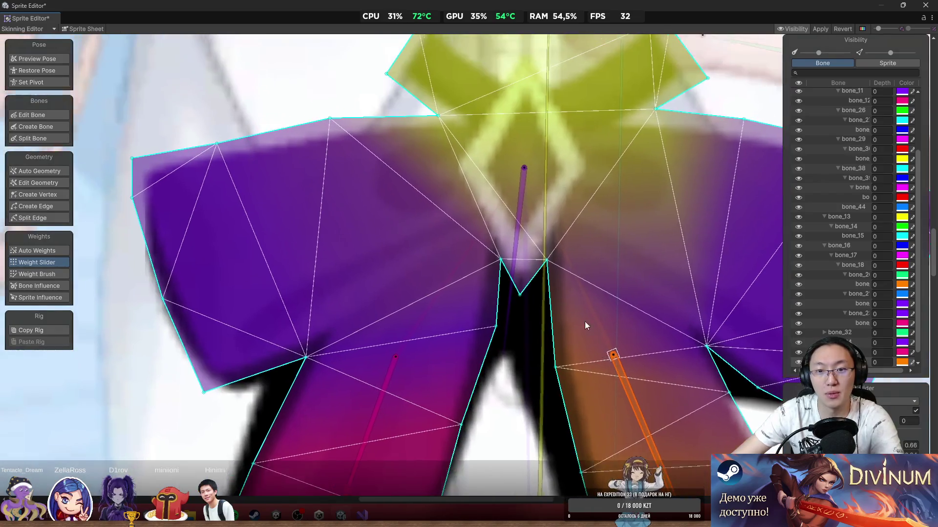
{"action": "scroll", "coordinate": [546, 258], "scroll_direction": "up", "scroll_amount": 4}
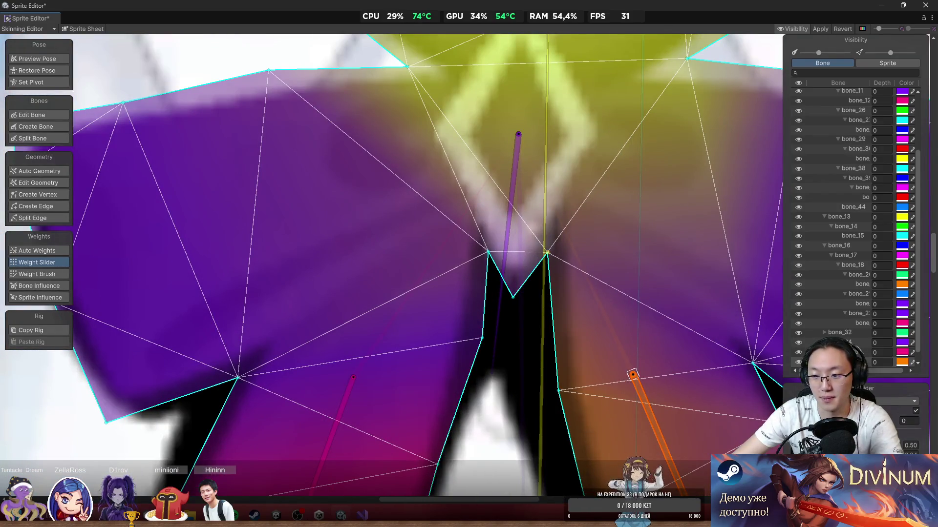
Step: Undo and redo the recent right-tail weight edits, leaving them reverted
{"action": "key", "text": "ctrl+z"}
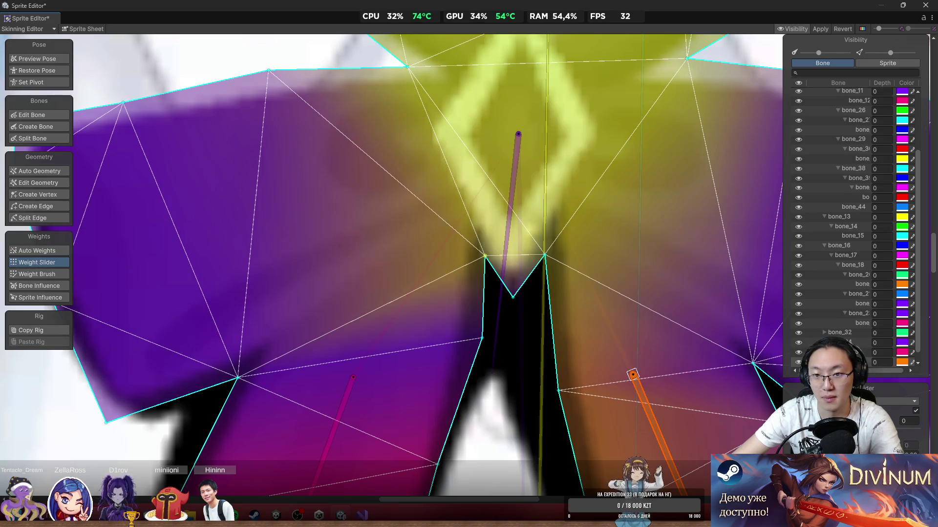
{"action": "scroll", "coordinate": [654, 332], "scroll_direction": "up", "scroll_amount": 1}
{"action": "mouse_move", "coordinate": [630, 400]}
{"action": "left_mouse_down"}
{"action": "mouse_move", "coordinate": [671, 411]}
{"action": "mouse_move", "coordinate": [661, 415]}
{"action": "left_mouse_up"}
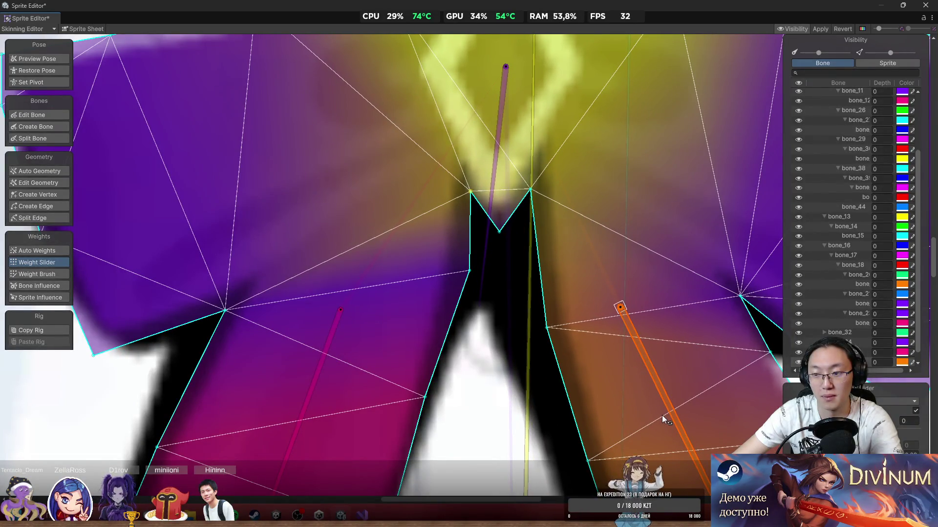
{"action": "key", "text": "ctrl+z"}
{"action": "key", "text": "ctrl+z"}
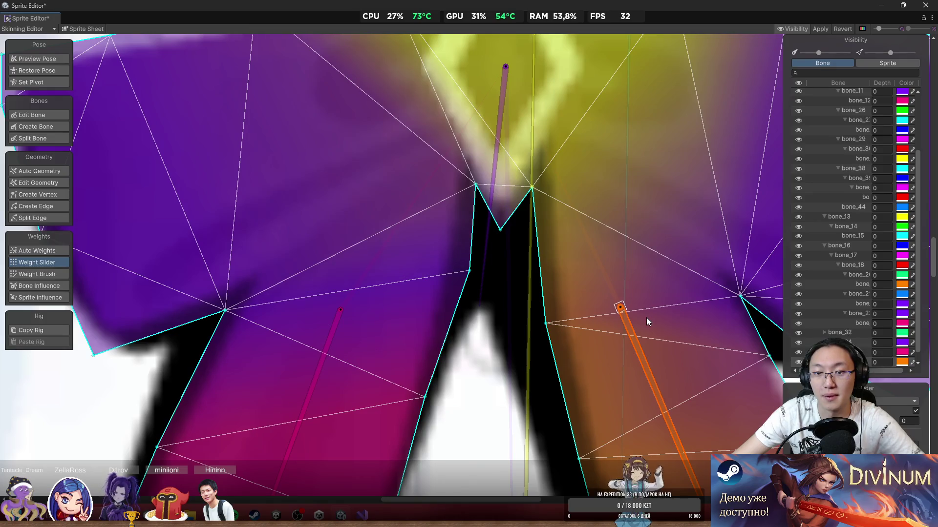
{"action": "key", "text": "ctrl+z"}
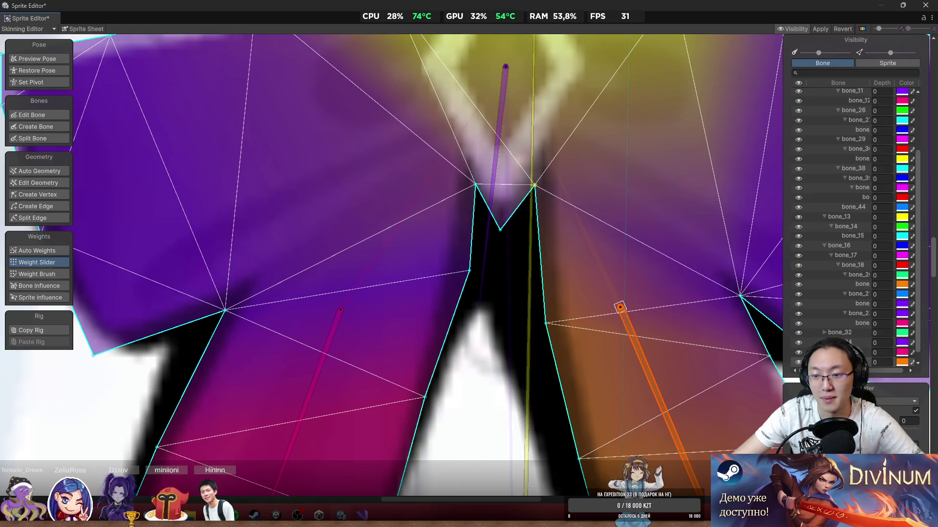
{"action": "key", "text": "ctrl+z"}
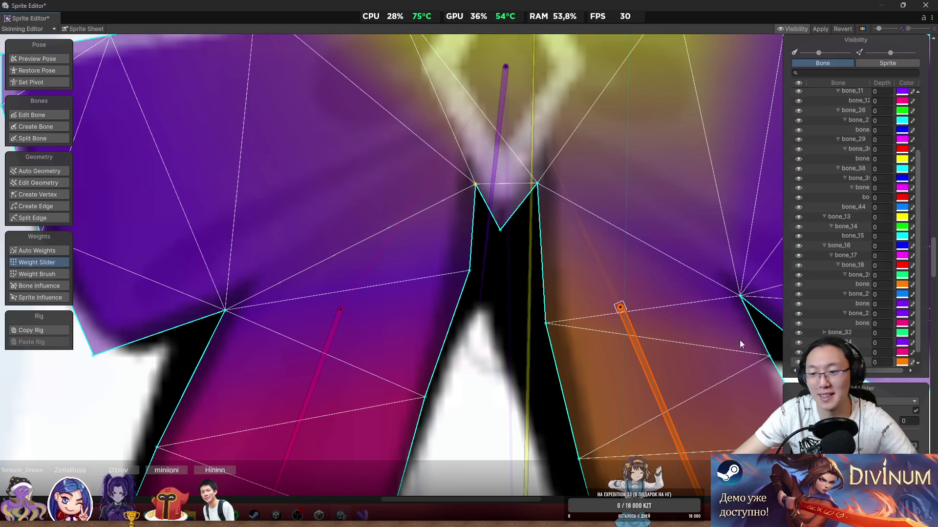
{"action": "key", "text": "ctrl+z"}
{"action": "key", "text": "ctrl+z"}
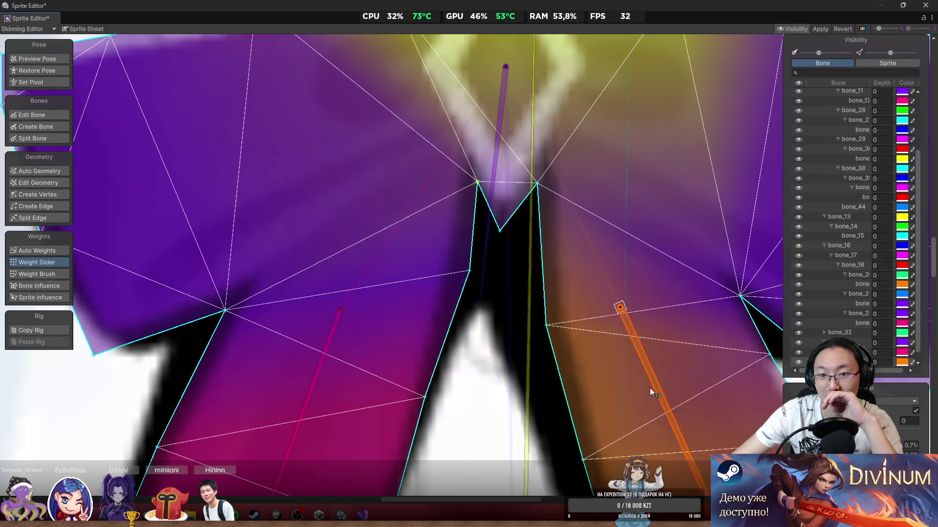
{"action": "key", "text": "ctrl+z"}
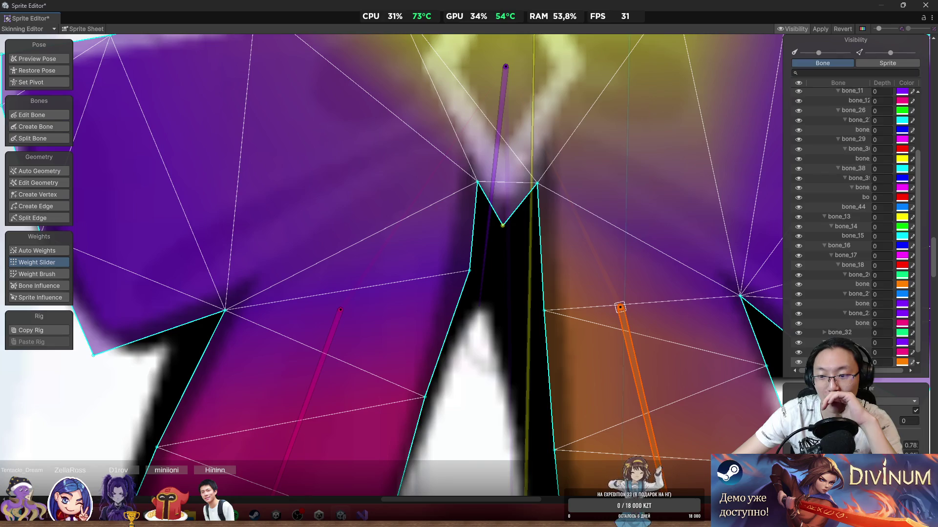
{"action": "key", "text": "ctrl+y"}
{"action": "key", "text": "ctrl+y"}
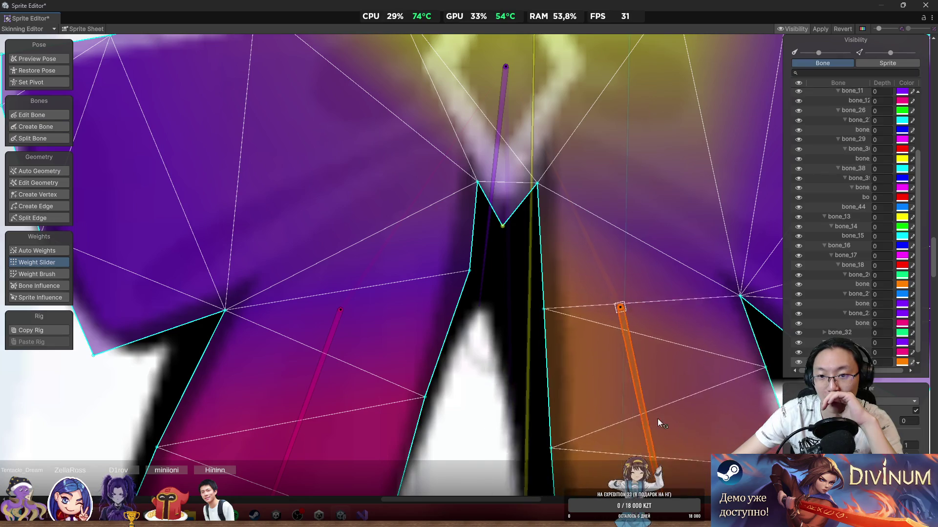
{"action": "key", "text": "ctrl+z"}
{"action": "scroll", "coordinate": [641, 397], "scroll_direction": "down", "scroll_amount": 3}
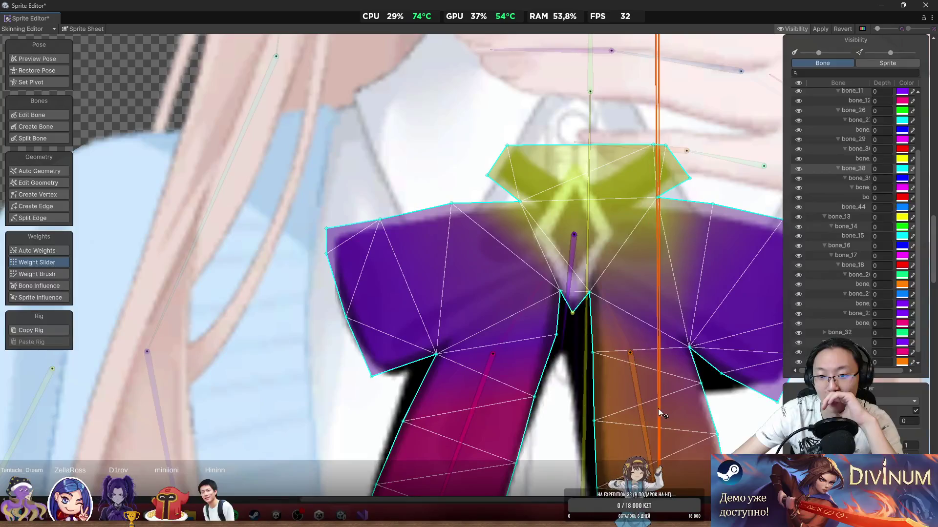
Step: Lower a left-tail vertex's weight to 0.5 and test-rotate the left tail bone
{"action": "left_click", "coordinate": [648, 419]}
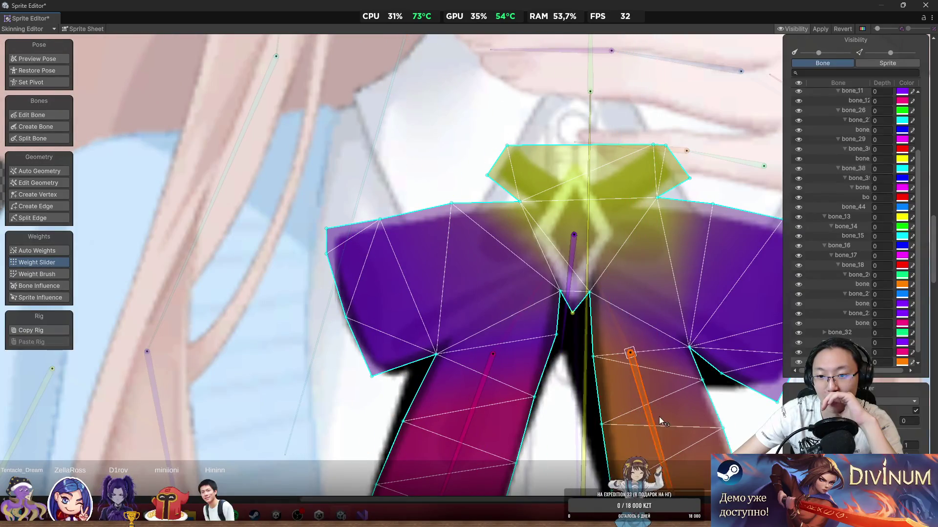
{"action": "mouse_move", "coordinate": [468, 424]}
{"action": "left_mouse_down"}
{"action": "mouse_move", "coordinate": [500, 418]}
{"action": "mouse_move", "coordinate": [443, 428]}
{"action": "left_mouse_up"}
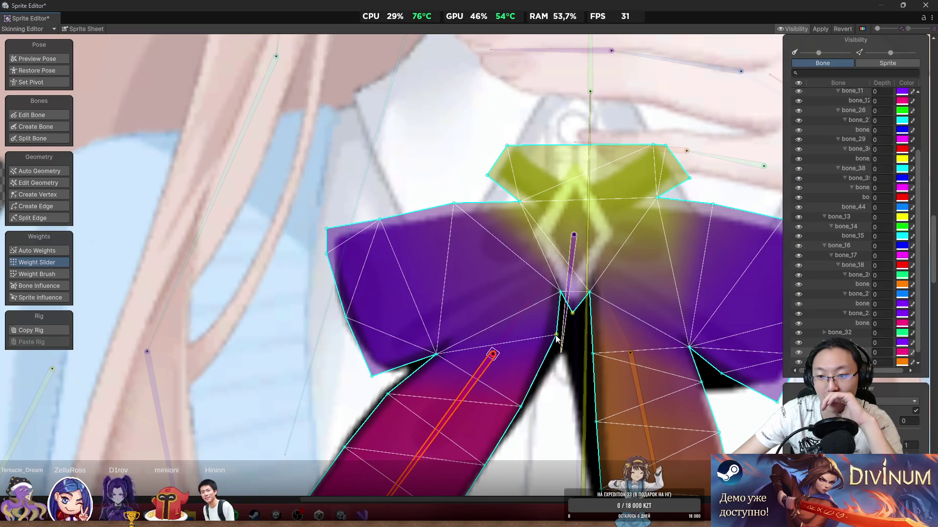
{"action": "scroll", "coordinate": [551, 340], "scroll_direction": "up", "scroll_amount": 1}
{"action": "scroll", "coordinate": [551, 340], "scroll_direction": "up", "scroll_amount": 1}
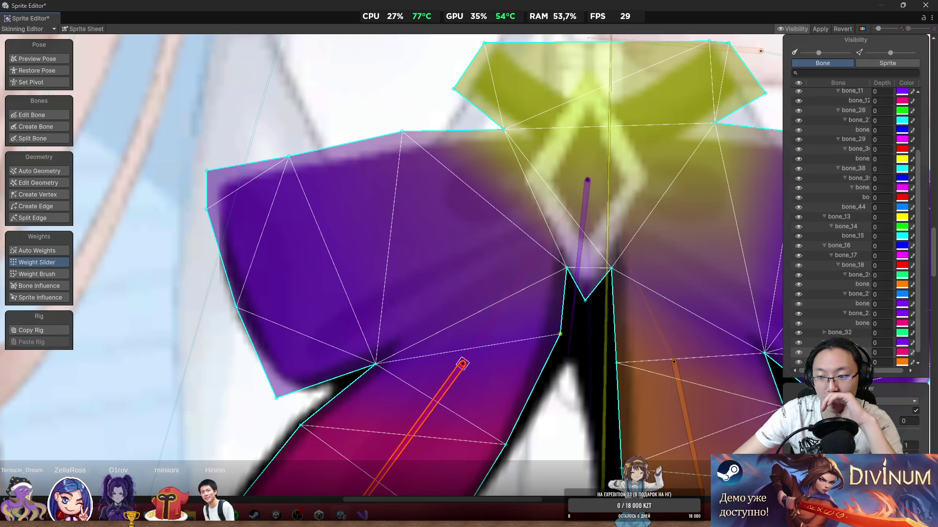
{"action": "left_click_drag", "start_coordinate": [894, 446], "coordinate": [870, 445]}
{"action": "scroll", "coordinate": [465, 335], "scroll_direction": "down", "scroll_amount": 2}
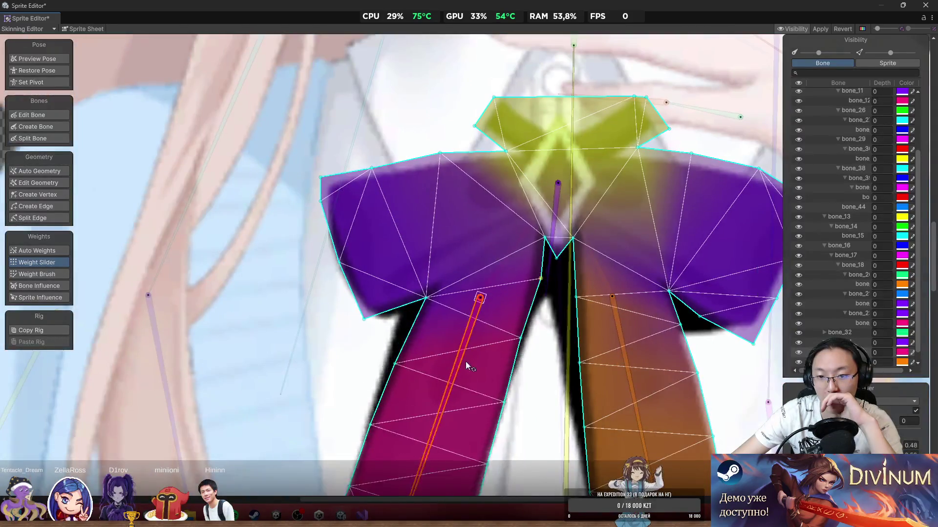
{"action": "left_click_drag", "start_coordinate": [473, 386], "coordinate": [416, 395]}
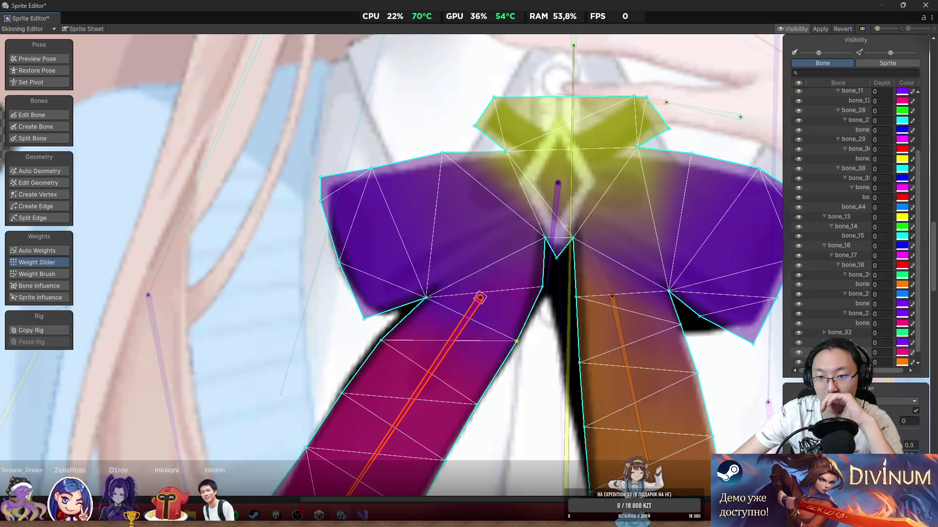
{"action": "mouse_move", "coordinate": [459, 374]}
{"action": "left_mouse_down"}
{"action": "mouse_move", "coordinate": [485, 388]}
{"action": "mouse_move", "coordinate": [421, 409]}
{"action": "mouse_move", "coordinate": [441, 426]}
{"action": "mouse_move", "coordinate": [493, 435]}
{"action": "left_mouse_up"}
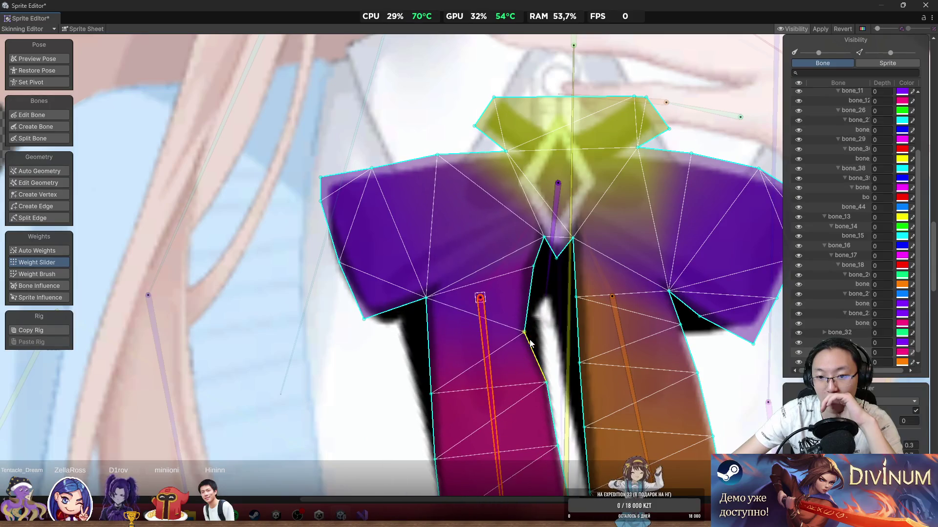
Step: Reduce weights along the gap between the tails, setting 0.81, and test the left tail's bend
{"action": "left_click", "coordinate": [535, 341]}
{"action": "scroll", "coordinate": [535, 341], "scroll_direction": "up", "scroll_amount": 1}
{"action": "mouse_move", "coordinate": [435, 312]}
{"action": "left_mouse_down"}
{"action": "mouse_move", "coordinate": [382, 324]}
{"action": "mouse_move", "coordinate": [410, 338]}
{"action": "mouse_move", "coordinate": [508, 270]}
{"action": "left_mouse_up"}
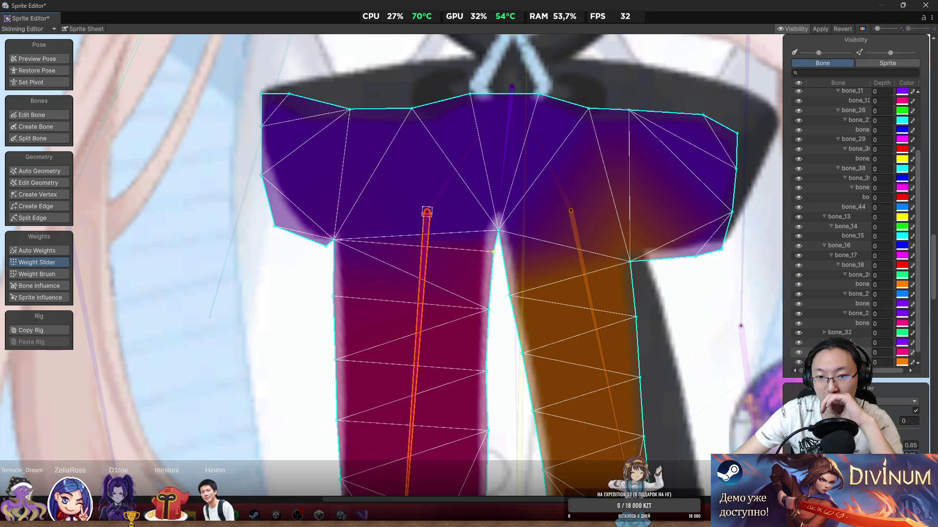
{"action": "left_click_drag", "start_coordinate": [881, 445], "coordinate": [837, 445]}
{"action": "mouse_move", "coordinate": [431, 347]}
{"action": "left_mouse_down"}
{"action": "mouse_move", "coordinate": [361, 356]}
{"action": "mouse_move", "coordinate": [418, 387]}
{"action": "mouse_move", "coordinate": [493, 325]}
{"action": "left_mouse_up"}
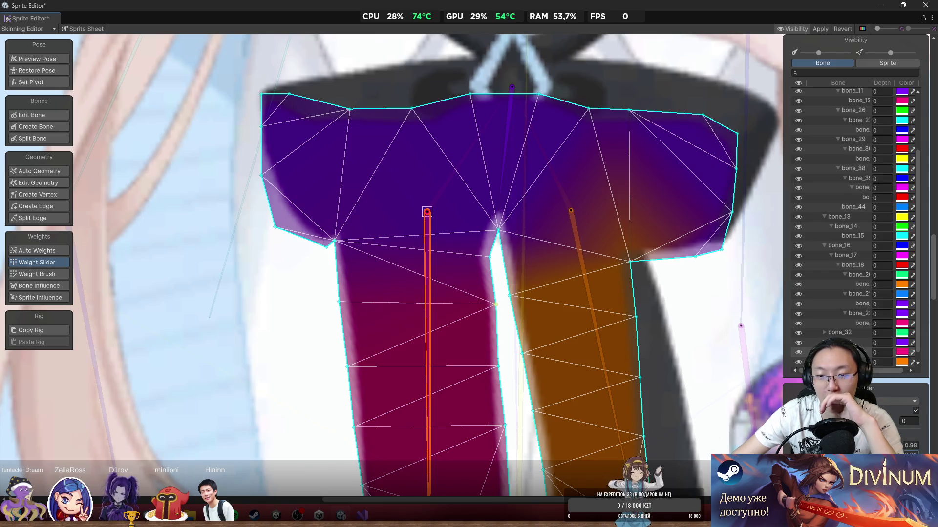
{"action": "left_click_drag", "start_coordinate": [507, 360], "coordinate": [486, 277]}
{"action": "left_click", "coordinate": [487, 277]}
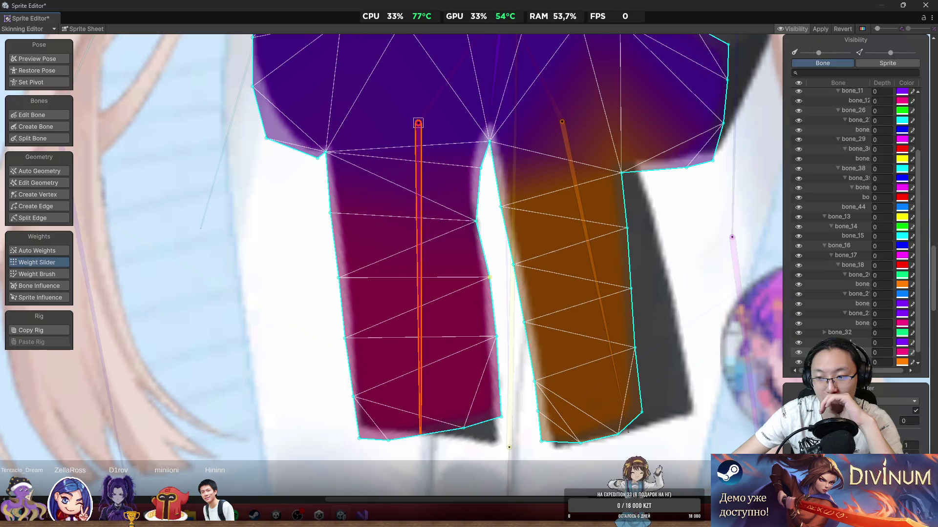
{"action": "left_click_drag", "start_coordinate": [855, 445], "coordinate": [840, 446]}
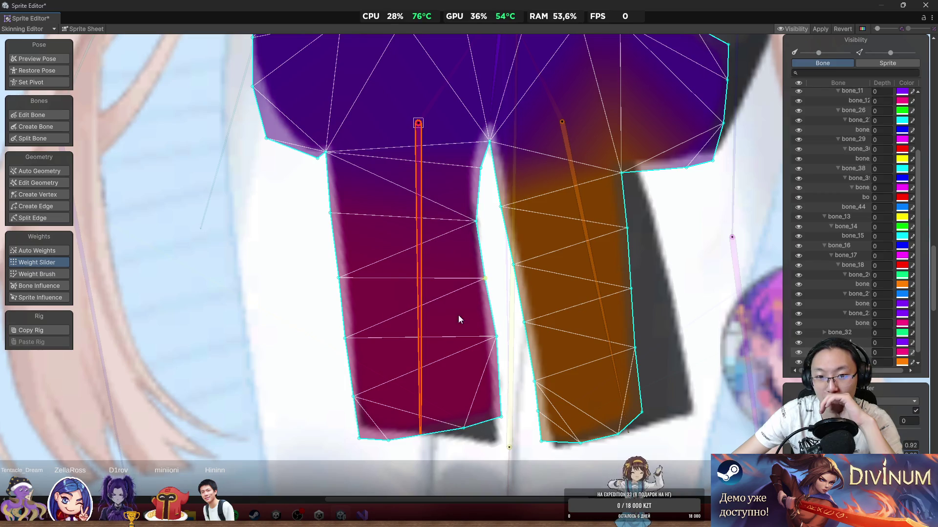
{"action": "mouse_move", "coordinate": [419, 318]}
{"action": "left_mouse_down"}
{"action": "mouse_move", "coordinate": [352, 310]}
{"action": "mouse_move", "coordinate": [444, 368]}
{"action": "mouse_move", "coordinate": [313, 351]}
{"action": "mouse_move", "coordinate": [393, 373]}
{"action": "mouse_move", "coordinate": [241, 350]}
{"action": "mouse_move", "coordinate": [367, 396]}
{"action": "mouse_move", "coordinate": [354, 405]}
{"action": "left_mouse_up"}
{"action": "scroll", "coordinate": [146, 166], "scroll_direction": "down", "scroll_amount": 2}
Step: In Preview Pose, rotate the left and right bow tail bones and the bow's centre bone
{"action": "left_click", "coordinate": [54, 57]}
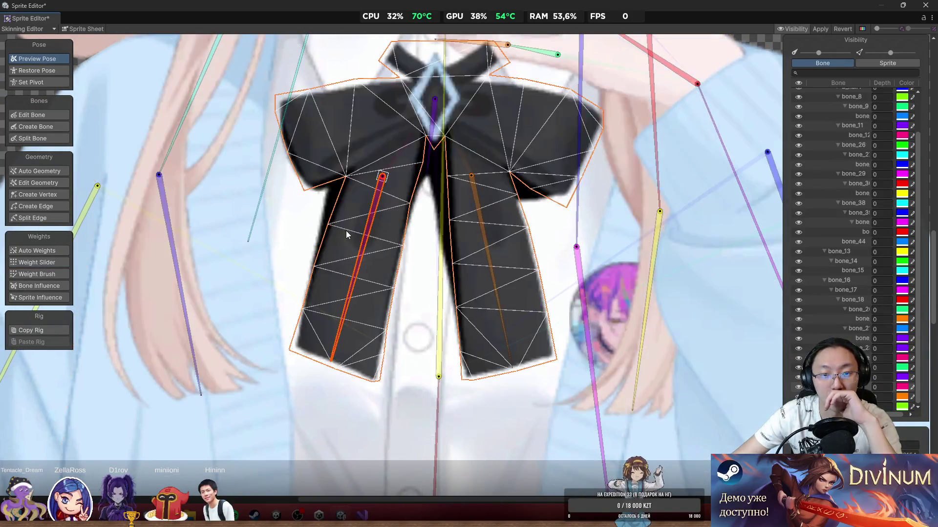
{"action": "mouse_move", "coordinate": [366, 245]}
{"action": "left_mouse_down"}
{"action": "mouse_move", "coordinate": [368, 283]}
{"action": "mouse_move", "coordinate": [350, 294]}
{"action": "mouse_move", "coordinate": [399, 300]}
{"action": "mouse_move", "coordinate": [341, 314]}
{"action": "mouse_move", "coordinate": [410, 350]}
{"action": "mouse_move", "coordinate": [337, 352]}
{"action": "mouse_move", "coordinate": [351, 360]}
{"action": "mouse_move", "coordinate": [328, 362]}
{"action": "left_mouse_up"}
{"action": "scroll", "coordinate": [350, 294], "scroll_direction": "down", "scroll_amount": 2}
{"action": "scroll", "coordinate": [344, 227], "scroll_direction": "up", "scroll_amount": 2}
{"action": "left_click", "coordinate": [506, 353]}
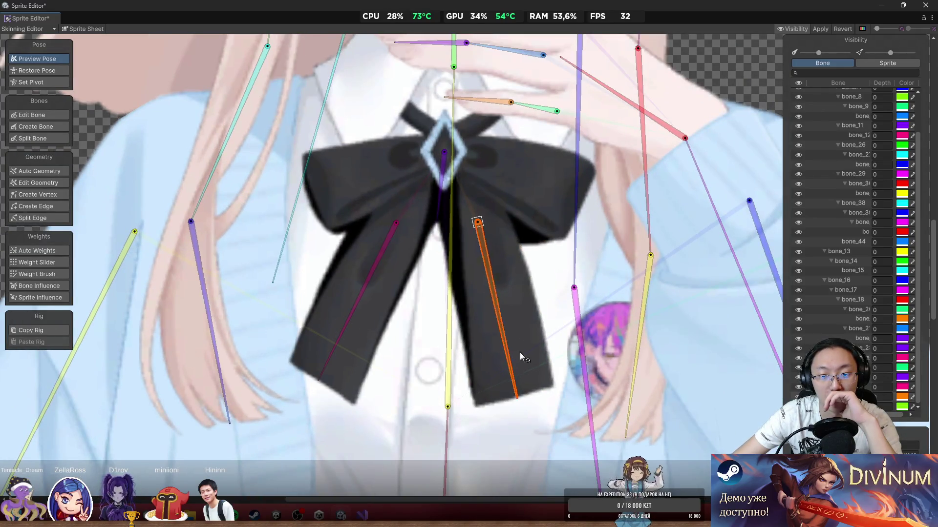
{"action": "mouse_move", "coordinate": [520, 353]}
{"action": "left_mouse_down"}
{"action": "mouse_move", "coordinate": [494, 373]}
{"action": "mouse_move", "coordinate": [530, 386]}
{"action": "left_mouse_up"}
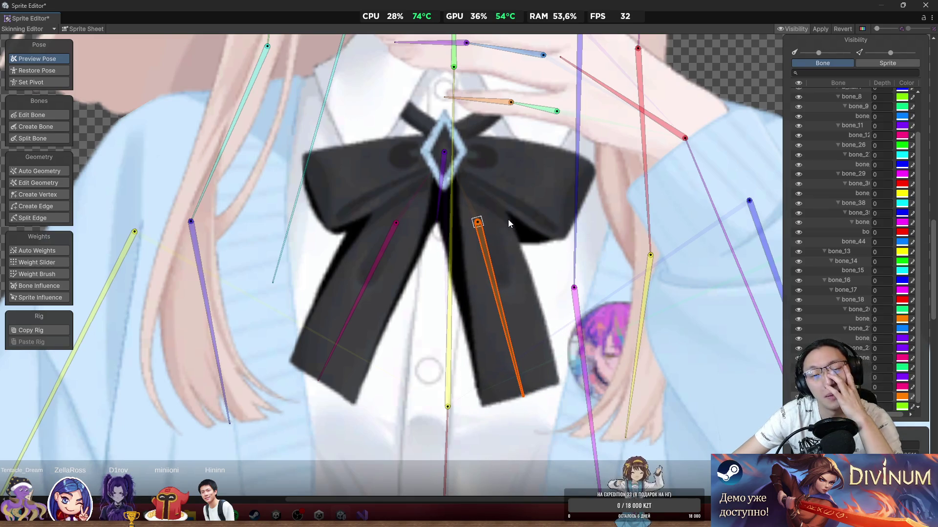
{"action": "scroll", "coordinate": [508, 223], "scroll_direction": "down", "scroll_amount": 1}
{"action": "mouse_move", "coordinate": [469, 222]}
{"action": "left_mouse_down"}
{"action": "mouse_move", "coordinate": [471, 239]}
{"action": "mouse_move", "coordinate": [456, 250]}
{"action": "left_mouse_up"}
{"action": "scroll", "coordinate": [459, 247], "scroll_direction": "down", "scroll_amount": 2}
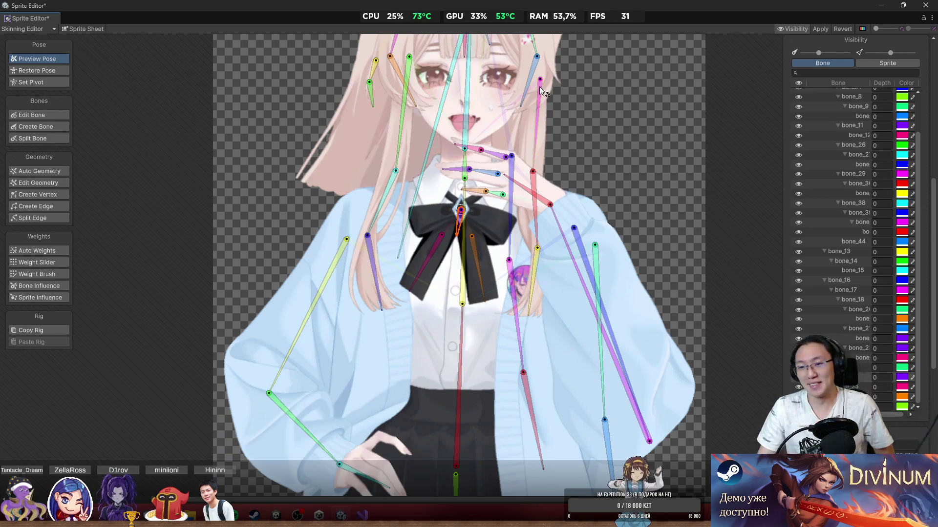
Step: Swing a long hair strand to the right and zoom out to view the whole character
{"action": "scroll", "coordinate": [473, 144], "scroll_direction": "down", "scroll_amount": 2}
{"action": "scroll", "coordinate": [511, 200], "scroll_direction": "up", "scroll_amount": 5}
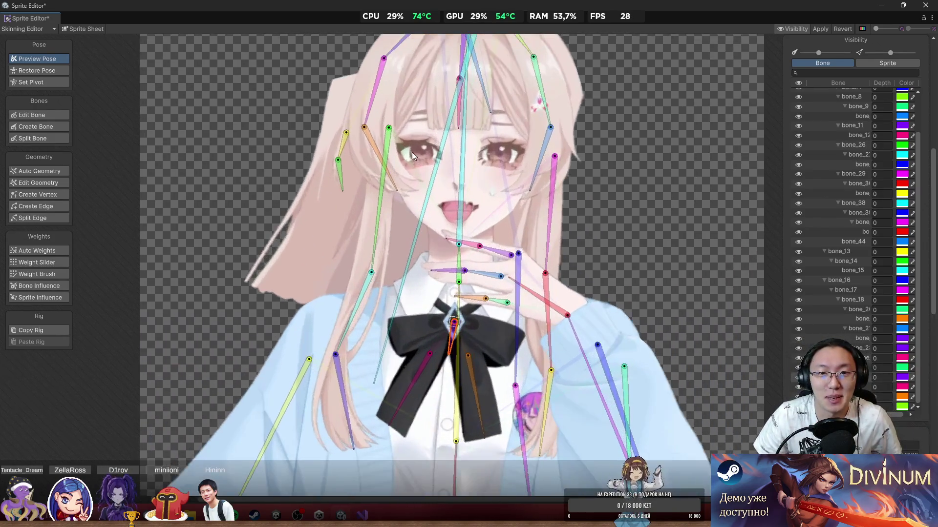
{"action": "mouse_move", "coordinate": [432, 148]}
{"action": "left_mouse_down"}
{"action": "mouse_move", "coordinate": [475, 186]}
{"action": "mouse_move", "coordinate": [470, 206]}
{"action": "mouse_move", "coordinate": [505, 226]}
{"action": "left_mouse_up"}
{"action": "scroll", "coordinate": [594, 143], "scroll_direction": "down", "scroll_amount": 4}
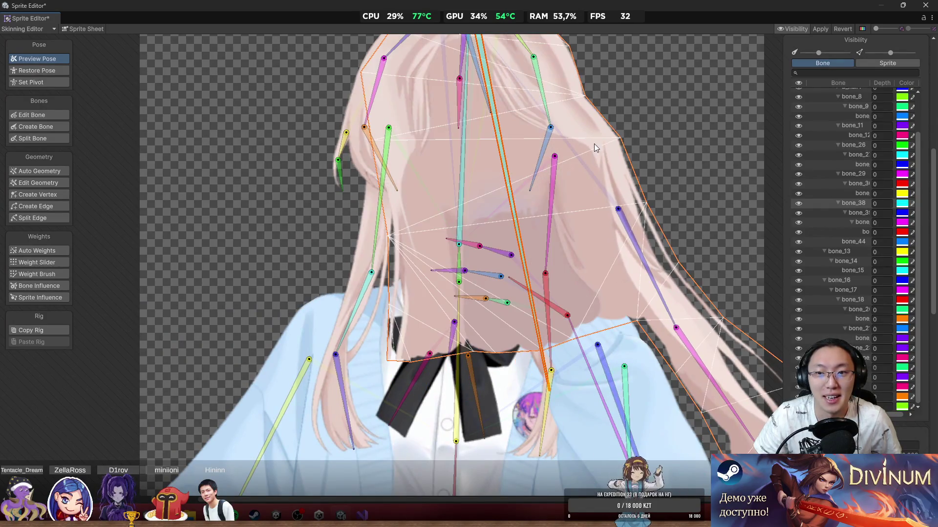
{"action": "left_click_drag", "start_coordinate": [319, 169], "coordinate": [279, 224]}
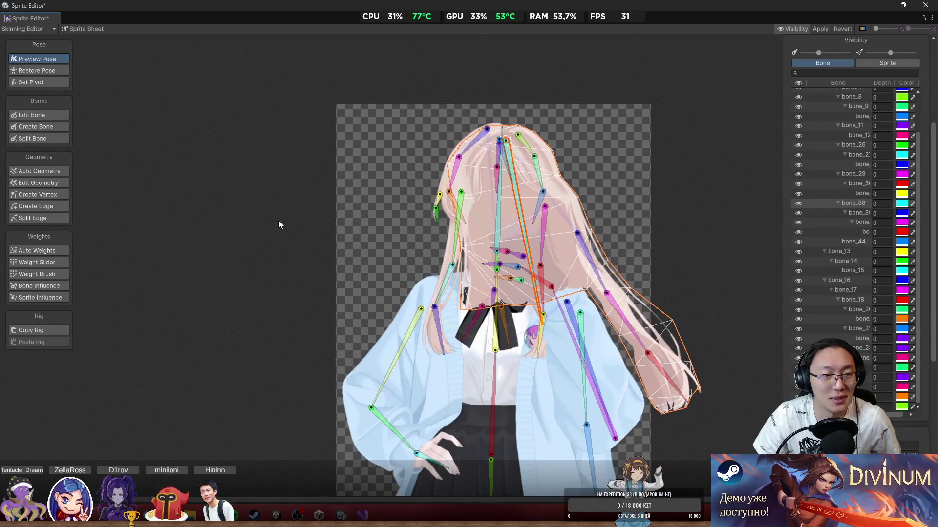
Step: Paint weights along the long back hair's left and right edges
{"action": "left_click", "coordinate": [53, 265]}
{"action": "scroll", "coordinate": [555, 207], "scroll_direction": "up", "scroll_amount": 3}
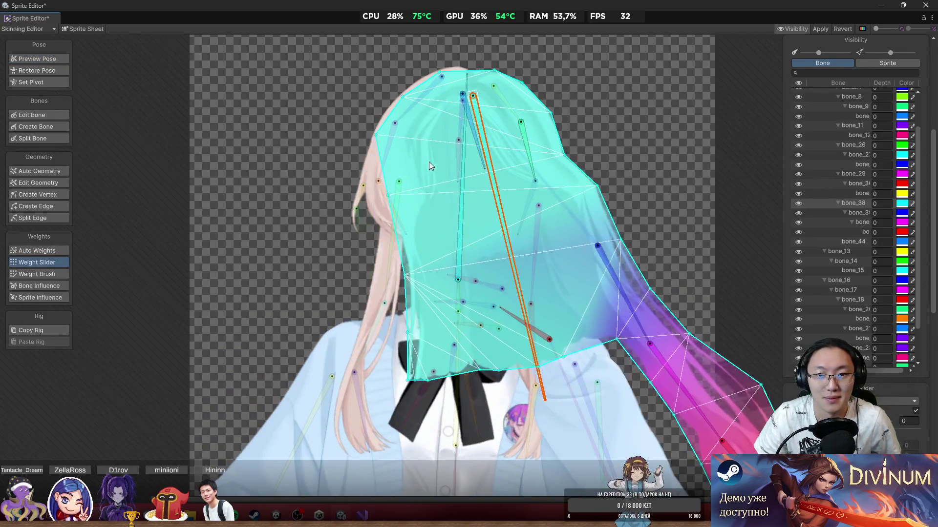
{"action": "scroll", "coordinate": [434, 188], "scroll_direction": "up", "scroll_amount": 2}
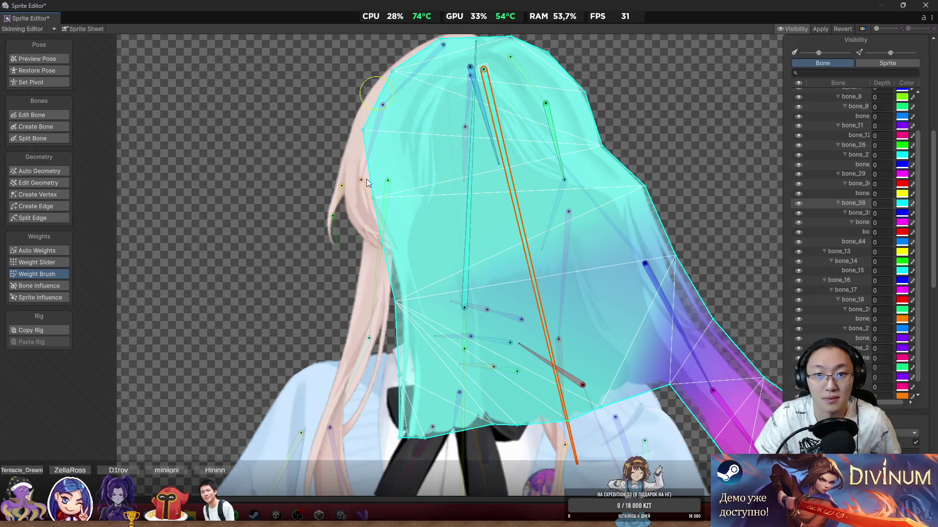
{"action": "left_click_drag", "start_coordinate": [366, 179], "coordinate": [367, 118]}
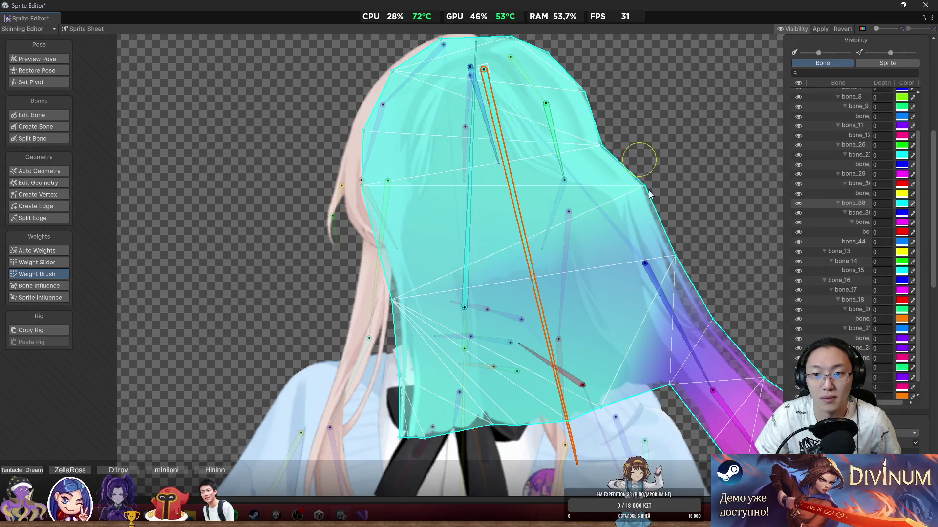
{"action": "mouse_move", "coordinate": [650, 194]}
{"action": "left_mouse_down"}
{"action": "mouse_move", "coordinate": [581, 105]}
{"action": "mouse_move", "coordinate": [624, 184]}
{"action": "mouse_move", "coordinate": [615, 146]}
{"action": "left_mouse_up"}
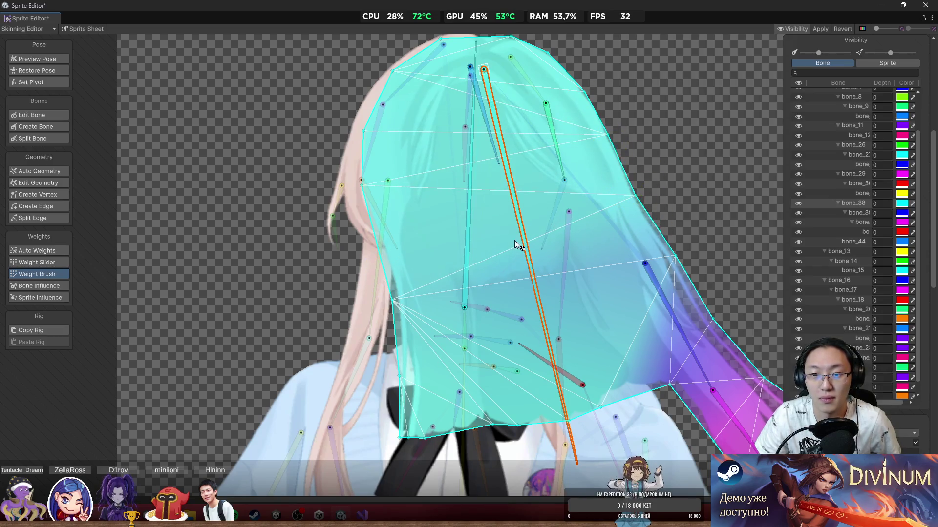
Step: Rotate the orange bone both ways to test deformation, then apply the changes with Ctrl+S
{"action": "mouse_move", "coordinate": [517, 245]}
{"action": "left_mouse_down"}
{"action": "mouse_move", "coordinate": [499, 268]}
{"action": "mouse_move", "coordinate": [407, 297]}
{"action": "mouse_move", "coordinate": [388, 319]}
{"action": "mouse_move", "coordinate": [500, 373]}
{"action": "mouse_move", "coordinate": [568, 378]}
{"action": "mouse_move", "coordinate": [512, 398]}
{"action": "mouse_move", "coordinate": [560, 391]}
{"action": "left_mouse_up"}
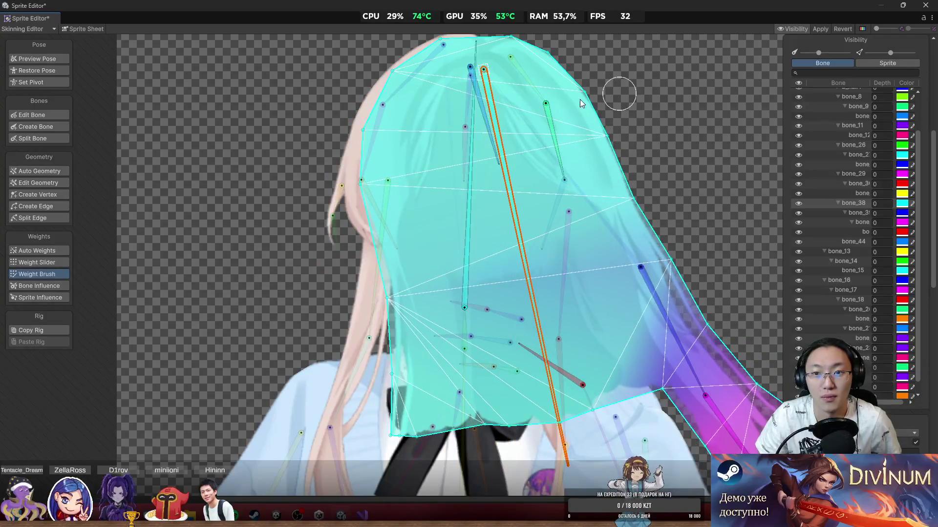
{"action": "mouse_move", "coordinate": [525, 281]}
{"action": "left_mouse_down"}
{"action": "mouse_move", "coordinate": [391, 320]}
{"action": "mouse_move", "coordinate": [514, 337]}
{"action": "mouse_move", "coordinate": [500, 355]}
{"action": "mouse_move", "coordinate": [463, 354]}
{"action": "mouse_move", "coordinate": [494, 372]}
{"action": "mouse_move", "coordinate": [537, 368]}
{"action": "mouse_move", "coordinate": [477, 388]}
{"action": "mouse_move", "coordinate": [535, 389]}
{"action": "mouse_move", "coordinate": [418, 389]}
{"action": "mouse_move", "coordinate": [426, 377]}
{"action": "mouse_move", "coordinate": [484, 390]}
{"action": "mouse_move", "coordinate": [362, 403]}
{"action": "mouse_move", "coordinate": [625, 418]}
{"action": "mouse_move", "coordinate": [376, 455]}
{"action": "mouse_move", "coordinate": [580, 456]}
{"action": "mouse_move", "coordinate": [511, 469]}
{"action": "left_mouse_up"}
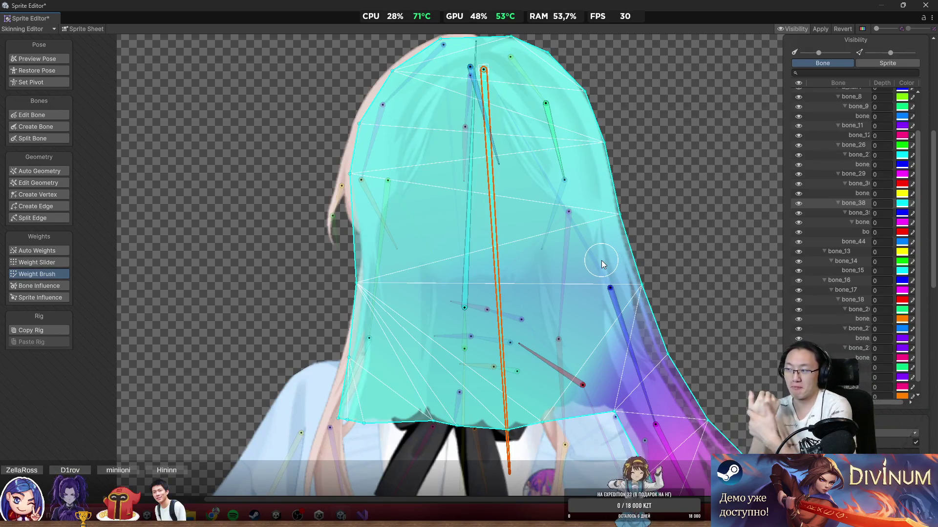
{"action": "key", "text": "ctrl+s"}
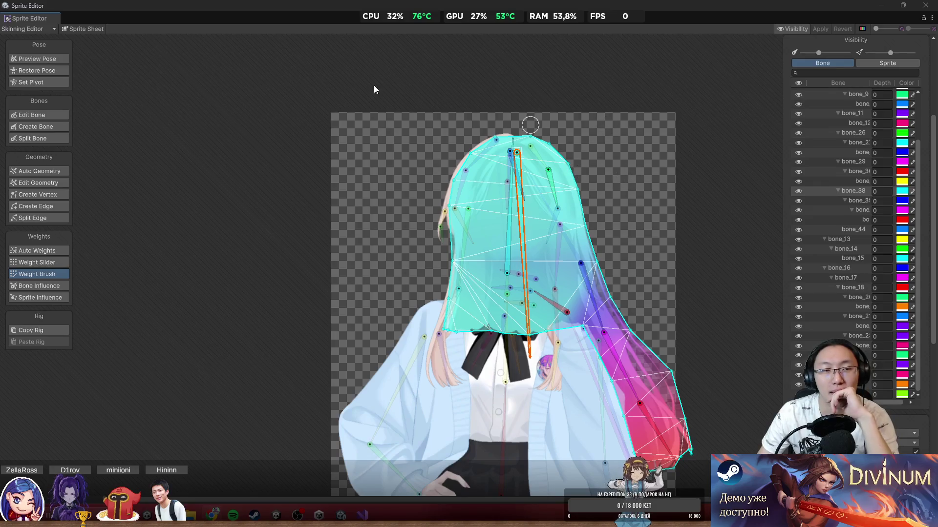
Step: Close the Sprite Editor and drag the Ruri PSD into the bar scene
{"action": "left_click", "coordinate": [40, 64]}
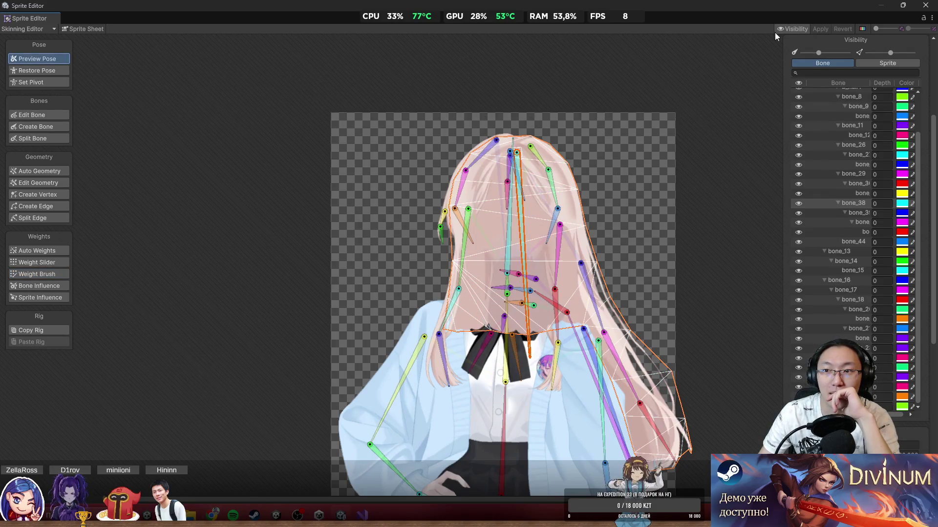
{"action": "left_click", "coordinate": [925, 5]}
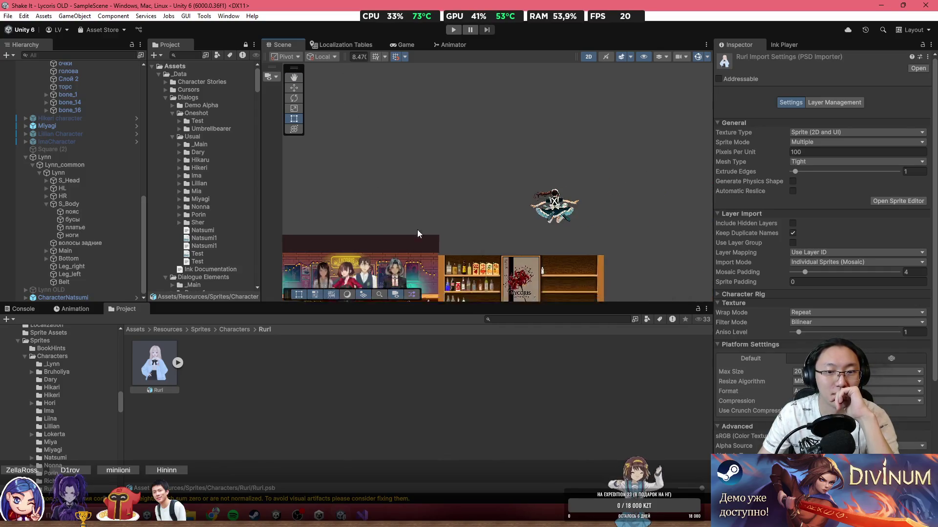
{"action": "mouse_move", "coordinate": [154, 364]}
{"action": "left_mouse_down"}
{"action": "mouse_move", "coordinate": [177, 324]}
{"action": "mouse_move", "coordinate": [434, 205]}
{"action": "left_mouse_up"}
{"action": "scroll", "coordinate": [500, 149], "scroll_direction": "up", "scroll_amount": 8}
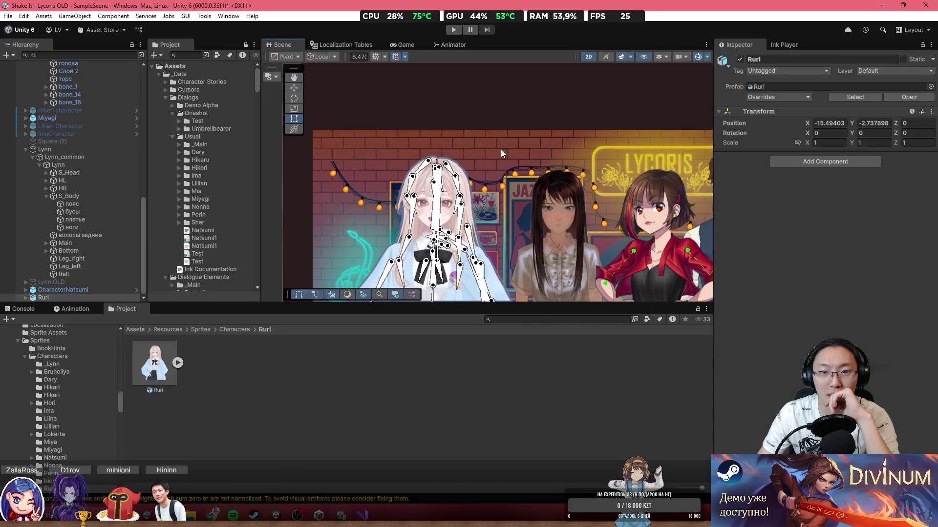
Step: Select Ruri and the neighbouring character's hair to compare their placement in the scene
{"action": "left_click", "coordinate": [447, 250]}
{"action": "left_click", "coordinate": [425, 204]}
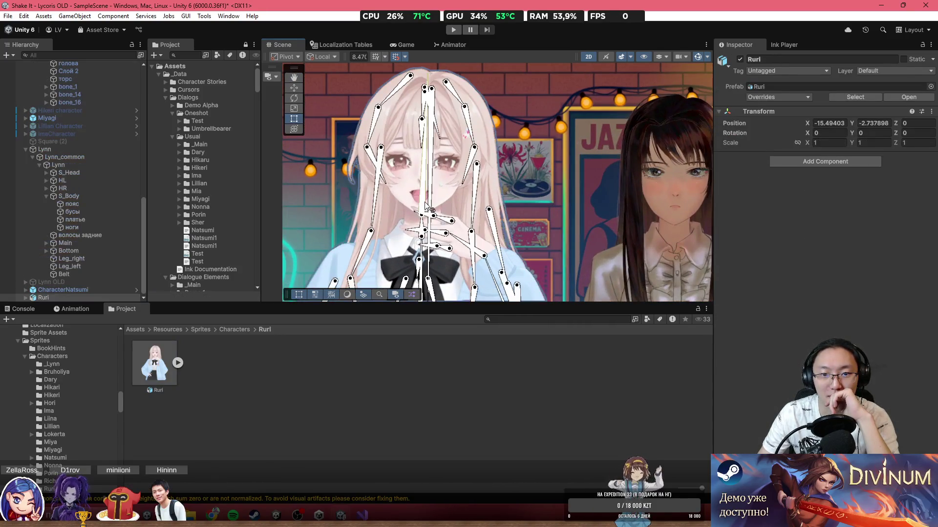
{"action": "scroll", "coordinate": [368, 221], "scroll_direction": "down", "scroll_amount": 5}
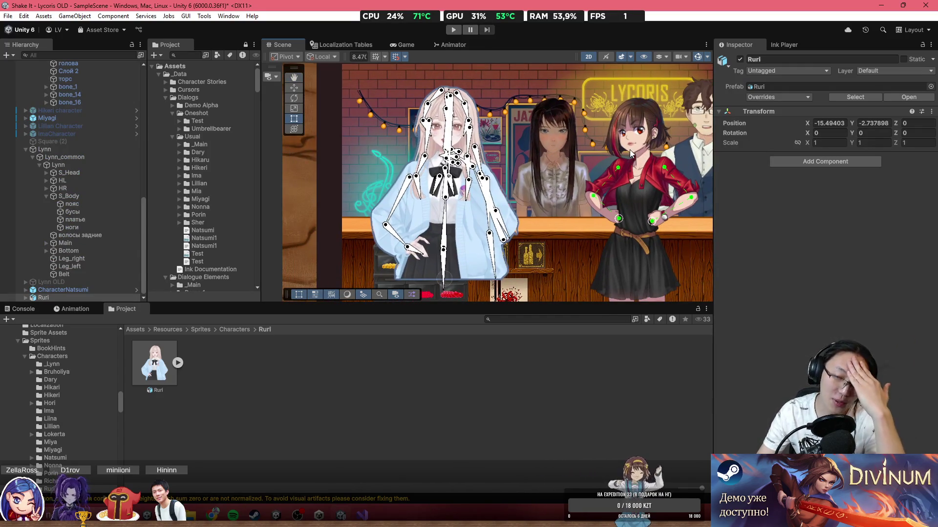
{"action": "left_click", "coordinate": [657, 120]}
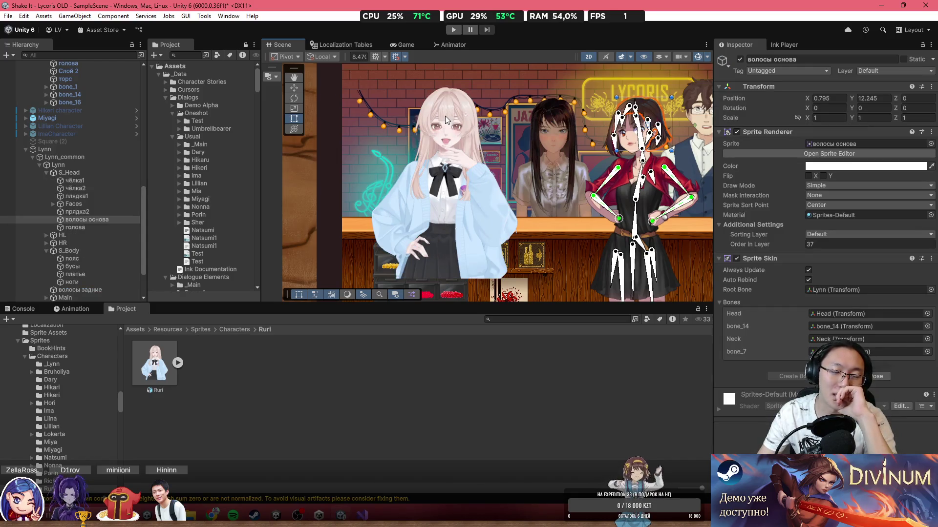
{"action": "scroll", "coordinate": [444, 118], "scroll_direction": "up", "scroll_amount": 5}
{"action": "left_click", "coordinate": [459, 140]}
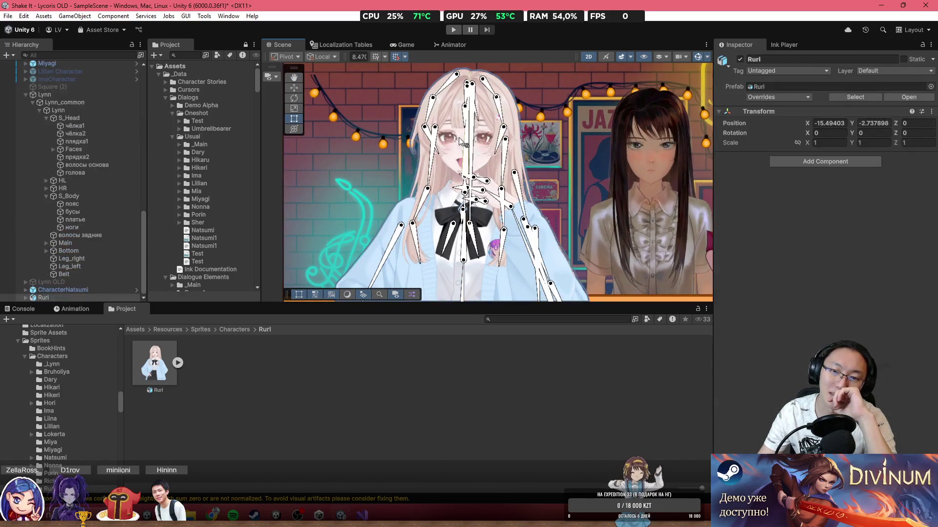
{"action": "scroll", "coordinate": [459, 137], "scroll_direction": "up", "scroll_amount": 3}
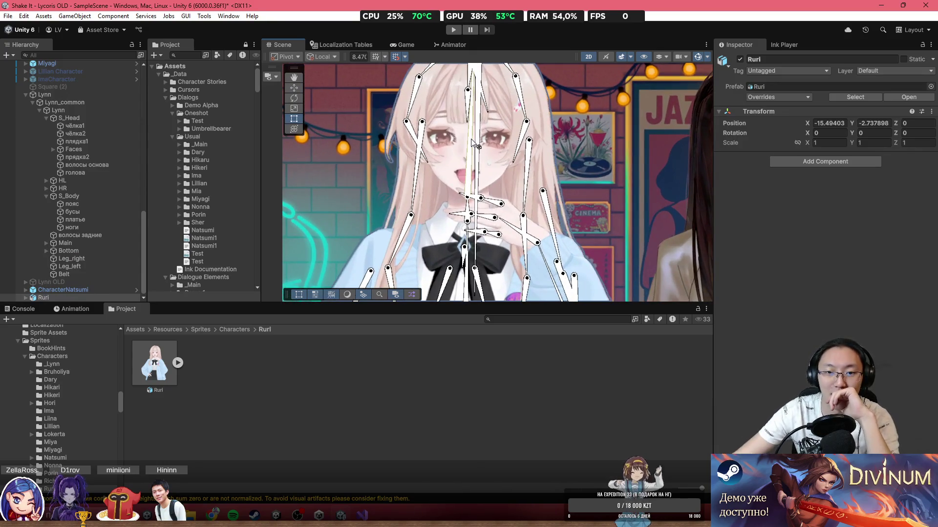
{"action": "scroll", "coordinate": [473, 142], "scroll_direction": "down", "scroll_amount": 2}
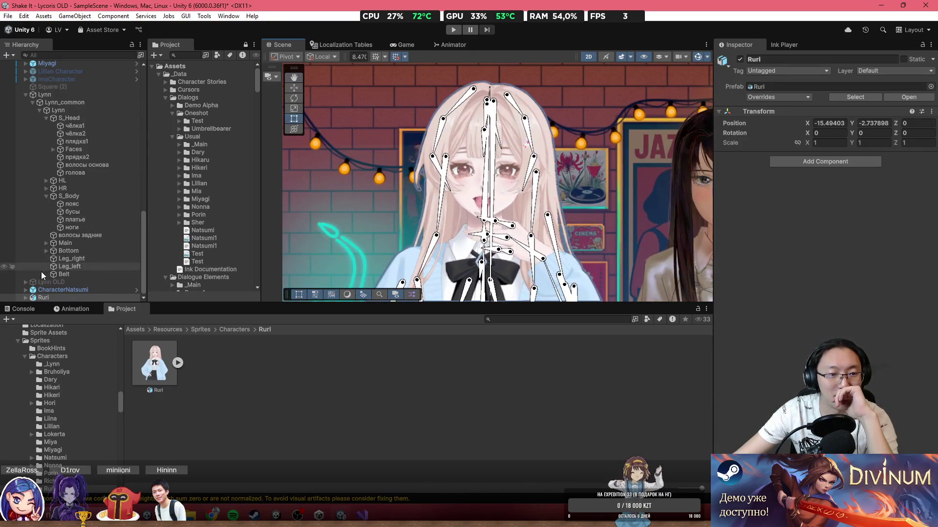
Step: Open Ruri's Prefab menu and cancel the Replace asset picker without changing anything
{"action": "right_click", "coordinate": [35, 297]}
{"action": "mouse_move", "coordinate": [110, 285]}
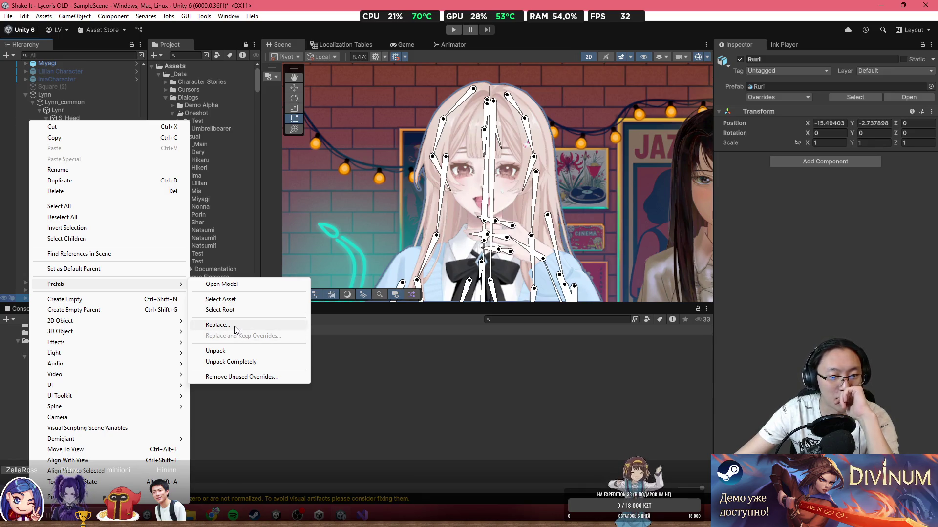
{"action": "left_click", "coordinate": [235, 327]}
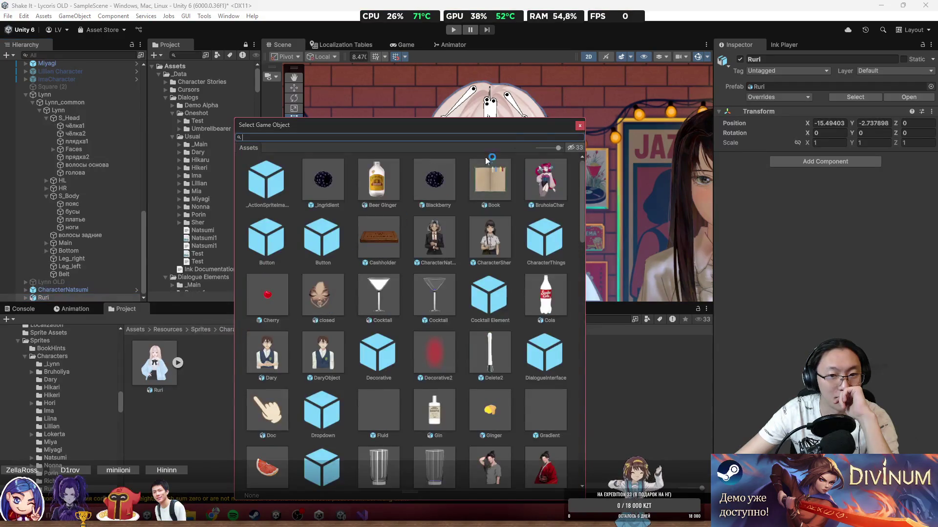
{"action": "left_click", "coordinate": [580, 124]}
Step: Unpack Ruri completely via Prefab > Unpack Completely
{"action": "right_click", "coordinate": [60, 298]}
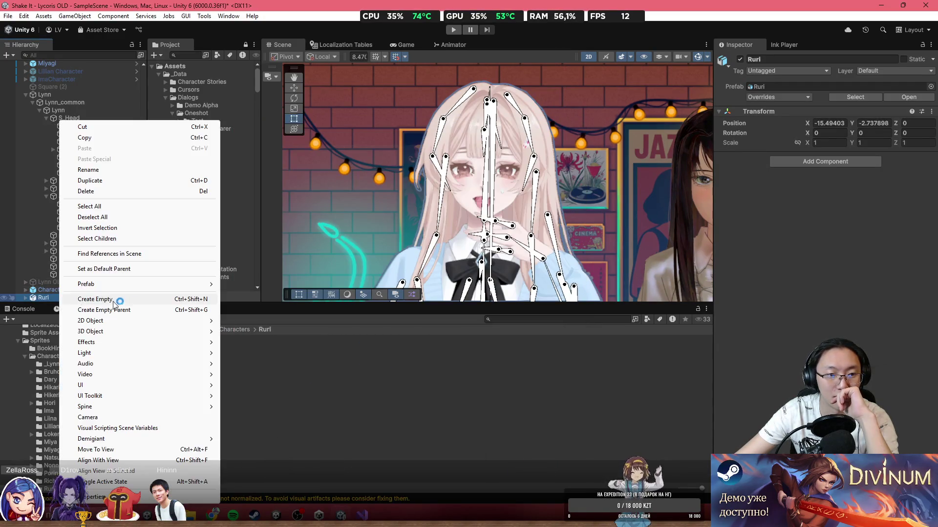
{"action": "mouse_move", "coordinate": [153, 287]}
{"action": "left_click", "coordinate": [261, 362]}
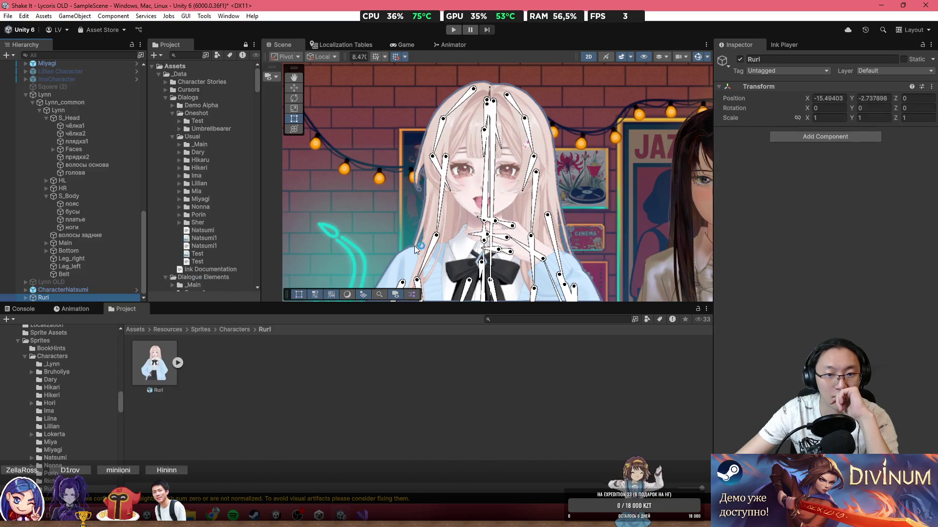
{"action": "scroll", "coordinate": [378, 130], "scroll_direction": "up", "scroll_amount": 3}
{"action": "scroll", "coordinate": [430, 217], "scroll_direction": "down", "scroll_amount": 4}
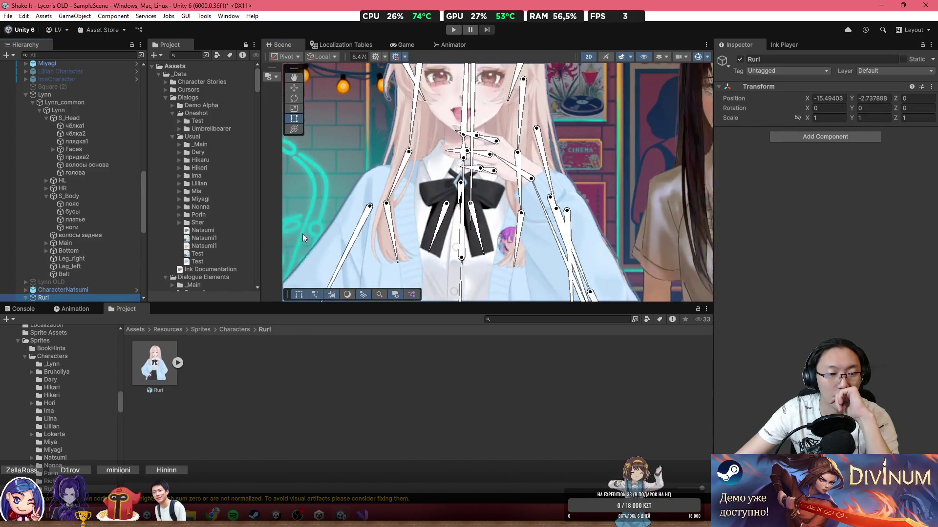
{"action": "scroll", "coordinate": [430, 216], "scroll_direction": "down", "scroll_amount": 2}
{"action": "scroll", "coordinate": [430, 215], "scroll_direction": "up", "scroll_amount": 6}
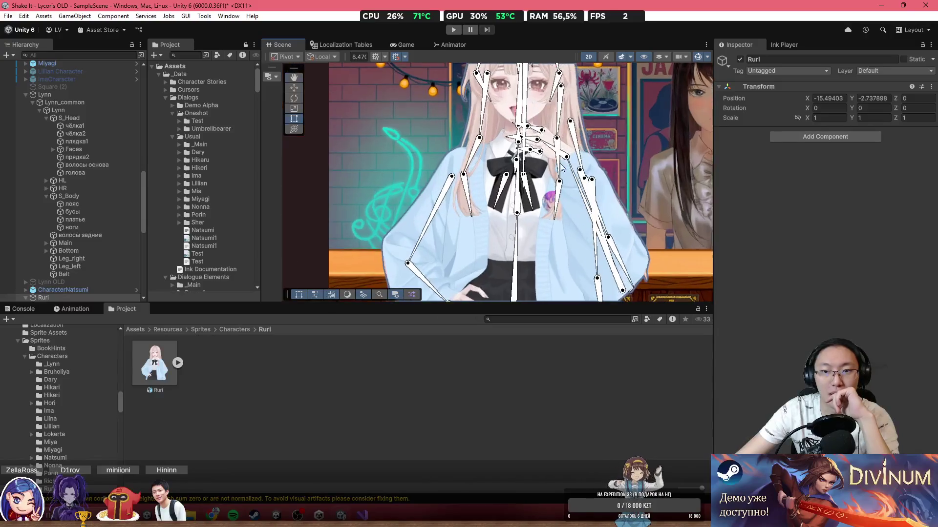
Step: Expand Ruri in the Hierarchy and scroll through its child sprite layers
{"action": "left_click", "coordinate": [25, 298]}
{"action": "scroll", "coordinate": [97, 254], "scroll_direction": "down", "scroll_amount": 10}
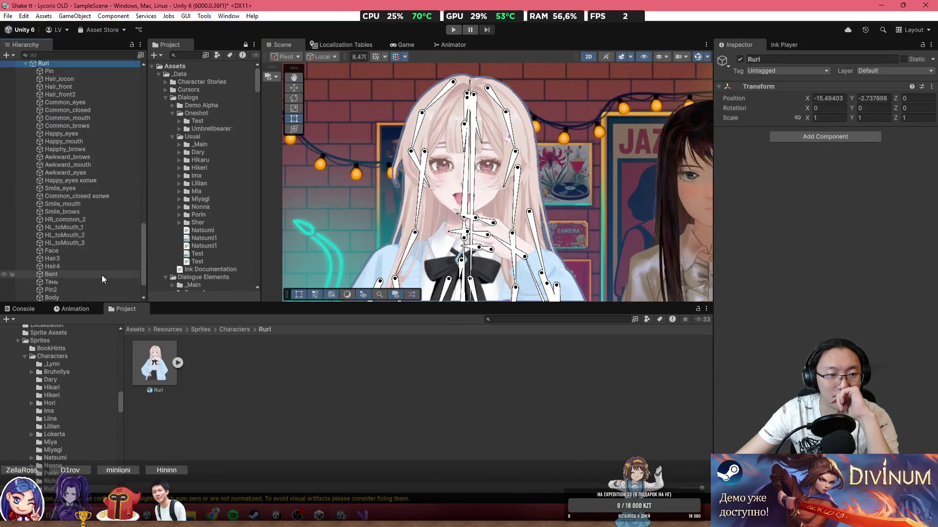
{"action": "scroll", "coordinate": [98, 132], "scroll_direction": "up", "scroll_amount": 4}
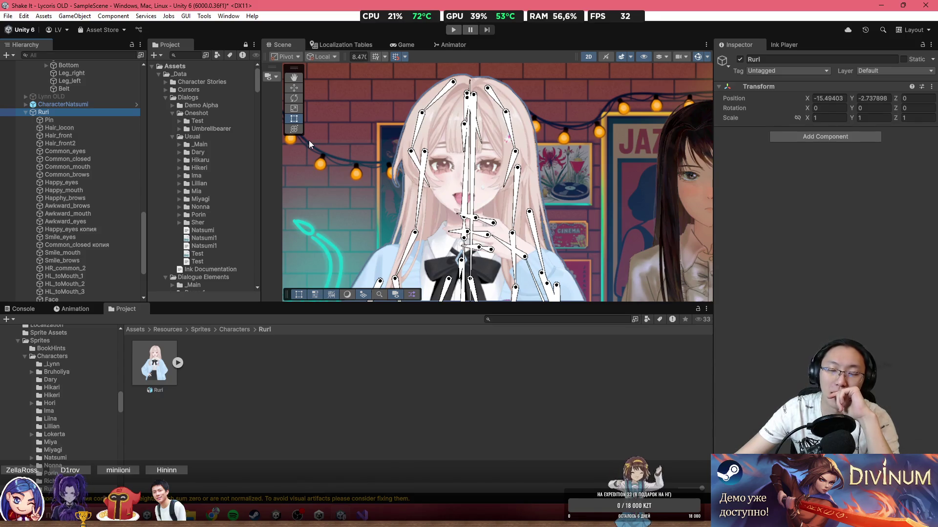
{"action": "mouse_move", "coordinate": [549, 129]}
{"action": "left_mouse_down"}
{"action": "mouse_move", "coordinate": [335, 128]}
{"action": "mouse_move", "coordinate": [553, 128]}
{"action": "left_mouse_up"}
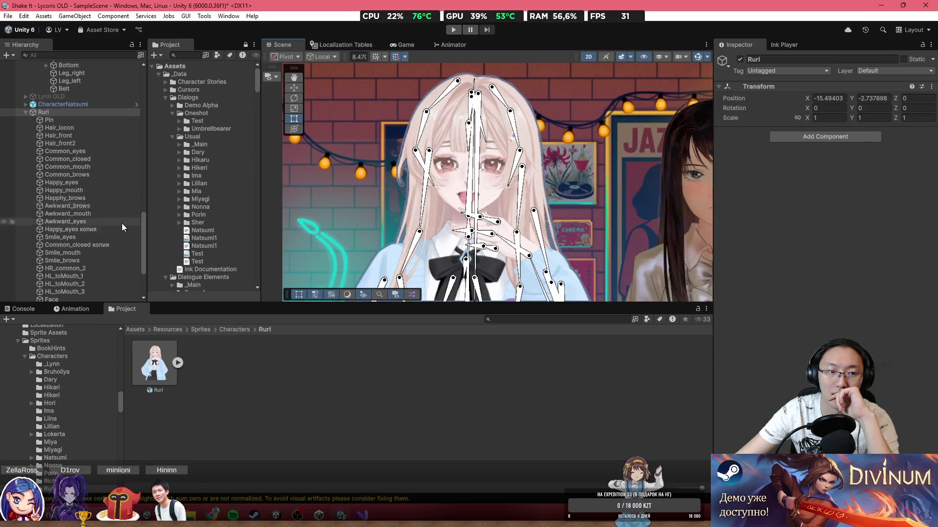
{"action": "scroll", "coordinate": [113, 240], "scroll_direction": "down", "scroll_amount": 3}
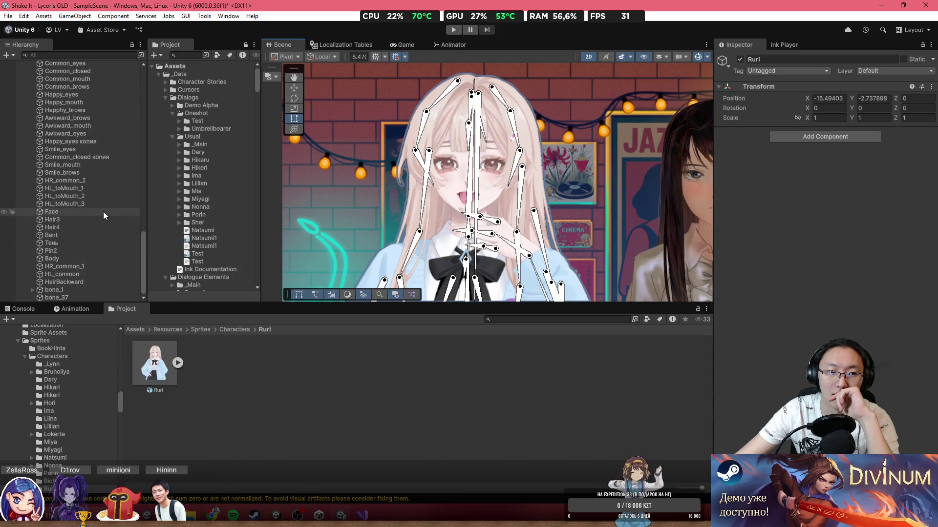
Step: Select the Bant layer, then the Тень layer to view its bones in the Inspector
{"action": "left_click", "coordinate": [98, 236]}
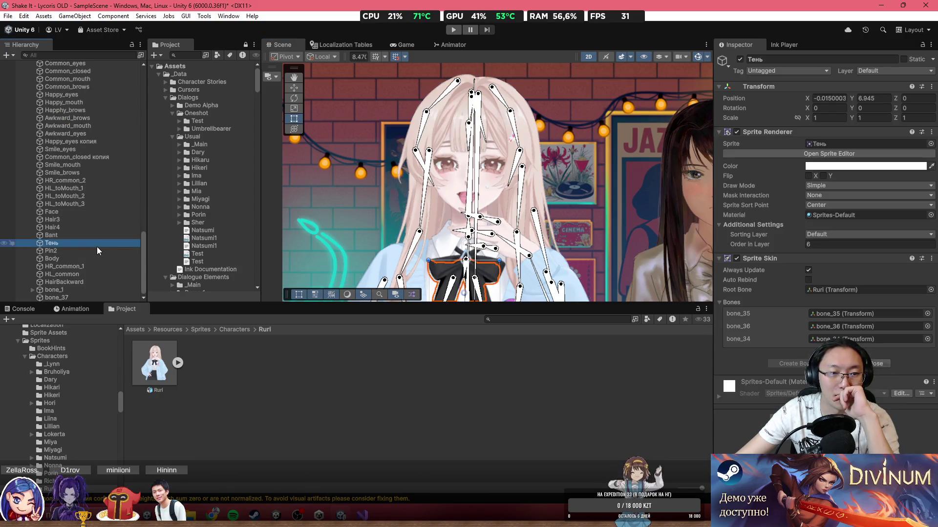
{"action": "left_click", "coordinate": [99, 244]}
{"action": "scroll", "coordinate": [99, 237], "scroll_direction": "up", "scroll_amount": 4}
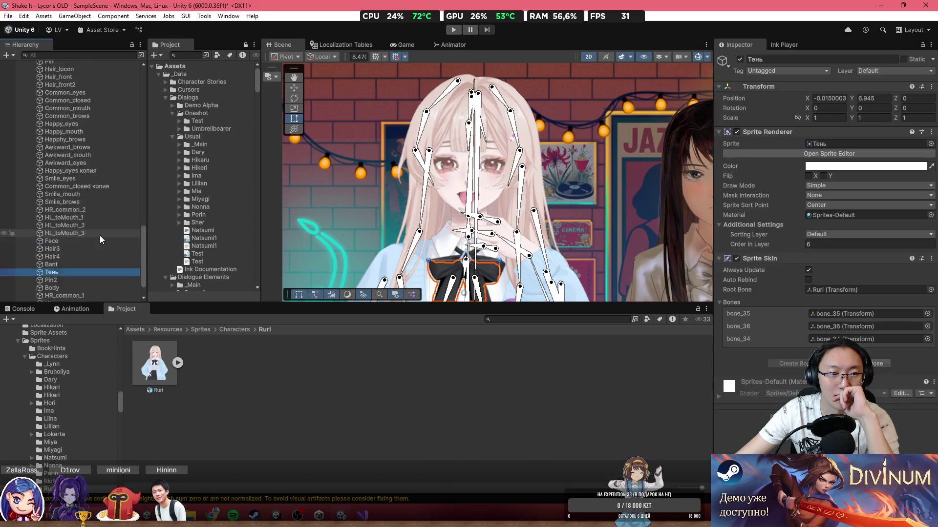
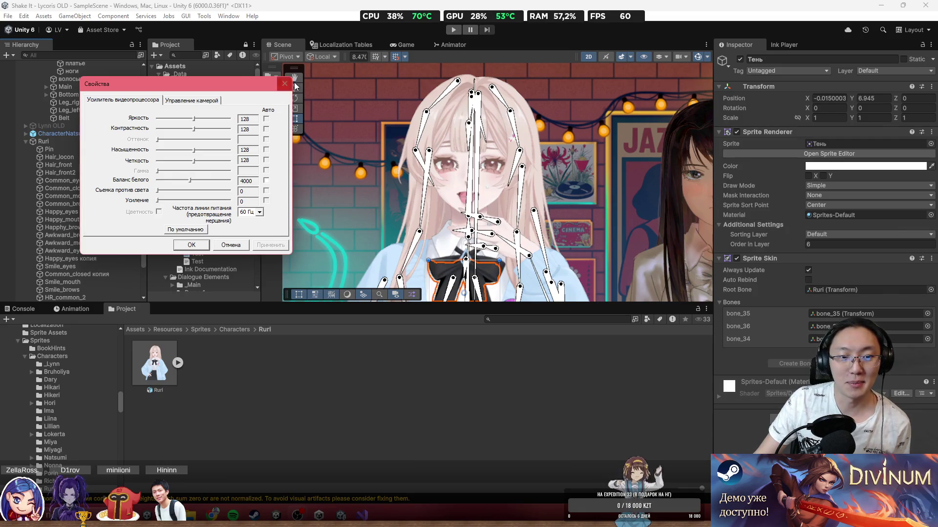
Step: Close the camera properties window and pan the view across Ruri's rig in the bar scene
{"action": "left_click", "coordinate": [287, 87]}
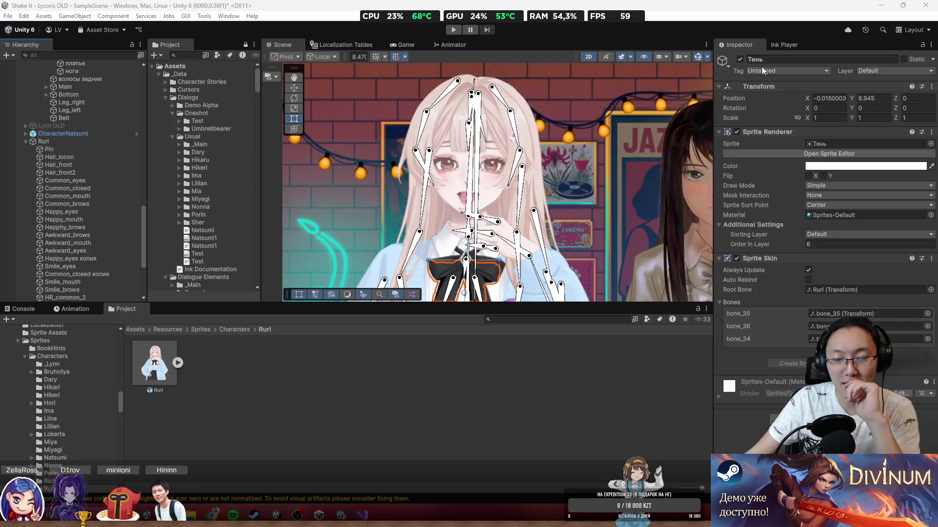
{"action": "left_click_drag", "start_coordinate": [537, 149], "coordinate": [513, 110]}
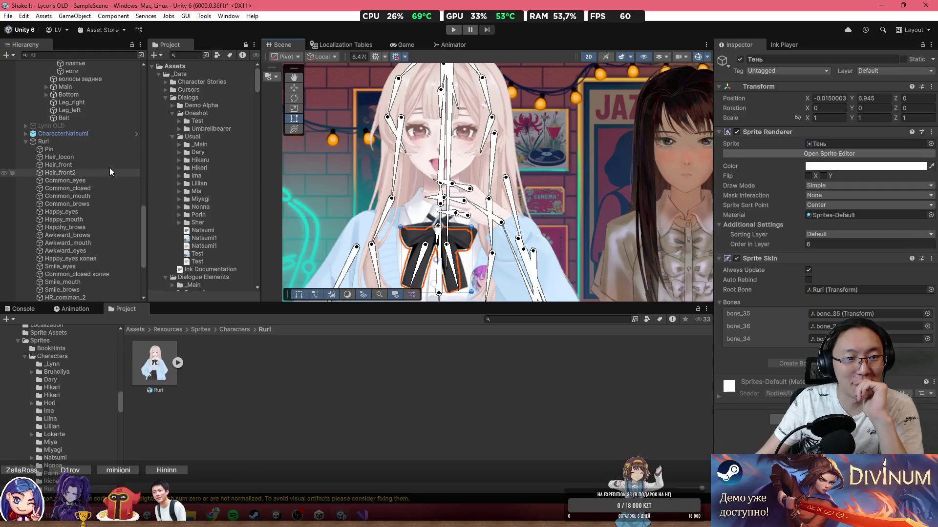
{"action": "right_click", "coordinate": [109, 144]}
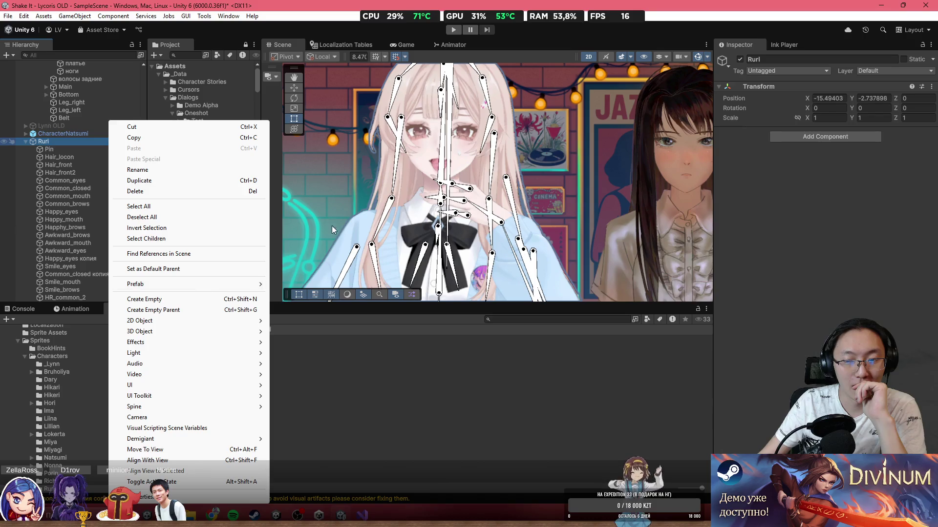
{"action": "left_click", "coordinate": [333, 226]}
{"action": "left_click", "coordinate": [574, 167]}
{"action": "scroll", "coordinate": [526, 162], "scroll_direction": "down", "scroll_amount": 2}
{"action": "mouse_move", "coordinate": [526, 162]}
{"action": "left_mouse_down"}
{"action": "mouse_move", "coordinate": [367, 177]}
{"action": "mouse_move", "coordinate": [341, 190]}
{"action": "left_mouse_up"}
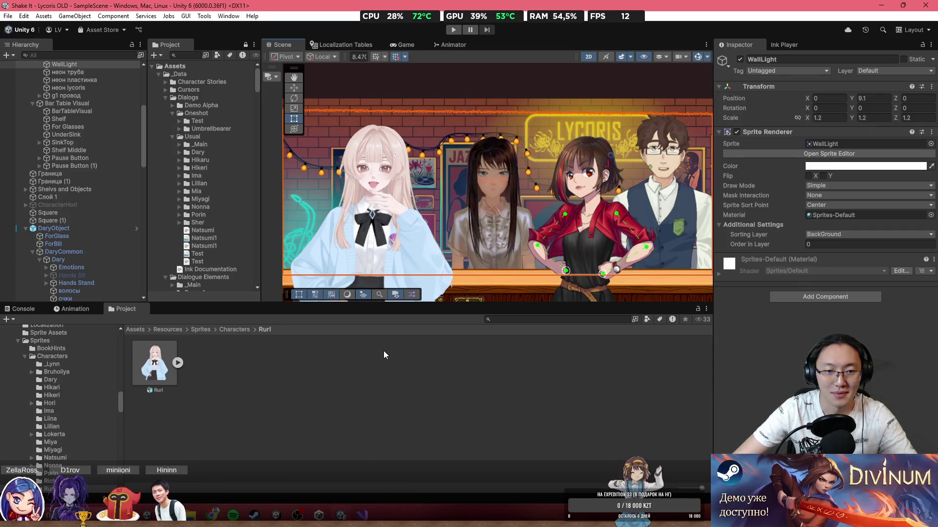
{"action": "scroll", "coordinate": [417, 239], "scroll_direction": "up", "scroll_amount": 3}
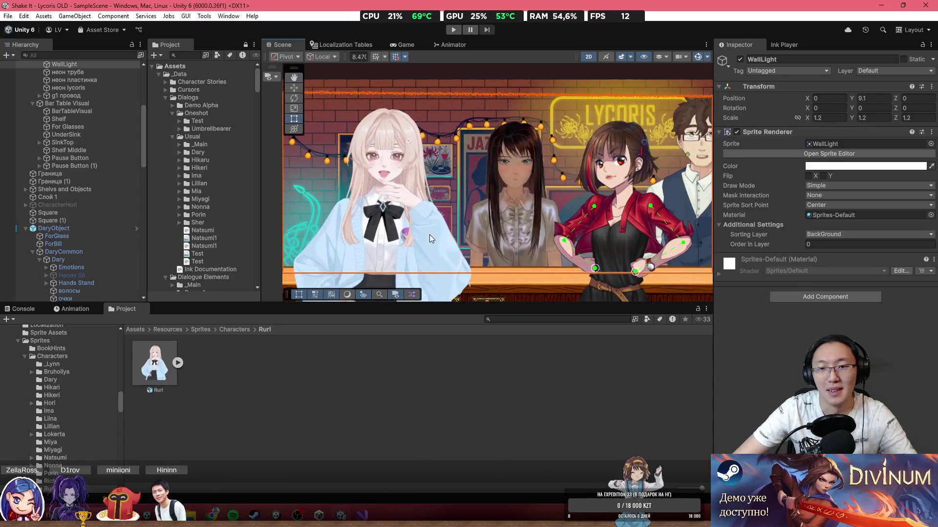
{"action": "scroll", "coordinate": [420, 208], "scroll_direction": "up", "scroll_amount": 3}
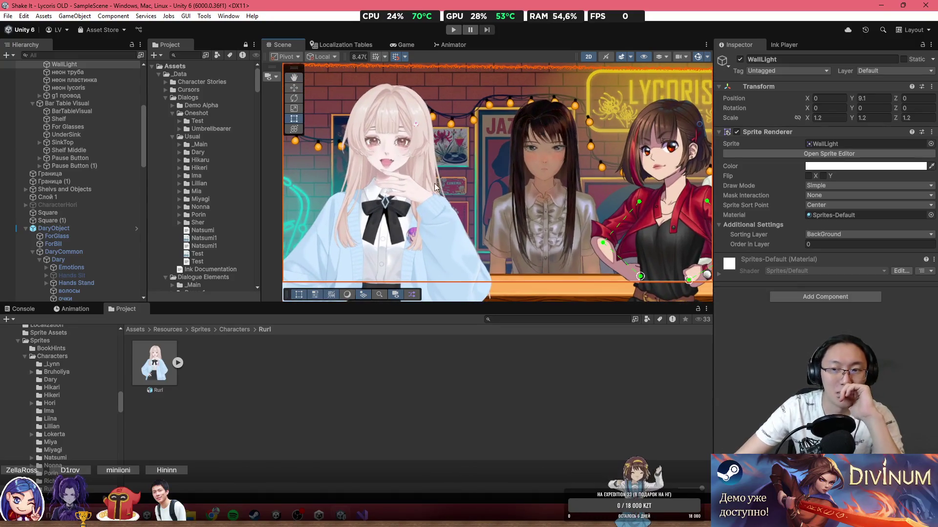
{"action": "mouse_move", "coordinate": [441, 166]}
{"action": "left_mouse_down"}
{"action": "mouse_move", "coordinate": [290, 155]}
{"action": "mouse_move", "coordinate": [459, 164]}
{"action": "left_mouse_up"}
{"action": "scroll", "coordinate": [458, 164], "scroll_direction": "up", "scroll_amount": 4}
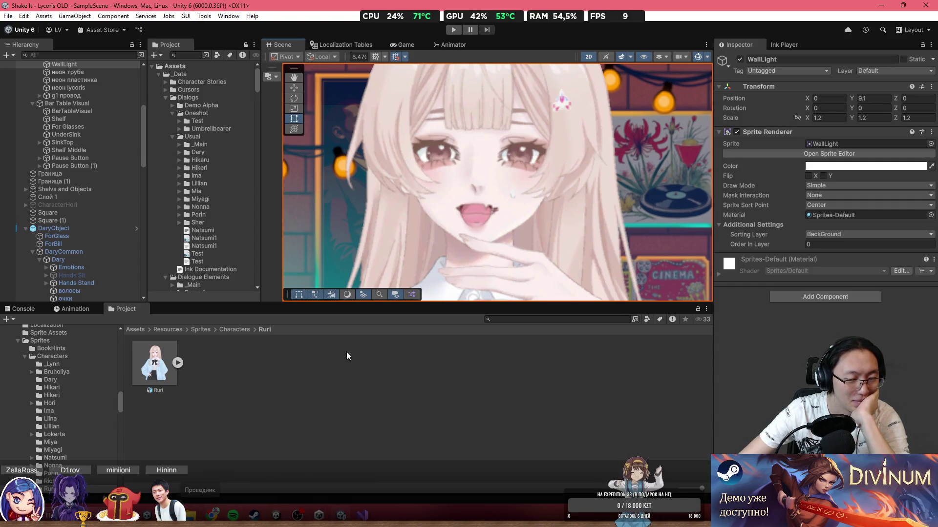
{"action": "scroll", "coordinate": [475, 189], "scroll_direction": "down", "scroll_amount": 3}
Step: Inspect the bones of Ruri's Face and HairBackward sprites
{"action": "left_click", "coordinate": [476, 189]}
{"action": "scroll", "coordinate": [476, 189], "scroll_direction": "down", "scroll_amount": 5}
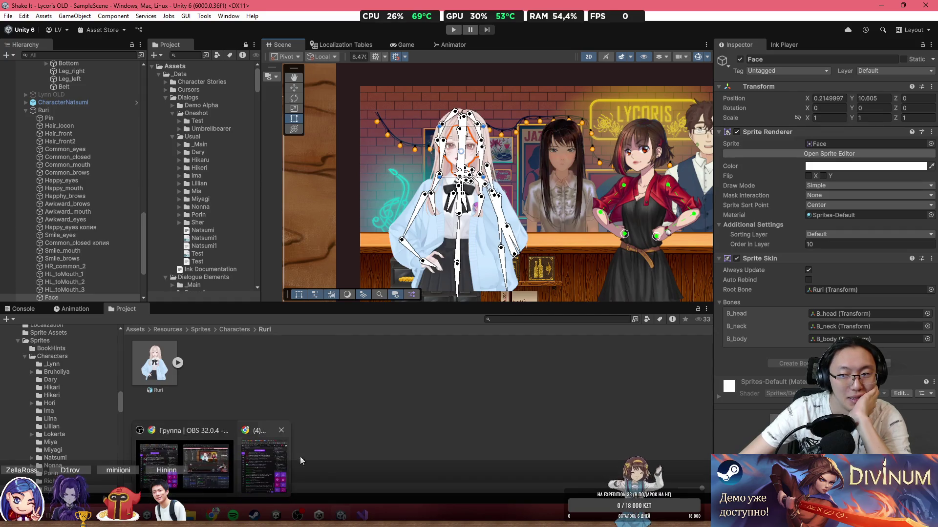
{"action": "scroll", "coordinate": [461, 156], "scroll_direction": "up", "scroll_amount": 5}
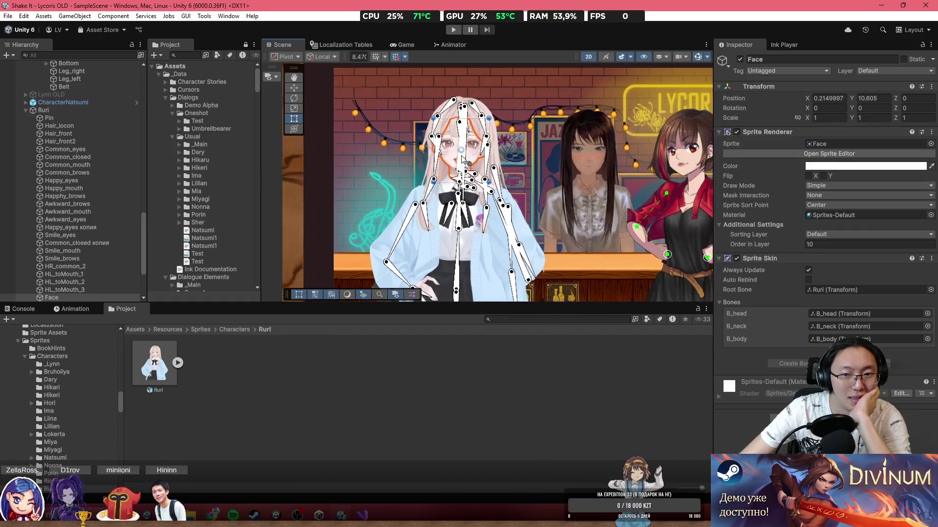
{"action": "scroll", "coordinate": [462, 155], "scroll_direction": "up", "scroll_amount": 4}
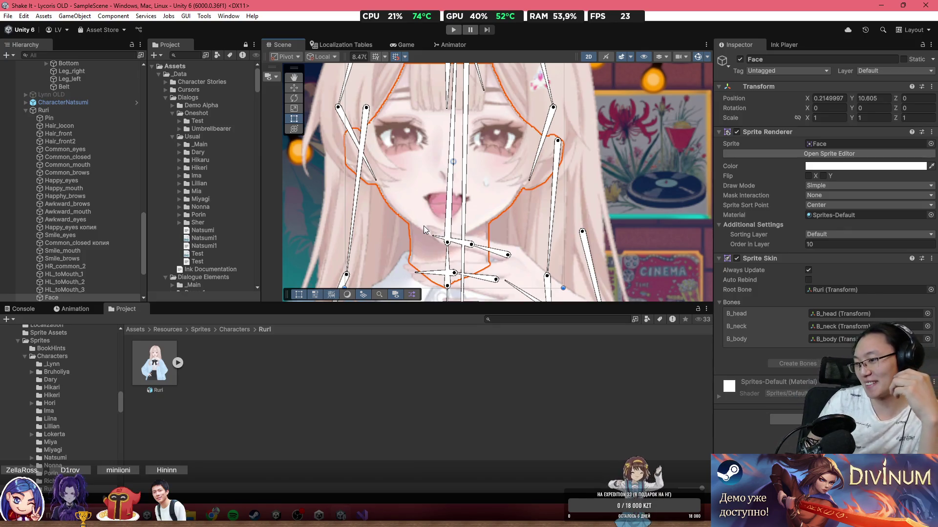
{"action": "scroll", "coordinate": [445, 206], "scroll_direction": "up", "scroll_amount": 3}
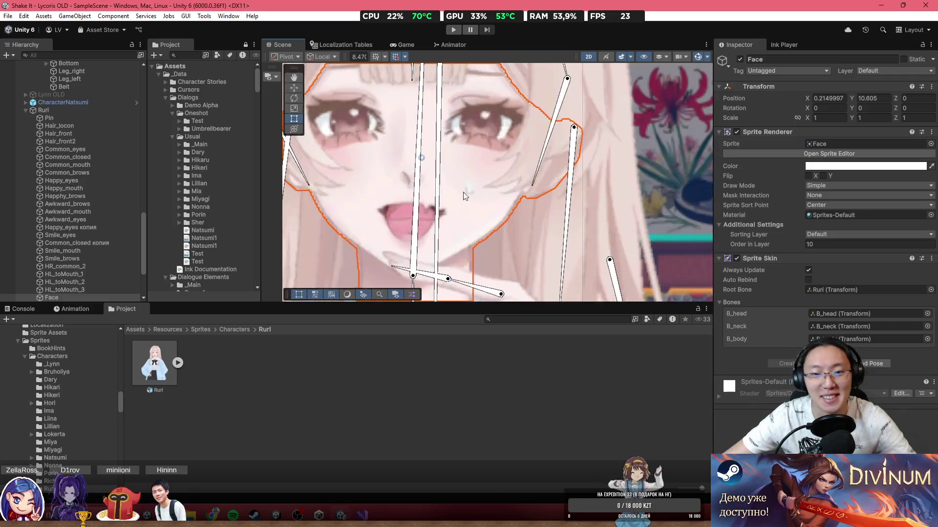
{"action": "left_click", "coordinate": [610, 234]}
{"action": "scroll", "coordinate": [611, 233], "scroll_direction": "down", "scroll_amount": 3}
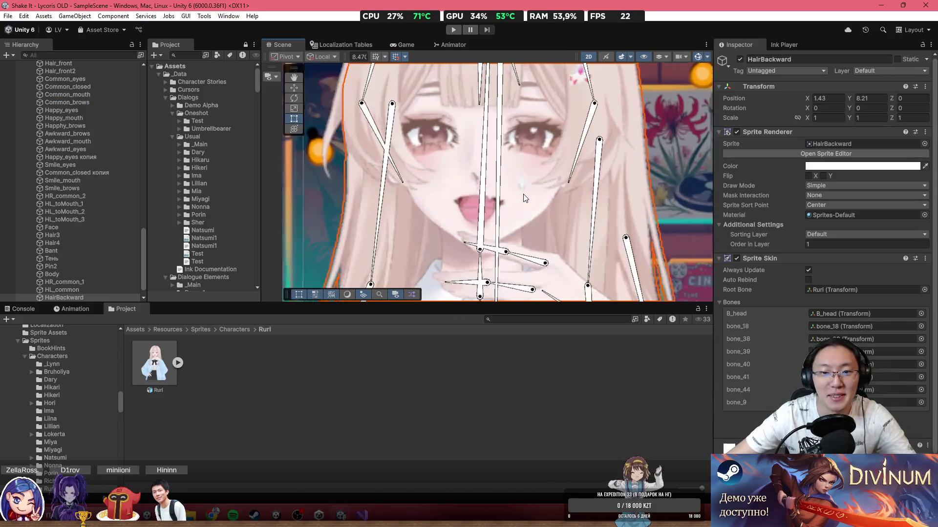
{"action": "scroll", "coordinate": [43, 174], "scroll_direction": "up", "scroll_amount": 5}
{"action": "scroll", "coordinate": [72, 193], "scroll_direction": "down", "scroll_amount": 3}
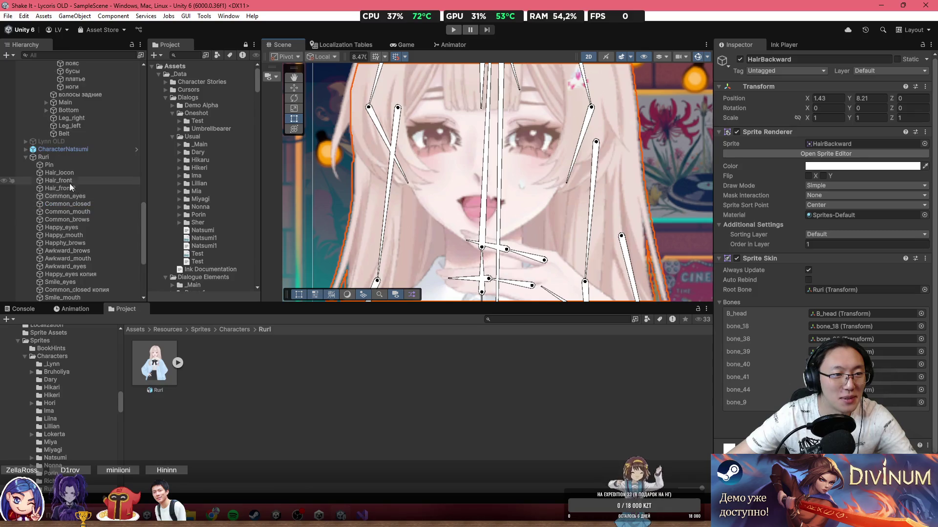
Step: Create an empty object named Emotions, place it as Ruri's first child and frame it
{"action": "right_click", "coordinate": [58, 158]}
{"action": "left_click", "coordinate": [124, 299]}
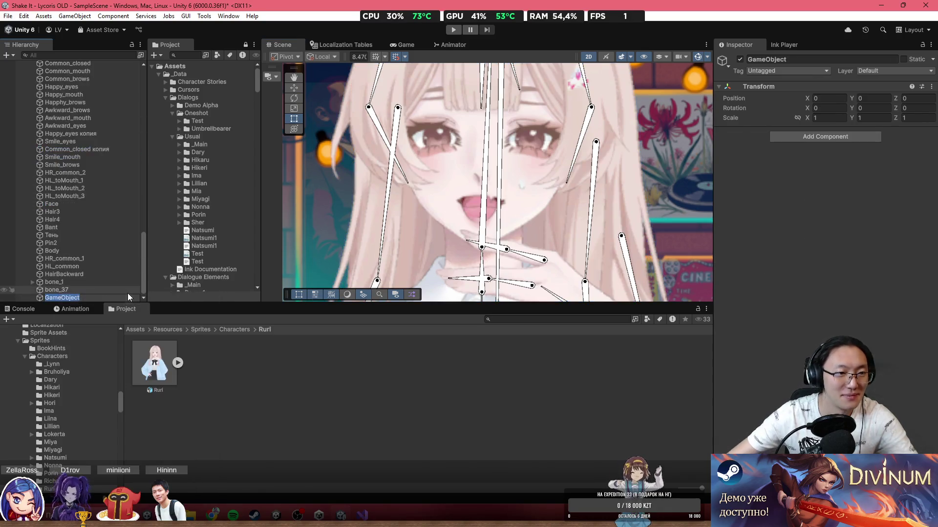
{"action": "type", "text": "Emotions"}
{"action": "key", "text": "Return"}
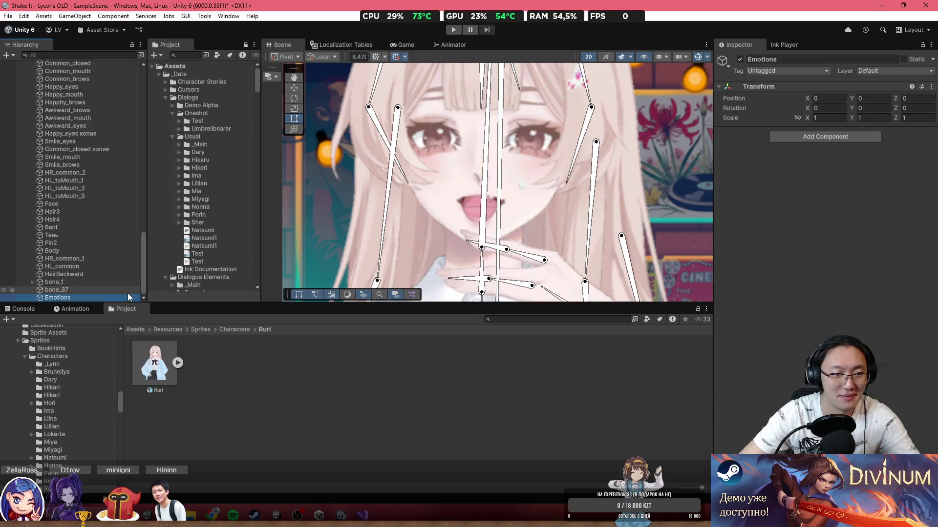
{"action": "mouse_move", "coordinate": [95, 233]}
{"action": "left_mouse_down"}
{"action": "mouse_move", "coordinate": [96, 42]}
{"action": "mouse_move", "coordinate": [77, 125]}
{"action": "mouse_move", "coordinate": [78, 115]}
{"action": "left_mouse_up"}
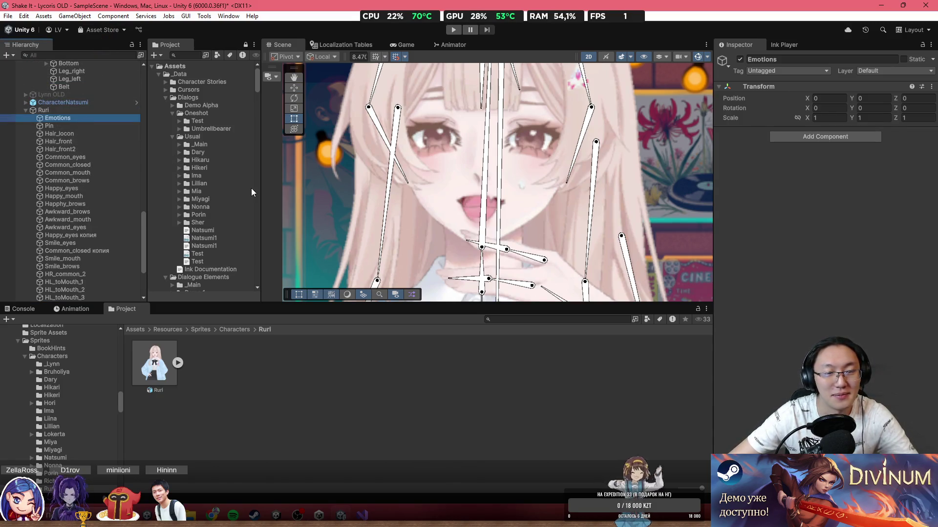
{"action": "key", "text": "f"}
{"action": "scroll", "coordinate": [476, 190], "scroll_direction": "down", "scroll_amount": 5}
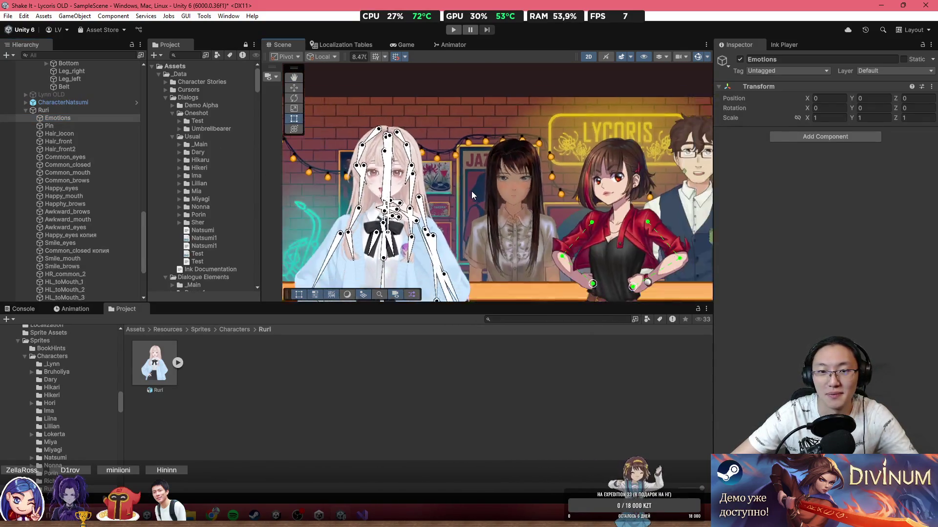
{"action": "scroll", "coordinate": [390, 184], "scroll_direction": "up", "scroll_amount": 6}
{"action": "scroll", "coordinate": [402, 169], "scroll_direction": "up", "scroll_amount": 3}
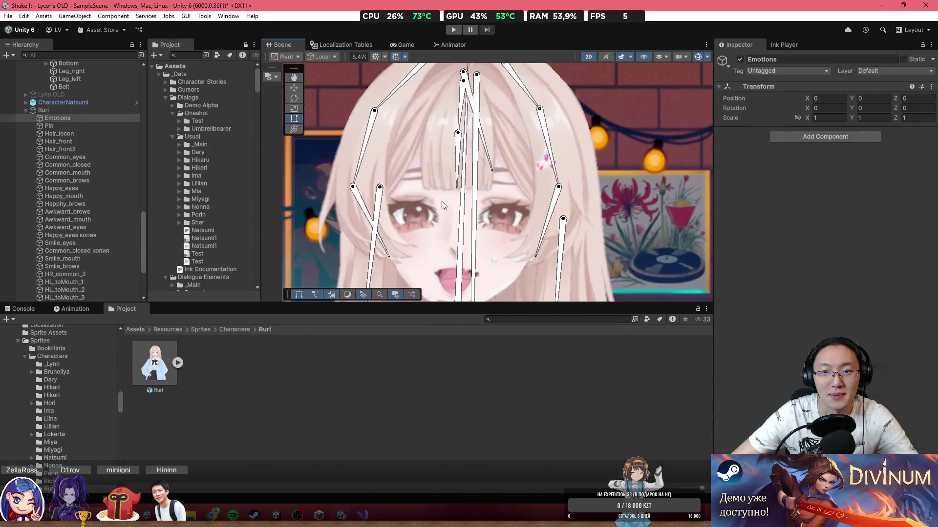
{"action": "scroll", "coordinate": [423, 192], "scroll_direction": "up", "scroll_amount": 3}
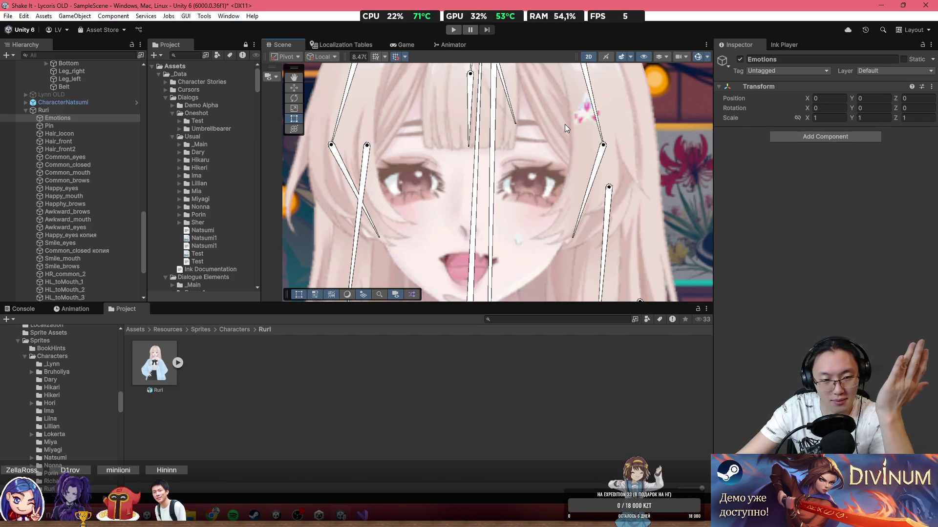
{"action": "scroll", "coordinate": [574, 169], "scroll_direction": "down", "scroll_amount": 3}
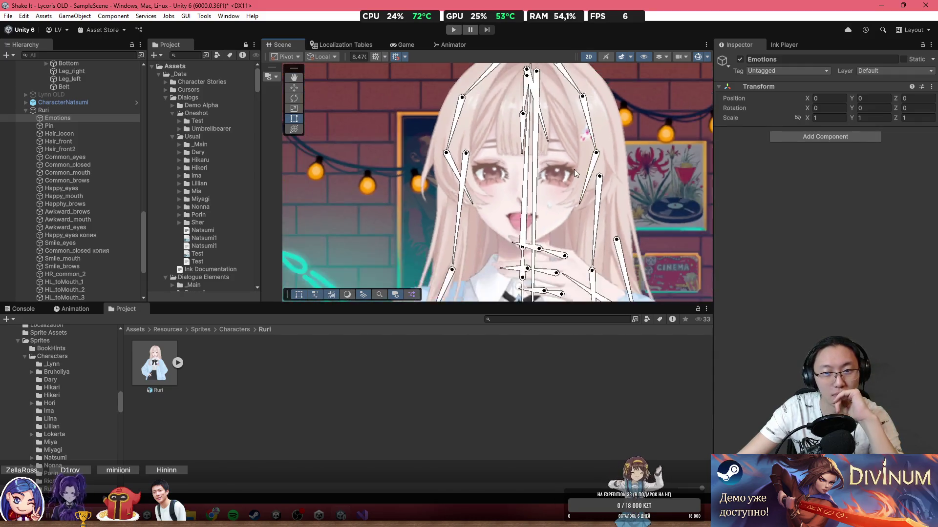
{"action": "scroll", "coordinate": [573, 169], "scroll_direction": "down", "scroll_amount": 5}
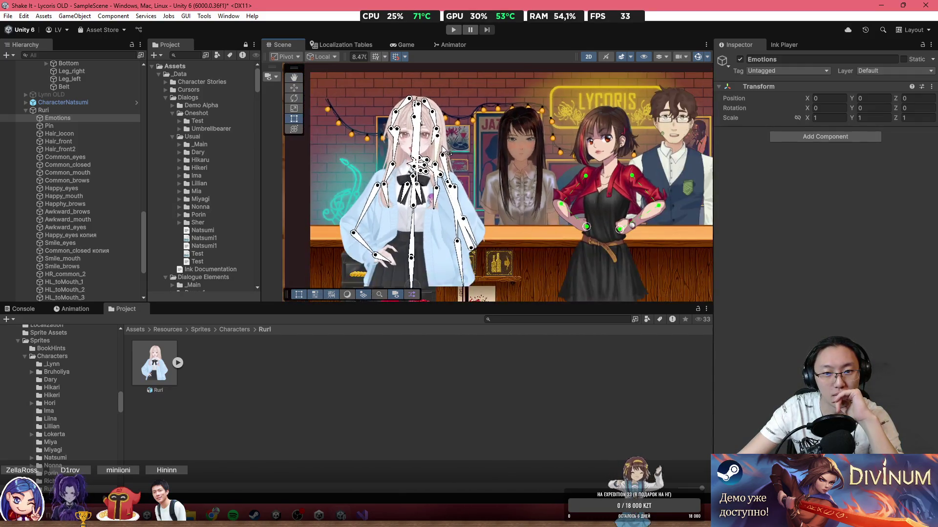
{"action": "scroll", "coordinate": [448, 151], "scroll_direction": "up", "scroll_amount": 6}
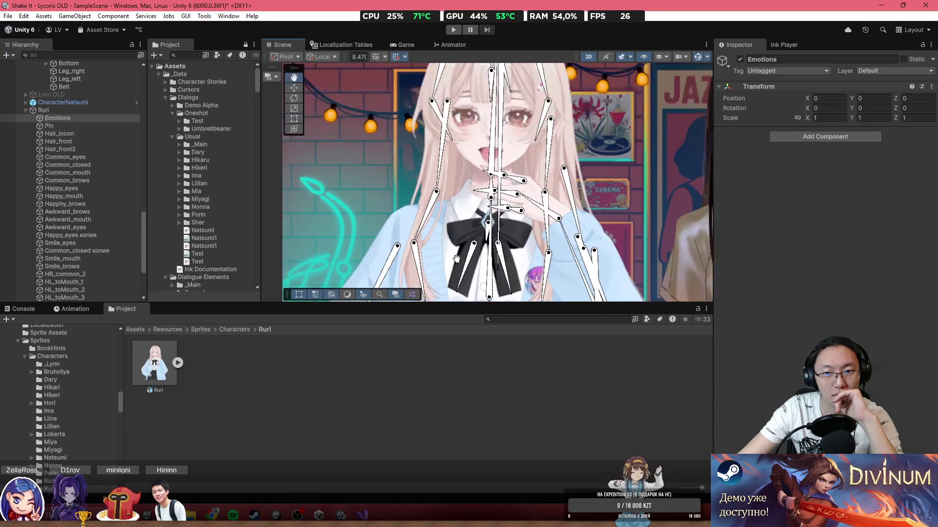
{"action": "scroll", "coordinate": [499, 109], "scroll_direction": "up", "scroll_amount": 5}
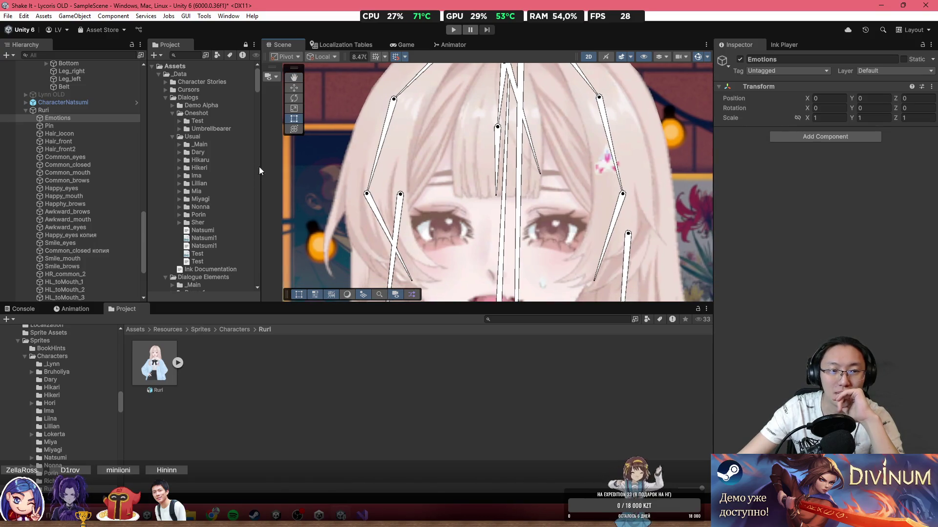
{"action": "scroll", "coordinate": [446, 234], "scroll_direction": "up", "scroll_amount": 2}
{"action": "scroll", "coordinate": [447, 233], "scroll_direction": "down", "scroll_amount": 2}
{"action": "mouse_move", "coordinate": [467, 225]}
{"action": "left_mouse_down"}
{"action": "mouse_move", "coordinate": [391, 205]}
{"action": "mouse_move", "coordinate": [372, 185]}
{"action": "mouse_move", "coordinate": [524, 165]}
{"action": "mouse_move", "coordinate": [268, 134]}
{"action": "mouse_move", "coordinate": [385, 171]}
{"action": "mouse_move", "coordinate": [526, 182]}
{"action": "left_mouse_up"}
{"action": "left_click_drag", "start_coordinate": [471, 205], "coordinate": [521, 204]}
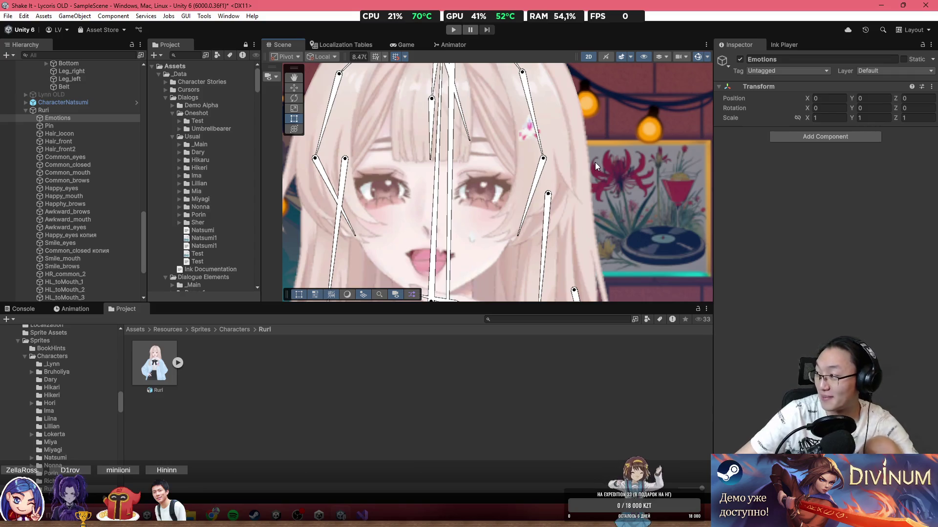
{"action": "scroll", "coordinate": [500, 160], "scroll_direction": "down", "scroll_amount": 4}
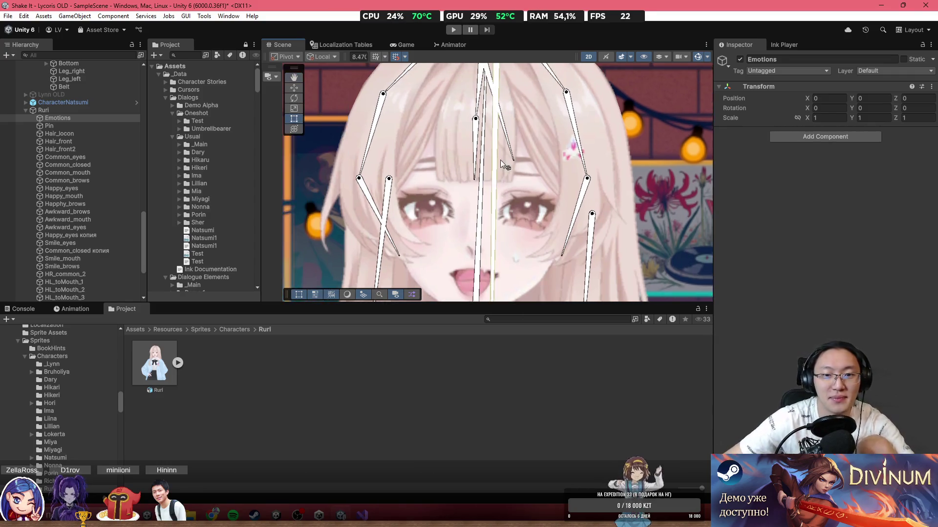
{"action": "scroll", "coordinate": [387, 179], "scroll_direction": "up", "scroll_amount": 6}
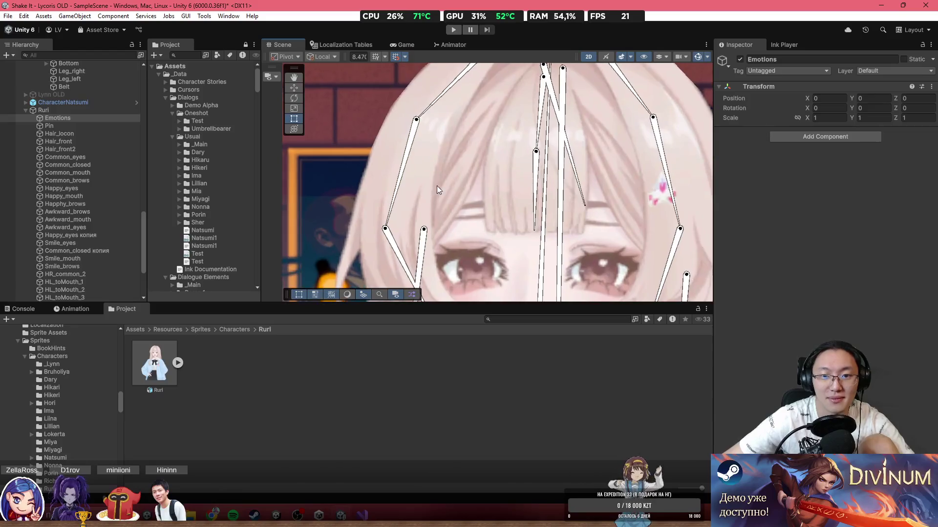
{"action": "scroll", "coordinate": [448, 206], "scroll_direction": "down", "scroll_amount": 8}
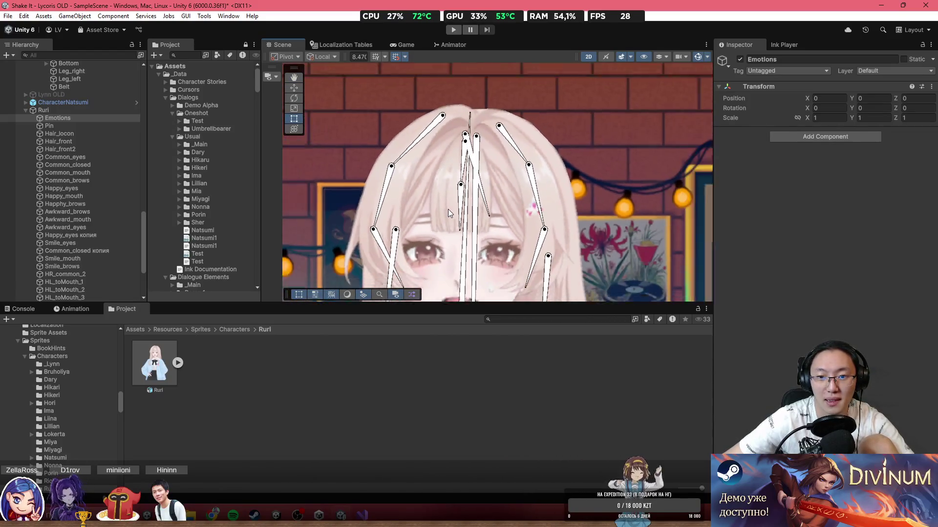
{"action": "scroll", "coordinate": [432, 223], "scroll_direction": "up", "scroll_amount": 6}
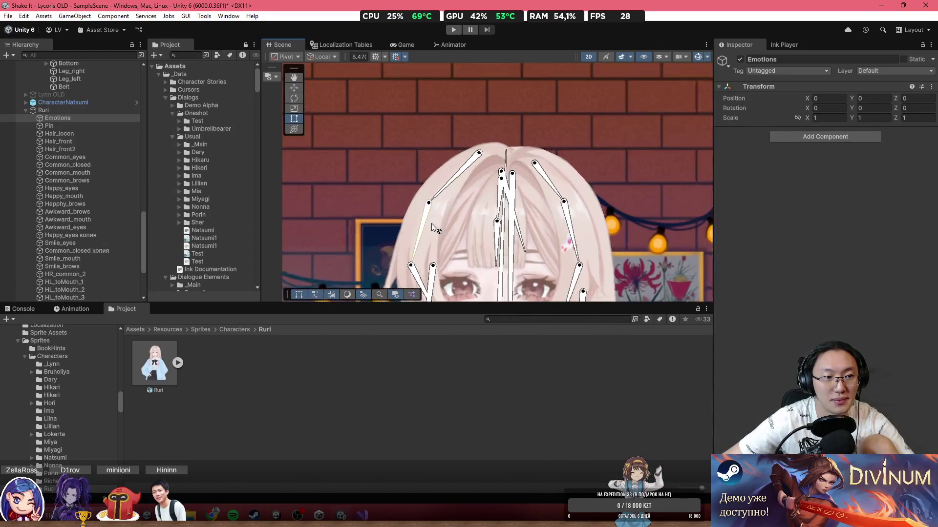
{"action": "left_click", "coordinate": [110, 157]}
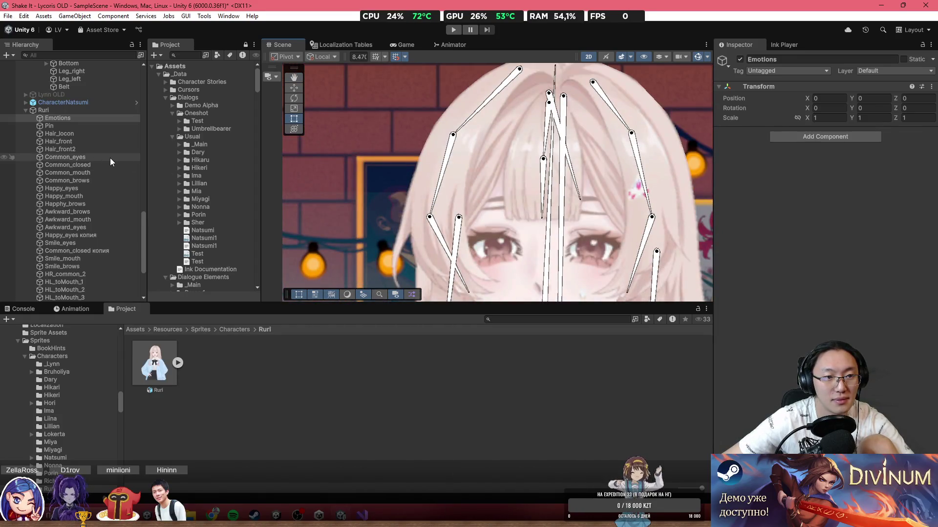
{"action": "left_click", "coordinate": [108, 173]}
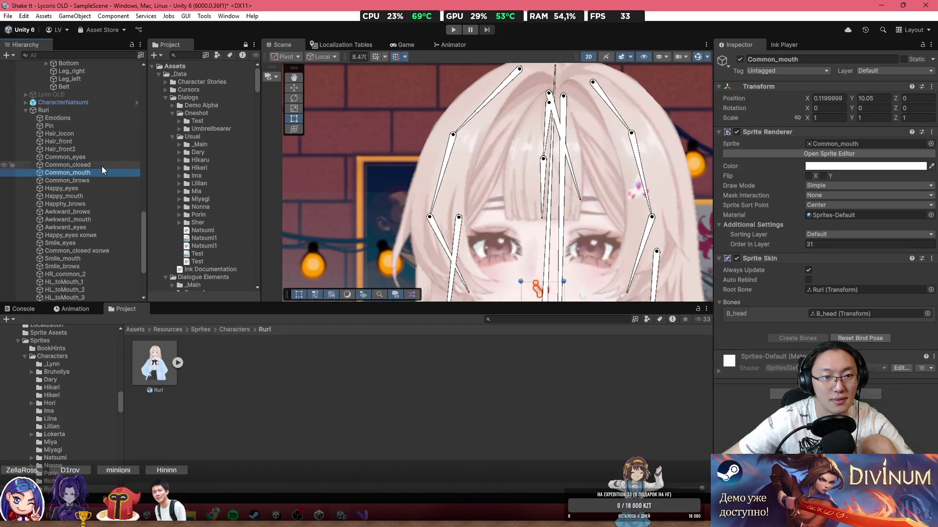
{"action": "left_click", "coordinate": [105, 181]}
{"action": "left_click", "coordinate": [80, 158]}
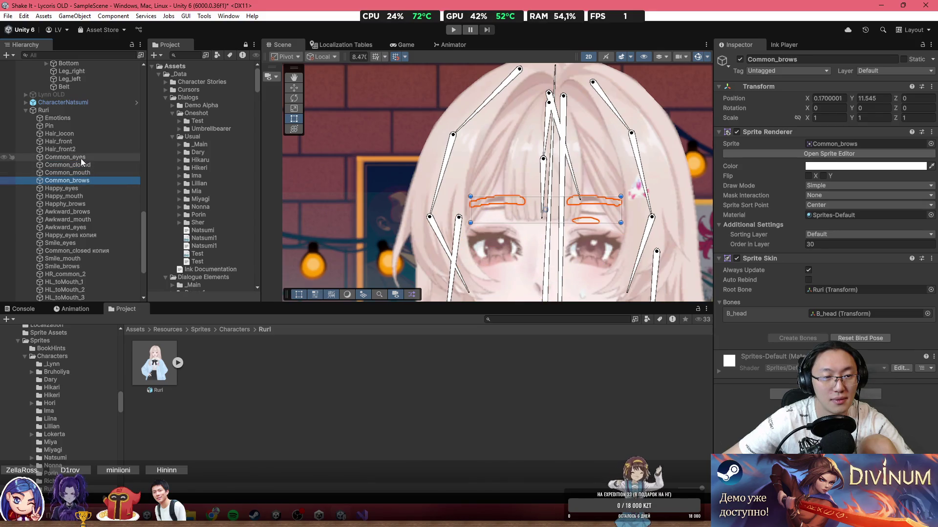
{"action": "left_click", "coordinate": [87, 166]}
{"action": "left_click", "coordinate": [92, 174]}
{"action": "left_click", "coordinate": [94, 180]}
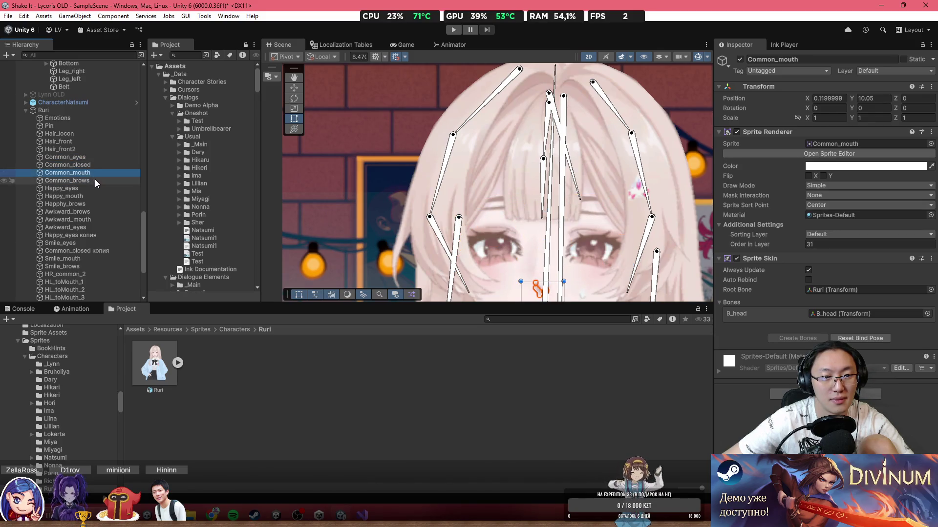
{"action": "left_click_drag", "start_coordinate": [499, 252], "coordinate": [330, 148]}
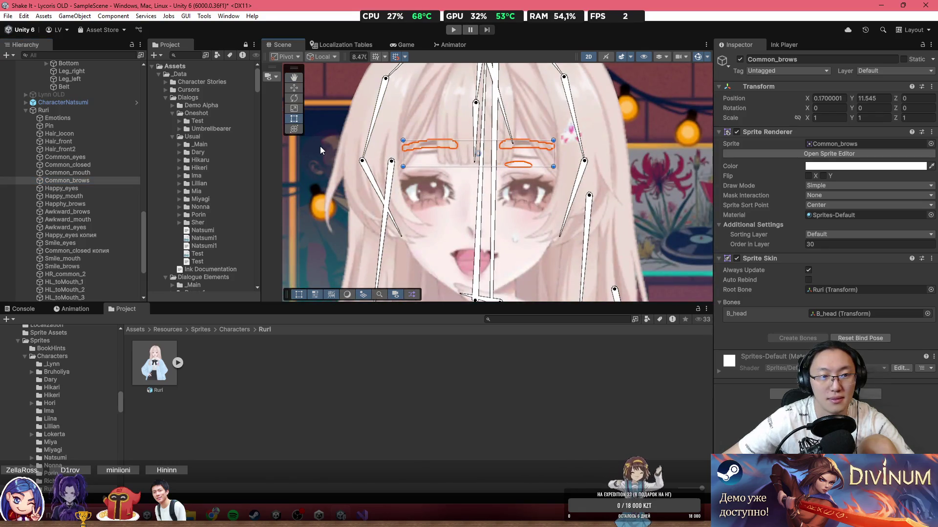
{"action": "left_click", "coordinate": [81, 118]}
{"action": "right_click", "coordinate": [76, 111]}
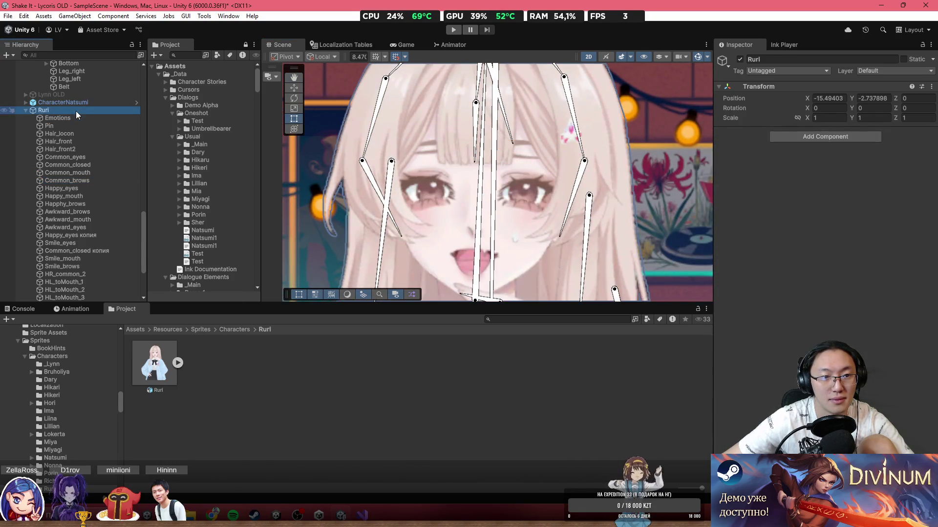
{"action": "left_click", "coordinate": [151, 290]}
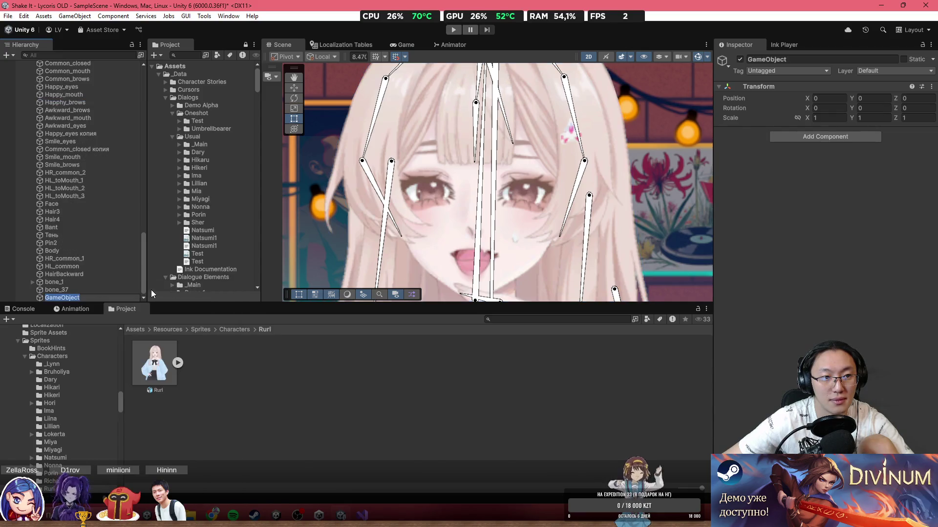
Step: Delete the just-created empty object and launch Shake It - Lycoris (6000.3.2f1) from Unity Hub
{"action": "key", "text": "Delete"}
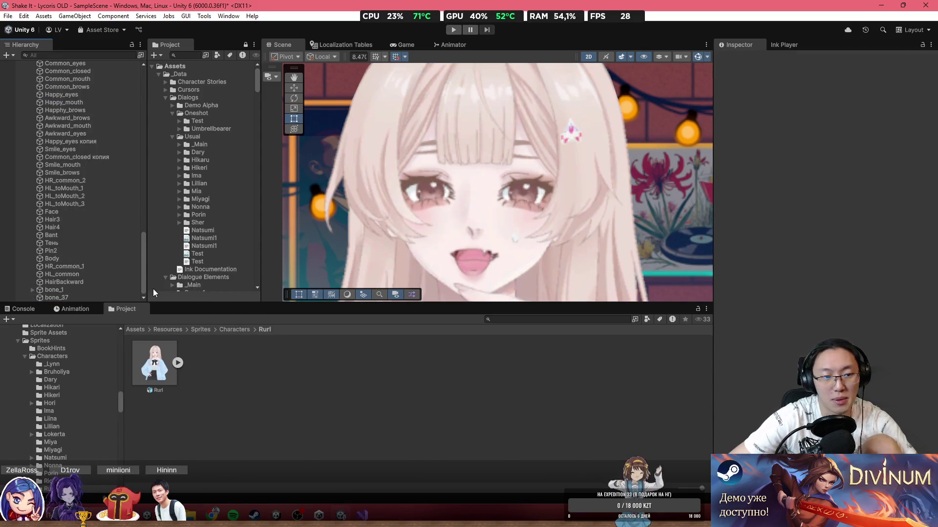
{"action": "left_click", "coordinate": [317, 512]}
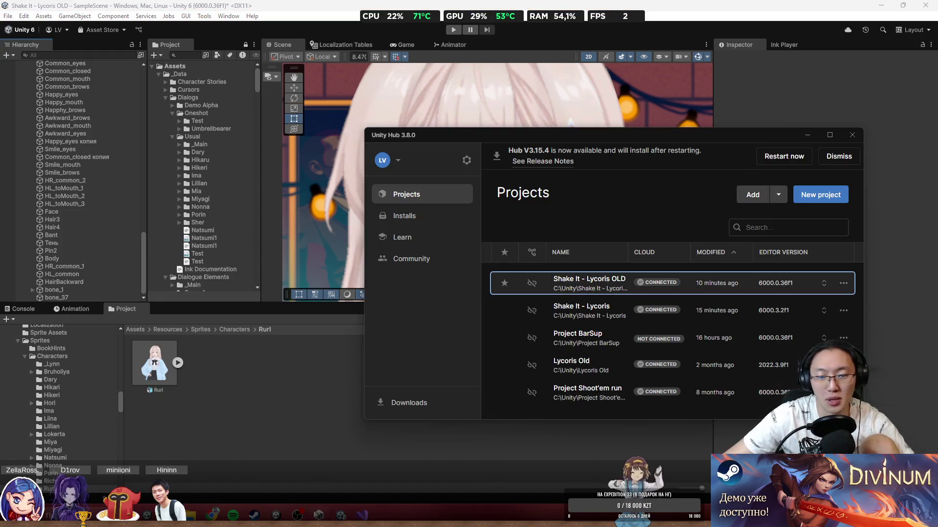
{"action": "left_click", "coordinate": [612, 313]}
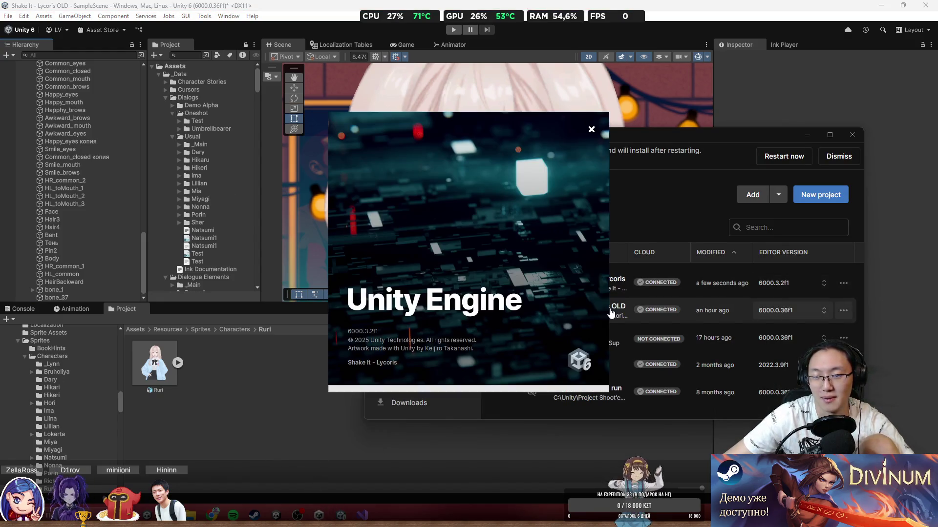
Step: Return to the old project while it loads and pan the scene to show all three characters
{"action": "left_click", "coordinate": [268, 3]}
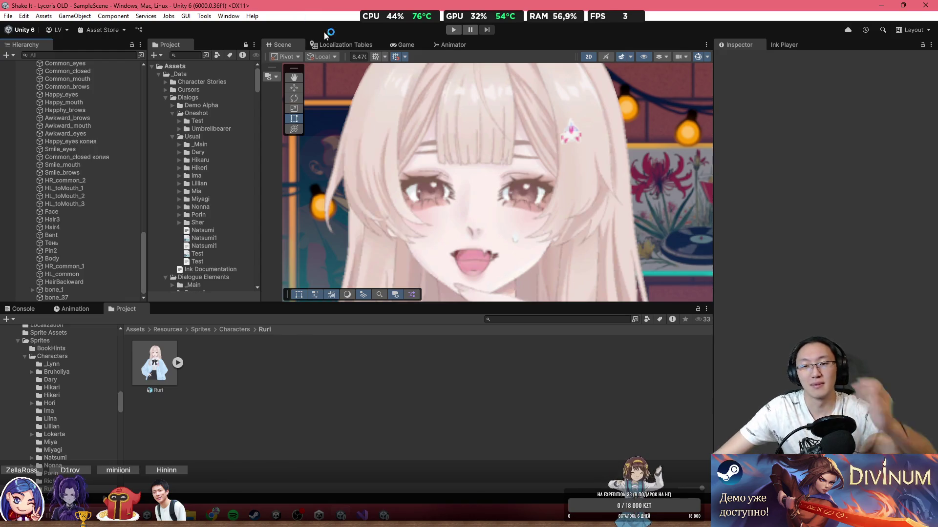
{"action": "scroll", "coordinate": [450, 123], "scroll_direction": "down", "scroll_amount": 5}
{"action": "left_click_drag", "start_coordinate": [467, 149], "coordinate": [368, 147]}
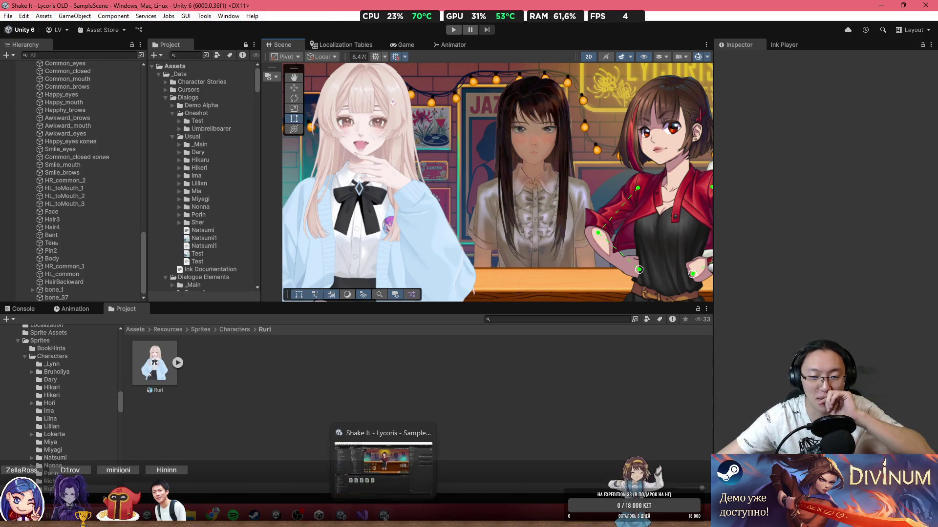
Step: In the new Lycoris project, browse to the Assets/Resources/Sprites/Characters/Ruri folder
{"action": "left_click", "coordinate": [384, 515]}
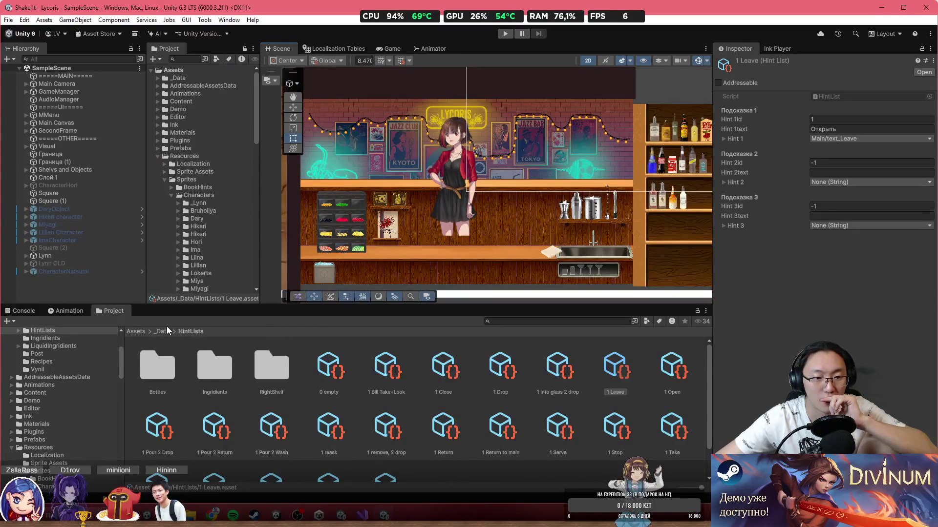
{"action": "left_click", "coordinate": [162, 331]}
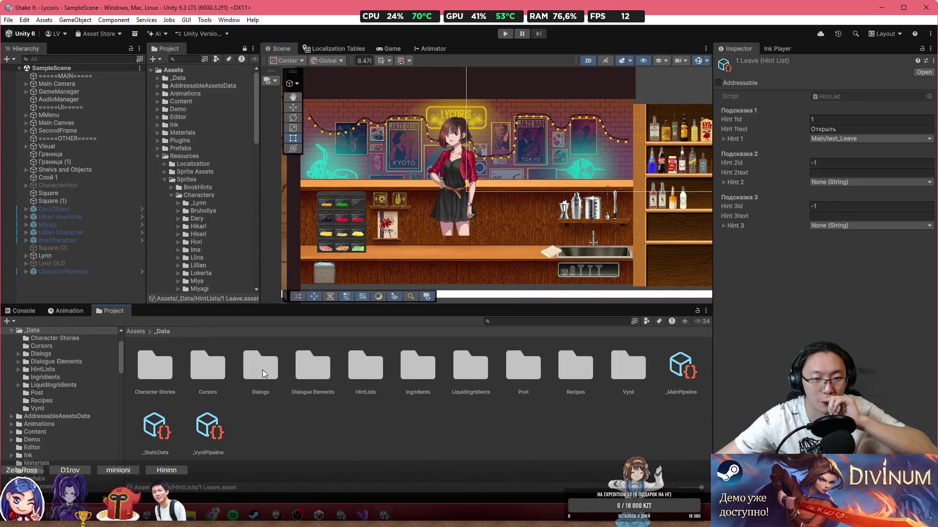
{"action": "left_click", "coordinate": [140, 333]}
{"action": "double_click", "coordinate": [169, 432]}
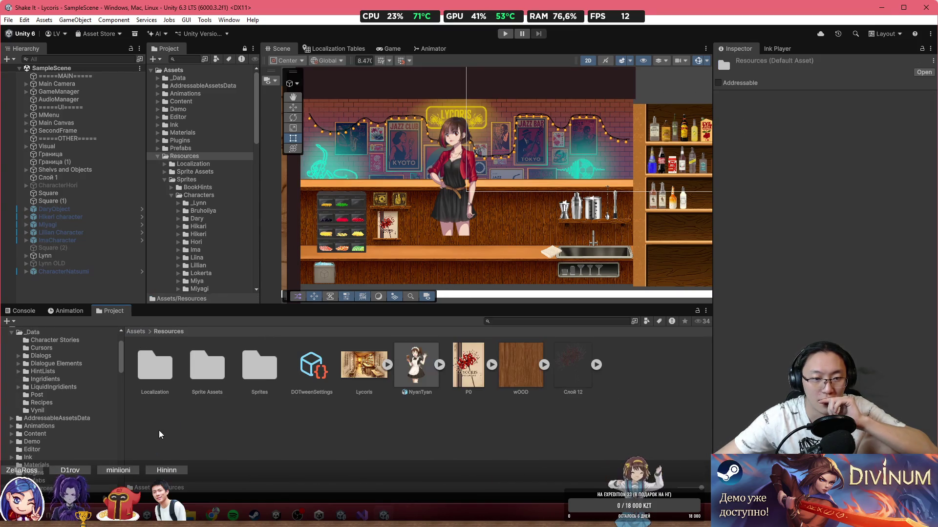
{"action": "double_click", "coordinate": [259, 374]}
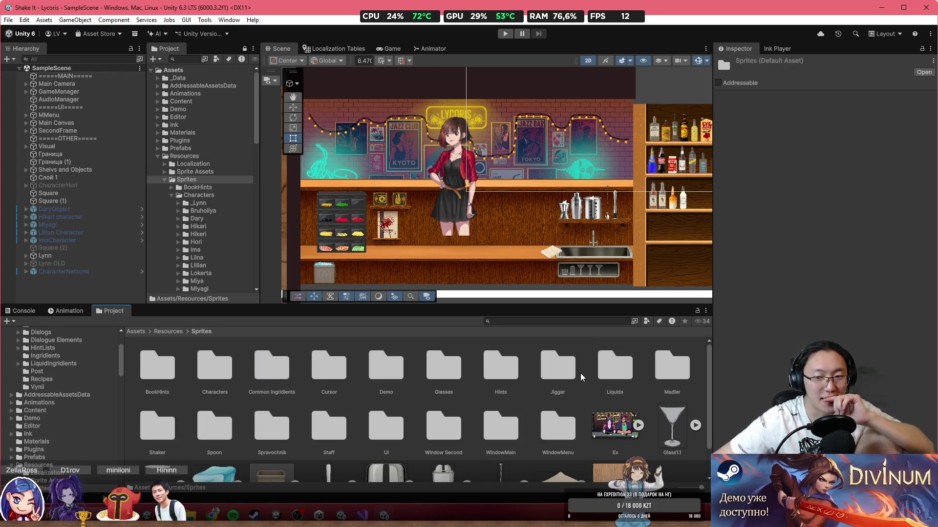
{"action": "double_click", "coordinate": [205, 372]}
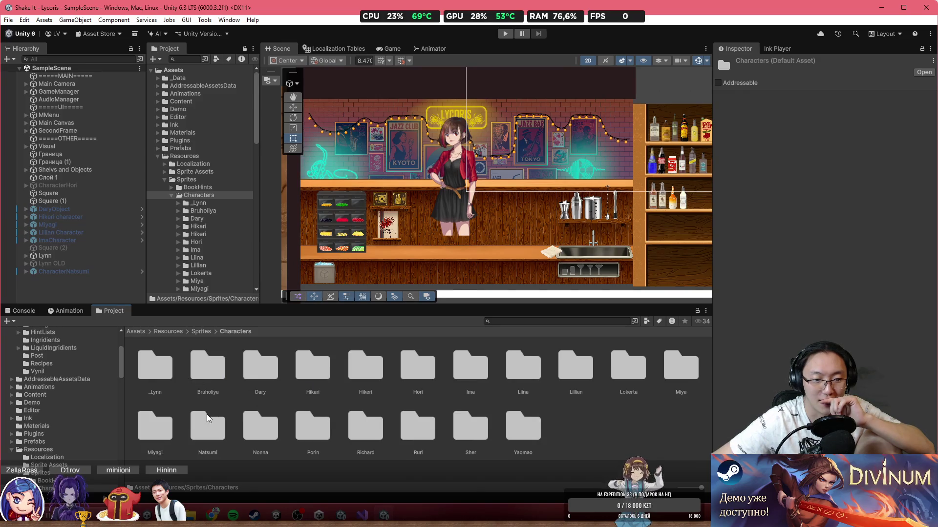
{"action": "double_click", "coordinate": [421, 431]}
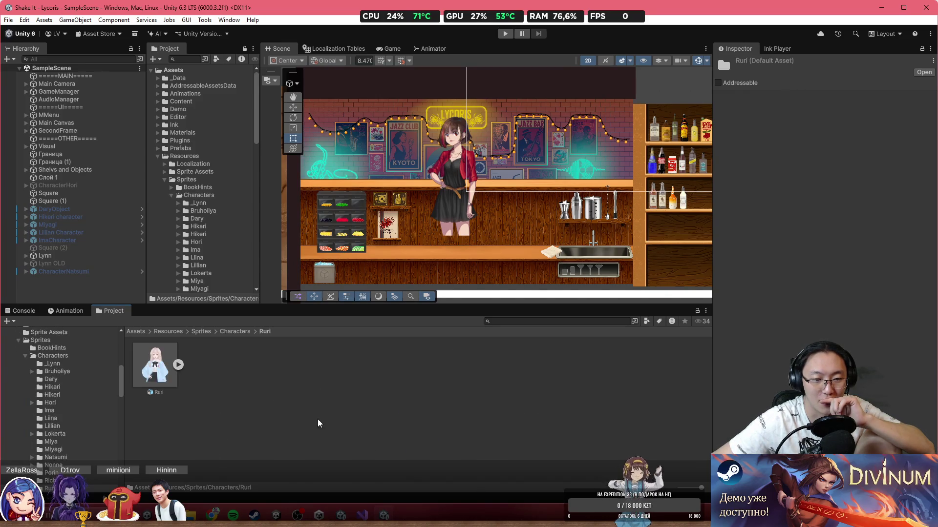
Step: Place the Ruri prefab in the bar scene, swing a hair bone right, and select the Ruri asset
{"action": "left_click_drag", "start_coordinate": [155, 366], "coordinate": [506, 118]}
{"action": "scroll", "coordinate": [506, 119], "scroll_direction": "up", "scroll_amount": 5}
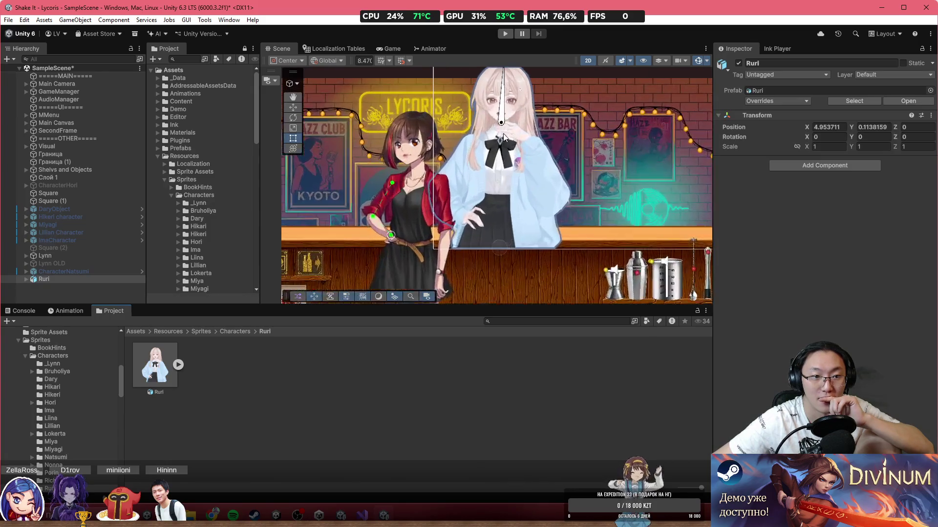
{"action": "left_click", "coordinate": [492, 118]}
{"action": "mouse_move", "coordinate": [482, 69]}
{"action": "left_mouse_down"}
{"action": "mouse_move", "coordinate": [525, 68]}
{"action": "mouse_move", "coordinate": [502, 72]}
{"action": "left_mouse_up"}
{"action": "left_click", "coordinate": [157, 372]}
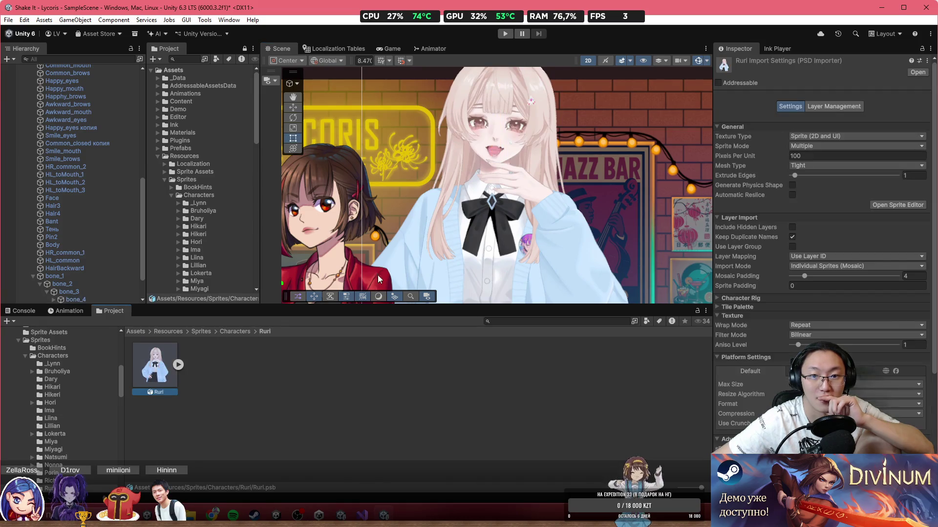
{"action": "left_click", "coordinate": [884, 205]}
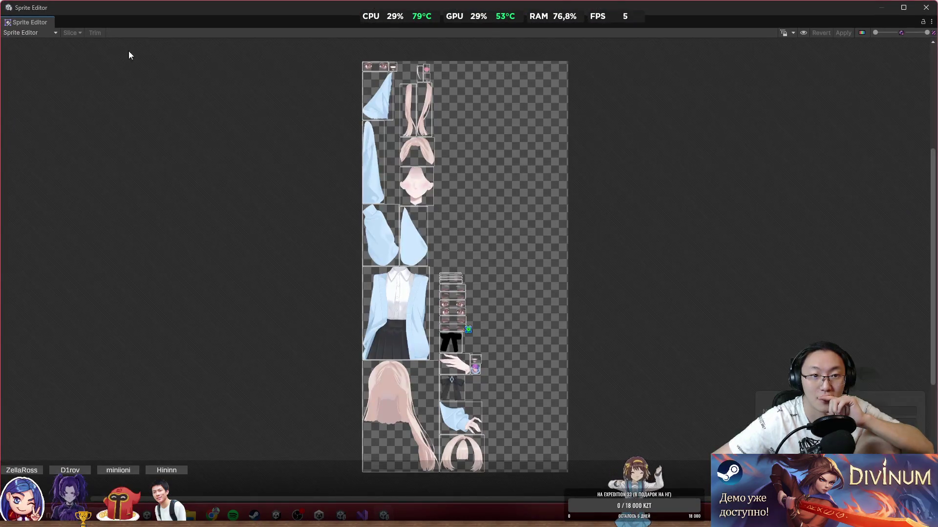
{"action": "left_click", "coordinate": [41, 33]}
{"action": "left_click", "coordinate": [57, 87]}
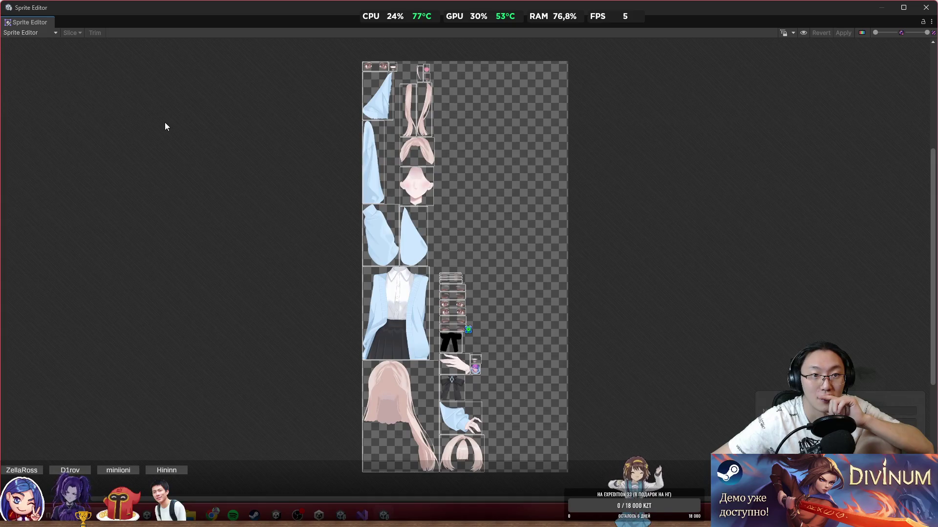
{"action": "scroll", "coordinate": [432, 268], "scroll_direction": "up", "scroll_amount": 5}
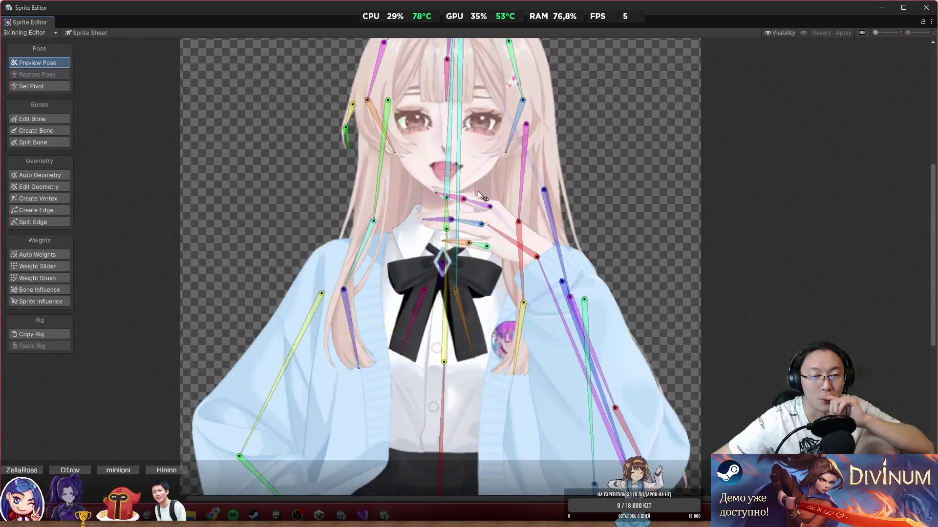
{"action": "scroll", "coordinate": [391, 171], "scroll_direction": "up", "scroll_amount": 2}
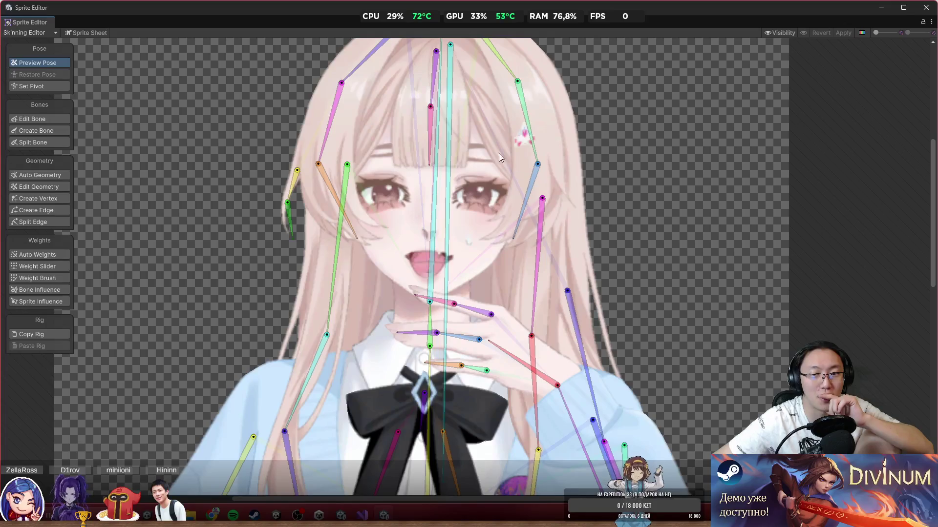
{"action": "scroll", "coordinate": [521, 238], "scroll_direction": "down", "scroll_amount": 2}
{"action": "scroll", "coordinate": [485, 215], "scroll_direction": "down", "scroll_amount": 2}
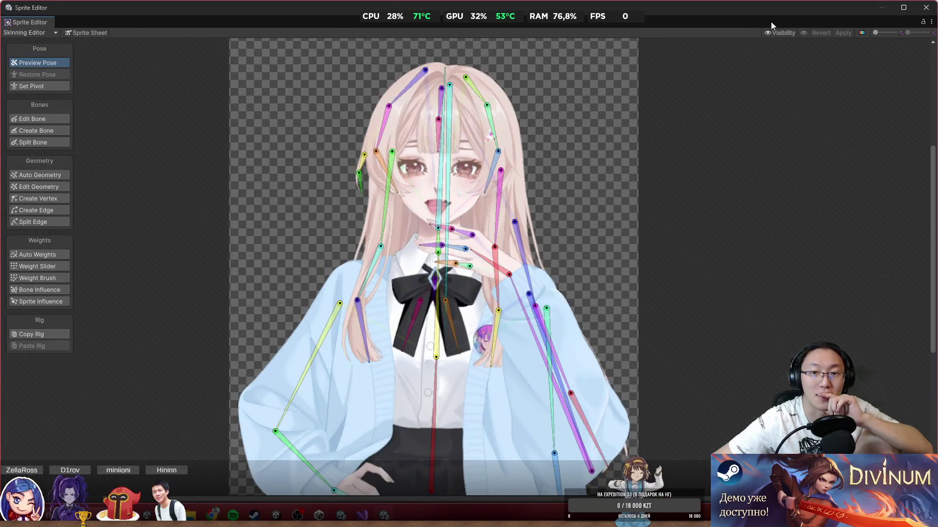
{"action": "left_click_drag", "start_coordinate": [441, 186], "coordinate": [456, 189]}
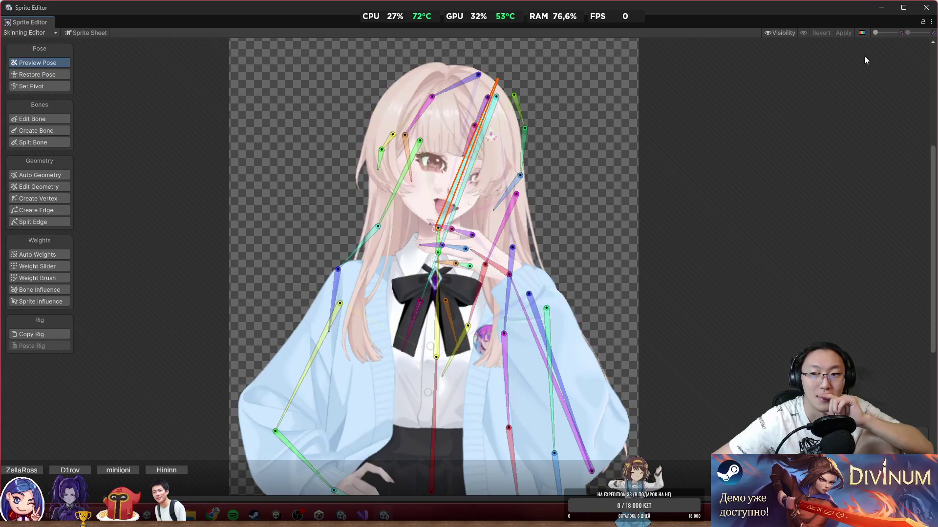
{"action": "left_click", "coordinate": [926, 7]}
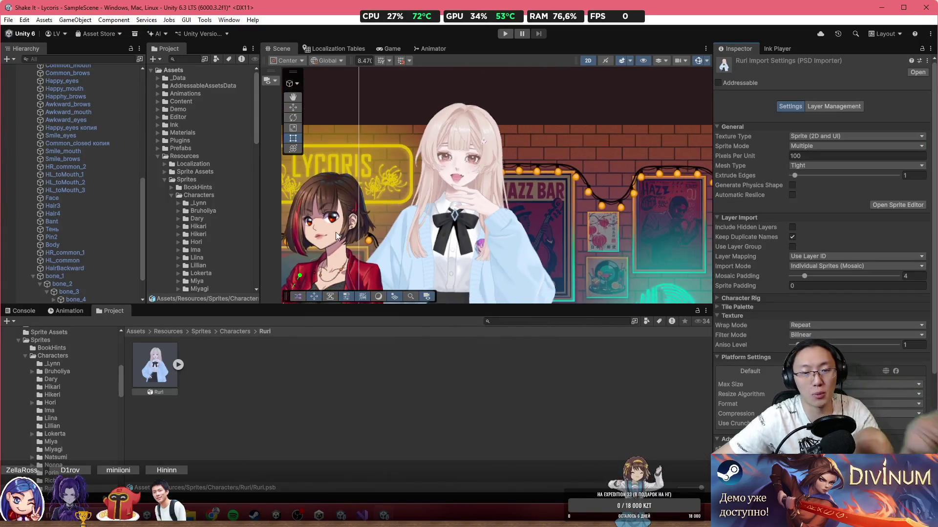
Step: Inspect Ruri's head bone bone_6, the eye sprite глаза 1_4 and the Face sprite
{"action": "left_click", "coordinate": [317, 213]}
{"action": "left_click", "coordinate": [308, 222]}
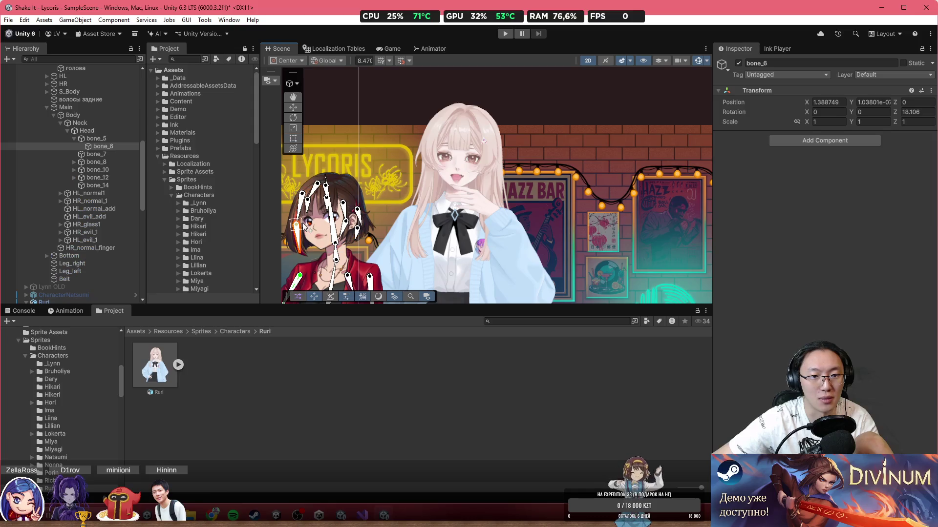
{"action": "left_click", "coordinate": [308, 224]}
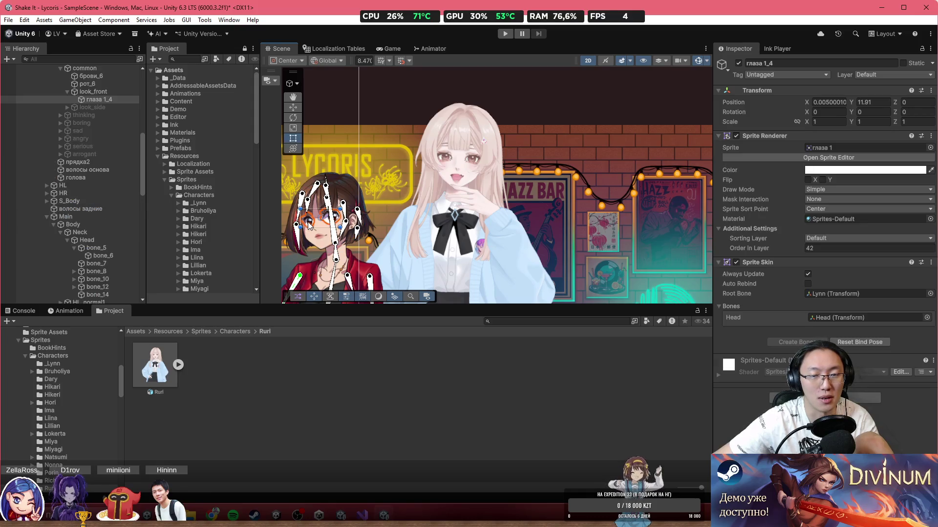
{"action": "left_click", "coordinate": [460, 168]}
{"action": "left_click", "coordinate": [461, 168]}
{"action": "left_click", "coordinate": [461, 168]}
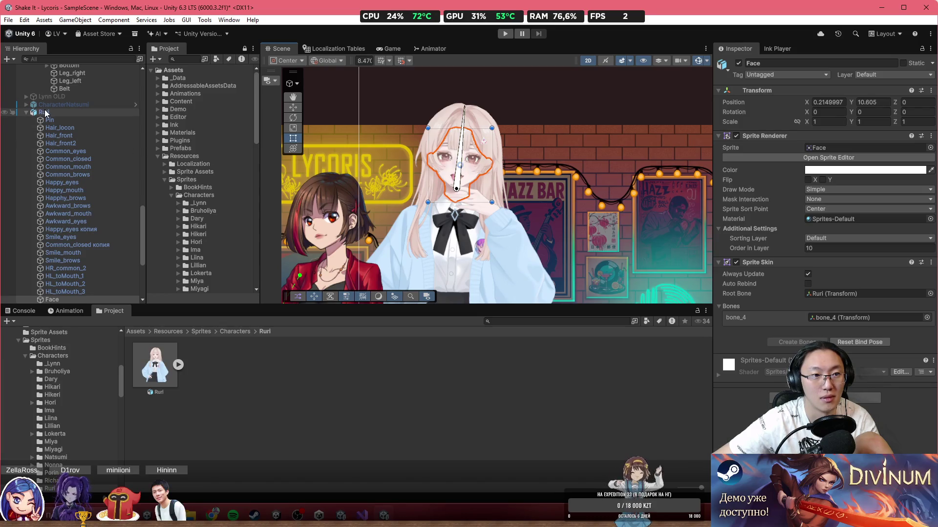
{"action": "scroll", "coordinate": [46, 112], "scroll_direction": "down", "scroll_amount": 6}
{"action": "scroll", "coordinate": [48, 128], "scroll_direction": "up", "scroll_amount": 7}
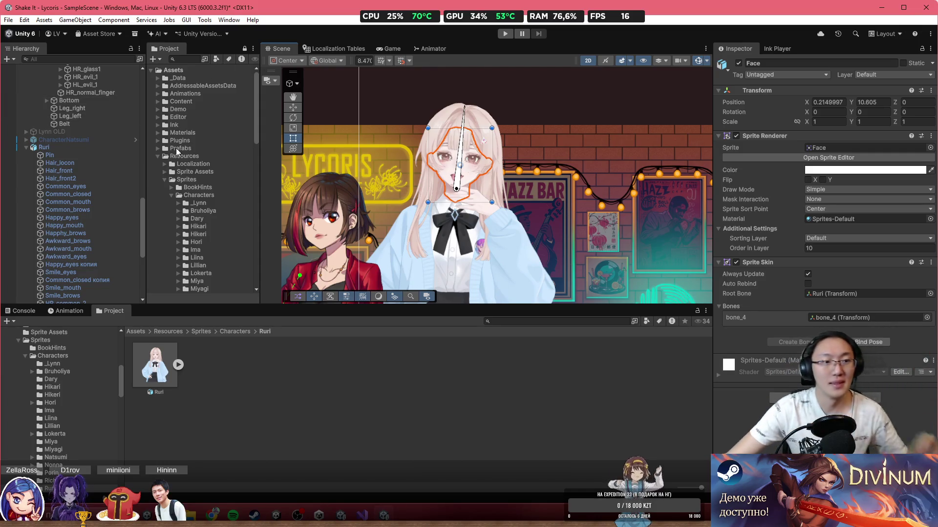
Step: Delete Ruri from the new project's scene and close the newer Lycoris project window
{"action": "left_click", "coordinate": [92, 146]}
{"action": "key", "text": "Delete"}
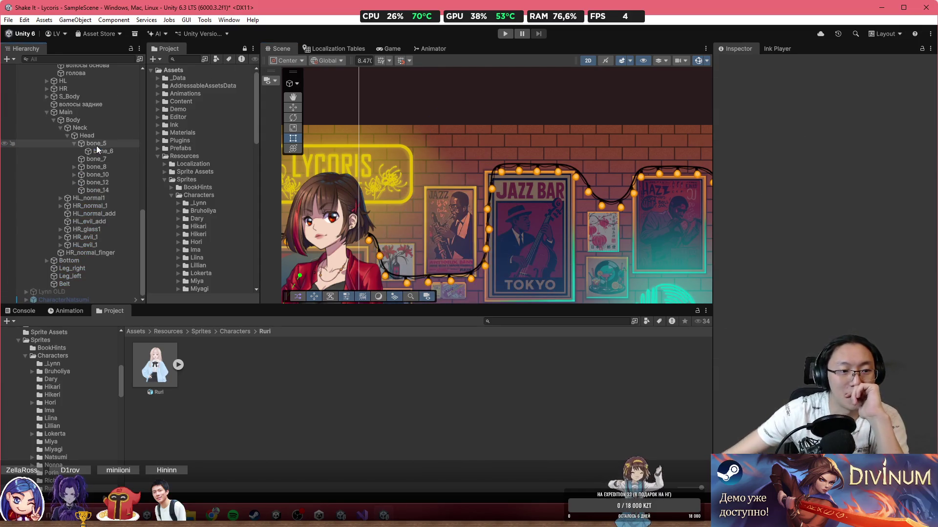
{"action": "scroll", "coordinate": [361, 222], "scroll_direction": "down", "scroll_amount": 2}
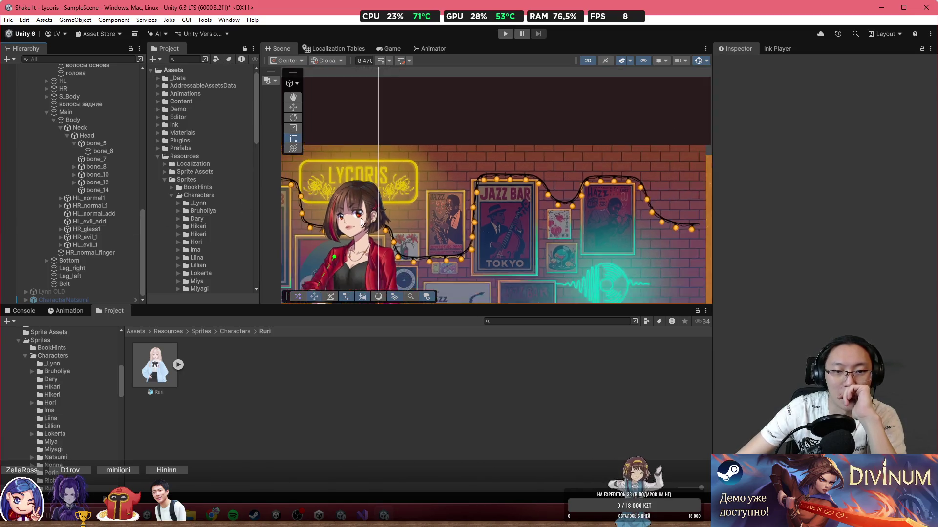
{"action": "left_click_drag", "start_coordinate": [362, 222], "coordinate": [550, 146]}
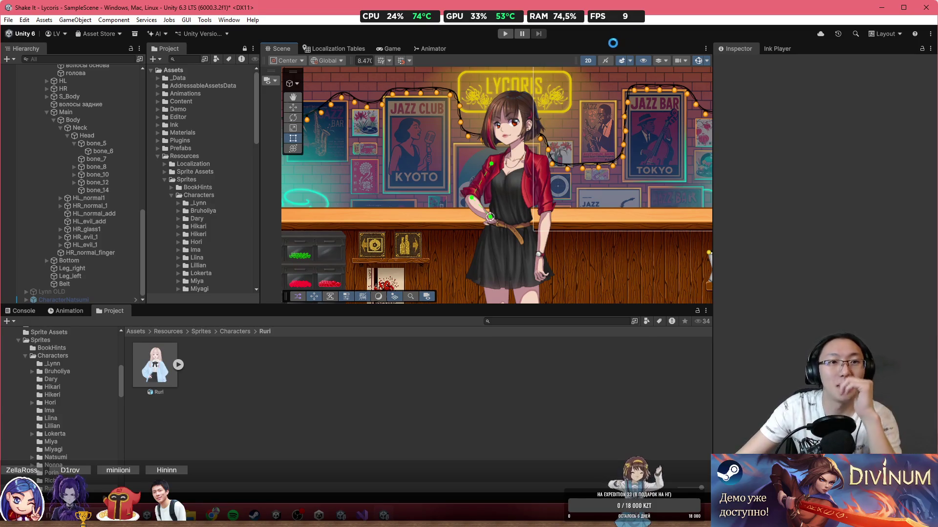
{"action": "left_click", "coordinate": [918, 11]}
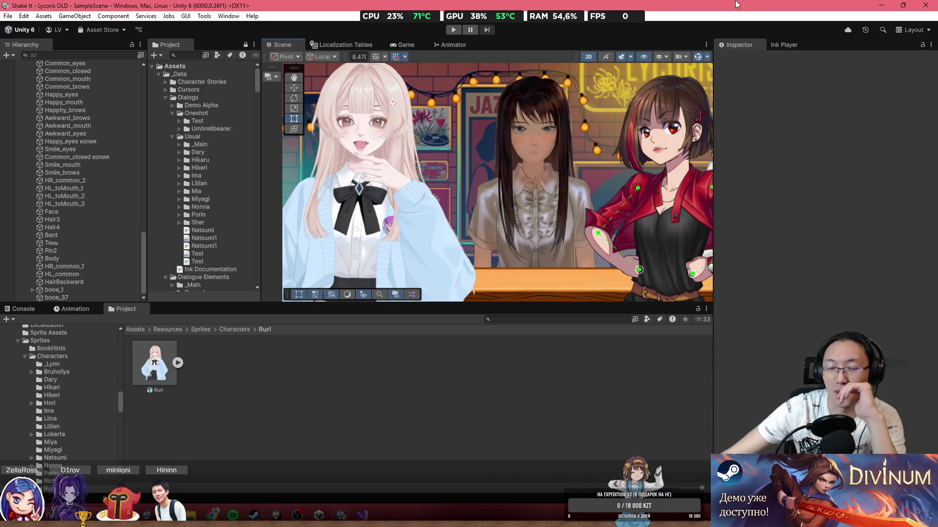
Step: Select Ruri's bow sprite Bant to view its bones
{"action": "scroll", "coordinate": [483, 195], "scroll_direction": "down", "scroll_amount": 3}
{"action": "scroll", "coordinate": [444, 184], "scroll_direction": "up", "scroll_amount": 2}
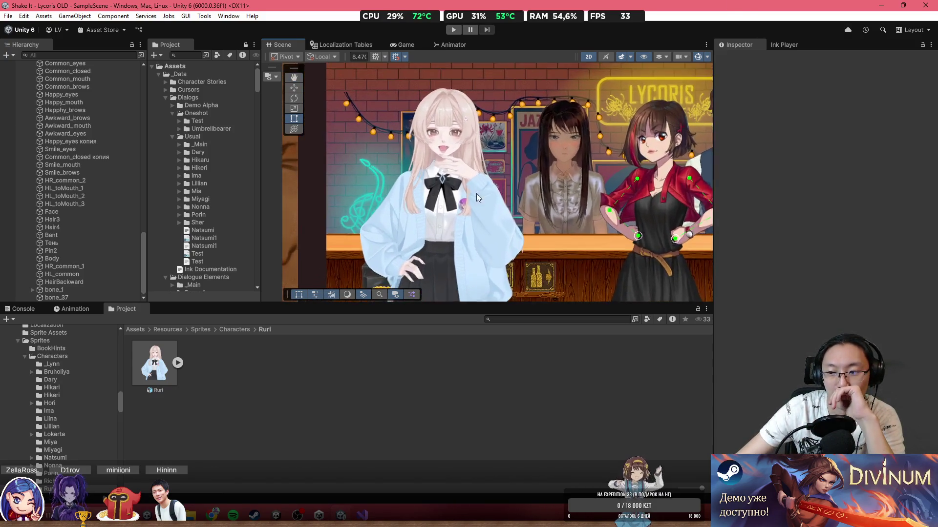
{"action": "scroll", "coordinate": [476, 194], "scroll_direction": "up", "scroll_amount": 2}
{"action": "left_click", "coordinate": [433, 191]}
{"action": "scroll", "coordinate": [458, 260], "scroll_direction": "up", "scroll_amount": 3}
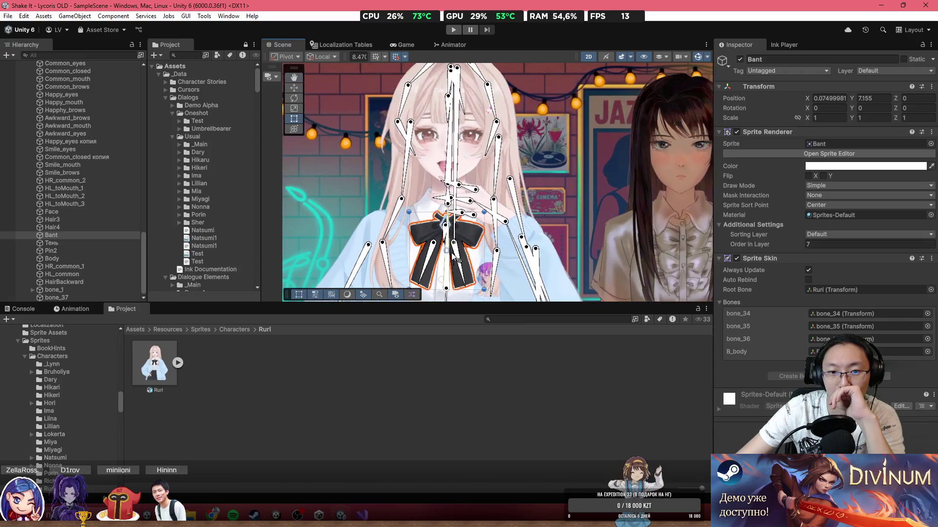
{"action": "scroll", "coordinate": [457, 259], "scroll_direction": "down", "scroll_amount": 2}
{"action": "scroll", "coordinate": [484, 243], "scroll_direction": "up", "scroll_amount": 5}
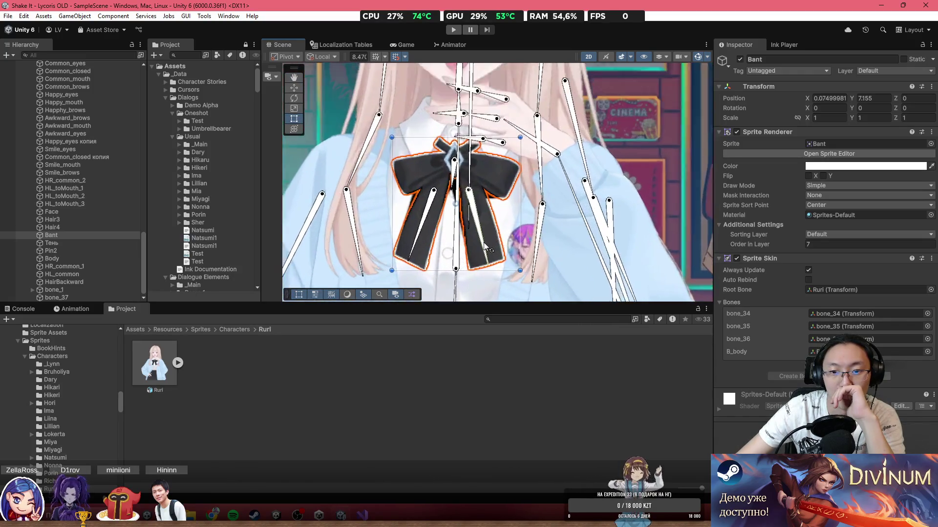
{"action": "scroll", "coordinate": [483, 243], "scroll_direction": "up", "scroll_amount": 2}
Step: Lower the bow shadow sprite Тень's colour alpha to about 116
{"action": "left_click", "coordinate": [380, 180]}
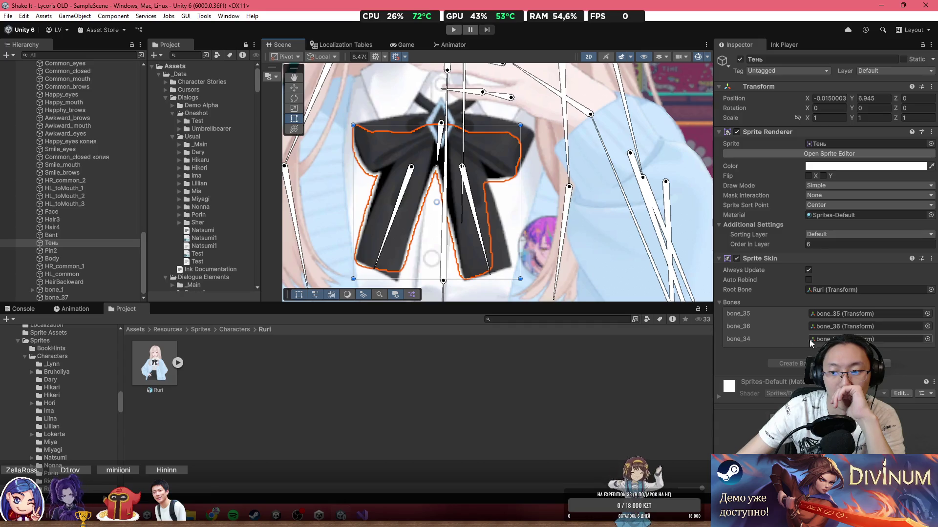
{"action": "scroll", "coordinate": [397, 221], "scroll_direction": "up", "scroll_amount": 2}
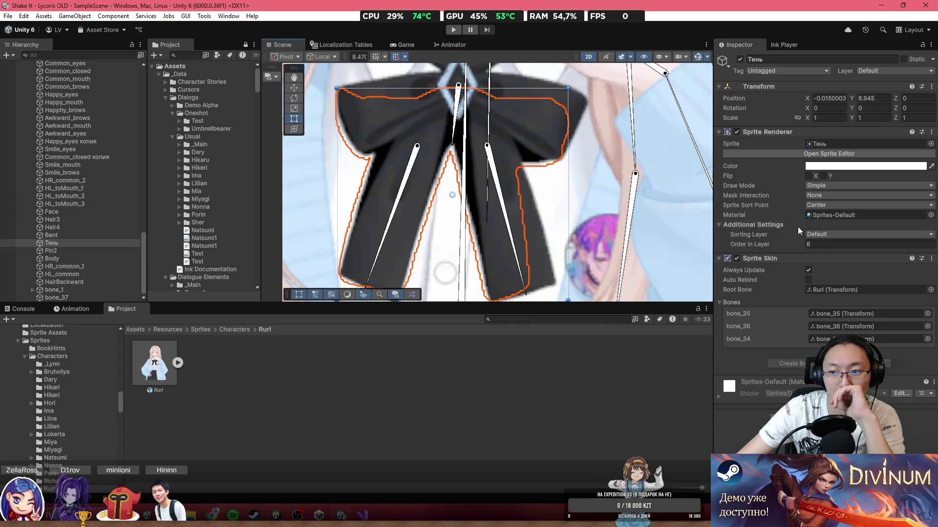
{"action": "left_click", "coordinate": [840, 166]}
{"action": "left_click_drag", "start_coordinate": [875, 356], "coordinate": [865, 356]}
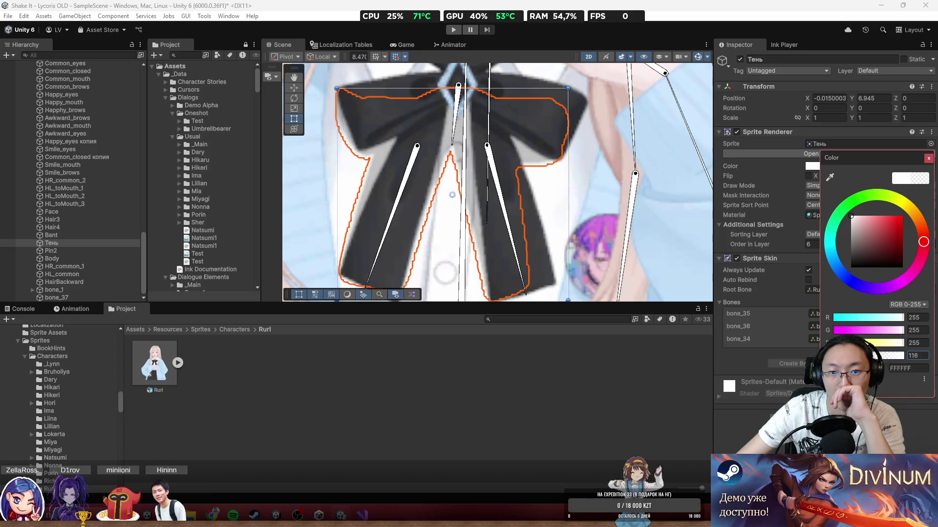
{"action": "scroll", "coordinate": [425, 137], "scroll_direction": "down", "scroll_amount": 5}
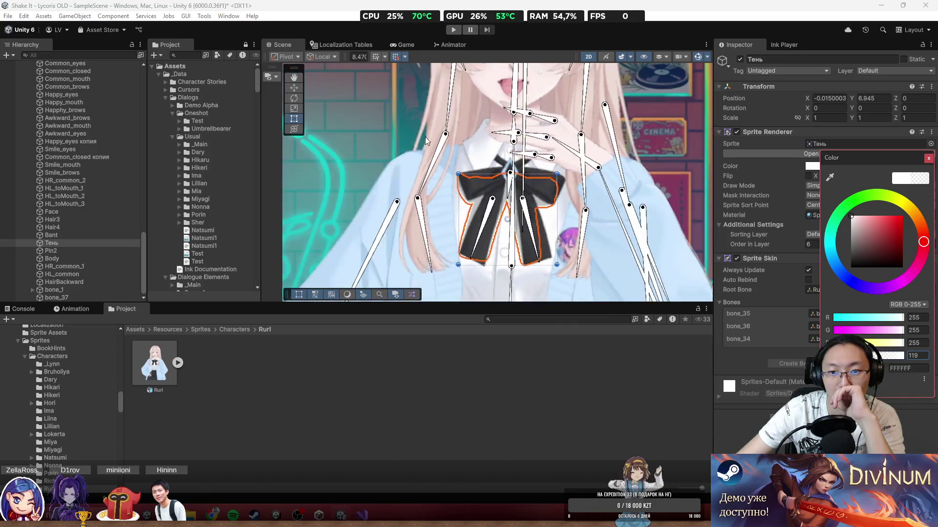
{"action": "left_click", "coordinate": [381, 126]}
{"action": "scroll", "coordinate": [383, 129], "scroll_direction": "down", "scroll_amount": 4}
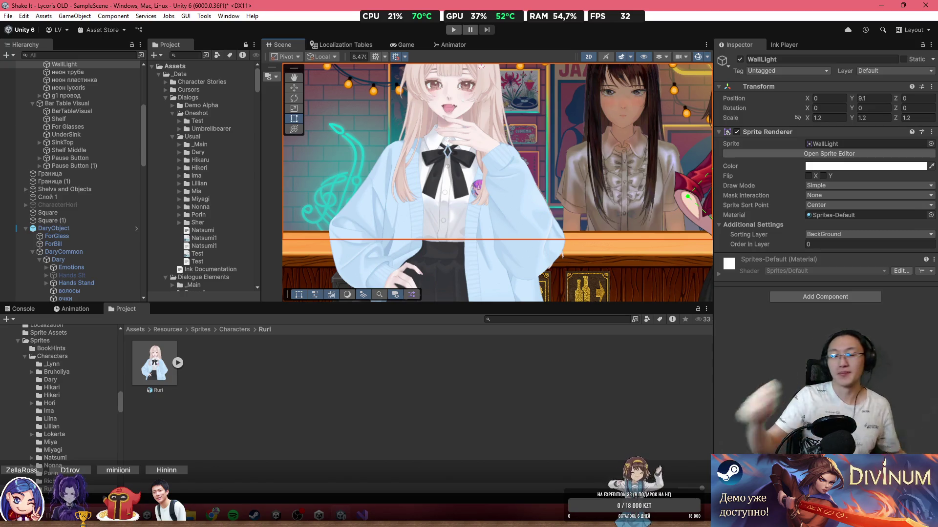
Step: Deselect the wall light, then select Awkward_mouth on Ruri's face to check its B_head binding
{"action": "scroll", "coordinate": [567, 247], "scroll_direction": "down", "scroll_amount": 2}
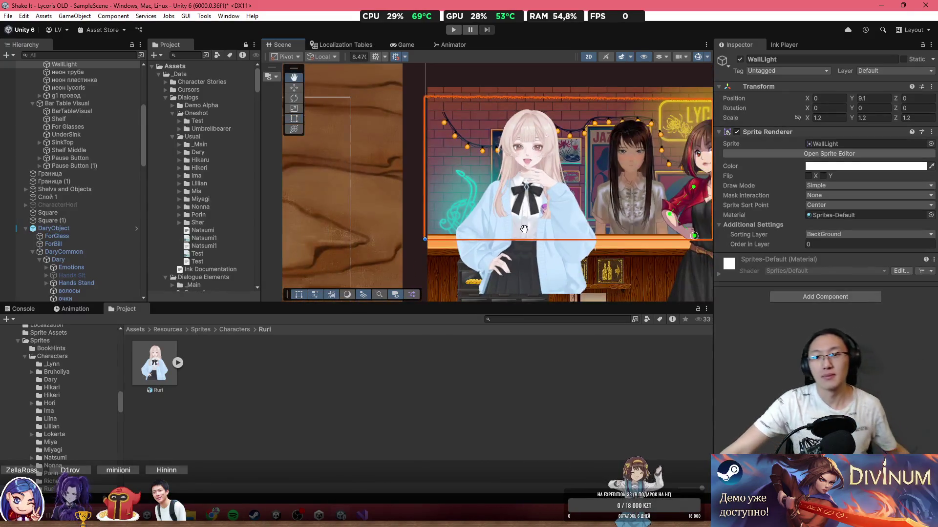
{"action": "scroll", "coordinate": [477, 162], "scroll_direction": "down", "scroll_amount": 2}
{"action": "left_click", "coordinate": [477, 162]}
{"action": "scroll", "coordinate": [488, 195], "scroll_direction": "up", "scroll_amount": 6}
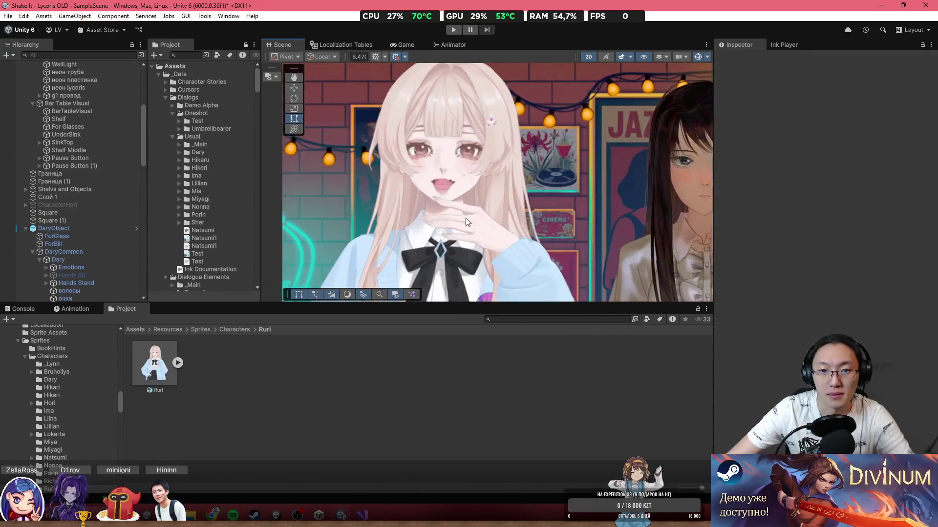
{"action": "scroll", "coordinate": [447, 142], "scroll_direction": "up", "scroll_amount": 2}
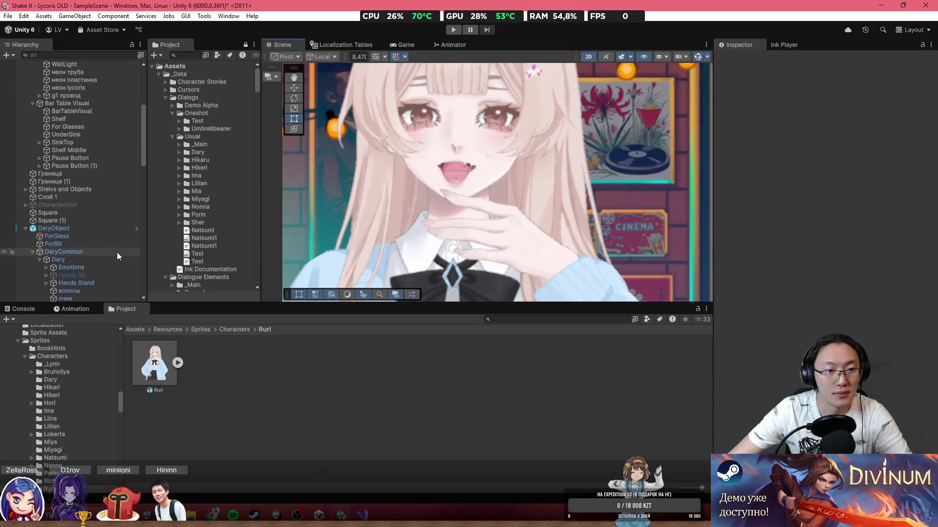
{"action": "left_click", "coordinate": [439, 168]}
{"action": "left_click", "coordinate": [438, 171]}
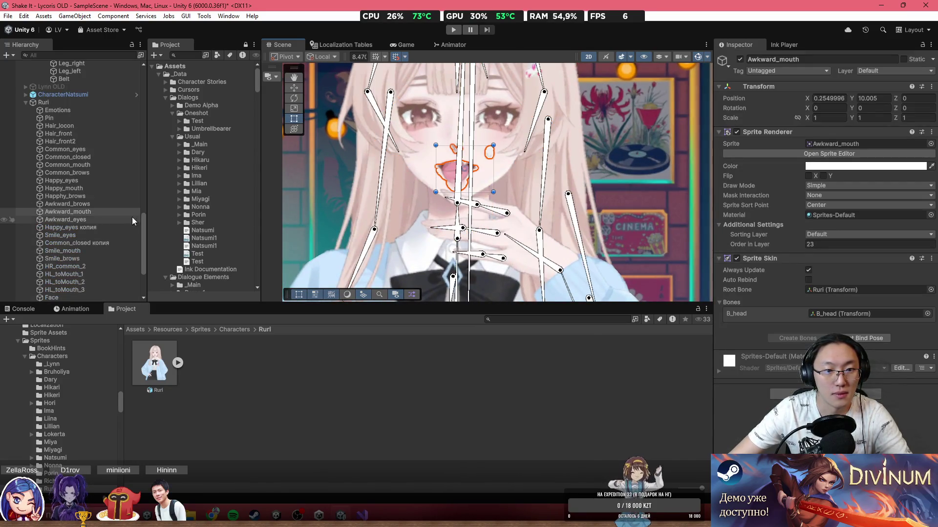
{"action": "scroll", "coordinate": [471, 157], "scroll_direction": "up", "scroll_amount": 3}
{"action": "scroll", "coordinate": [439, 171], "scroll_direction": "up", "scroll_amount": 2}
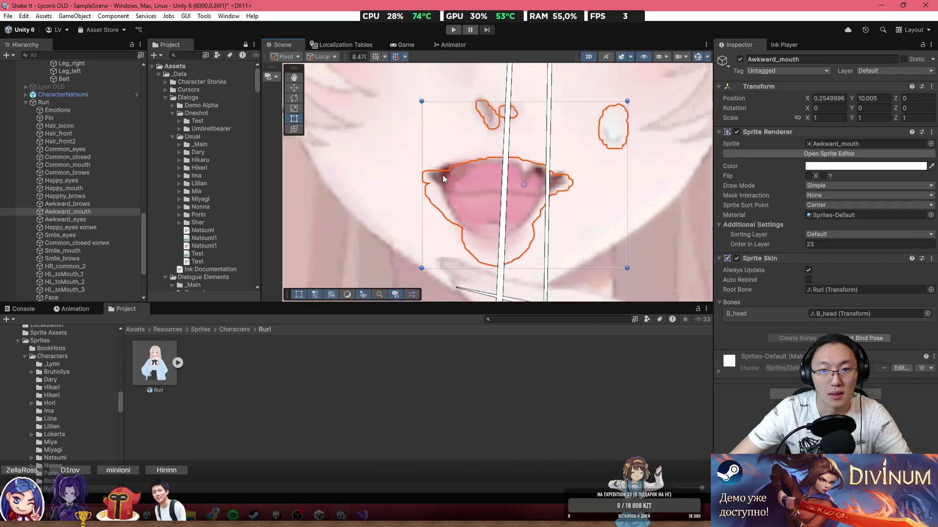
{"action": "scroll", "coordinate": [443, 177], "scroll_direction": "down", "scroll_amount": 1}
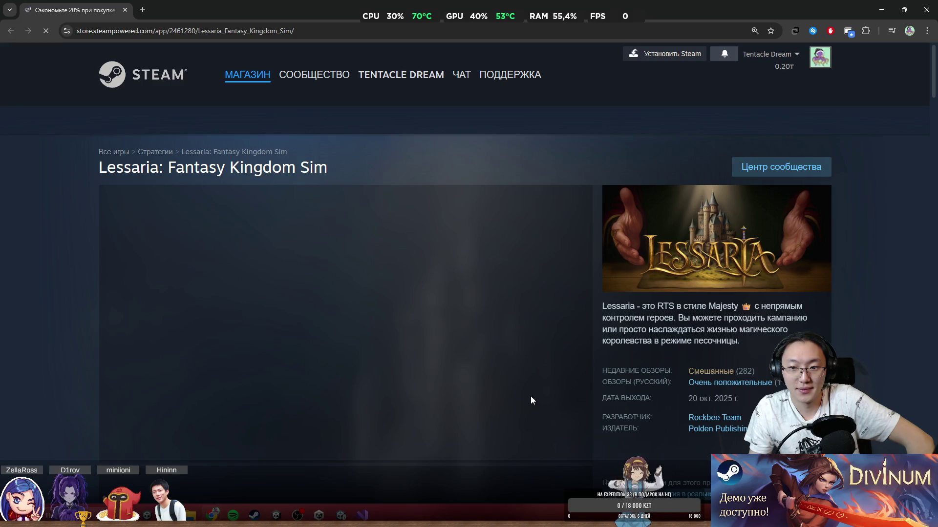
Step: Read the Lessaria store page, highlighting the phrase 'наслаждаться жизнью' in the description
{"action": "scroll", "coordinate": [521, 390], "scroll_direction": "down", "scroll_amount": 2}
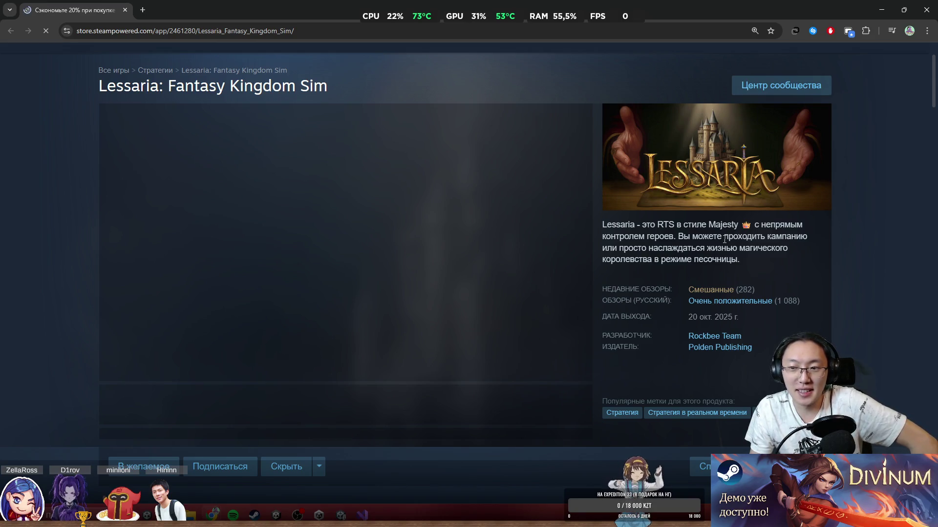
{"action": "left_click_drag", "start_coordinate": [648, 236], "coordinate": [743, 237]}
{"action": "left_click_drag", "start_coordinate": [649, 248], "coordinate": [735, 253]}
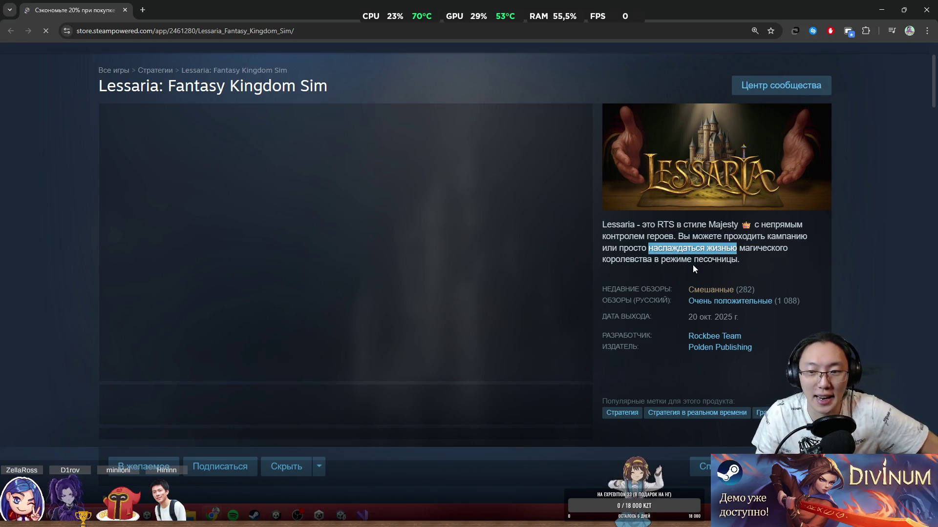
{"action": "scroll", "coordinate": [627, 311], "scroll_direction": "down", "scroll_amount": 15}
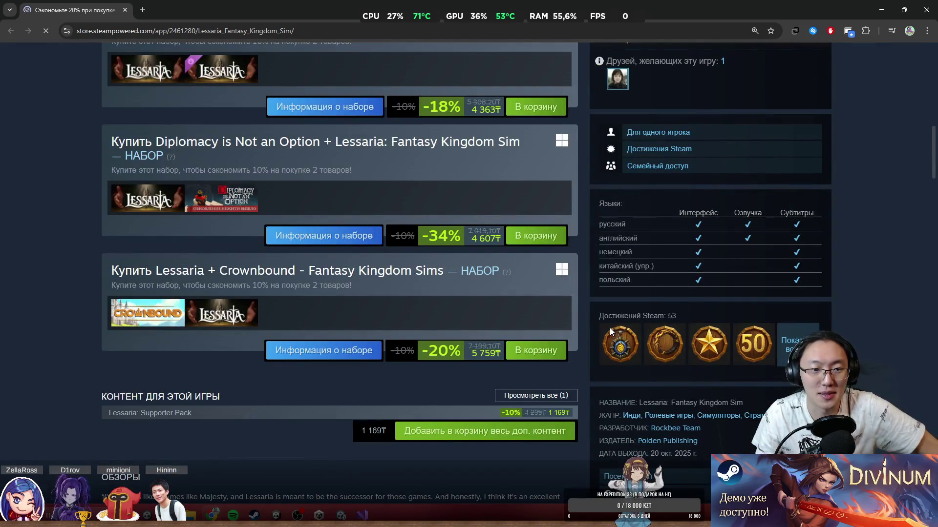
{"action": "scroll", "coordinate": [607, 337], "scroll_direction": "up", "scroll_amount": 6}
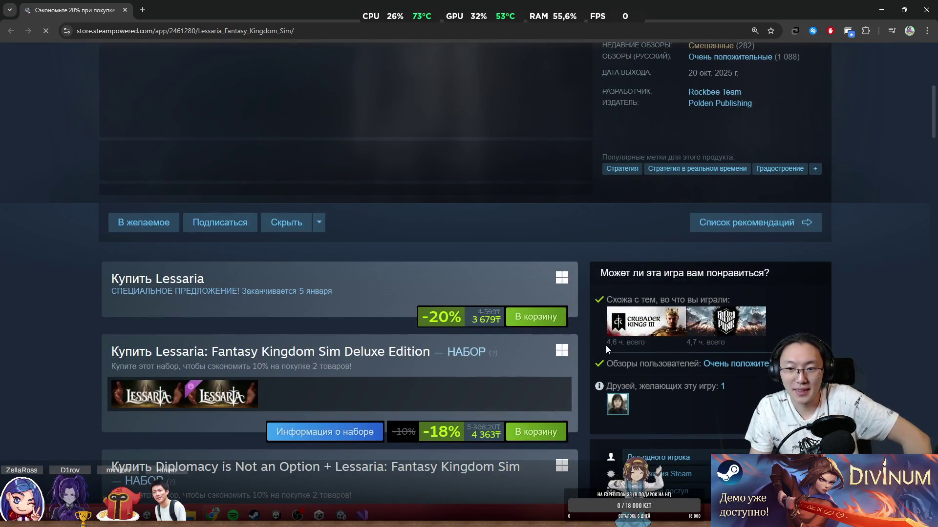
{"action": "mouse_move", "coordinate": [621, 411]}
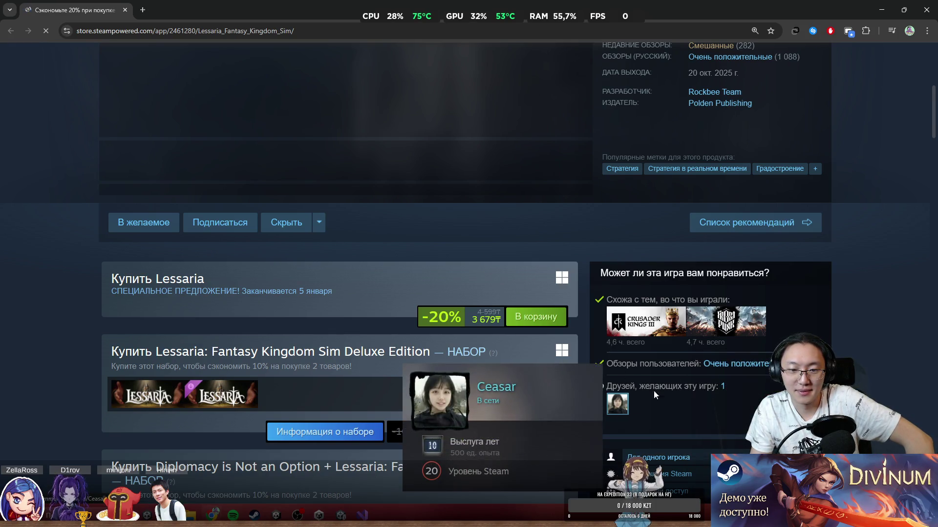
{"action": "scroll", "coordinate": [839, 302], "scroll_direction": "up", "scroll_amount": 2}
{"action": "scroll", "coordinate": [839, 302], "scroll_direction": "up", "scroll_amount": 3}
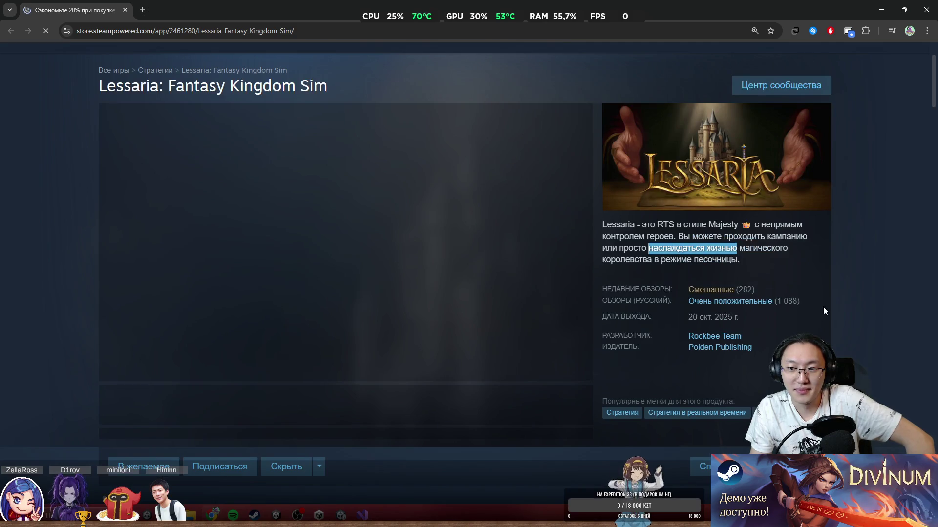
{"action": "mouse_move", "coordinate": [802, 310]}
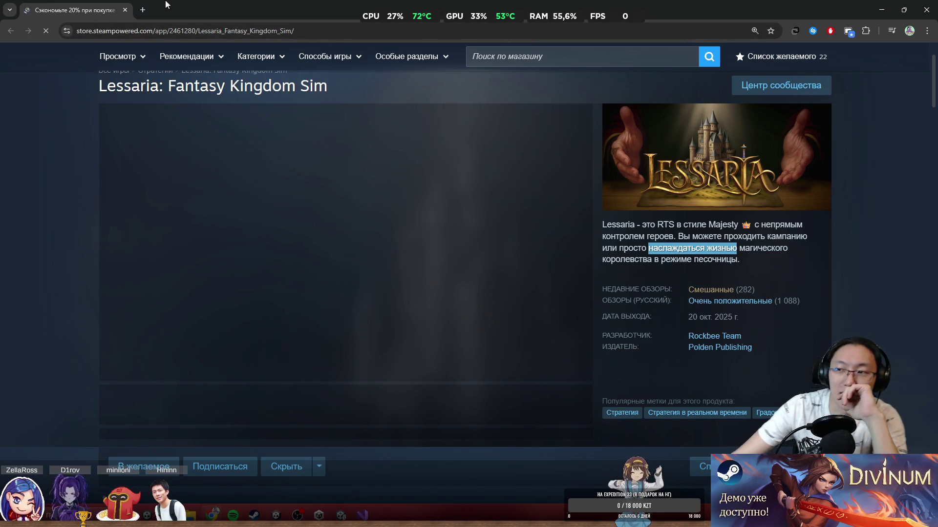
Step: Expand the full description with 'Читать дальше' and restore Chrome to a smaller window
{"action": "mouse_move", "coordinate": [259, 12]}
{"action": "left_mouse_down"}
{"action": "mouse_move", "coordinate": [277, 230]}
{"action": "mouse_move", "coordinate": [363, 298]}
{"action": "mouse_move", "coordinate": [342, 2]}
{"action": "left_mouse_up"}
{"action": "scroll", "coordinate": [389, 229], "scroll_direction": "down", "scroll_amount": 15}
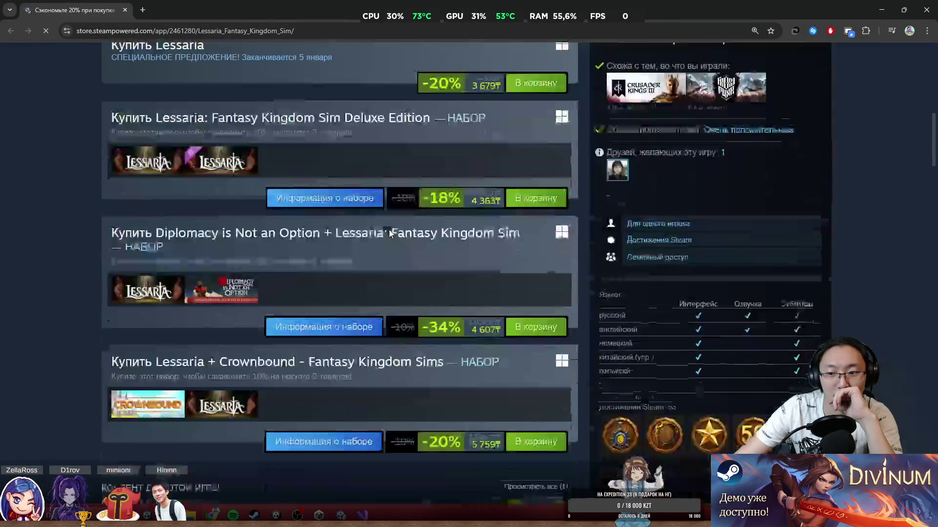
{"action": "scroll", "coordinate": [388, 230], "scroll_direction": "down", "scroll_amount": 2}
{"action": "scroll", "coordinate": [390, 229], "scroll_direction": "up", "scroll_amount": 8}
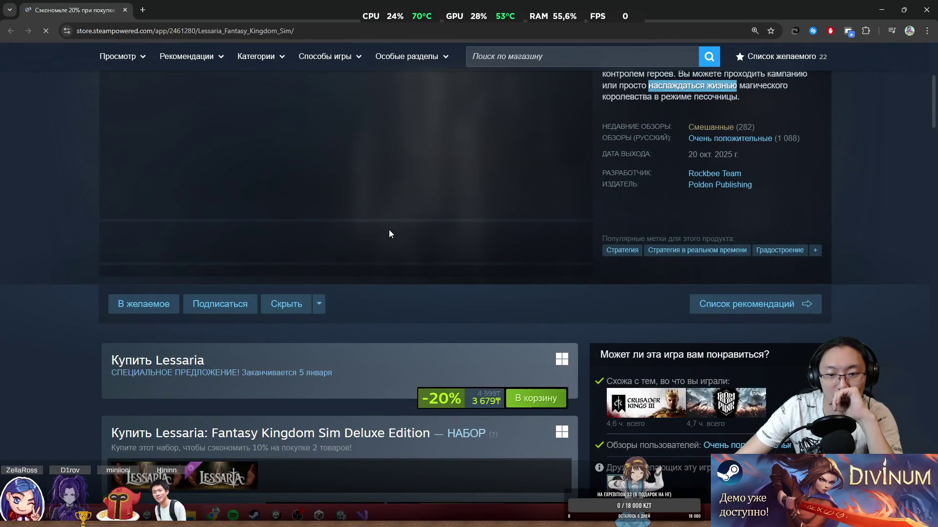
{"action": "scroll", "coordinate": [389, 230], "scroll_direction": "down", "scroll_amount": 12}
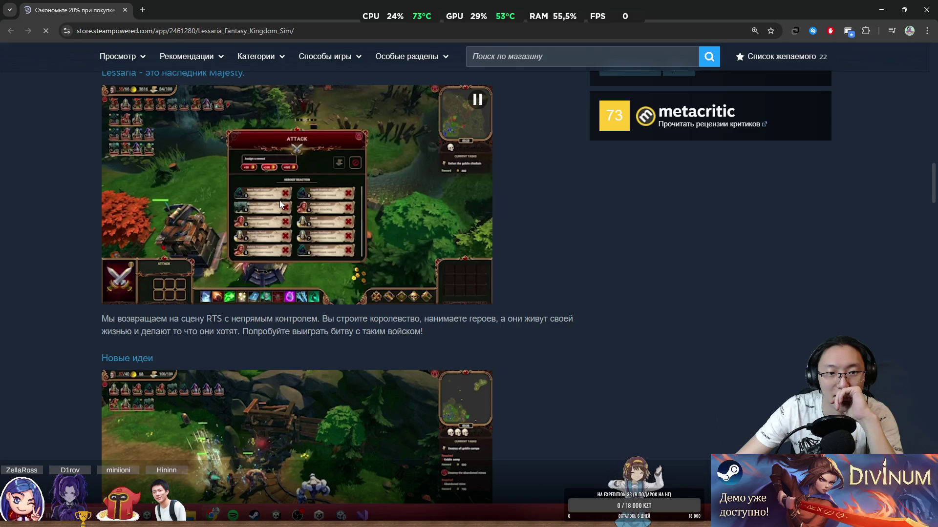
{"action": "scroll", "coordinate": [280, 204], "scroll_direction": "down", "scroll_amount": 5}
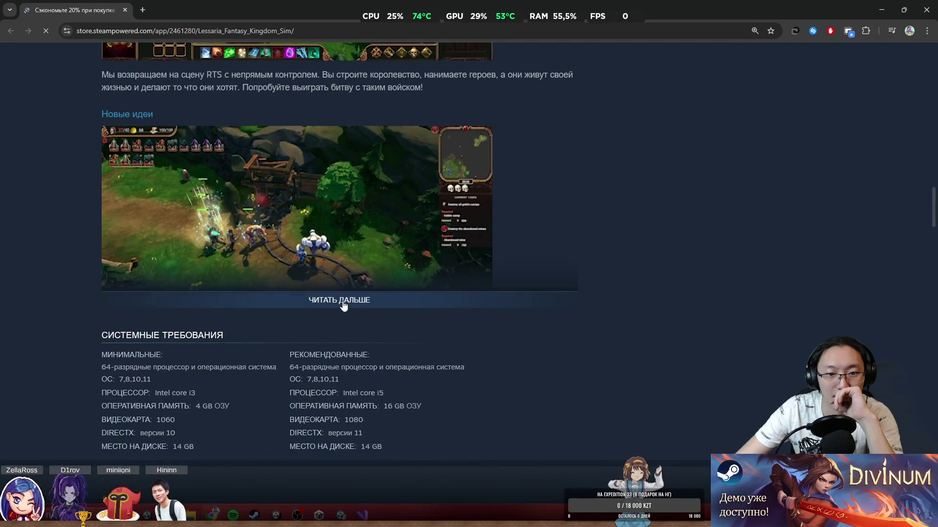
{"action": "left_click", "coordinate": [344, 300]}
{"action": "scroll", "coordinate": [345, 297], "scroll_direction": "down", "scroll_amount": 3}
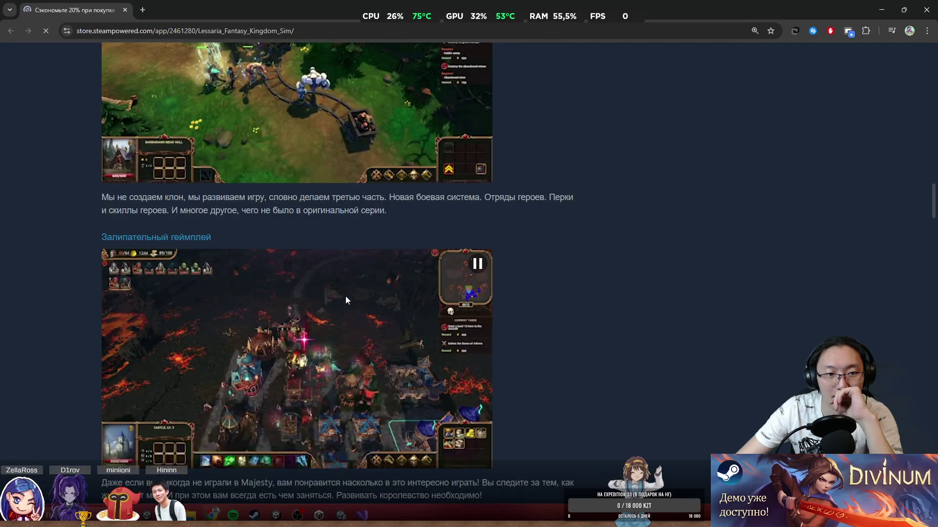
{"action": "left_click_drag", "start_coordinate": [113, 200], "coordinate": [278, 216]}
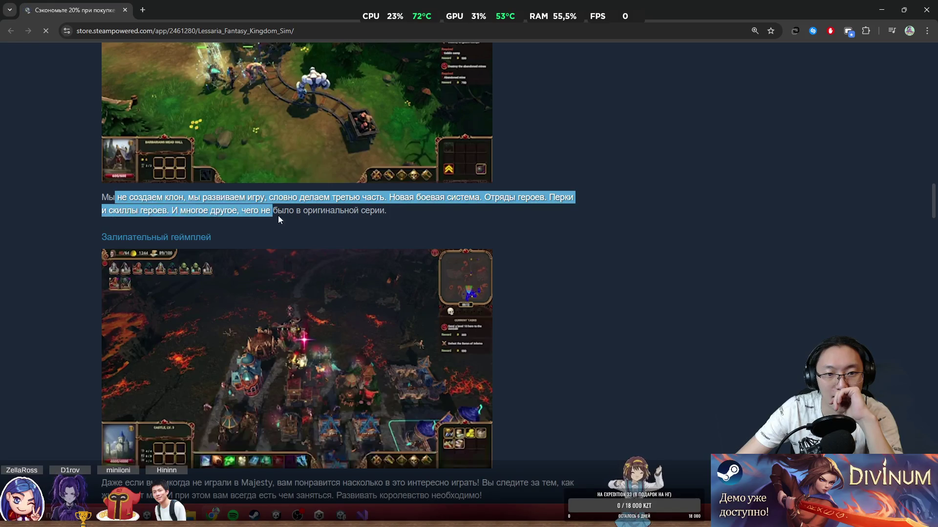
{"action": "left_click", "coordinate": [309, 216]}
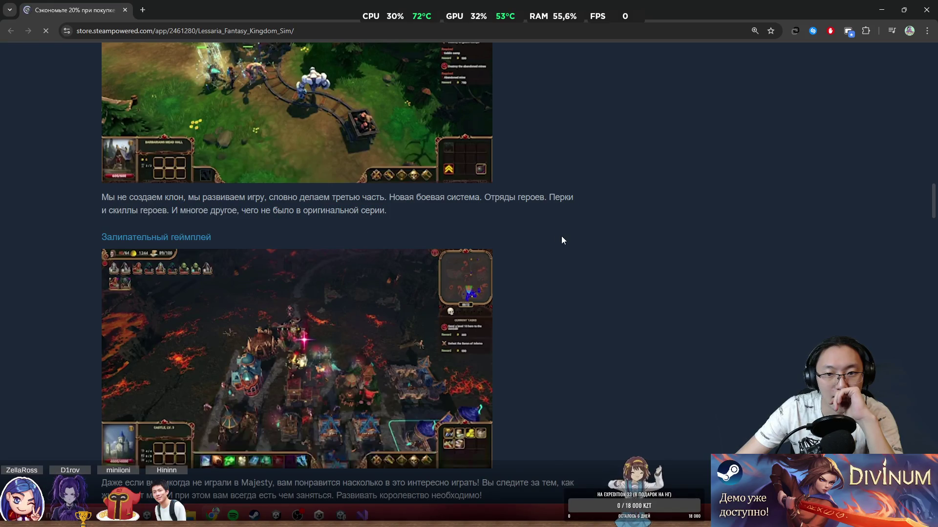
{"action": "scroll", "coordinate": [606, 246], "scroll_direction": "up", "scroll_amount": 3}
{"action": "key", "text": "super+Down"}
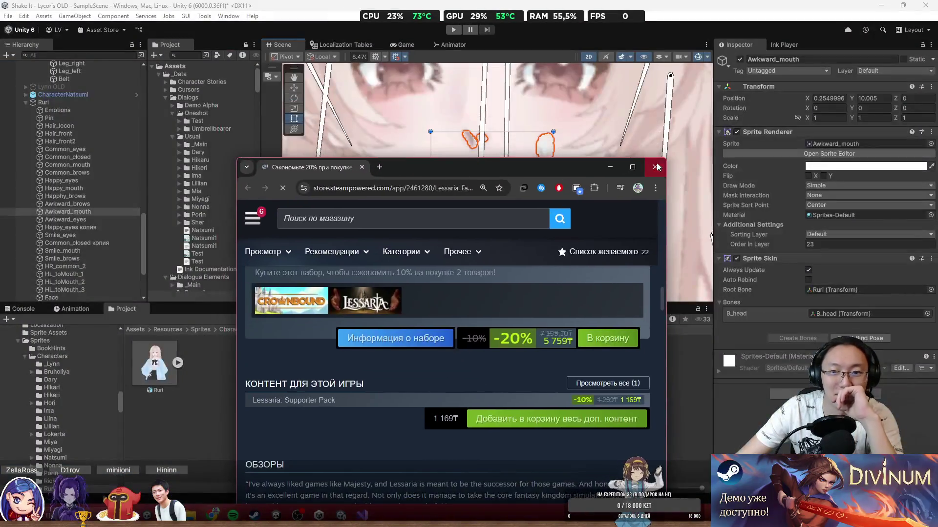
Step: Back in Unity, create an empty child named common under Emotions
{"action": "left_click", "coordinate": [655, 167]}
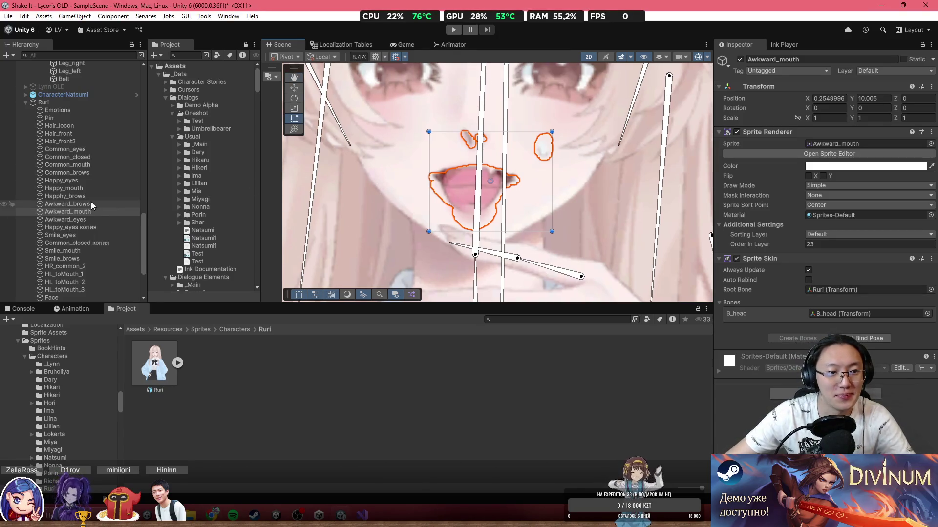
{"action": "right_click", "coordinate": [63, 110]}
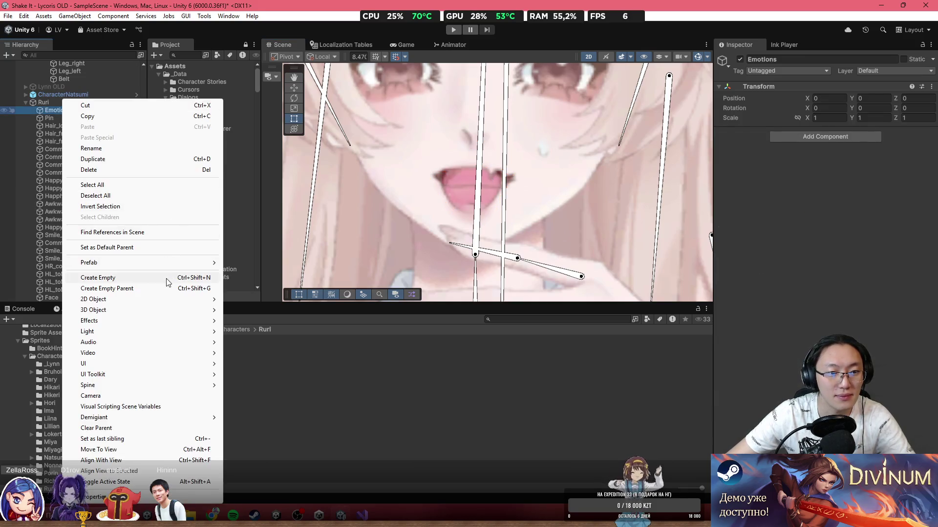
{"action": "left_click", "coordinate": [168, 279]}
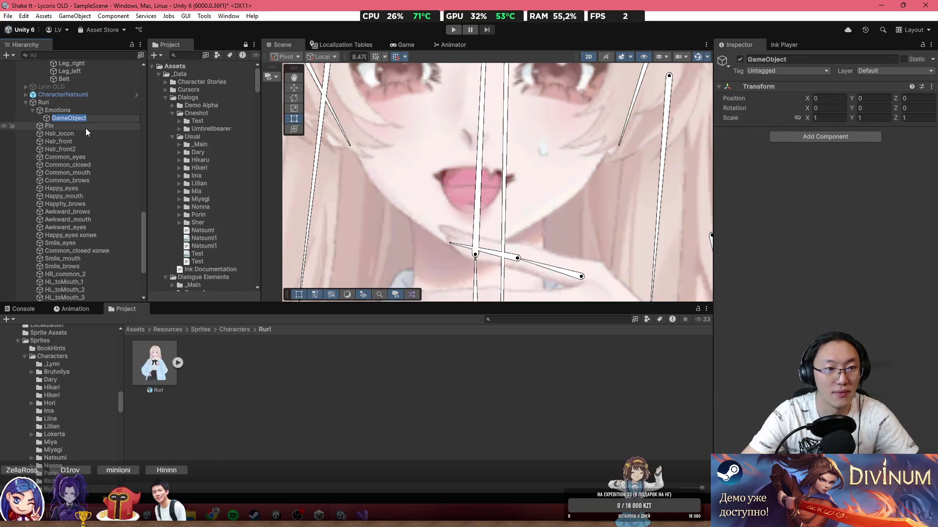
{"action": "type", "text": "common"}
{"action": "key", "text": "Return"}
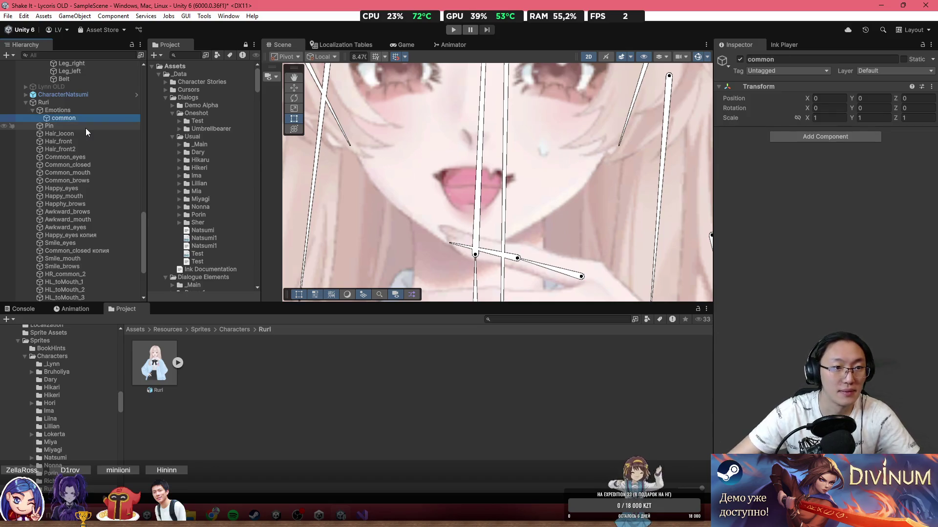
Step: Move Common_eyes, Common_closed, Common_mouth and Common_brows under common and select the group
{"action": "scroll", "coordinate": [91, 122], "scroll_direction": "up", "scroll_amount": 5}
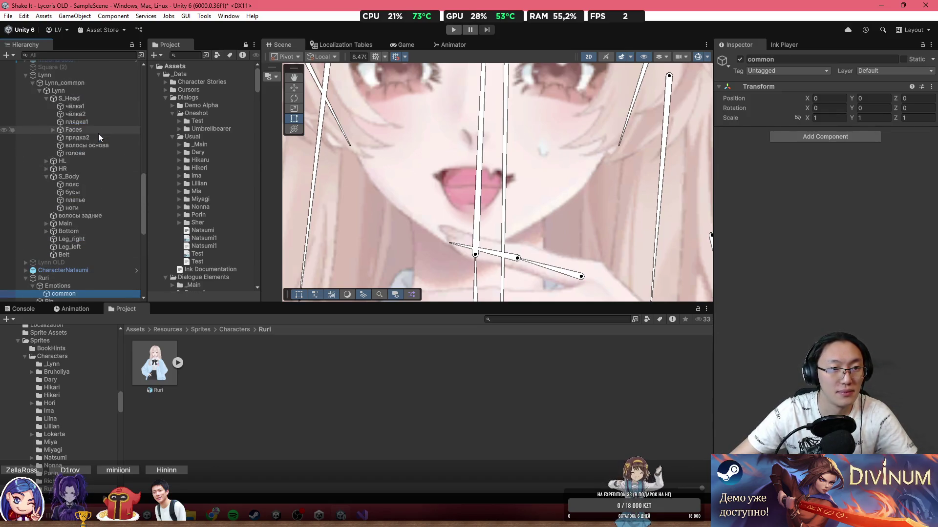
{"action": "scroll", "coordinate": [90, 170], "scroll_direction": "down", "scroll_amount": 3}
{"action": "left_click", "coordinate": [66, 213]}
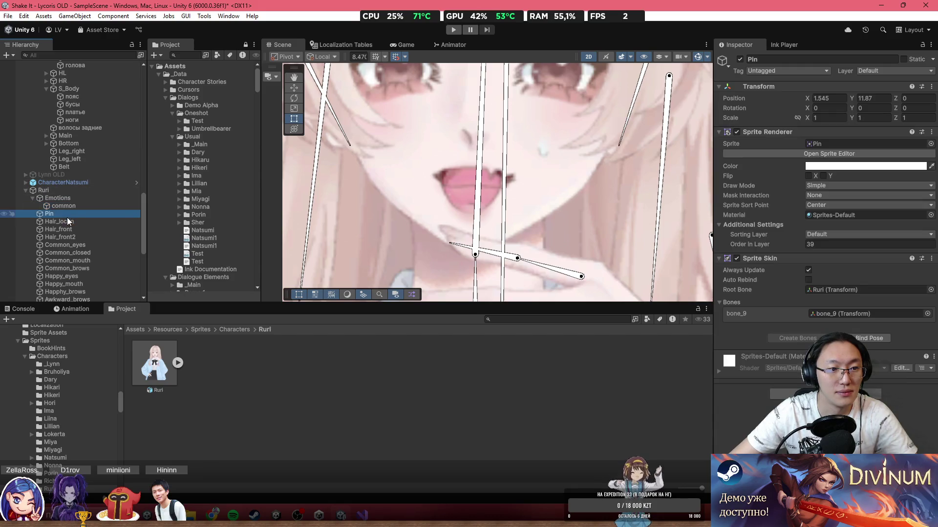
{"action": "left_click", "coordinate": [68, 245]}
{"action": "left_click", "coordinate": [73, 267], "text": "shift"}
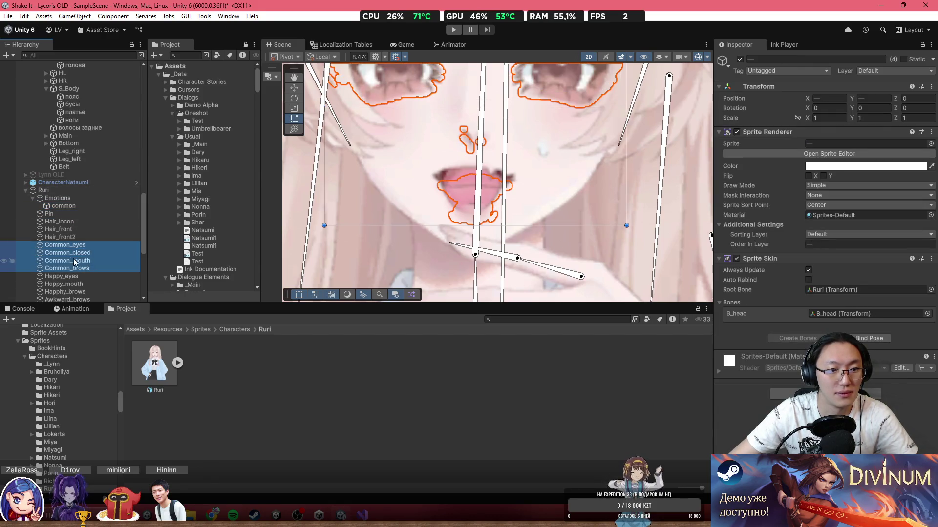
{"action": "left_click_drag", "start_coordinate": [62, 248], "coordinate": [69, 205]}
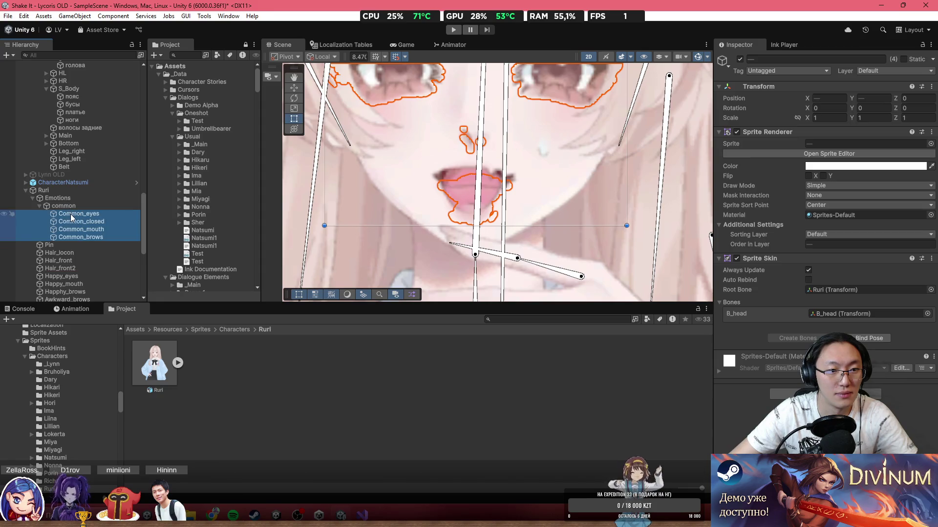
{"action": "scroll", "coordinate": [431, 219], "scroll_direction": "down", "scroll_amount": 2}
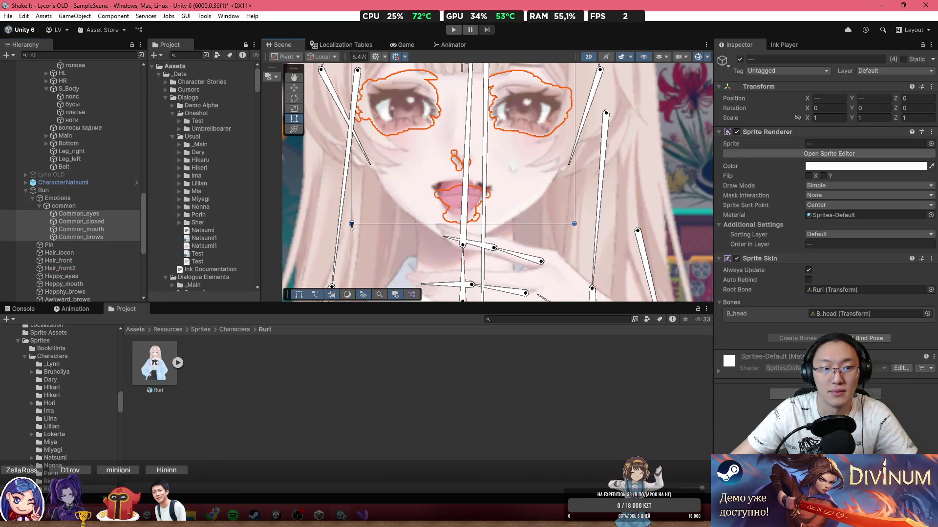
{"action": "left_click", "coordinate": [125, 235]}
{"action": "left_click", "coordinate": [116, 221]}
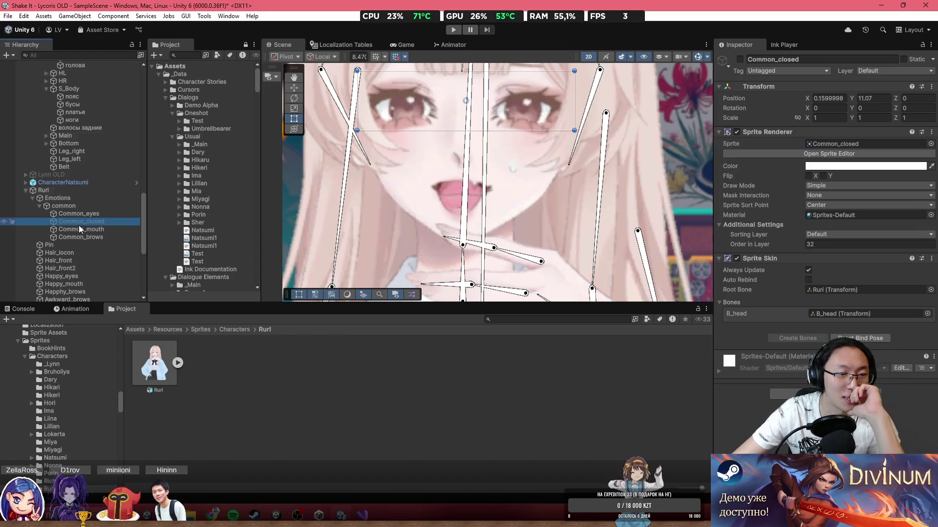
{"action": "left_click", "coordinate": [81, 207]}
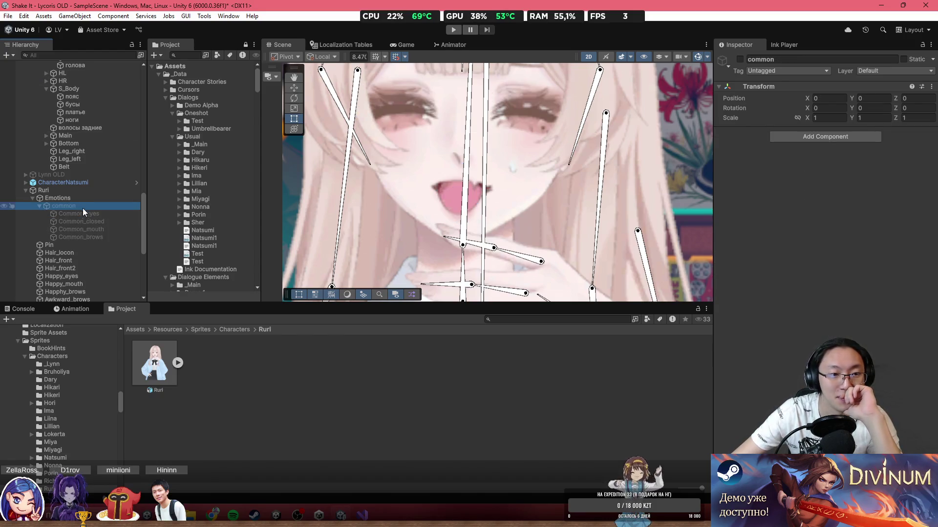
Step: Create a Happy group under Emotions and move the three Happy sprites into it
{"action": "right_click", "coordinate": [59, 199]}
{"action": "left_click", "coordinate": [128, 278]}
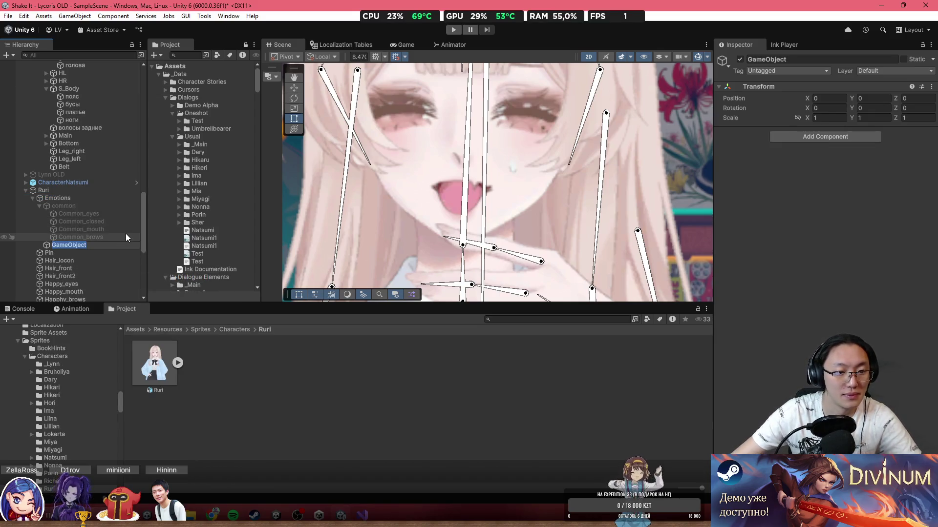
{"action": "type", "text": "Ha"}
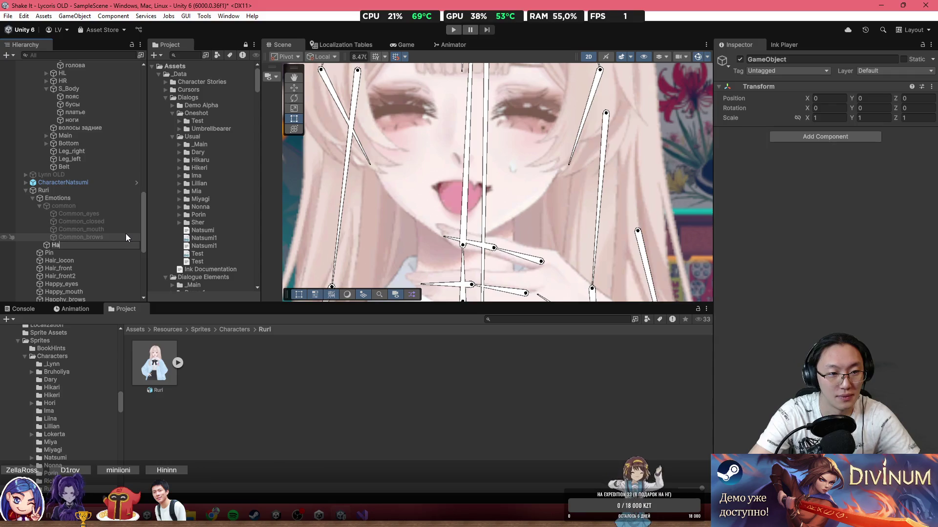
{"action": "type", "text": "ppy"}
{"action": "key", "text": "Return"}
{"action": "scroll", "coordinate": [36, 167], "scroll_direction": "down", "scroll_amount": 3}
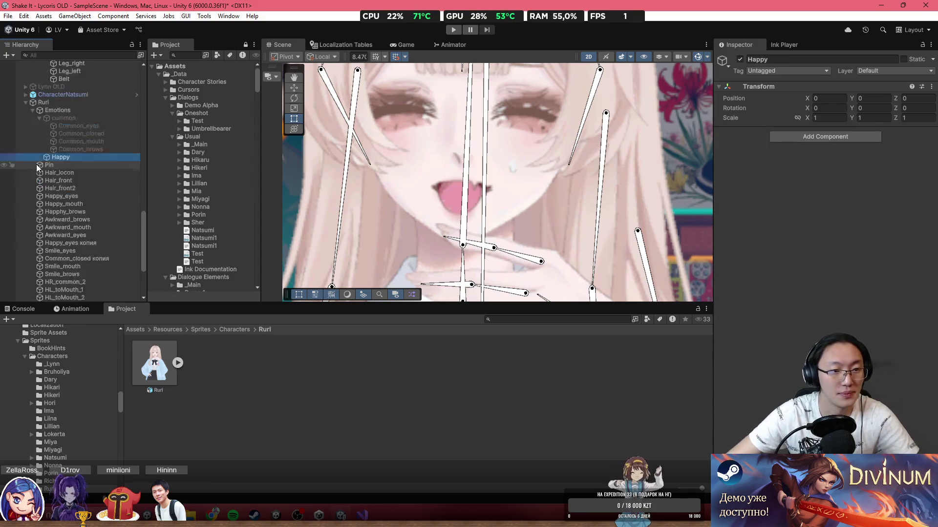
{"action": "scroll", "coordinate": [37, 167], "scroll_direction": "down", "scroll_amount": 1}
{"action": "left_click", "coordinate": [82, 168]}
{"action": "left_click", "coordinate": [60, 183], "text": "shift"}
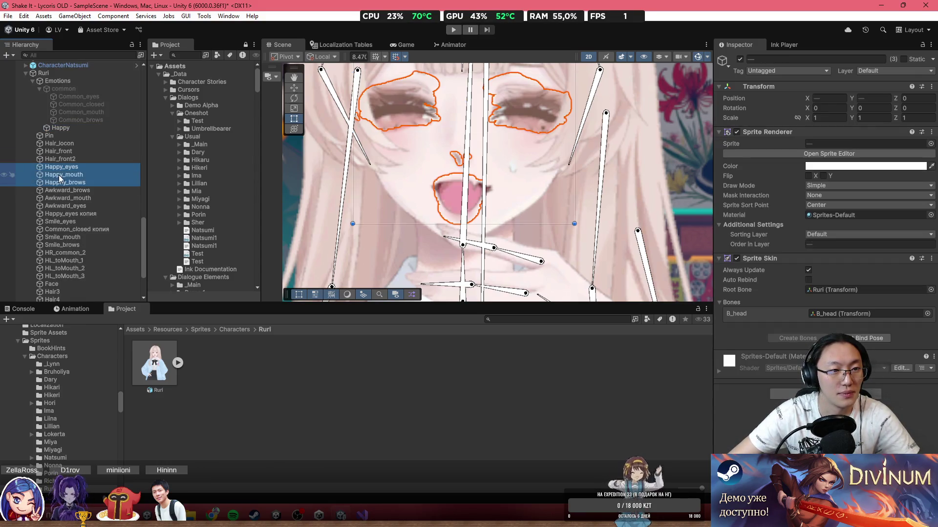
{"action": "left_click_drag", "start_coordinate": [59, 178], "coordinate": [59, 128]}
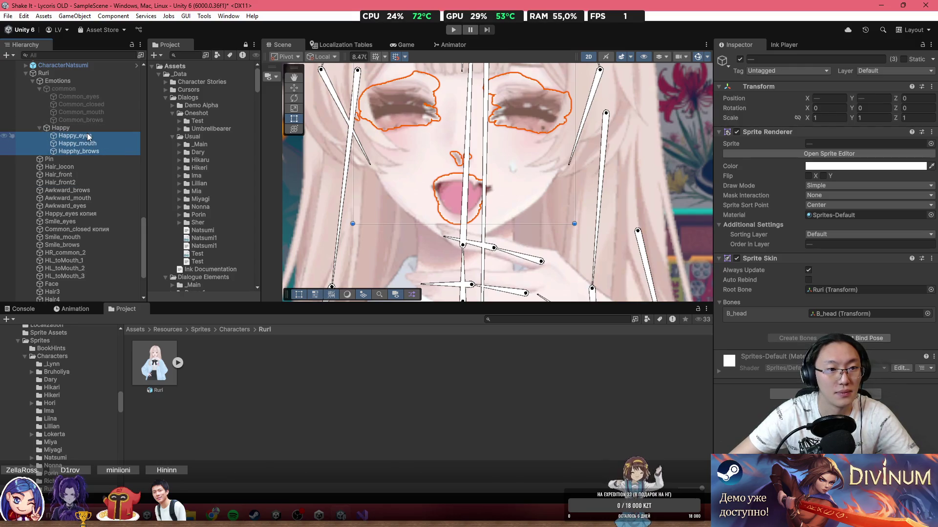
{"action": "double_click", "coordinate": [88, 137]}
{"action": "left_click", "coordinate": [85, 131]}
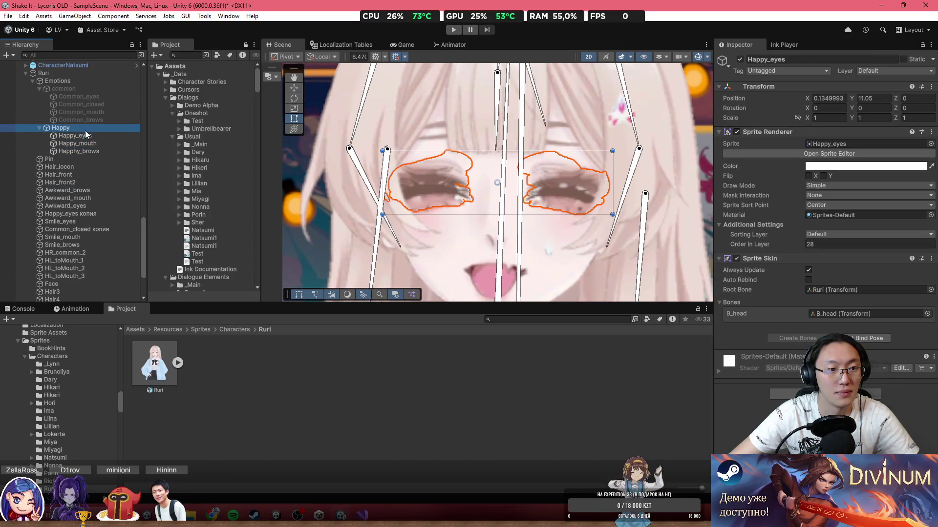
Step: Create a Smile group under Emotions, move the four Smile sprites into it, and deactivate it
{"action": "right_click", "coordinate": [60, 83]}
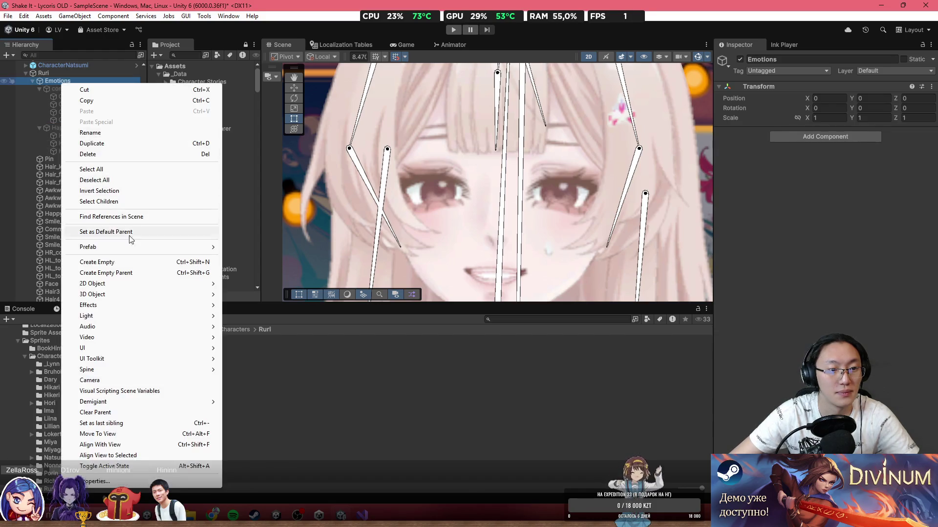
{"action": "left_click", "coordinate": [136, 262]}
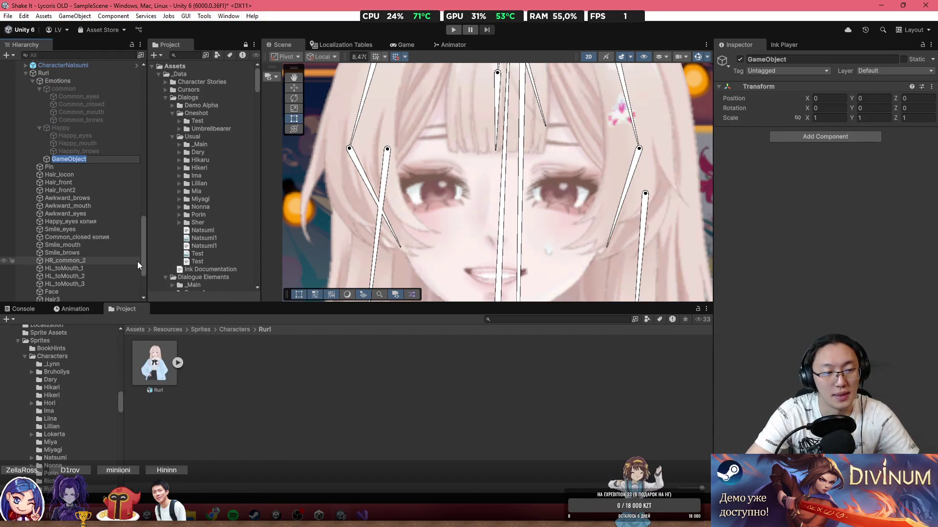
{"action": "type", "text": "Smile"}
{"action": "key", "text": "Return"}
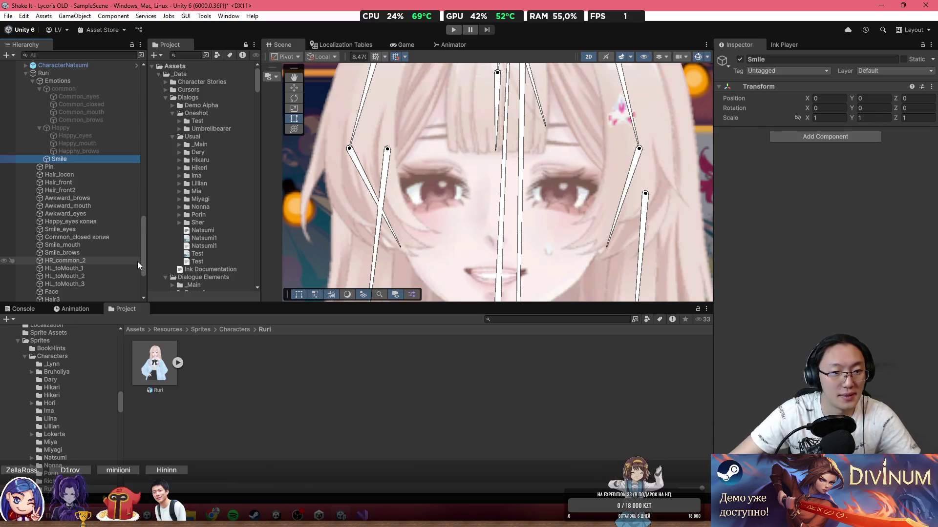
{"action": "left_click", "coordinate": [106, 252]}
{"action": "left_click", "coordinate": [89, 231], "text": "shift"}
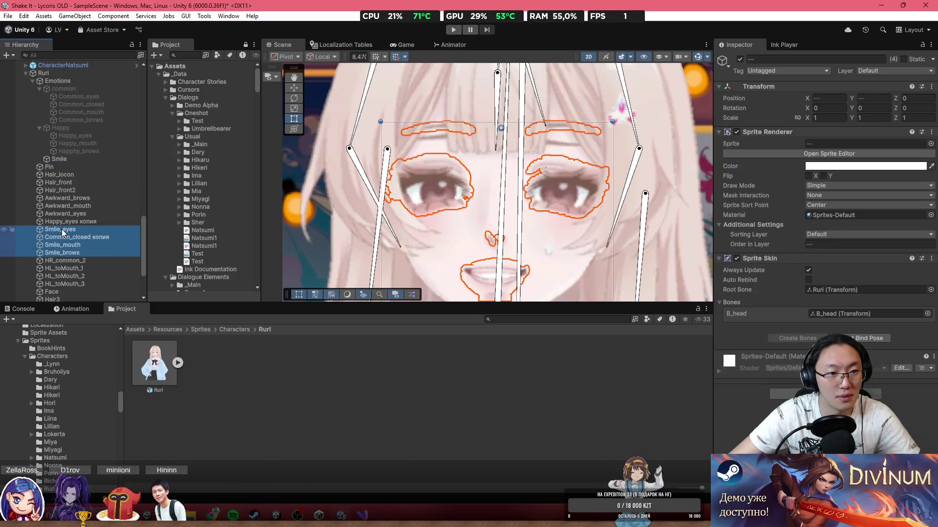
{"action": "left_click_drag", "start_coordinate": [62, 233], "coordinate": [54, 159]}
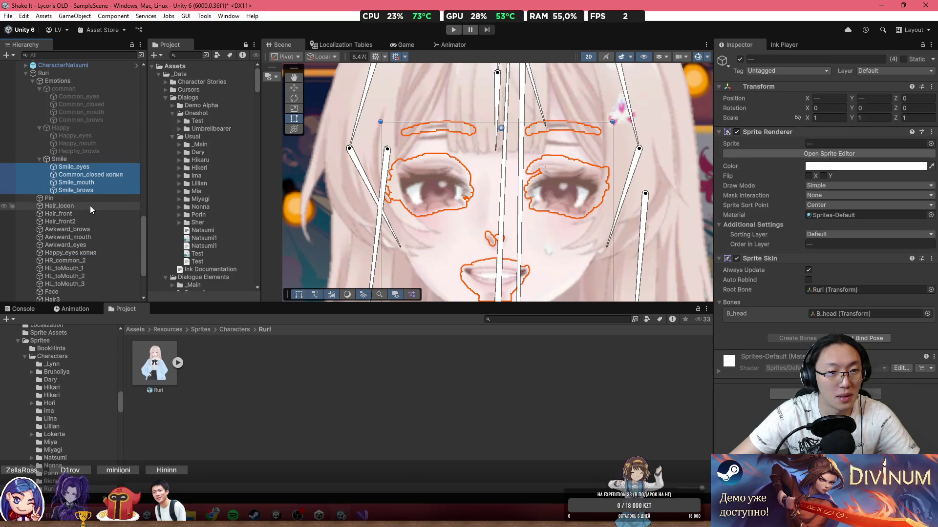
{"action": "left_click", "coordinate": [102, 161]}
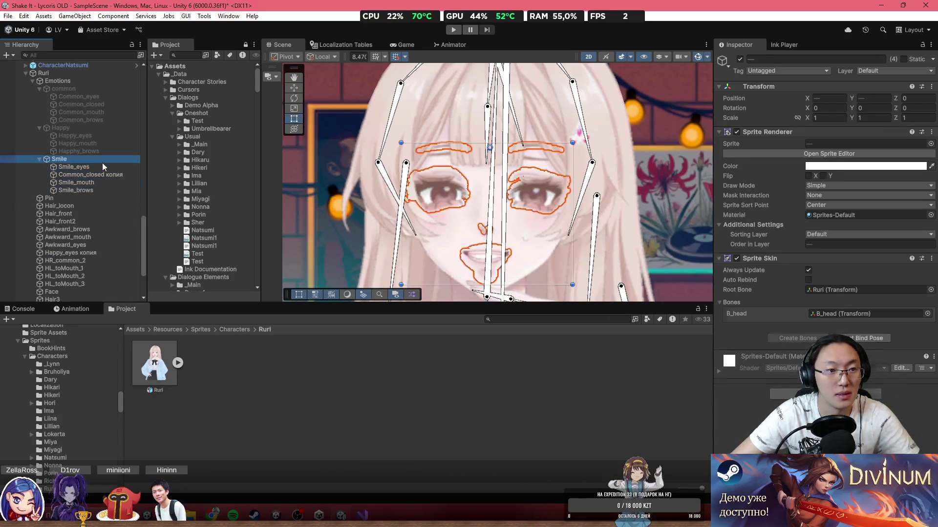
{"action": "key", "text": "alt+shift+a"}
Step: Create an Awkward group and move Awkward_brows, Awkward_eyes, Awkward_mouth and Happy_eyes копия into it
{"action": "left_click_drag", "start_coordinate": [451, 198], "coordinate": [354, 180]}
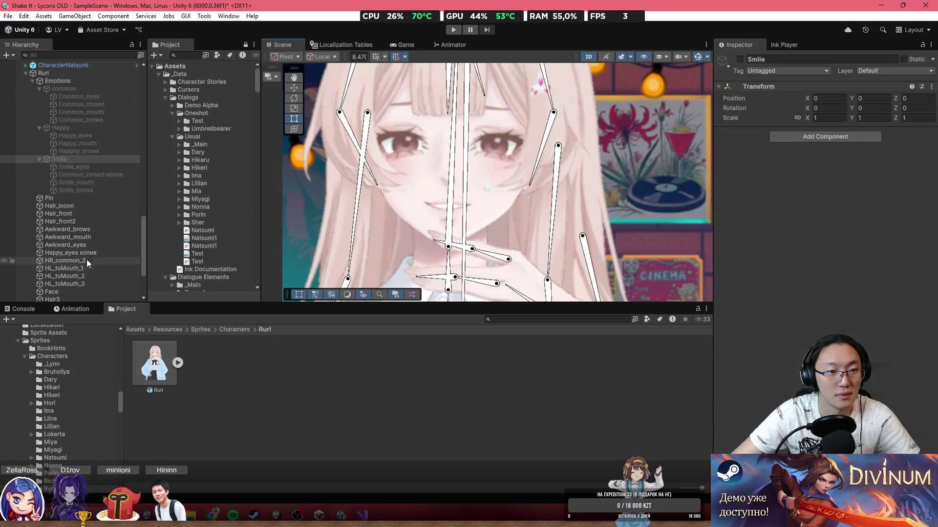
{"action": "left_click", "coordinate": [87, 230]}
{"action": "left_click", "coordinate": [87, 245], "text": "ctrl"}
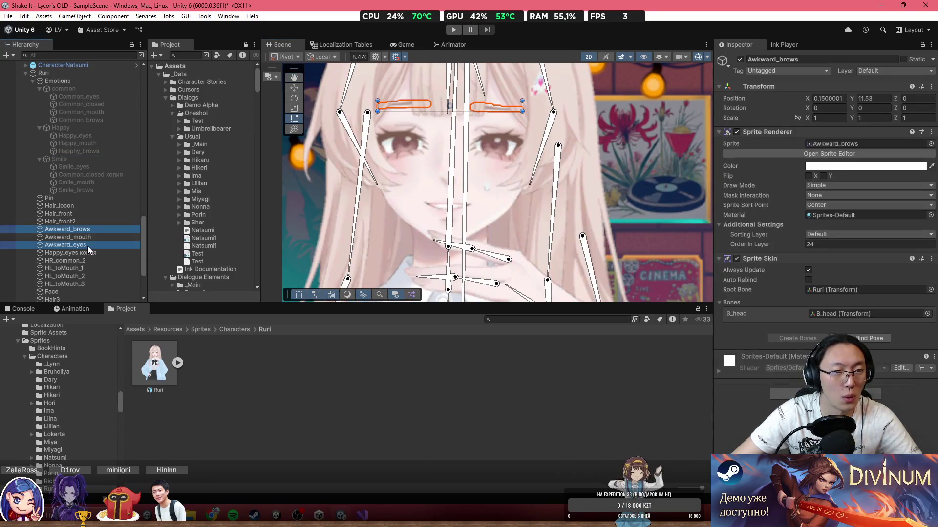
{"action": "left_click", "coordinate": [98, 236], "text": "ctrl"}
{"action": "left_click", "coordinate": [95, 253], "text": "ctrl"}
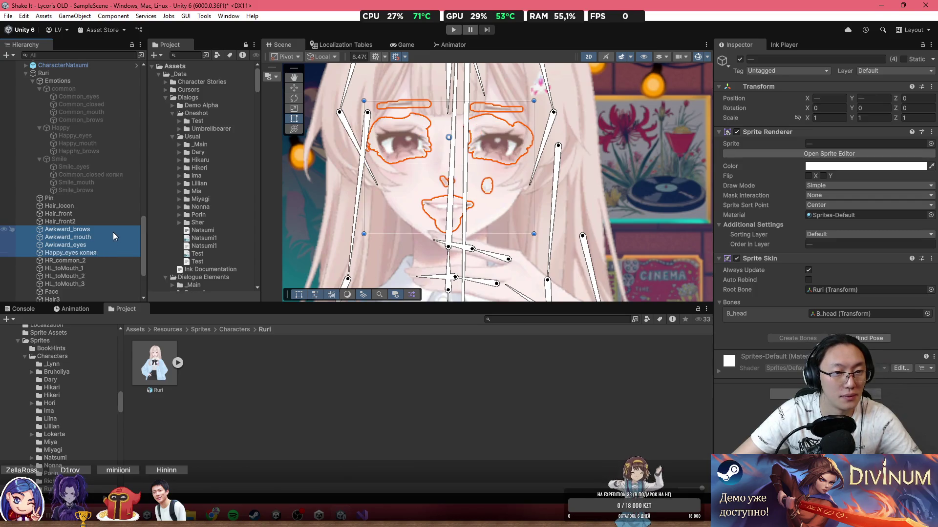
{"action": "right_click", "coordinate": [58, 85]}
{"action": "left_click", "coordinate": [118, 259]}
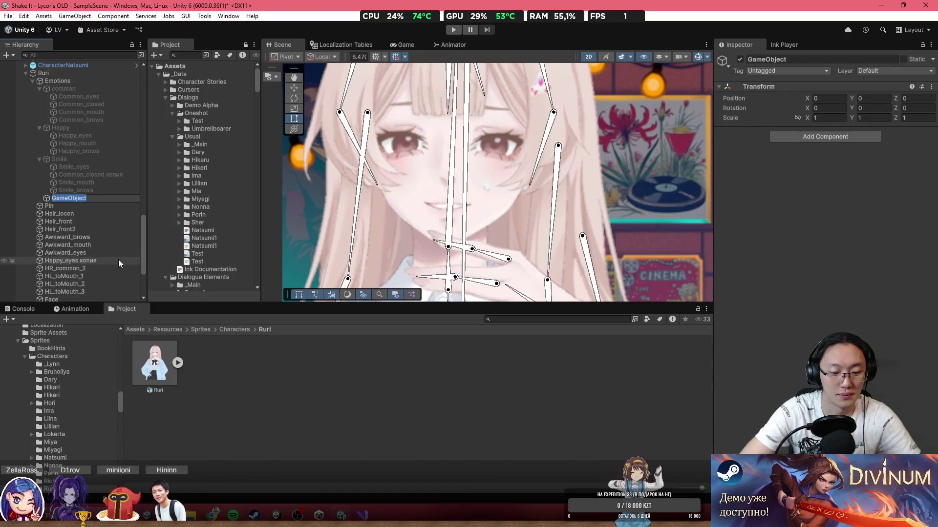
{"action": "type", "text": "Awkwa"}
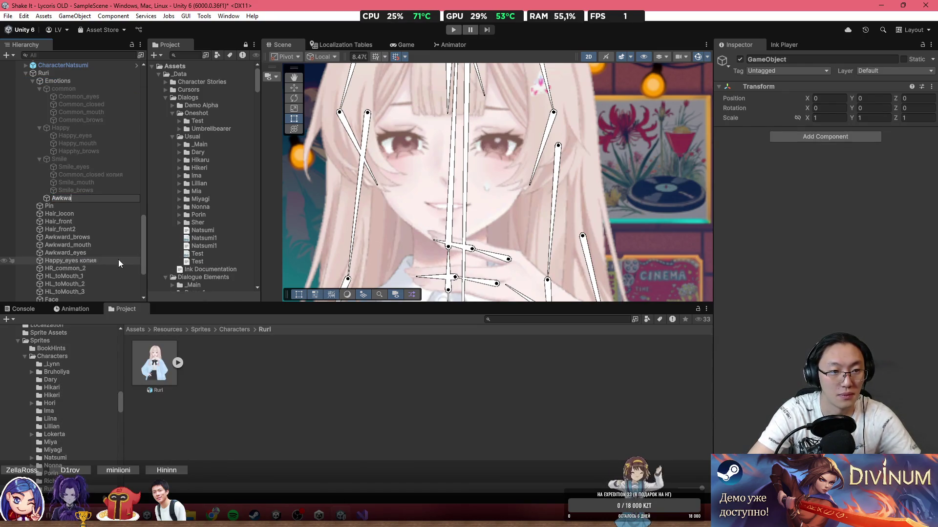
{"action": "type", "text": "rd"}
{"action": "key", "text": "Return"}
{"action": "left_click", "coordinate": [121, 251]}
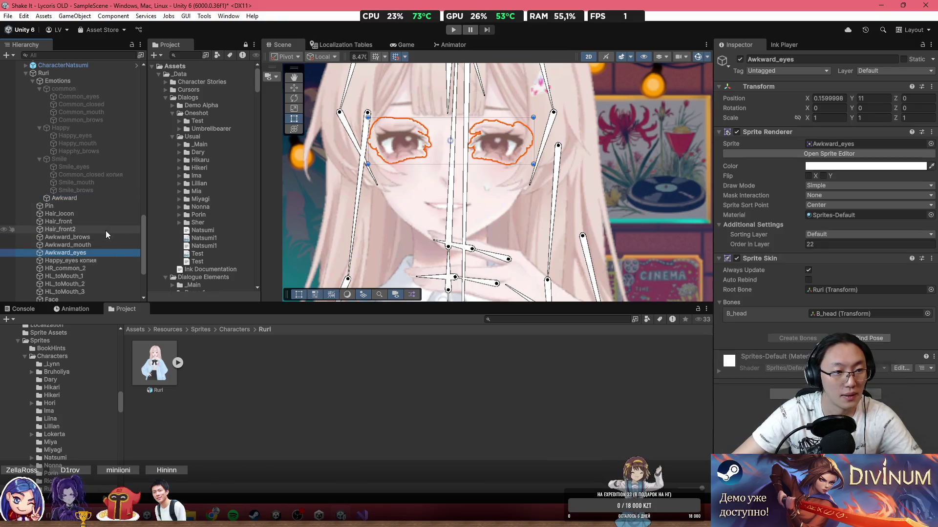
{"action": "left_click", "coordinate": [101, 238]}
{"action": "left_click", "coordinate": [101, 260], "text": "shift"}
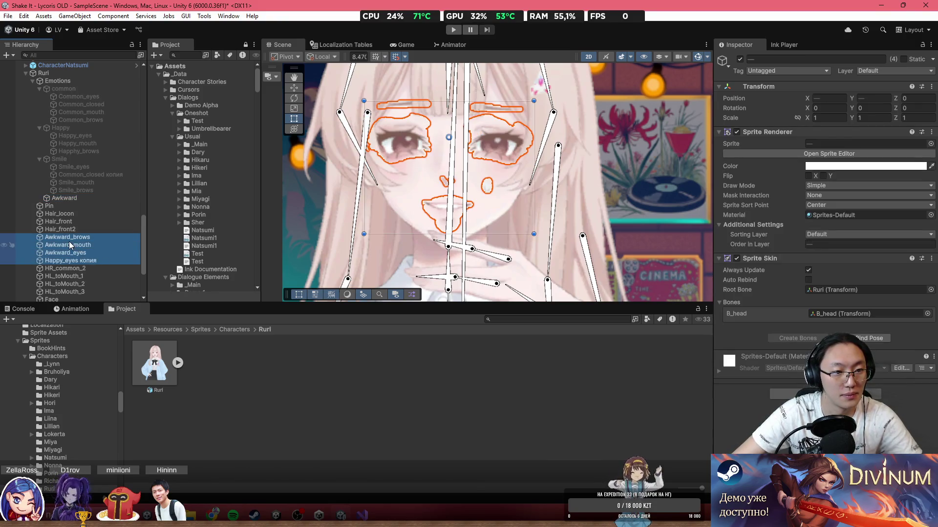
{"action": "left_click_drag", "start_coordinate": [69, 241], "coordinate": [67, 199]}
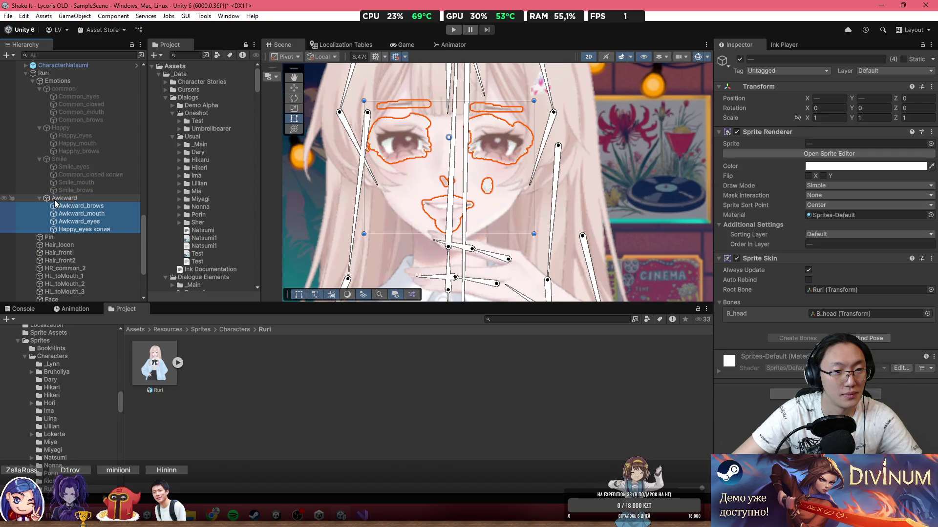
Step: Deactivate the Awkward group, then select its three face parts together
{"action": "left_click", "coordinate": [54, 198]}
{"action": "key", "text": "alt+shift+a"}
{"action": "key", "text": "alt+shift+a"}
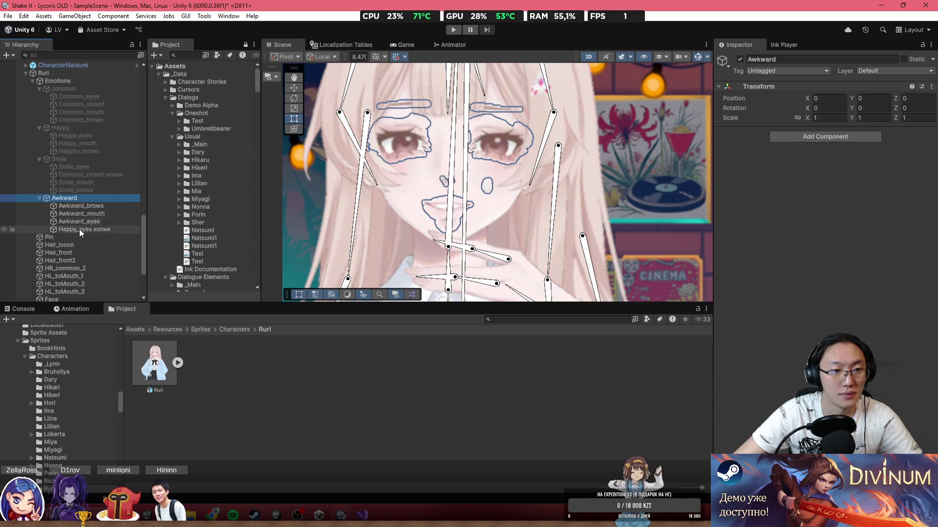
{"action": "left_click", "coordinate": [79, 230]}
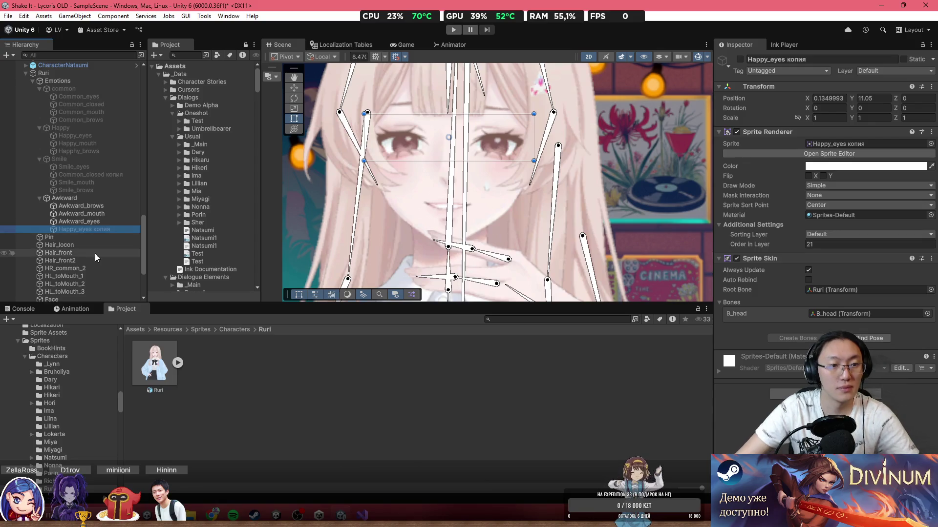
{"action": "left_click", "coordinate": [87, 206], "text": "shift"}
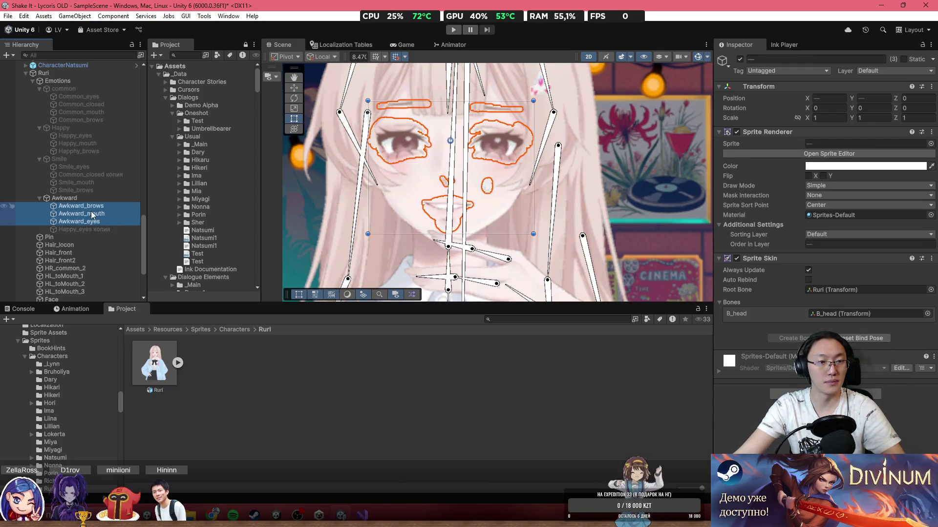
Step: Make the Awkward brows, mouth and eyes active and the Happy_eyes копия layer inactive
{"action": "key", "text": "alt+shift+a"}
{"action": "left_click", "coordinate": [92, 229]}
{"action": "key", "text": "alt+shift+a"}
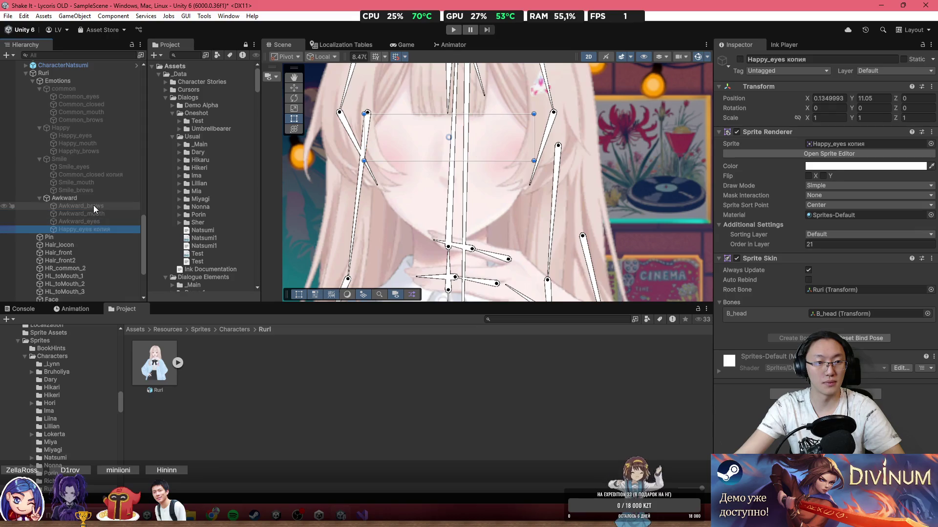
{"action": "left_click", "coordinate": [93, 206]}
{"action": "key", "text": "alt+shift+a"}
{"action": "left_click", "coordinate": [113, 213]}
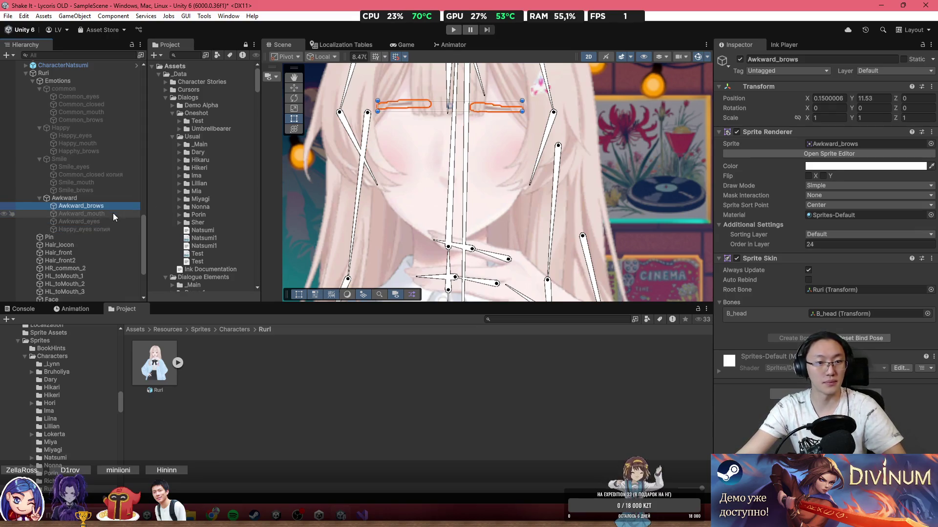
{"action": "left_click", "coordinate": [107, 233], "text": "shift"}
{"action": "key", "text": "alt+shift+a"}
{"action": "left_click", "coordinate": [108, 230]}
{"action": "key", "text": "alt+shift+a"}
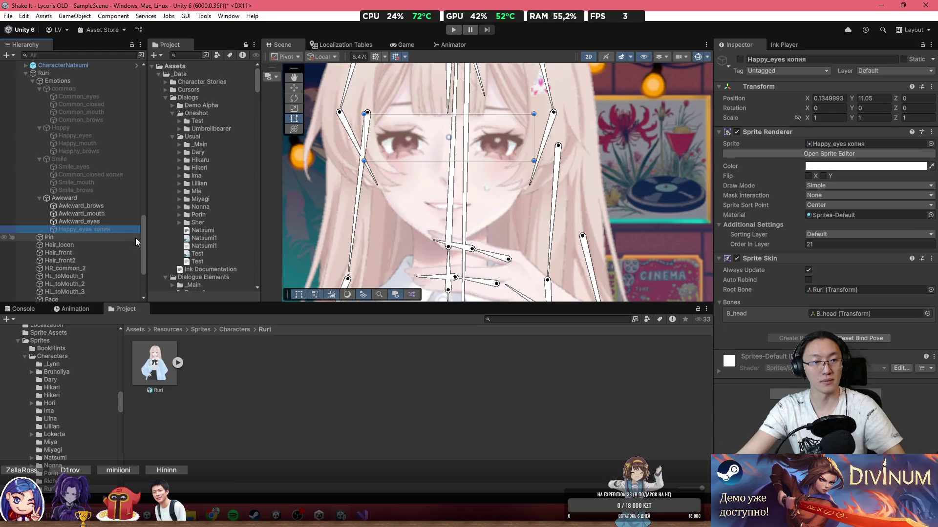
Step: Hide the Awkward group, show Smile, and toggle its Common_closed копия off and back on
{"action": "left_click", "coordinate": [76, 195]}
{"action": "key", "text": "alt+shift+a"}
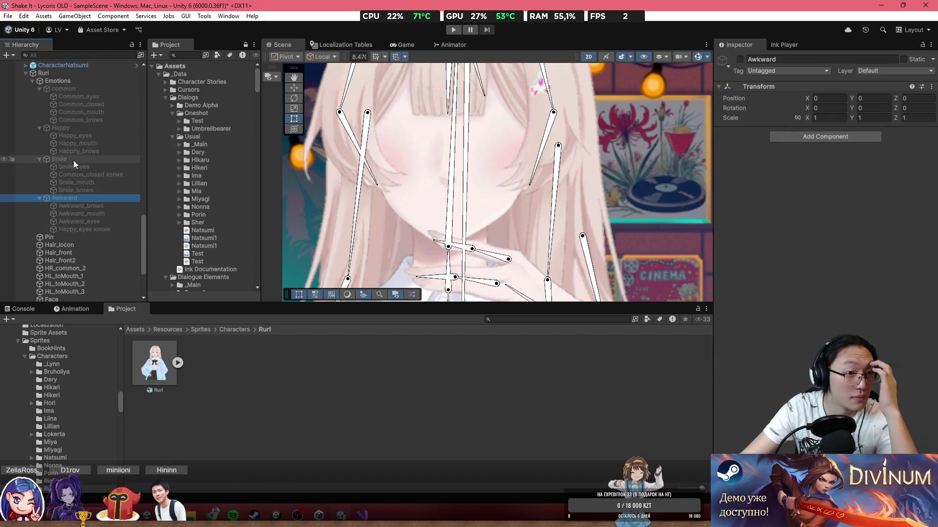
{"action": "left_click", "coordinate": [74, 160]}
{"action": "key", "text": "alt+shift+a"}
{"action": "left_click", "coordinate": [112, 176]}
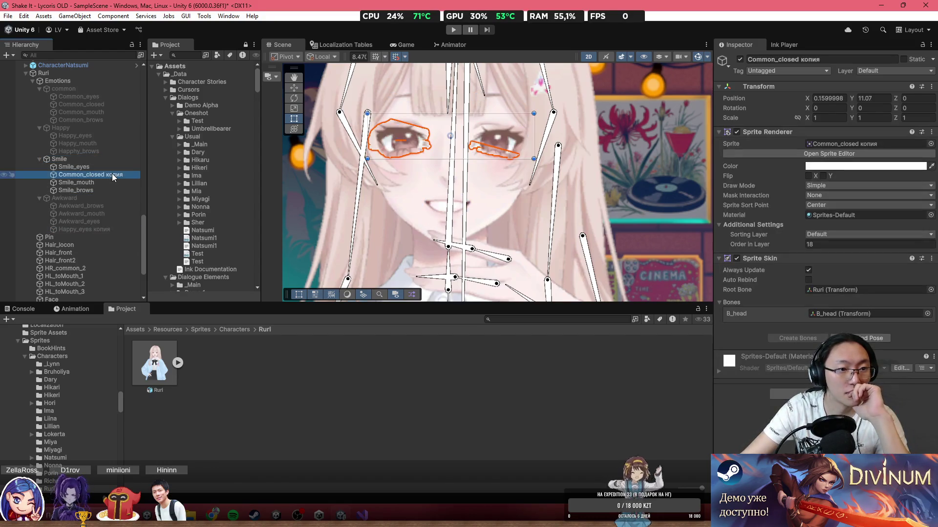
{"action": "key", "text": "alt+shift+a"}
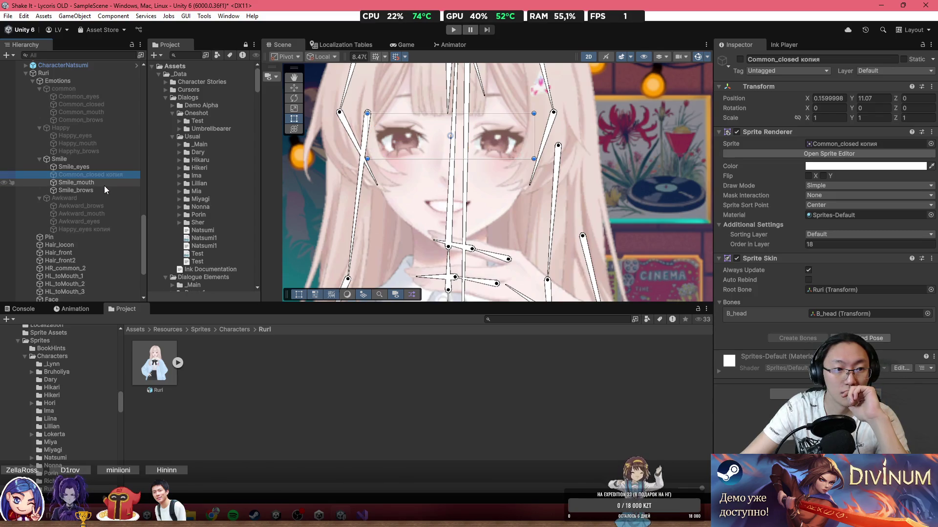
{"action": "key", "text": "alt+shift+a"}
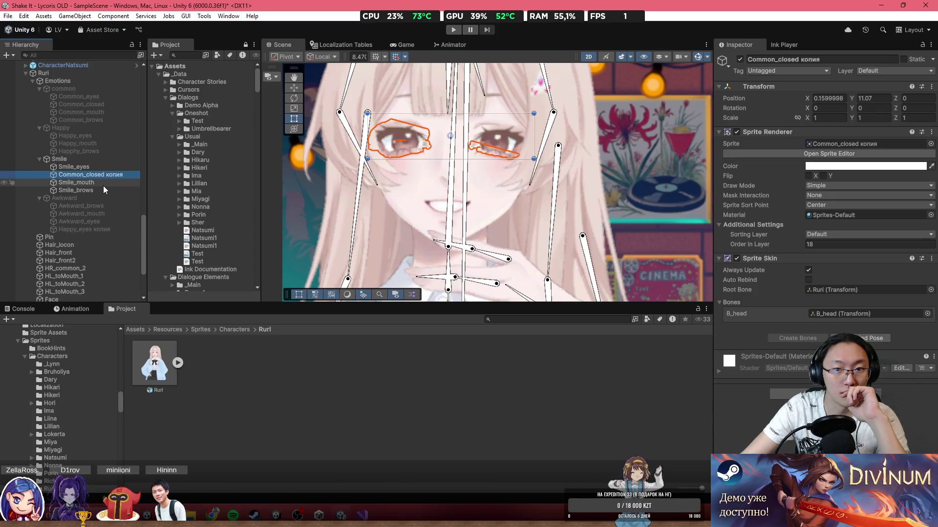
Step: Undo the accidental resize of the eyes sprite, zoom the Scene view, and select the Ruri sprite asset
{"action": "mouse_move", "coordinate": [367, 159]}
{"action": "left_mouse_down"}
{"action": "mouse_move", "coordinate": [272, 218]}
{"action": "mouse_move", "coordinate": [310, 234]}
{"action": "left_mouse_up"}
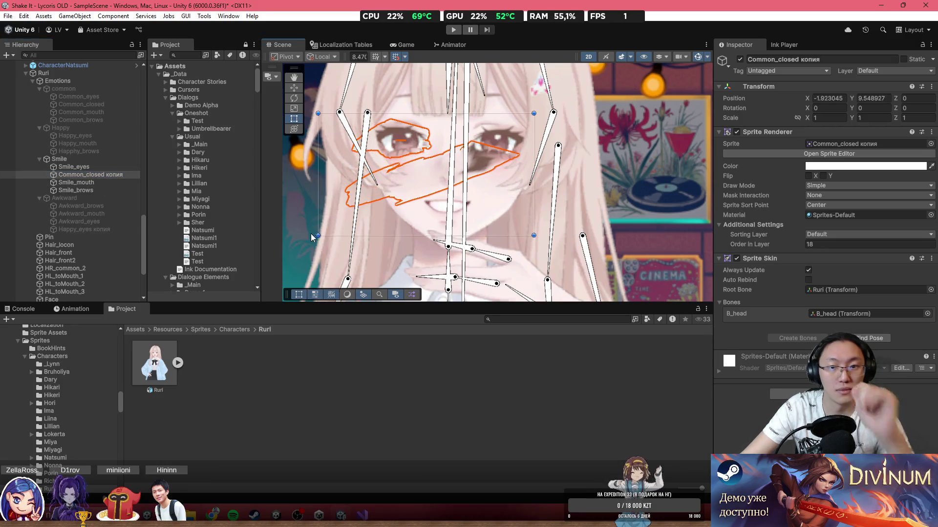
{"action": "key", "text": "ctrl+z"}
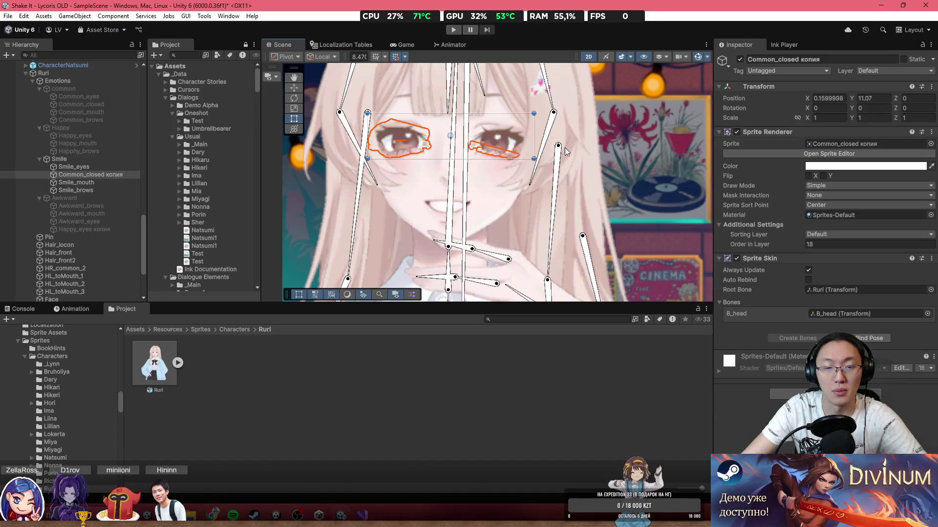
{"action": "scroll", "coordinate": [492, 119], "scroll_direction": "up", "scroll_amount": 1}
{"action": "scroll", "coordinate": [492, 119], "scroll_direction": "up", "scroll_amount": 2}
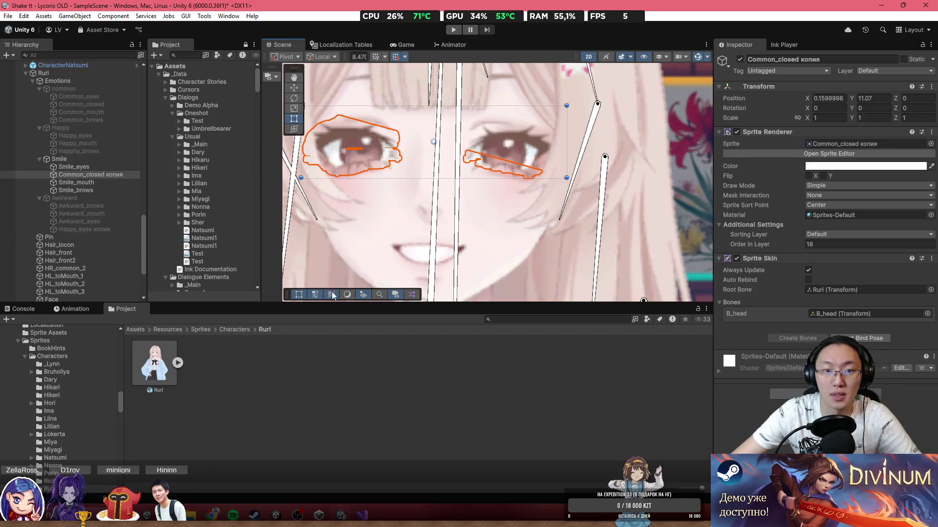
{"action": "left_click", "coordinate": [152, 362]}
Step: Open Ruri's sprite sheet in the Sprite Editor and switch to the Skinning Editor
{"action": "left_click", "coordinate": [877, 203]}
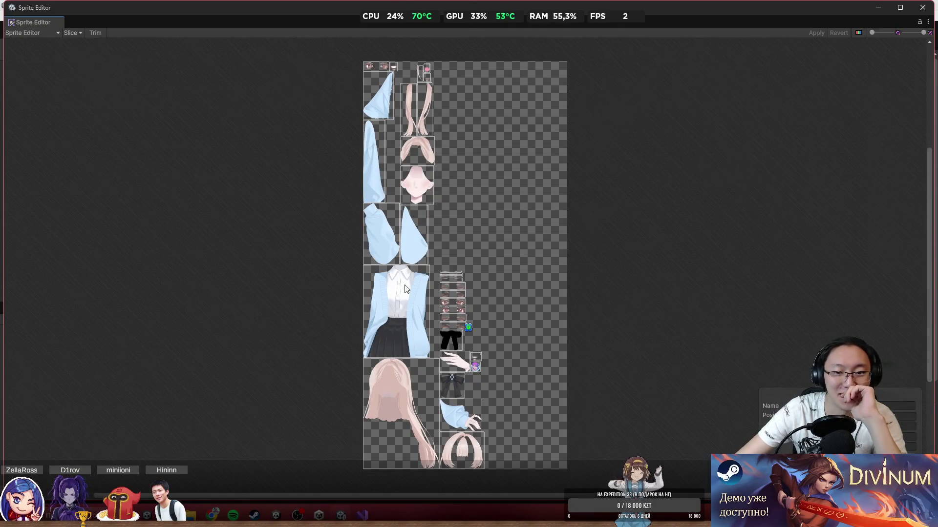
{"action": "scroll", "coordinate": [514, 310], "scroll_direction": "up", "scroll_amount": 5}
{"action": "left_click", "coordinate": [33, 33]}
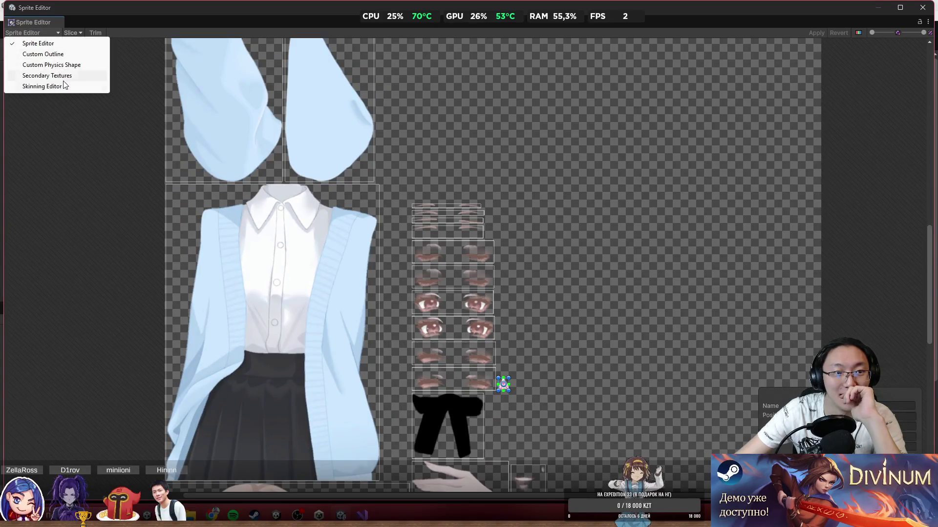
{"action": "left_click", "coordinate": [29, 87]}
Step: List sprites by visibility, expand the Emotion and Awkward groups, and maximize the editor window
{"action": "left_click", "coordinate": [884, 67]}
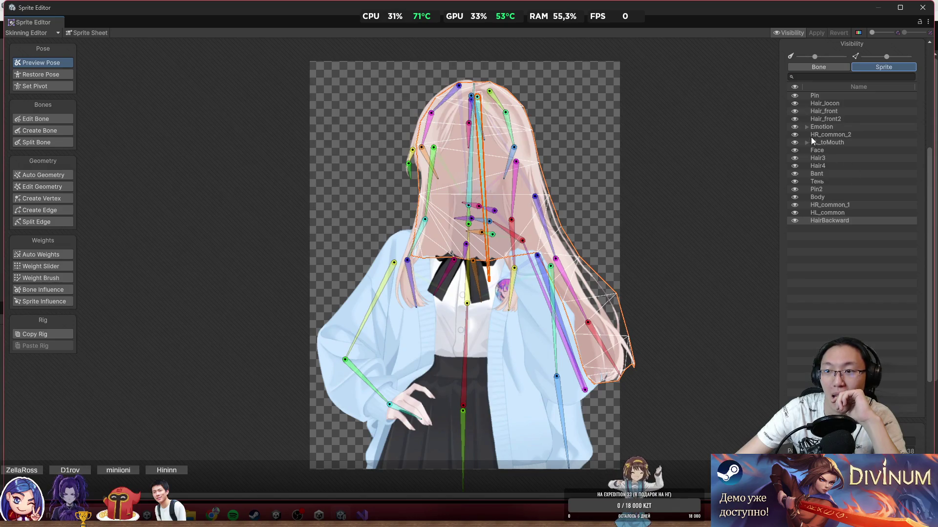
{"action": "left_click", "coordinate": [807, 127]}
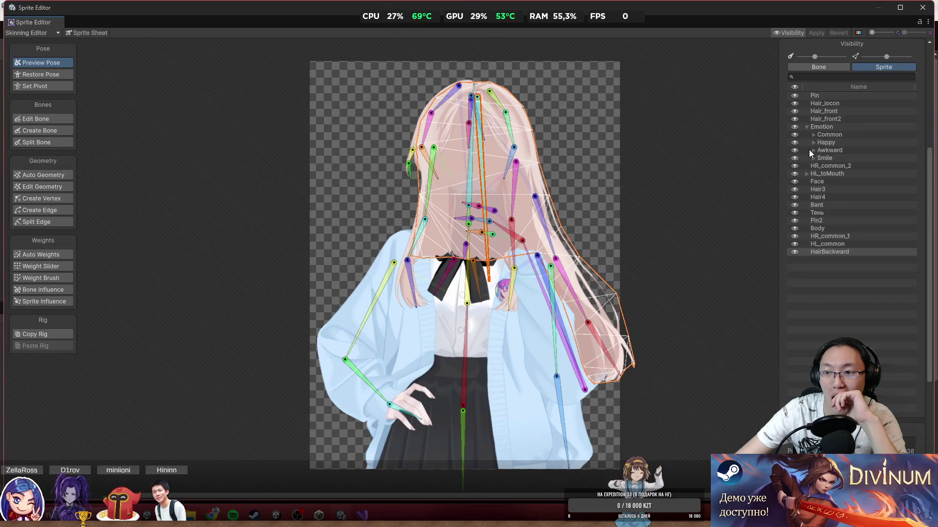
{"action": "left_click", "coordinate": [813, 150]}
{"action": "key", "text": "f"}
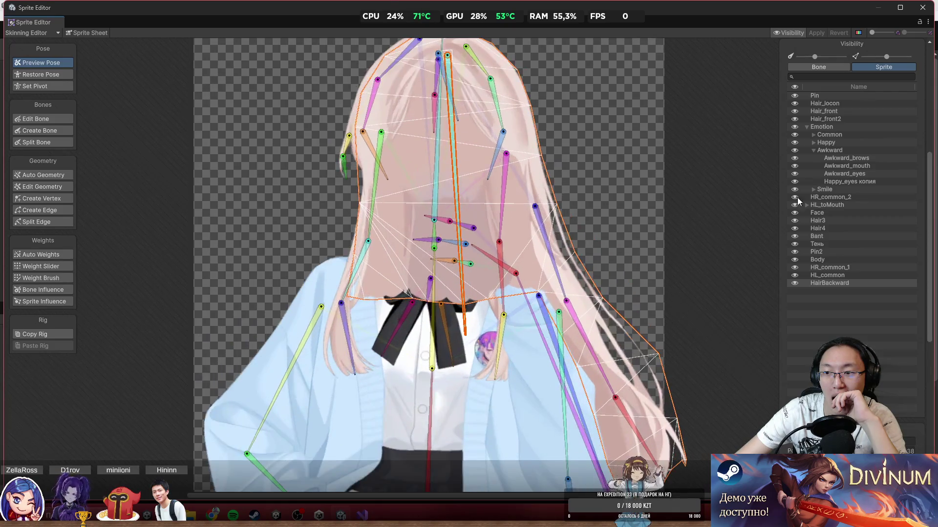
{"action": "left_click", "coordinate": [649, 158]}
{"action": "scroll", "coordinate": [485, 138], "scroll_direction": "up", "scroll_amount": 2}
{"action": "left_click", "coordinate": [469, 146]}
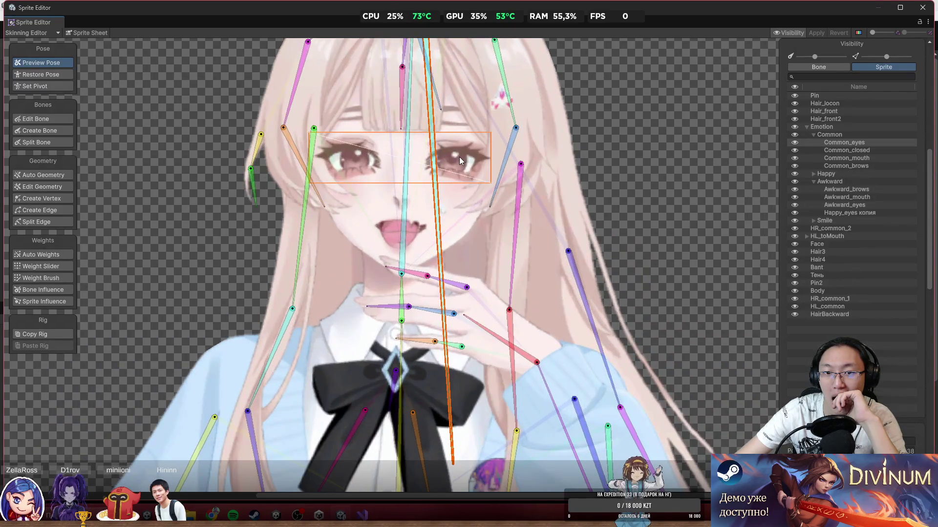
{"action": "key", "text": "super+Down"}
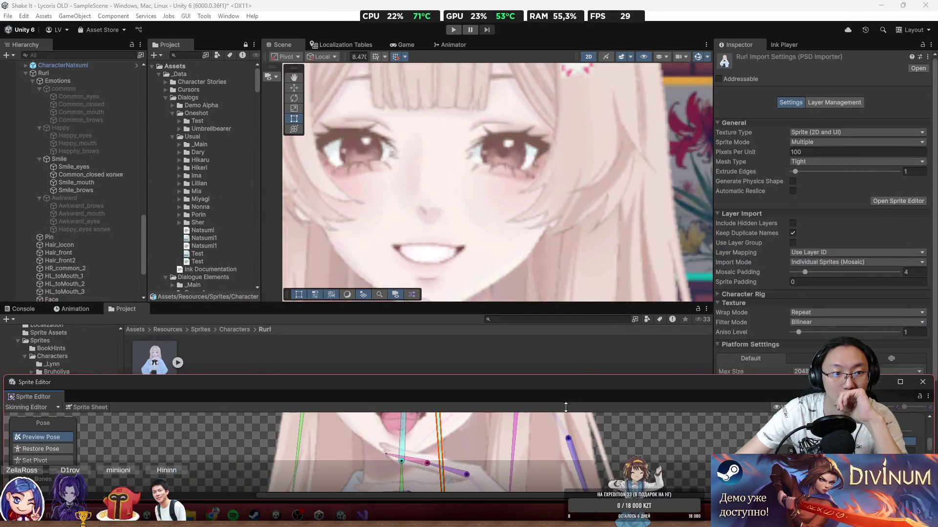
{"action": "left_click_drag", "start_coordinate": [565, 406], "coordinate": [569, 3]}
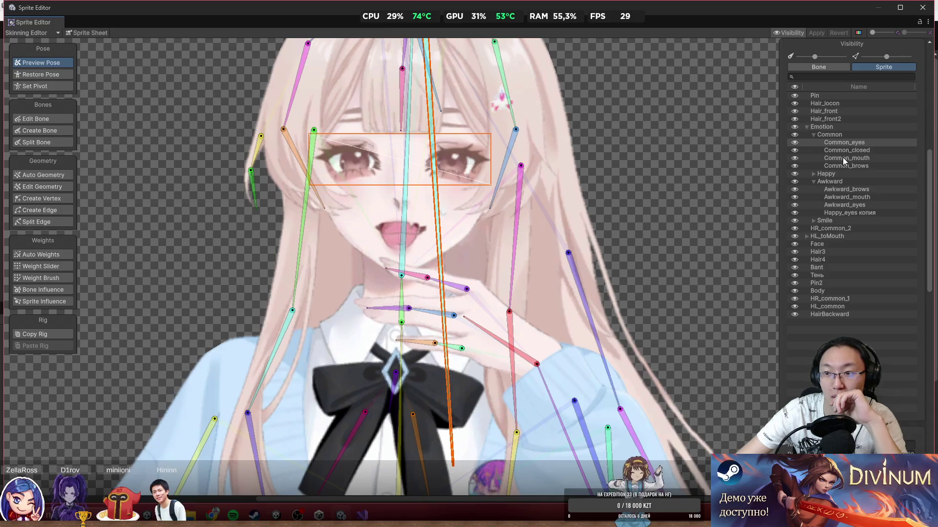
Step: Select the Smile group's Common_closed копия sprite and show its bone weights with the Weight Slider
{"action": "left_click", "coordinate": [813, 174]}
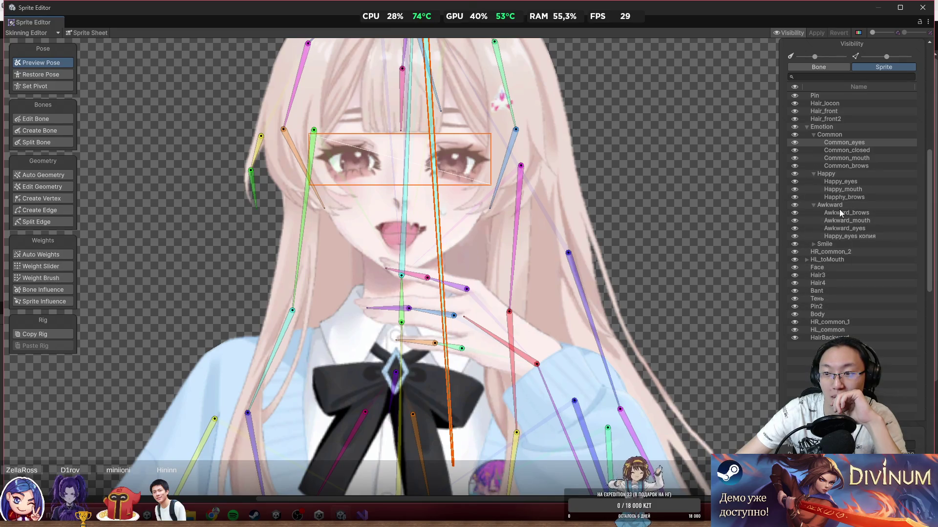
{"action": "left_click", "coordinate": [811, 245]}
{"action": "left_click", "coordinate": [844, 261]}
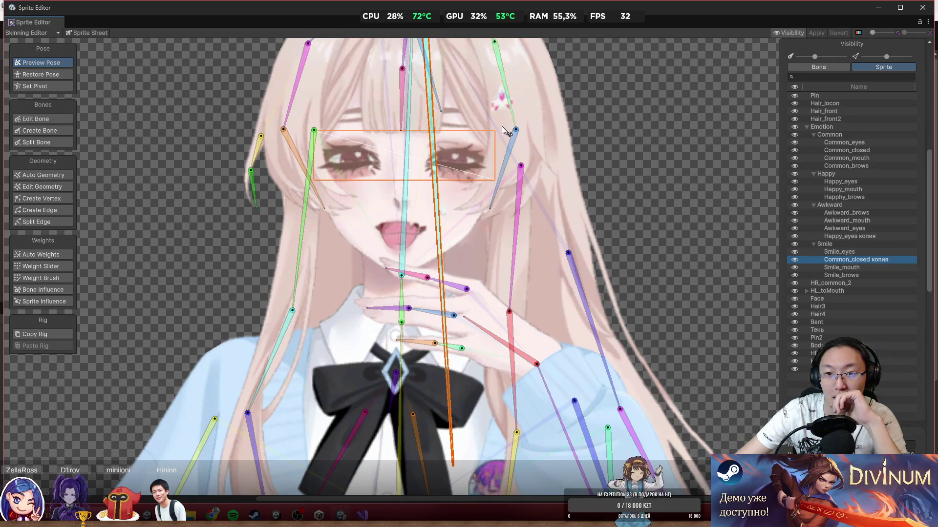
{"action": "scroll", "coordinate": [502, 126], "scroll_direction": "up", "scroll_amount": 2}
{"action": "left_click", "coordinate": [62, 266]}
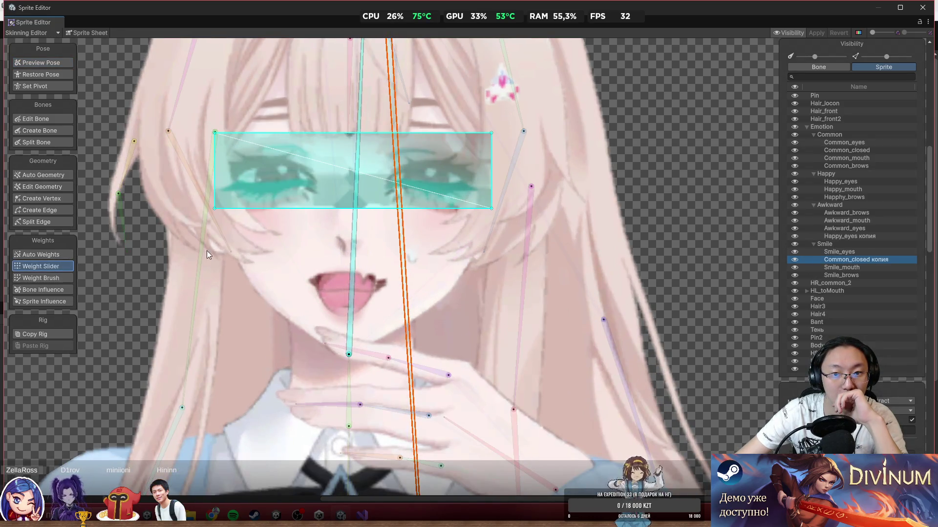
Step: Brush-paint weights on the eye mesh's corners and rotate the right hair bone upright
{"action": "scroll", "coordinate": [437, 164], "scroll_direction": "up", "scroll_amount": 1}
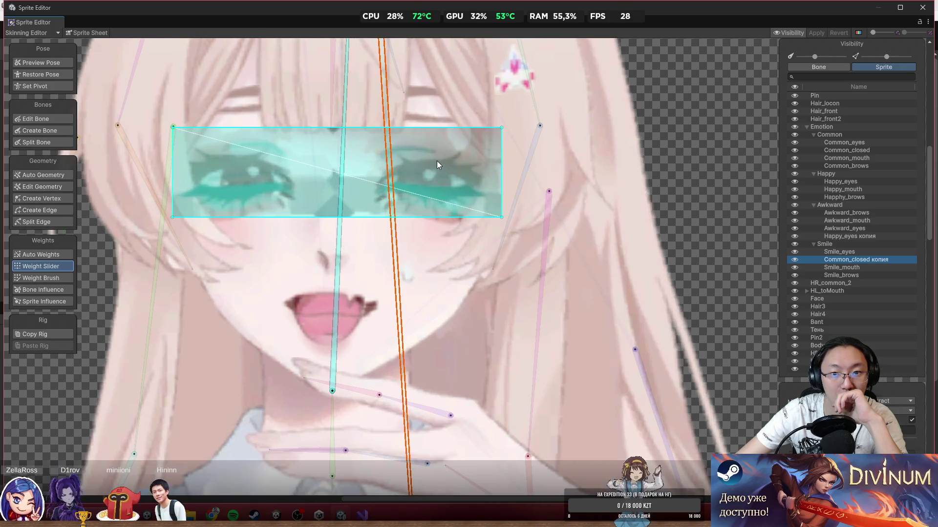
{"action": "left_click", "coordinate": [68, 279]}
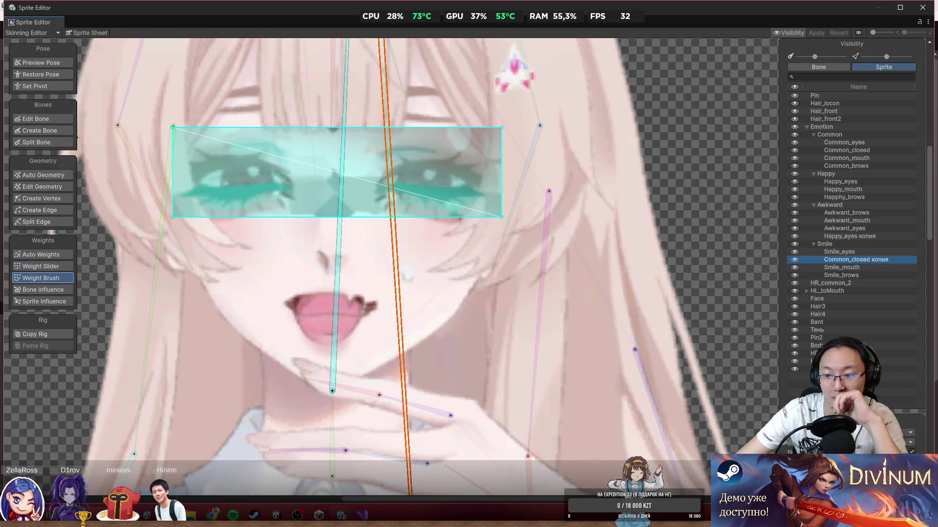
{"action": "left_click_drag", "start_coordinate": [534, 131], "coordinate": [565, 131]}
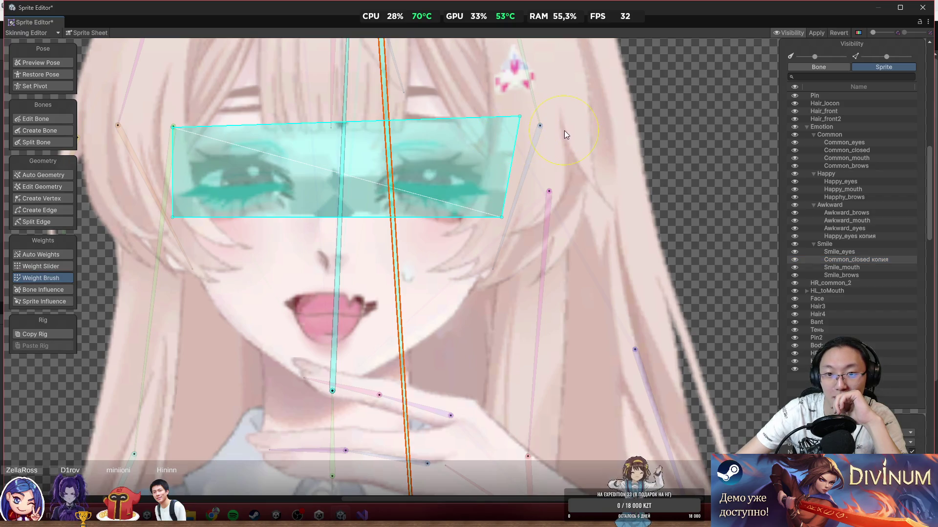
{"action": "left_click_drag", "start_coordinate": [496, 130], "coordinate": [187, 236]}
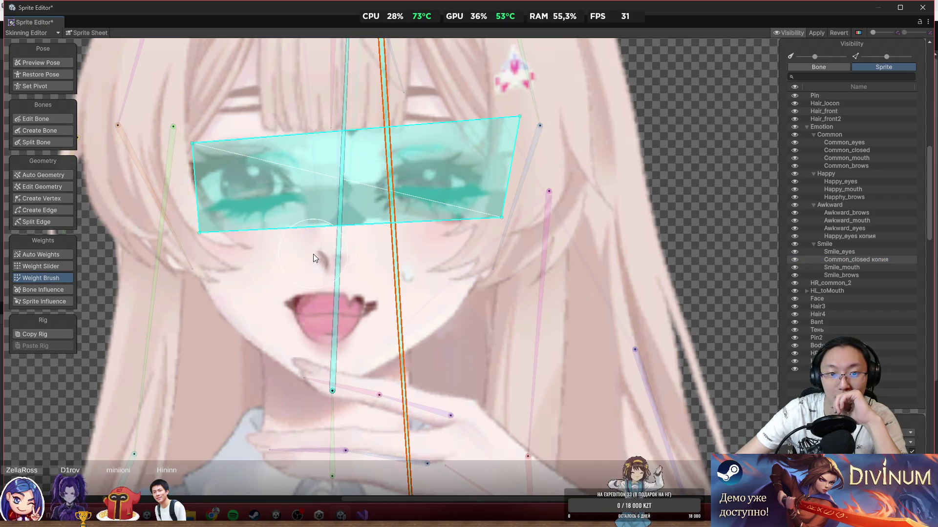
{"action": "left_click", "coordinate": [338, 244]}
{"action": "left_click_drag", "start_coordinate": [510, 193], "coordinate": [528, 231]}
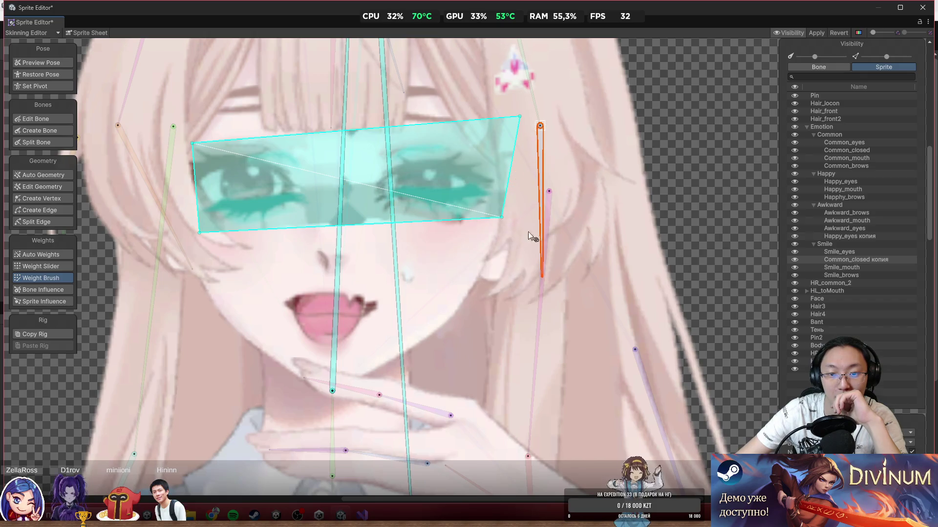
Step: Paint central-bone weights around the eye mesh, apply the changes, and close the Sprite Editor
{"action": "left_click", "coordinate": [341, 252]}
{"action": "left_click", "coordinate": [515, 109]}
{"action": "left_click_drag", "start_coordinate": [456, 222], "coordinate": [181, 157]}
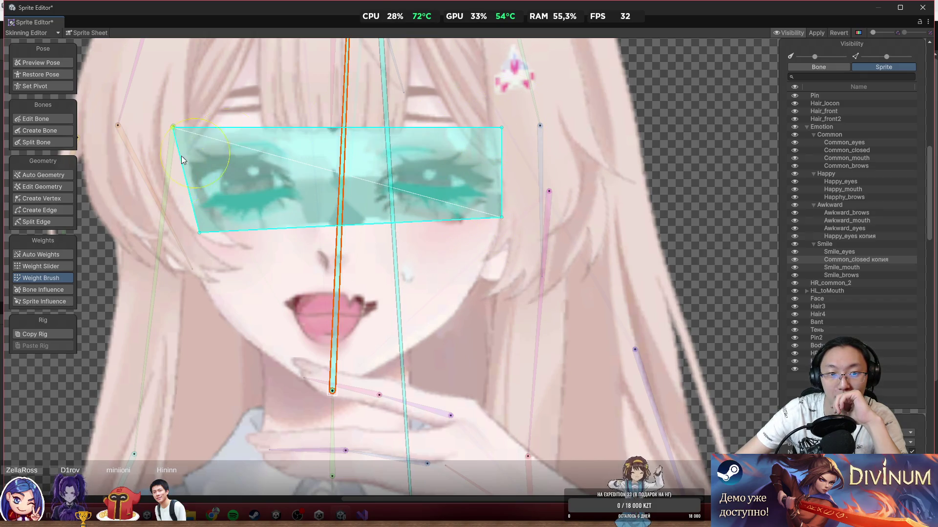
{"action": "left_click", "coordinate": [341, 272]}
{"action": "left_click", "coordinate": [201, 258]}
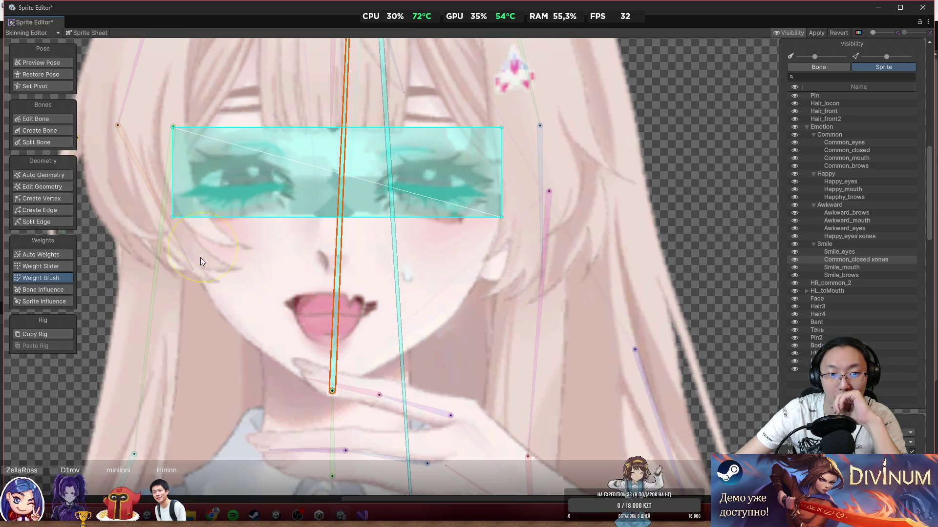
{"action": "left_click", "coordinate": [814, 34]}
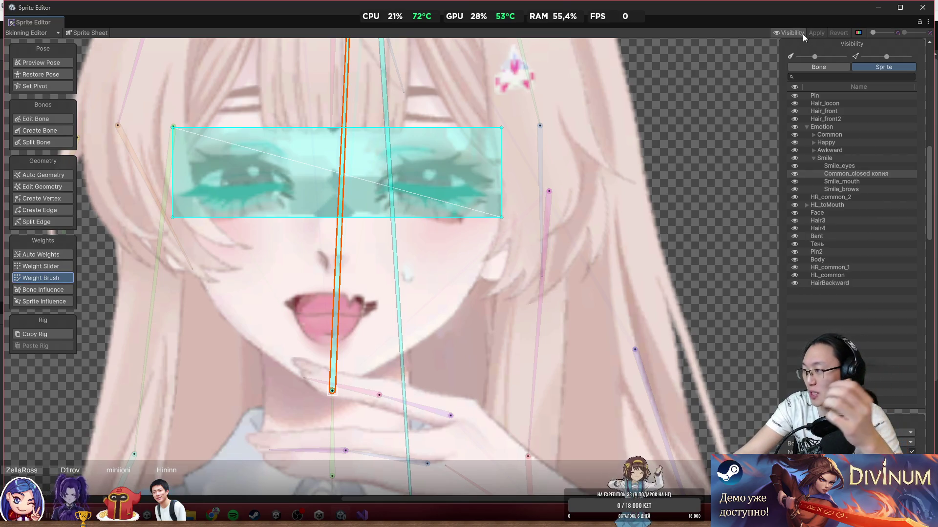
{"action": "left_click", "coordinate": [918, 10]}
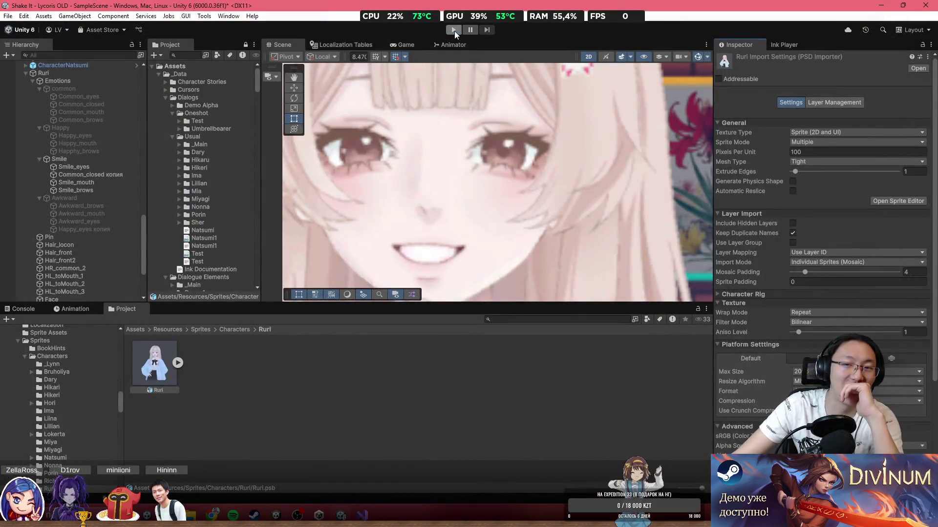
{"action": "left_click", "coordinate": [454, 31]}
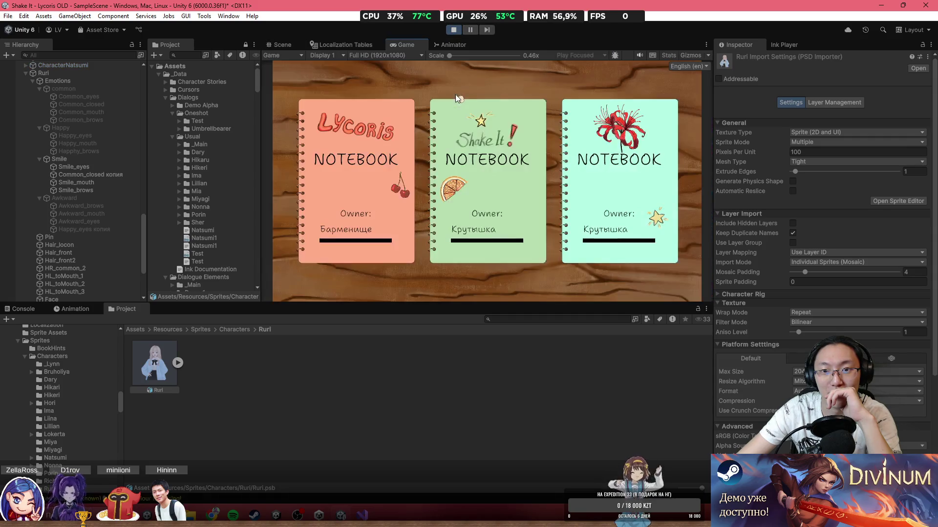
{"action": "left_click", "coordinate": [287, 43]}
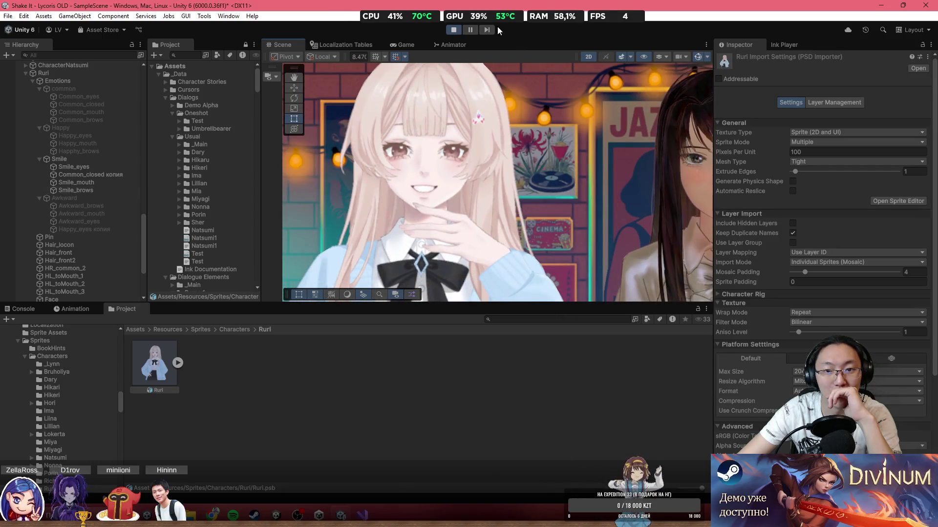
{"action": "left_click", "coordinate": [453, 30]}
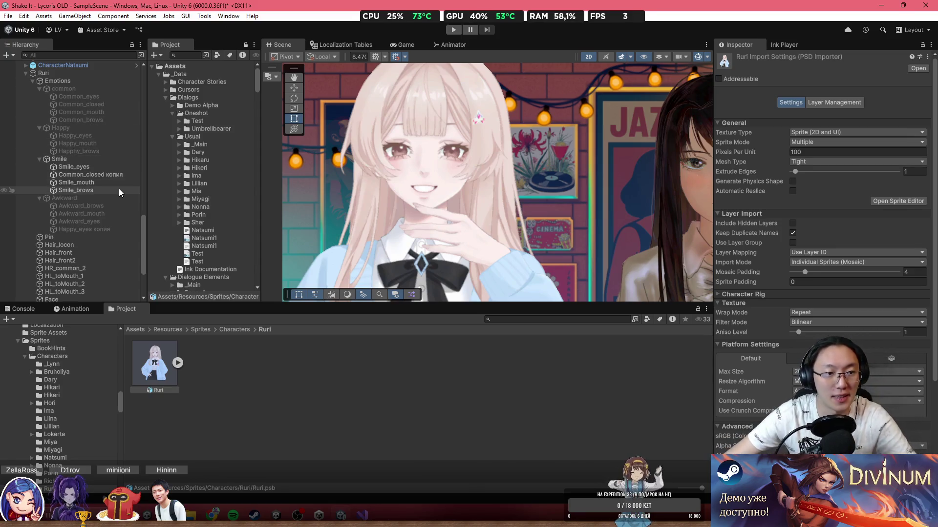
{"action": "left_click", "coordinate": [109, 167]}
Step: Give the Smile group an Eye Controller with Smile_eyes open and Common_closed копия closed
{"action": "left_click", "coordinate": [101, 183]}
{"action": "left_click", "coordinate": [109, 174]}
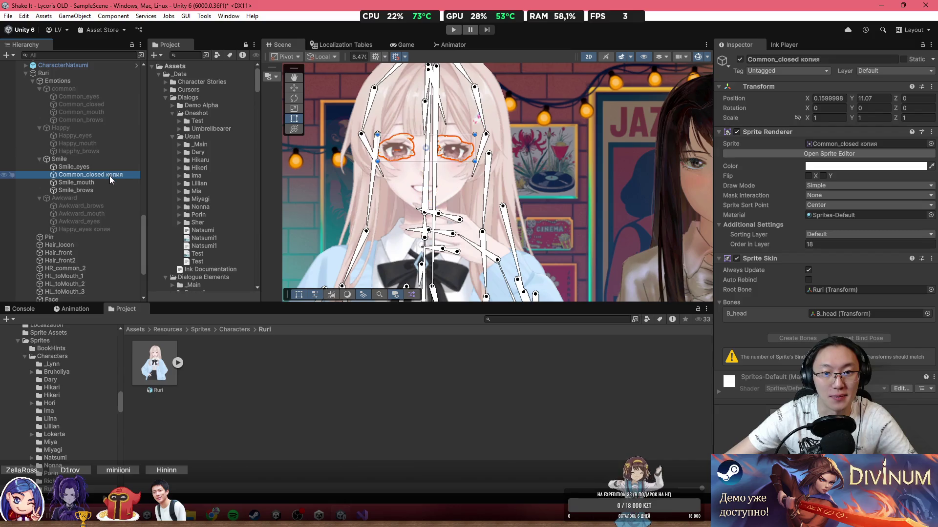
{"action": "left_click", "coordinate": [107, 166]}
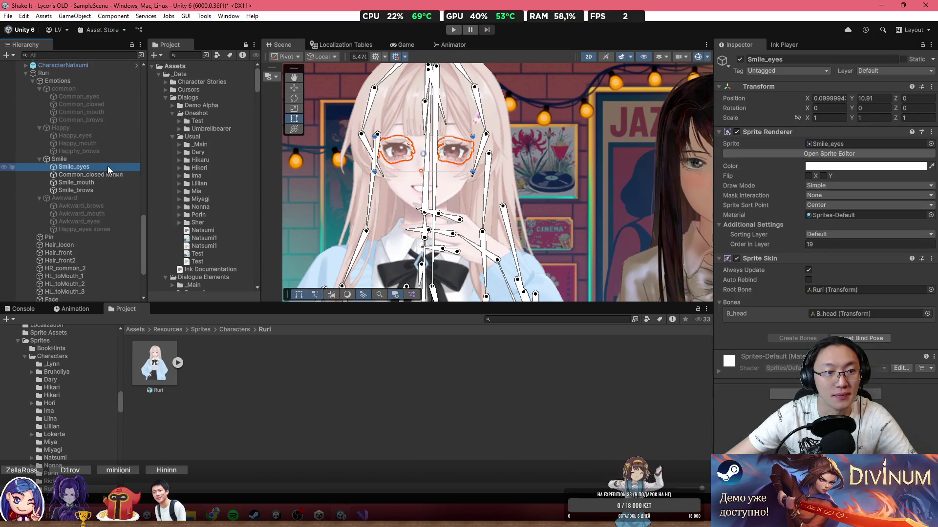
{"action": "left_click", "coordinate": [49, 160]}
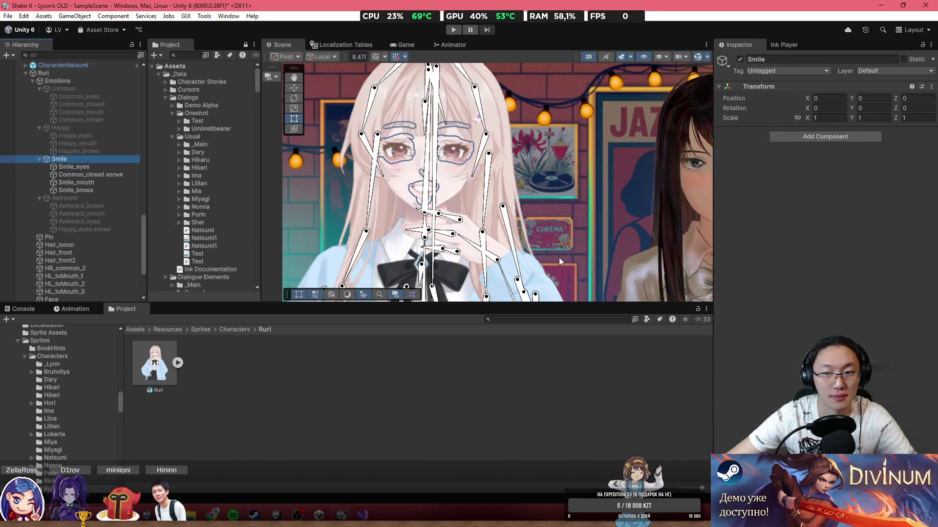
{"action": "left_click", "coordinate": [806, 138]}
{"action": "type", "text": "eye"}
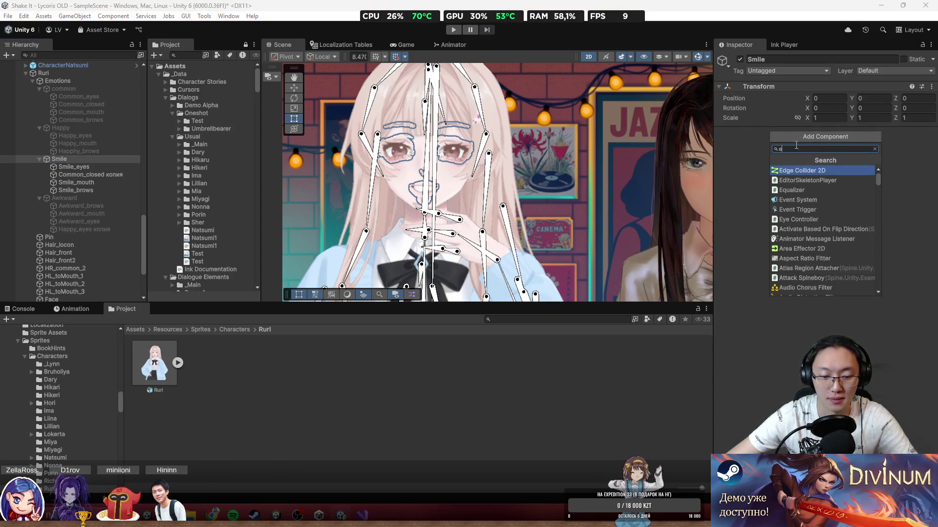
{"action": "left_click", "coordinate": [795, 170]}
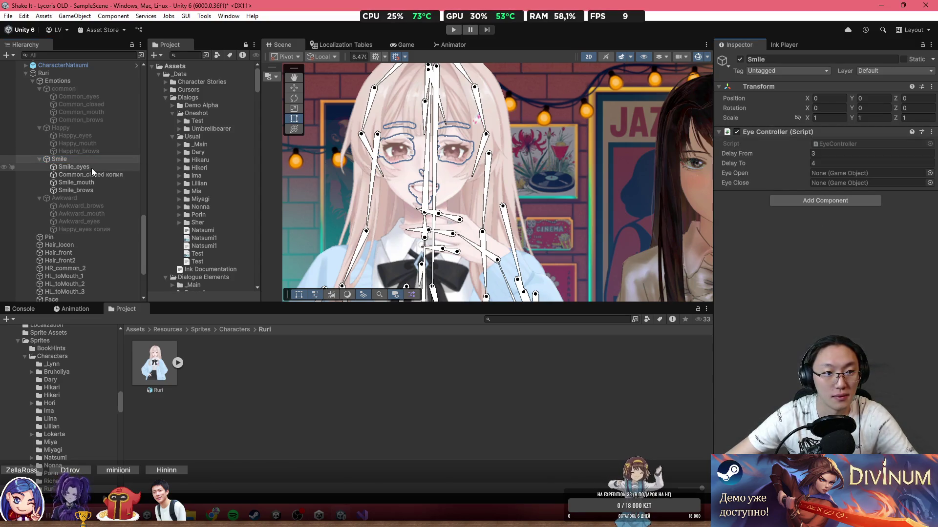
{"action": "left_click_drag", "start_coordinate": [92, 168], "coordinate": [860, 174]}
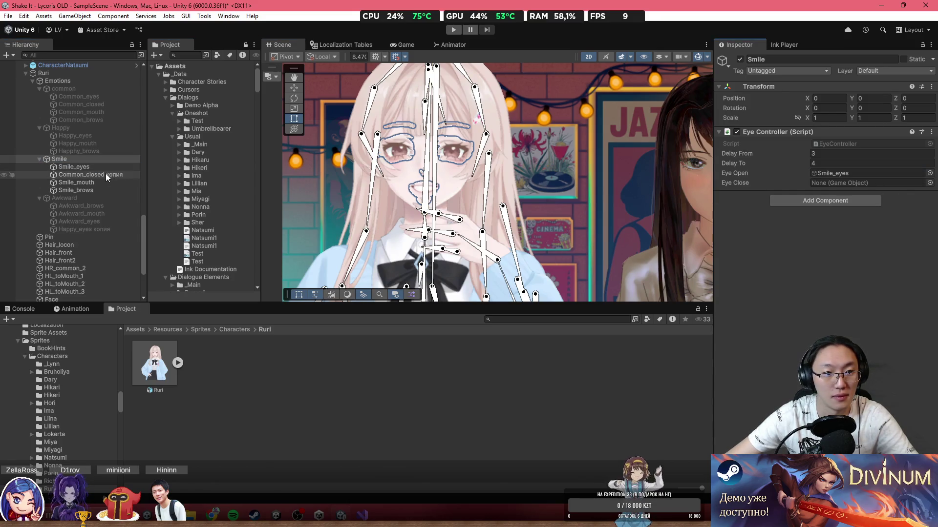
{"action": "mouse_move", "coordinate": [105, 175]}
{"action": "left_mouse_down"}
{"action": "mouse_move", "coordinate": [825, 200]}
{"action": "mouse_move", "coordinate": [860, 183]}
{"action": "left_mouse_up"}
{"action": "left_click", "coordinate": [76, 177]}
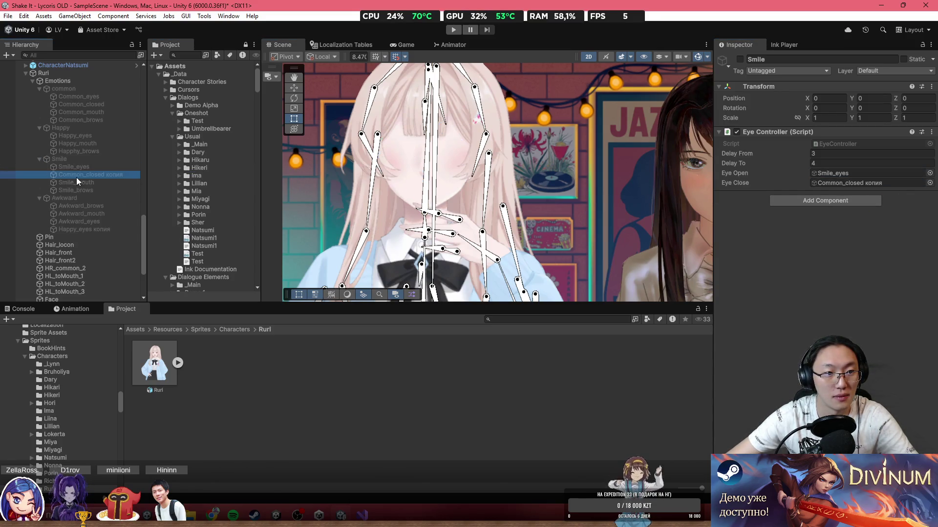
{"action": "left_click", "coordinate": [74, 175]}
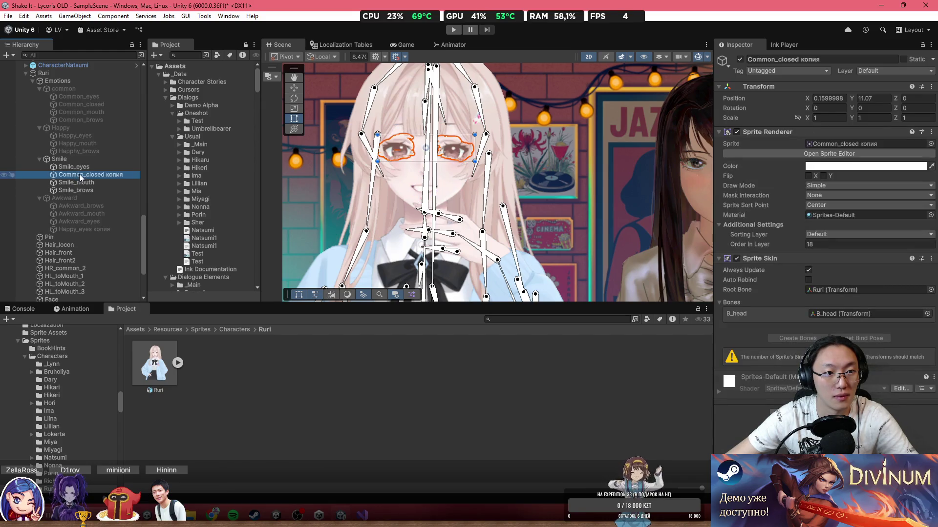
{"action": "left_click", "coordinate": [80, 159]}
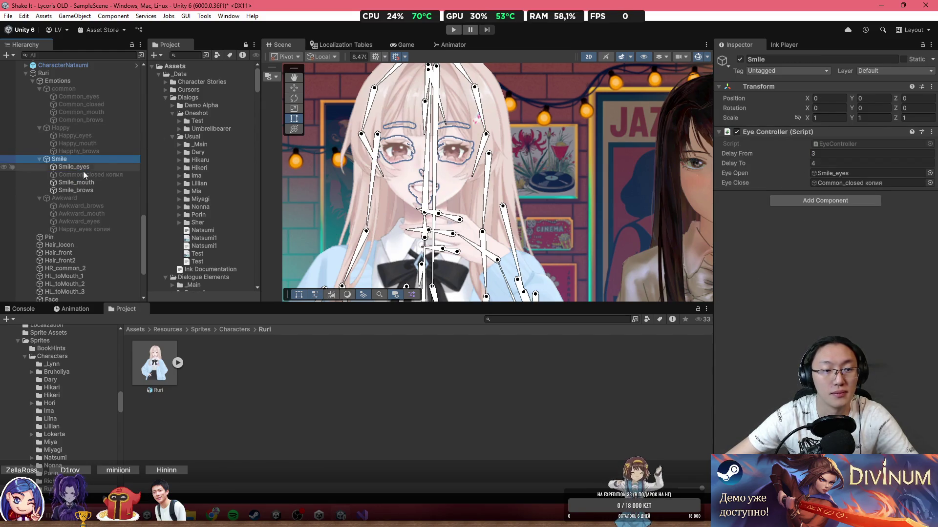
Step: Give the common group an Eye Controller with Common_eyes open and Common_closed closed
{"action": "left_click", "coordinate": [95, 130]}
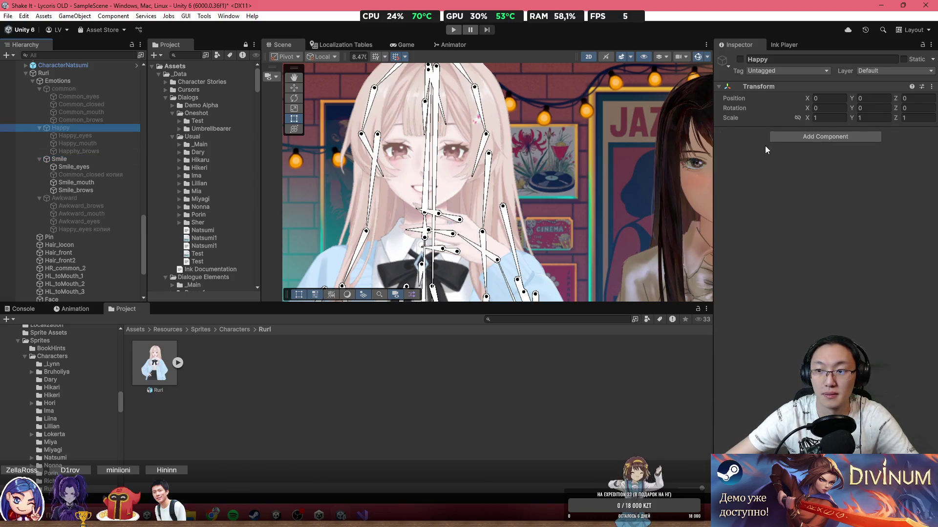
{"action": "left_click", "coordinate": [821, 136]}
{"action": "key", "text": "Up"}
{"action": "key", "text": "Up"}
{"action": "key", "text": "Up"}
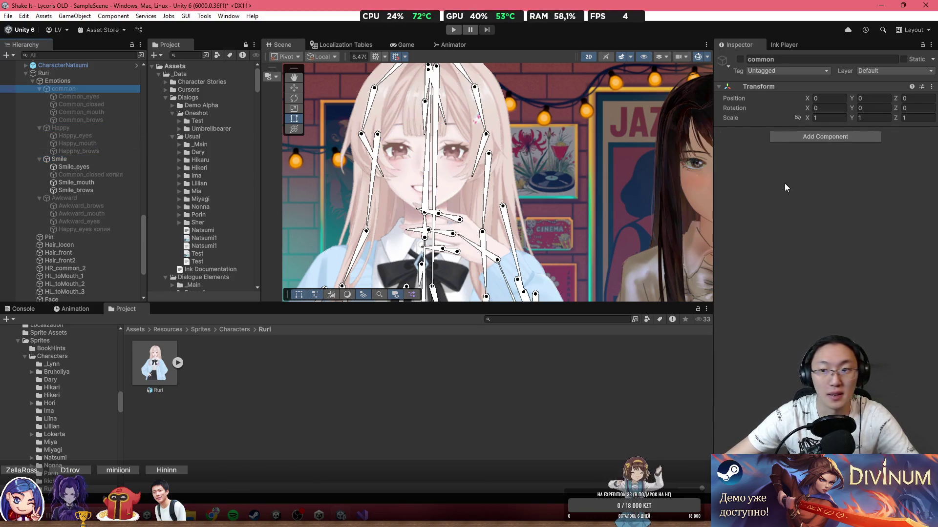
{"action": "left_click", "coordinate": [786, 136]}
{"action": "left_click", "coordinate": [806, 179]}
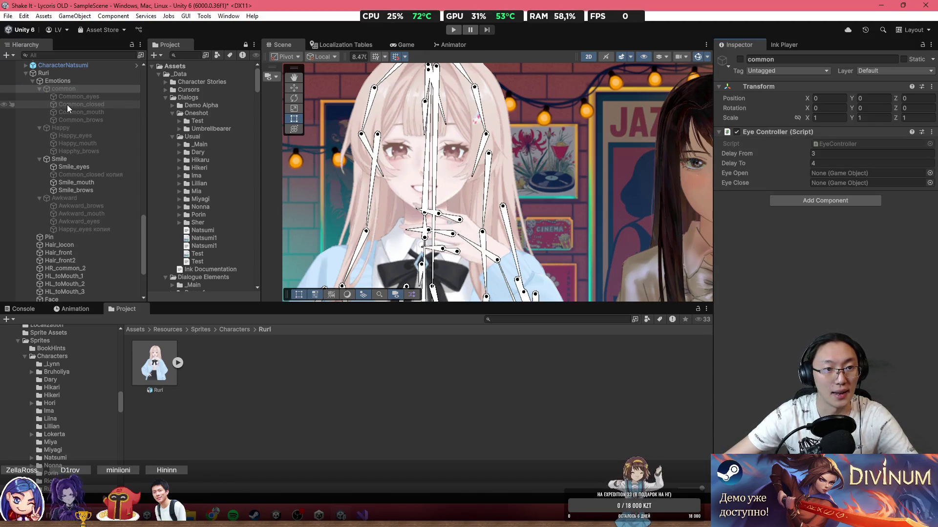
{"action": "mouse_move", "coordinate": [66, 105]}
{"action": "left_mouse_down"}
{"action": "mouse_move", "coordinate": [814, 196]}
{"action": "mouse_move", "coordinate": [855, 183]}
{"action": "left_mouse_up"}
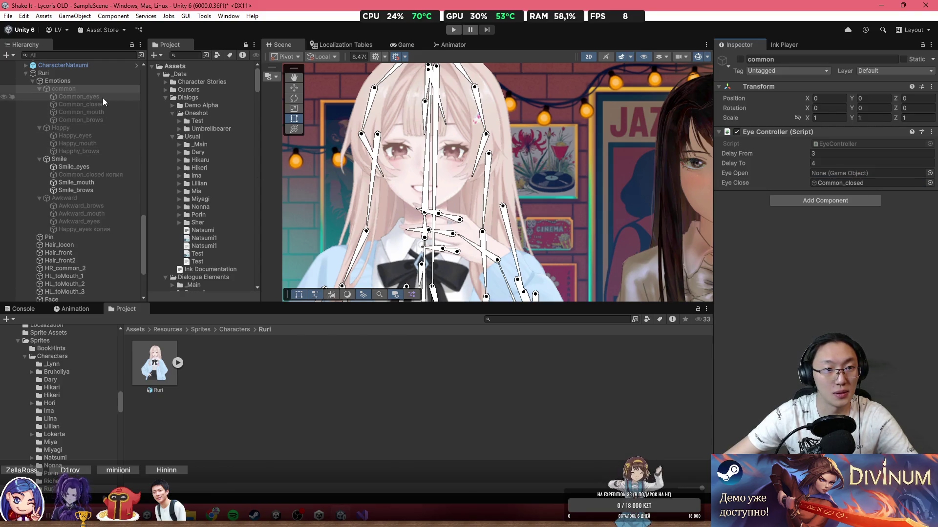
{"action": "mouse_move", "coordinate": [102, 97]}
{"action": "left_mouse_down"}
{"action": "mouse_move", "coordinate": [704, 179]}
{"action": "mouse_move", "coordinate": [854, 182]}
{"action": "left_mouse_up"}
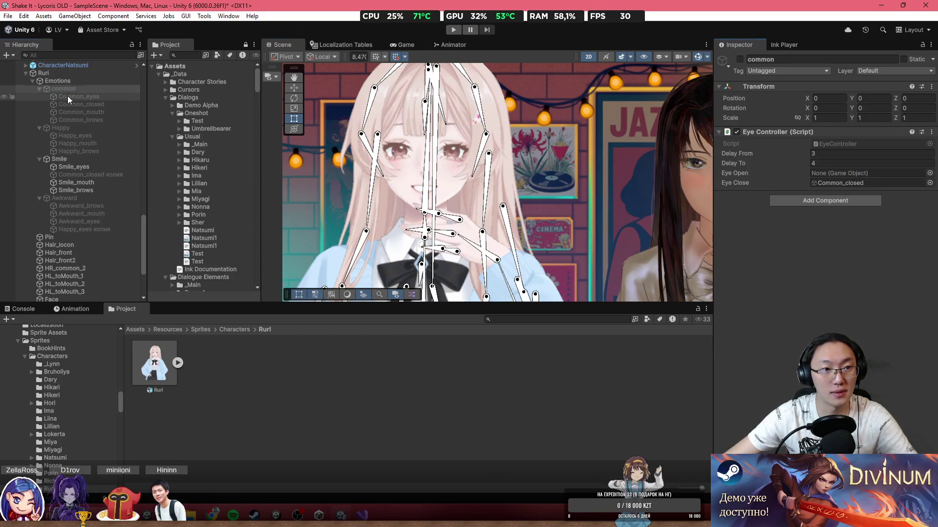
{"action": "left_click_drag", "start_coordinate": [68, 95], "coordinate": [868, 175]}
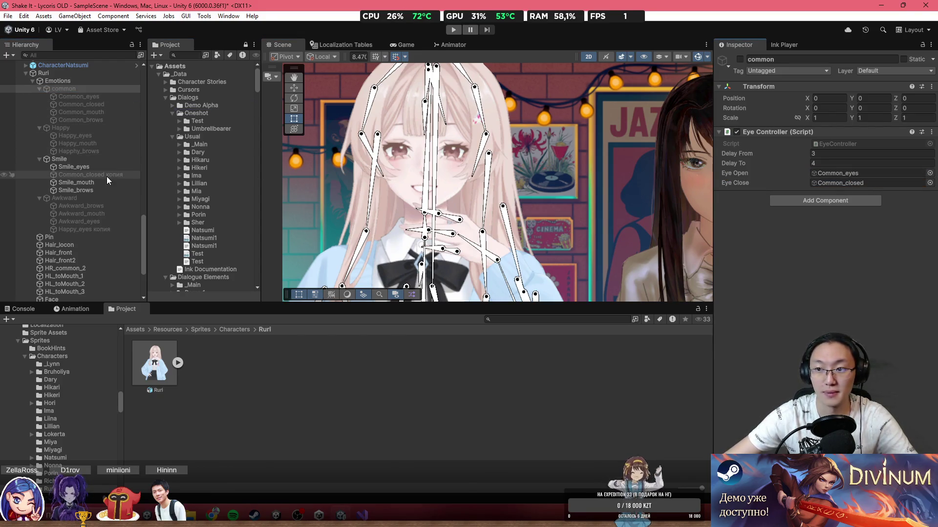
Step: Give Awkward an Eye Controller with Awkward_eyes open and Happy_eyes копия closed, then start a test run
{"action": "left_click", "coordinate": [72, 197]}
{"action": "left_click", "coordinate": [801, 139]}
{"action": "type", "text": "eye"}
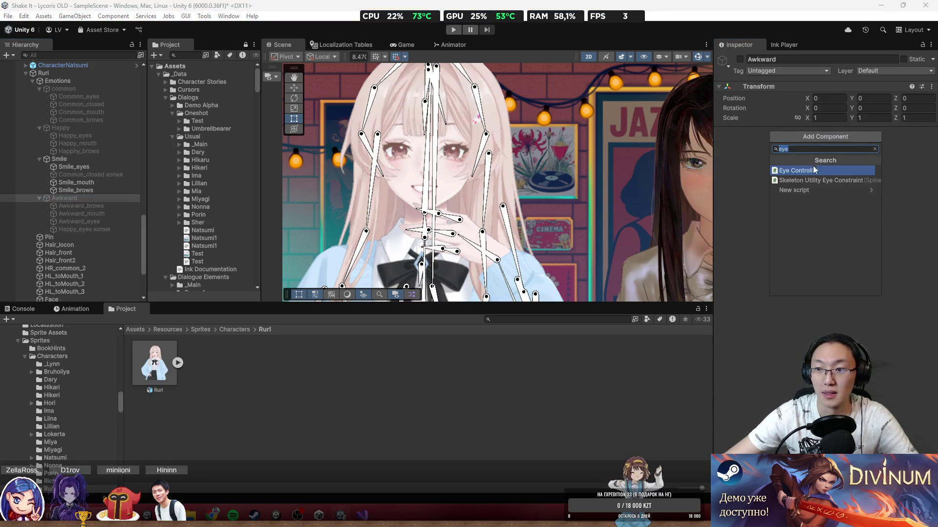
{"action": "key", "text": "Return"}
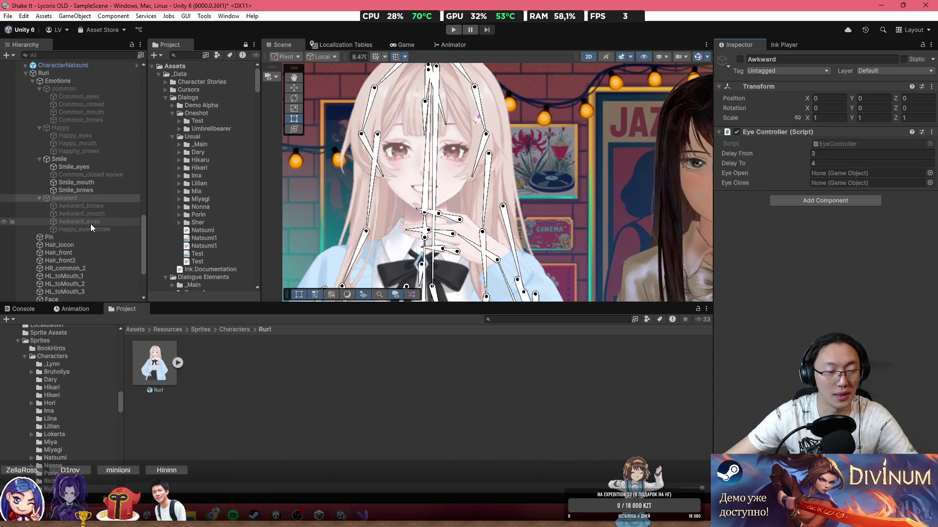
{"action": "mouse_move", "coordinate": [90, 223]}
{"action": "left_mouse_down"}
{"action": "mouse_move", "coordinate": [474, 224]}
{"action": "mouse_move", "coordinate": [840, 174]}
{"action": "left_mouse_up"}
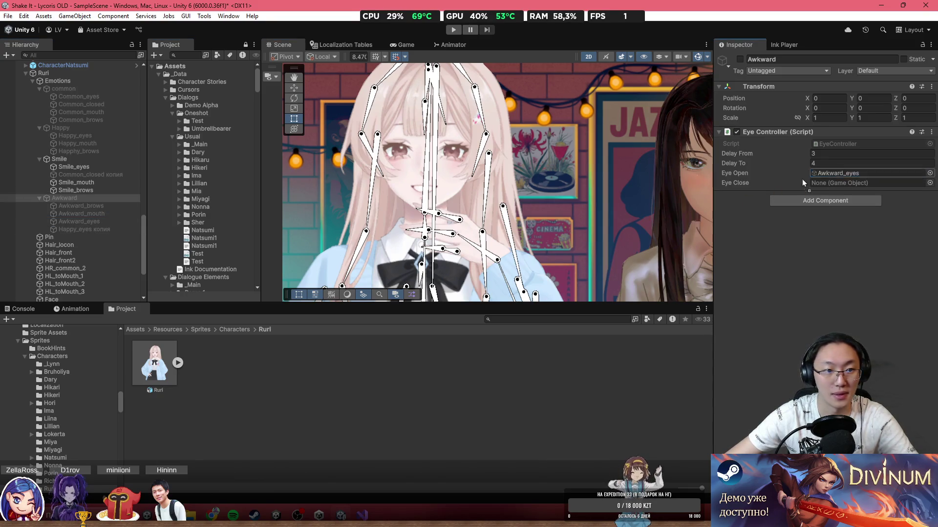
{"action": "mouse_move", "coordinate": [90, 229]}
{"action": "left_mouse_down"}
{"action": "mouse_move", "coordinate": [840, 176]}
{"action": "mouse_move", "coordinate": [860, 182]}
{"action": "left_mouse_up"}
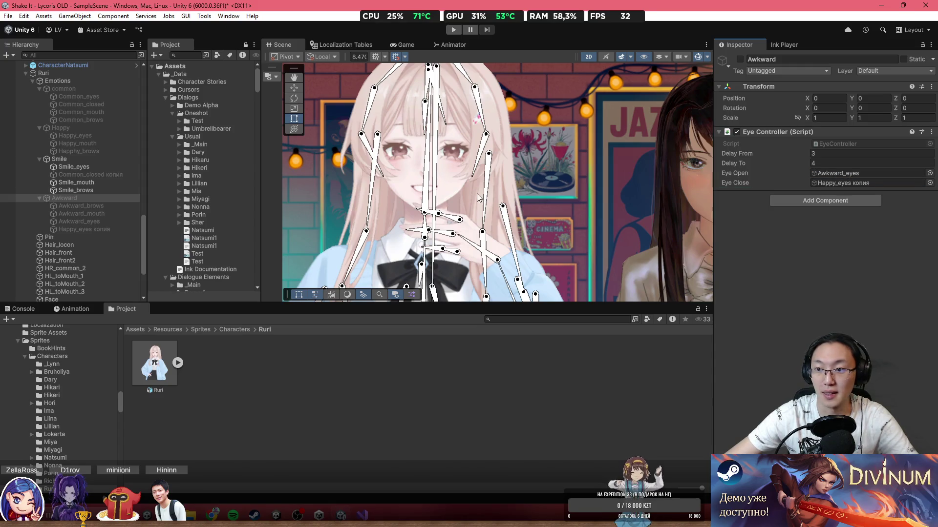
{"action": "left_click", "coordinate": [454, 30]}
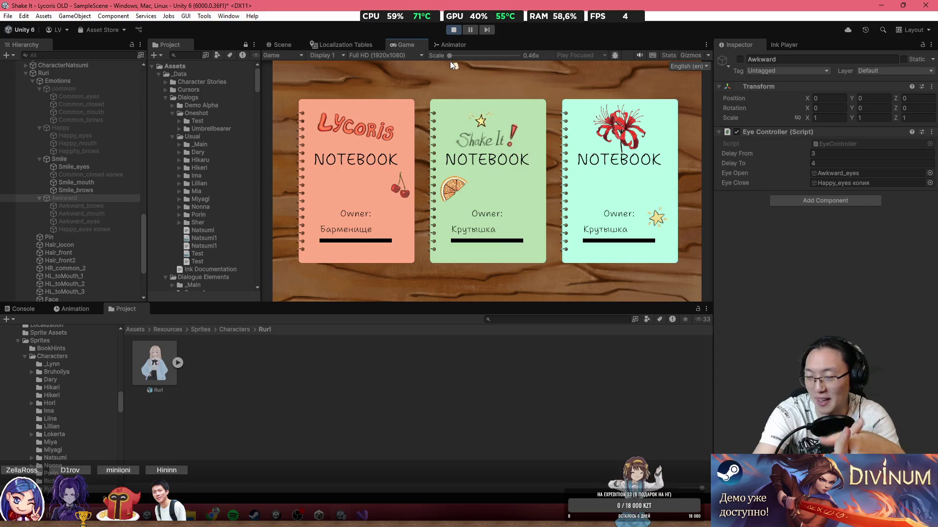
Step: During the test run, view the scene without bone overlays and inspect the Smile, Happy and common groups
{"action": "left_click", "coordinate": [282, 45]}
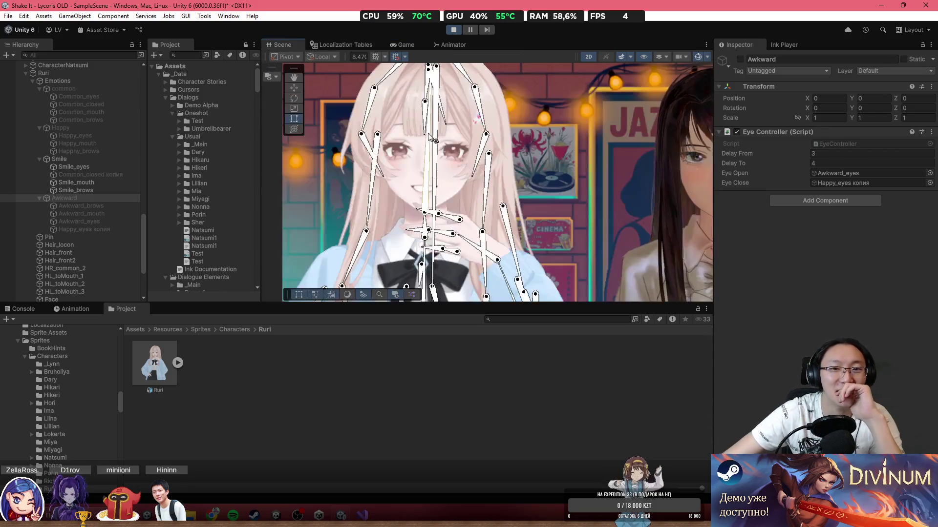
{"action": "left_click", "coordinate": [696, 57]}
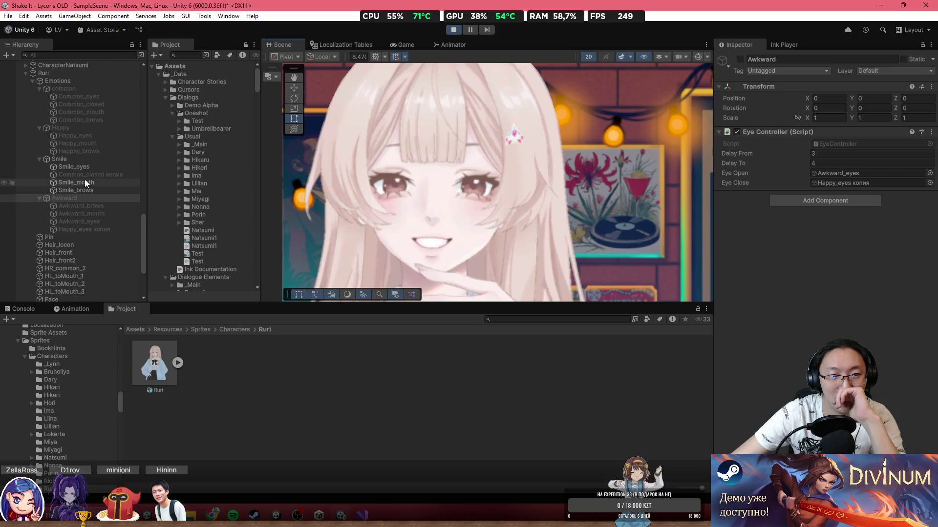
{"action": "left_click", "coordinate": [90, 159]}
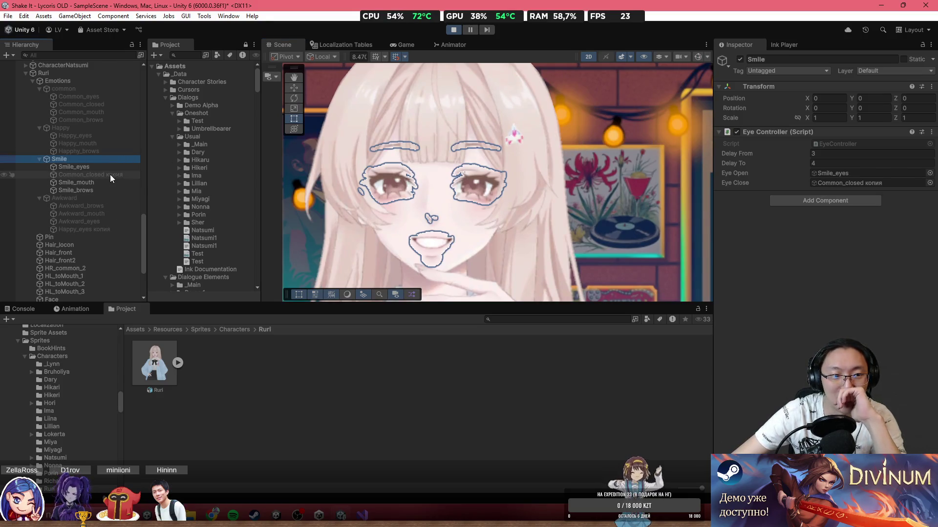
{"action": "left_click", "coordinate": [92, 236]}
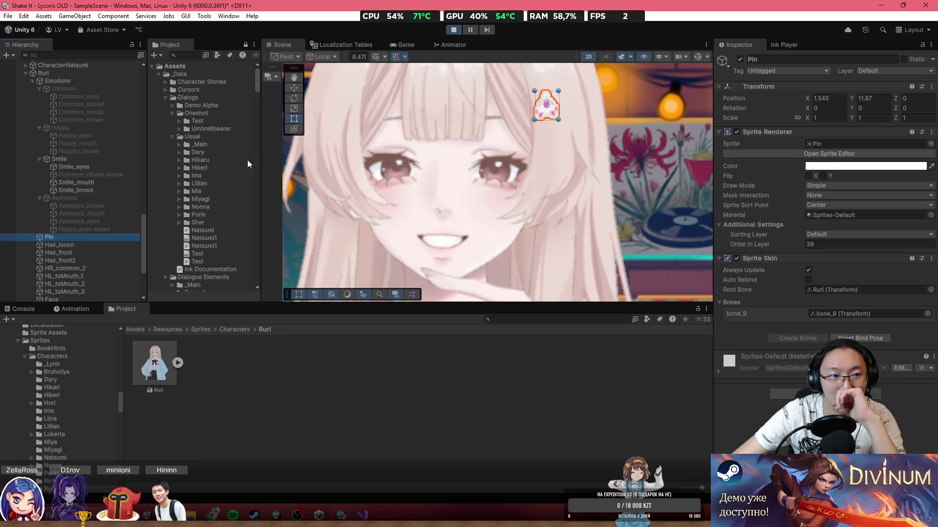
{"action": "left_click", "coordinate": [100, 153]}
{"action": "left_click", "coordinate": [83, 126]}
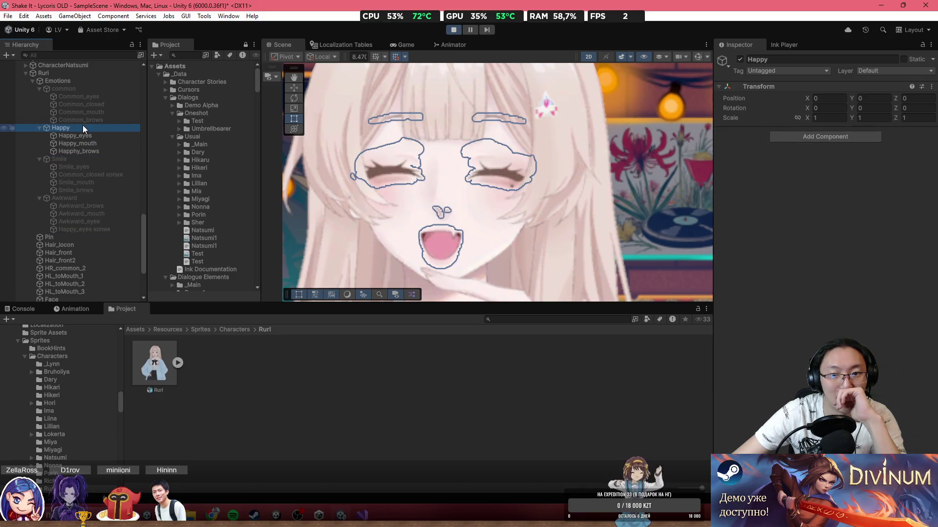
{"action": "left_click", "coordinate": [80, 89]}
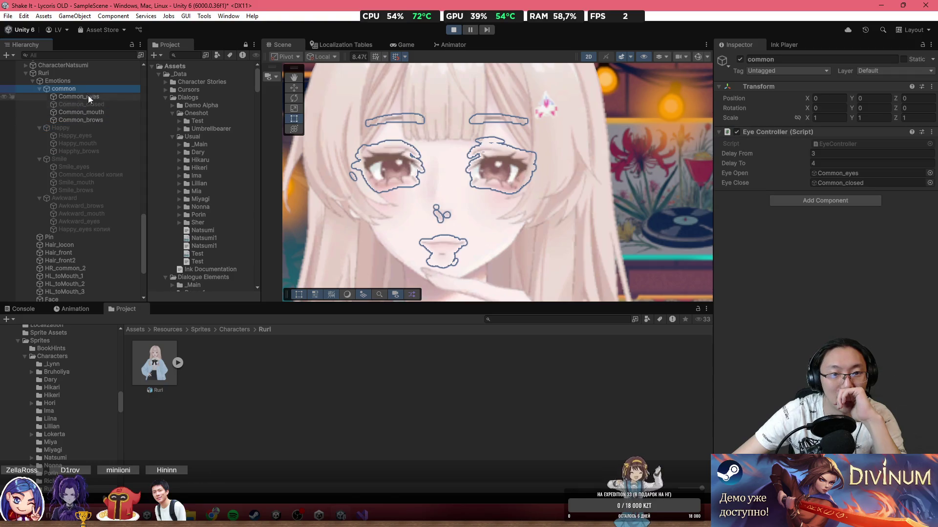
{"action": "left_click", "coordinate": [75, 244]}
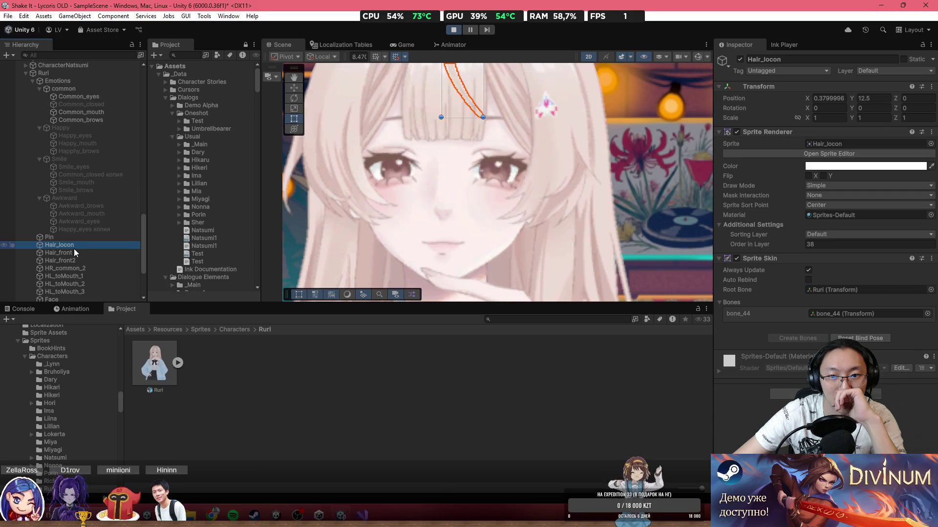
Step: Deactivate the common group, activate Awkward, and inspect the HR_common_2 sprite
{"action": "left_click", "coordinate": [63, 89]}
{"action": "key", "text": "alt+shift+a"}
{"action": "left_click", "coordinate": [79, 196]}
{"action": "key", "text": "alt+shift+a"}
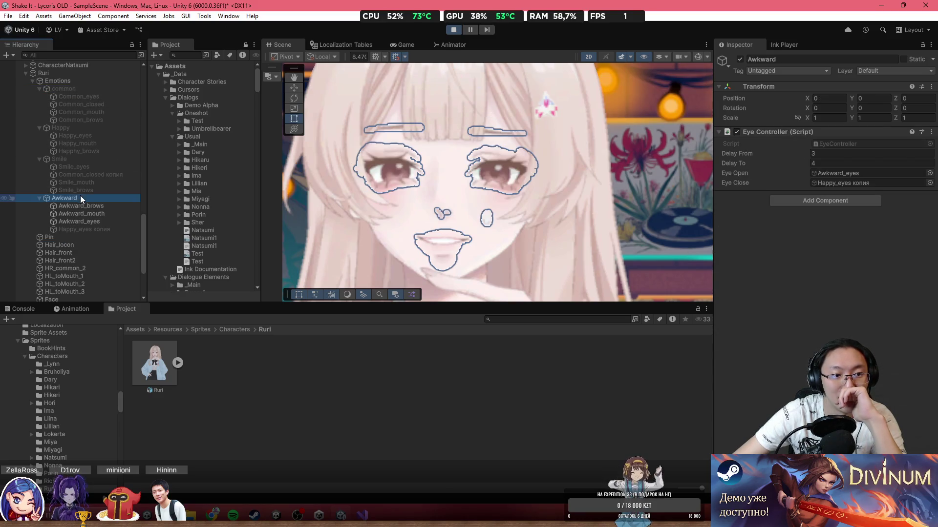
{"action": "left_click", "coordinate": [83, 269]}
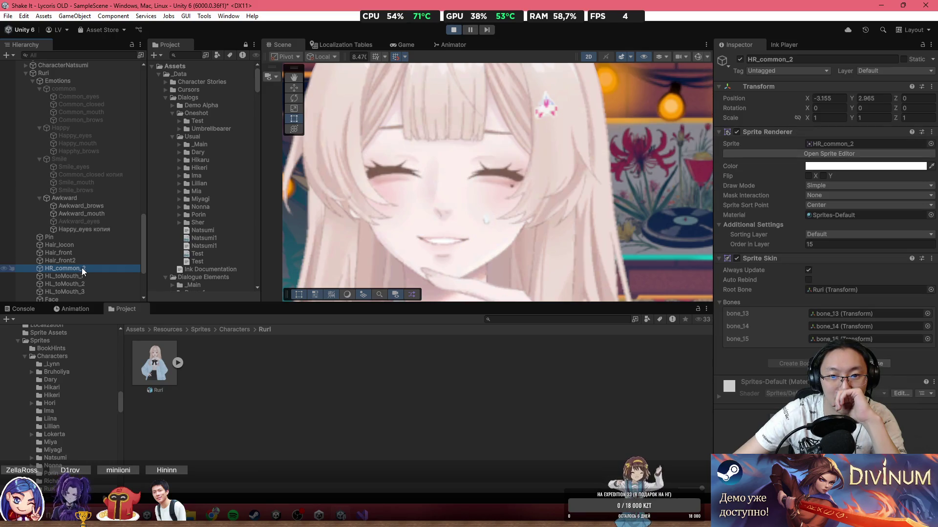
Step: Stop the game preview and collapse the common, Happy, Smile and Awkward emotion groups in the Hierarchy
{"action": "left_click", "coordinate": [453, 29]}
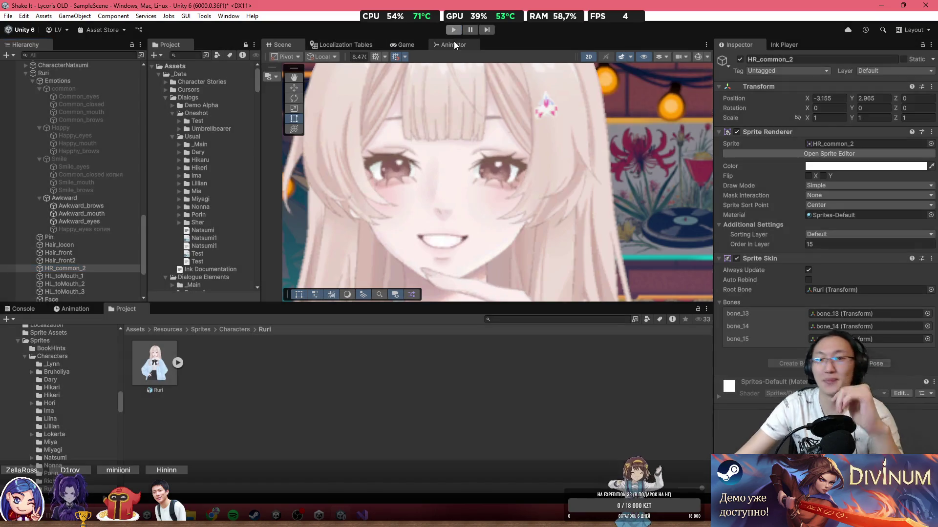
{"action": "scroll", "coordinate": [79, 262], "scroll_direction": "up", "scroll_amount": 2}
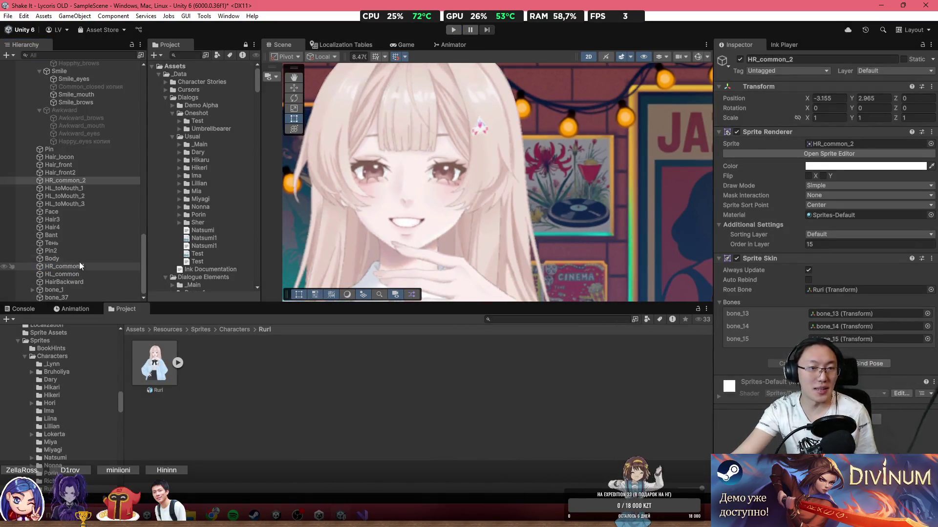
{"action": "scroll", "coordinate": [409, 250], "scroll_direction": "down", "scroll_amount": 2}
{"action": "scroll", "coordinate": [84, 206], "scroll_direction": "up", "scroll_amount": 2}
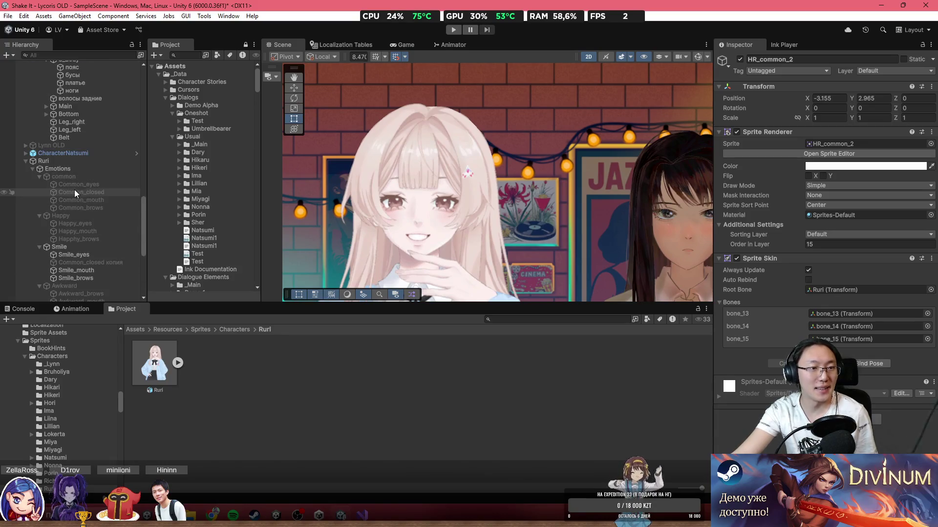
{"action": "left_click", "coordinate": [33, 169]}
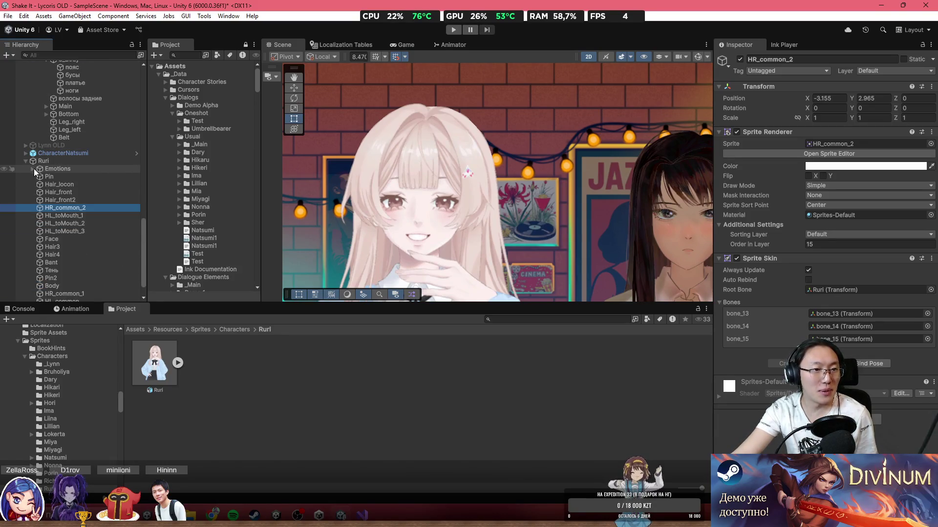
{"action": "left_click", "coordinate": [33, 168]}
{"action": "left_click", "coordinate": [40, 176]}
{"action": "left_click", "coordinate": [39, 184]}
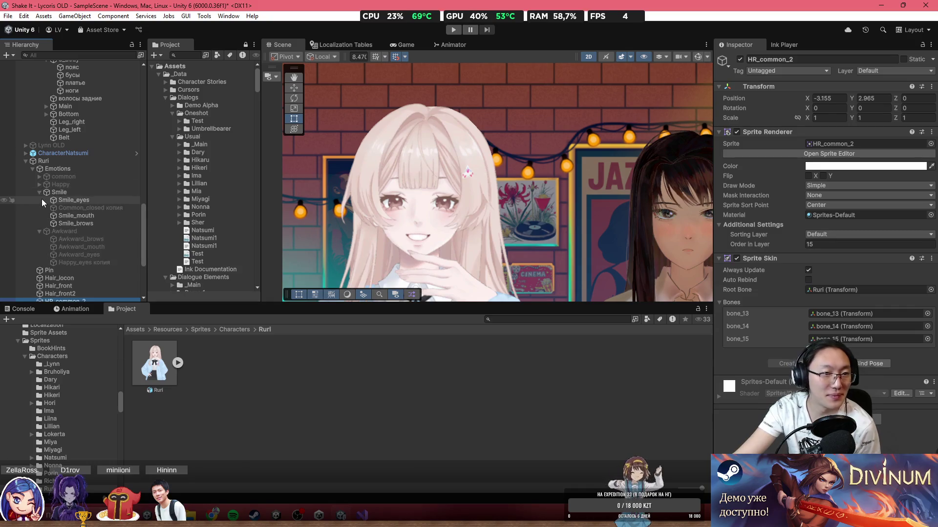
{"action": "left_click", "coordinate": [40, 193]}
{"action": "left_click", "coordinate": [39, 200]}
{"action": "scroll", "coordinate": [441, 201], "scroll_direction": "down", "scroll_amount": 3}
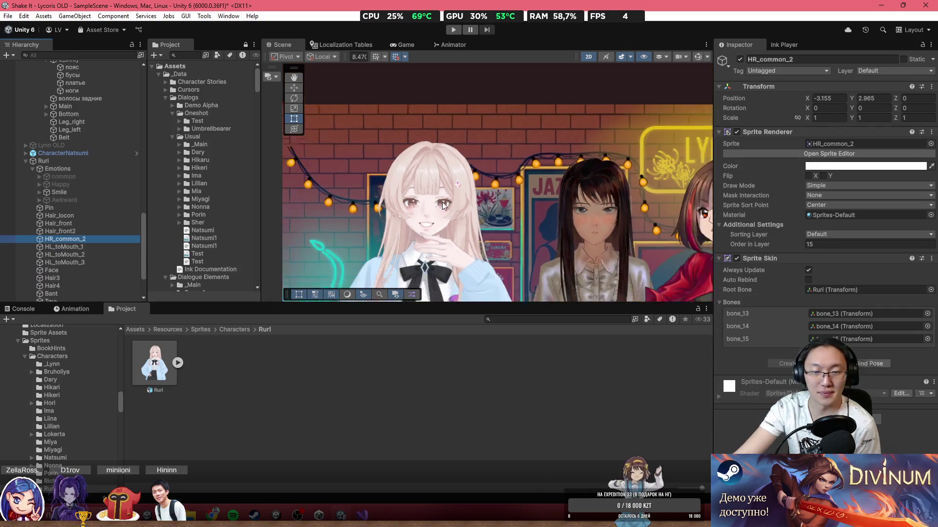
{"action": "scroll", "coordinate": [454, 185], "scroll_direction": "up", "scroll_amount": 1}
Step: Select the HL_toMouth_1 sleeve sprite, turn on the bone gizmos, and select the Ruri object
{"action": "left_click", "coordinate": [471, 166]}
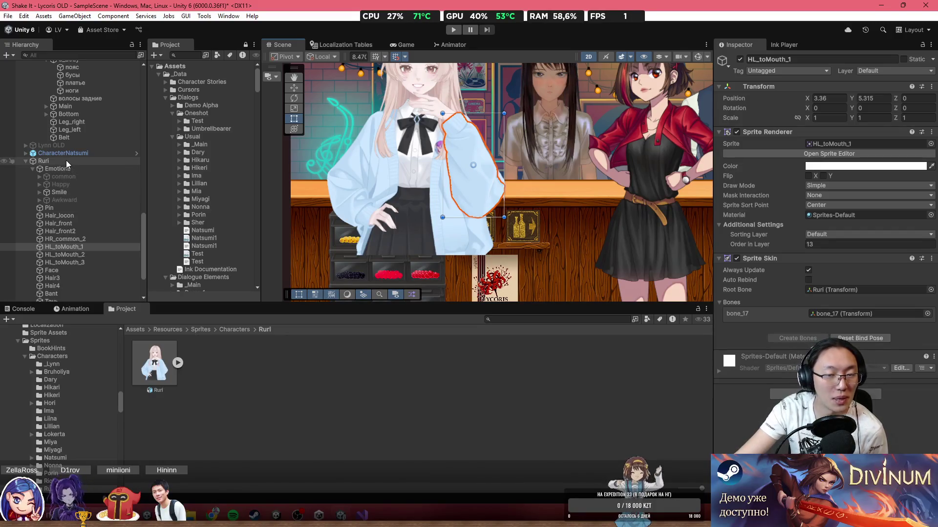
{"action": "scroll", "coordinate": [457, 163], "scroll_direction": "up", "scroll_amount": 2}
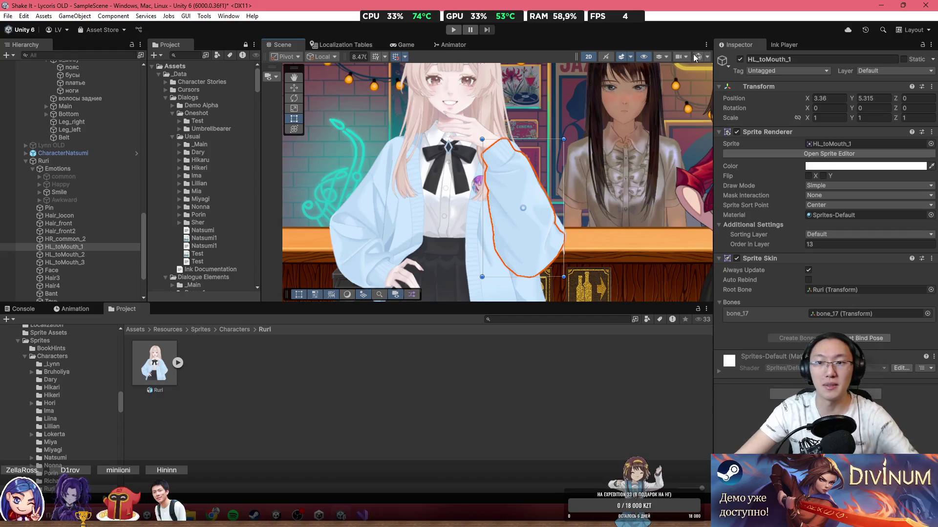
{"action": "left_click", "coordinate": [696, 57]}
{"action": "scroll", "coordinate": [505, 196], "scroll_direction": "up", "scroll_amount": 1}
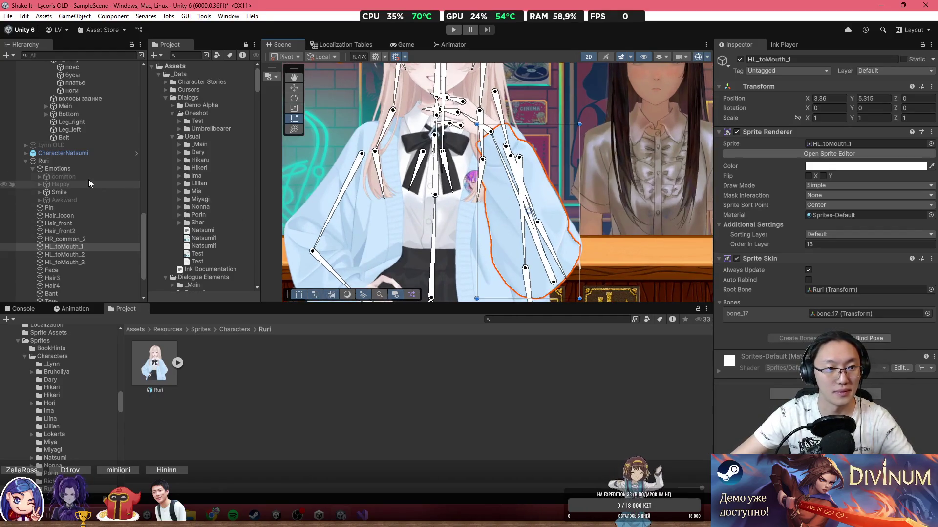
{"action": "left_click", "coordinate": [69, 159]}
Step: Create an empty child object under Ruri named Sub
{"action": "right_click", "coordinate": [69, 160]}
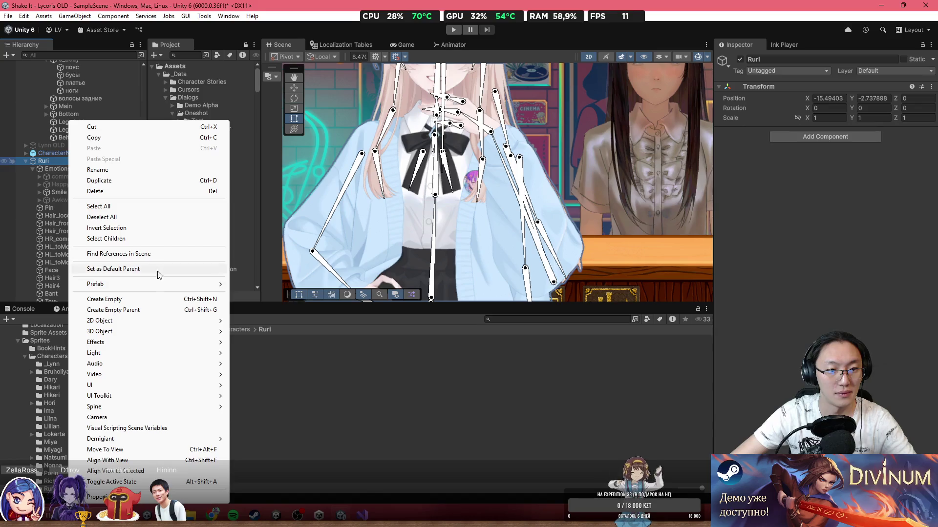
{"action": "left_click", "coordinate": [105, 299]}
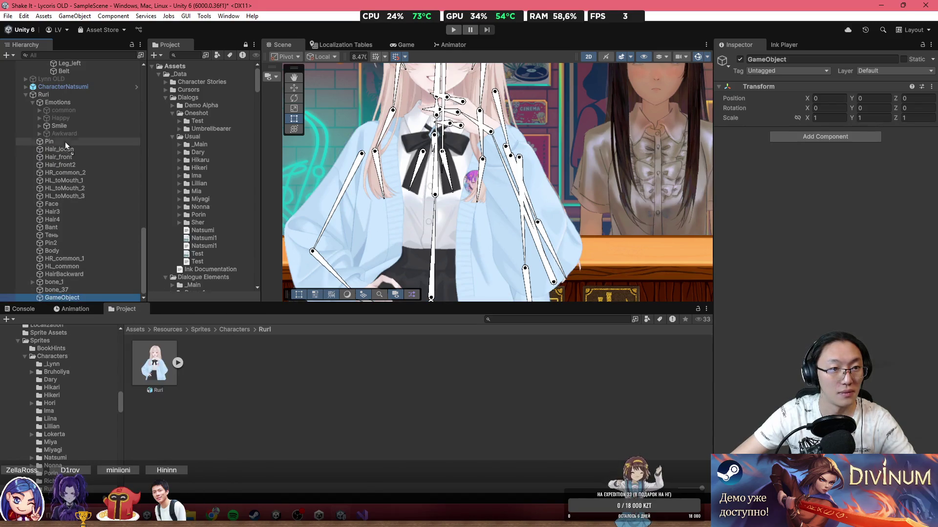
{"action": "left_click_drag", "start_coordinate": [65, 141], "coordinate": [66, 141]}
{"action": "scroll", "coordinate": [131, 145], "scroll_direction": "up", "scroll_amount": 6}
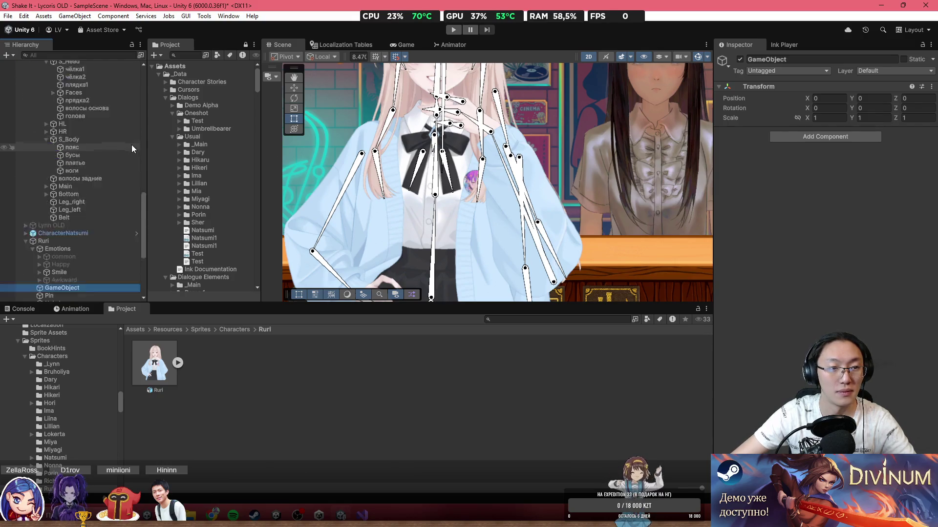
{"action": "scroll", "coordinate": [131, 144], "scroll_direction": "down", "scroll_amount": 3}
{"action": "left_click", "coordinate": [819, 59]}
{"action": "type", "text": "Sub"}
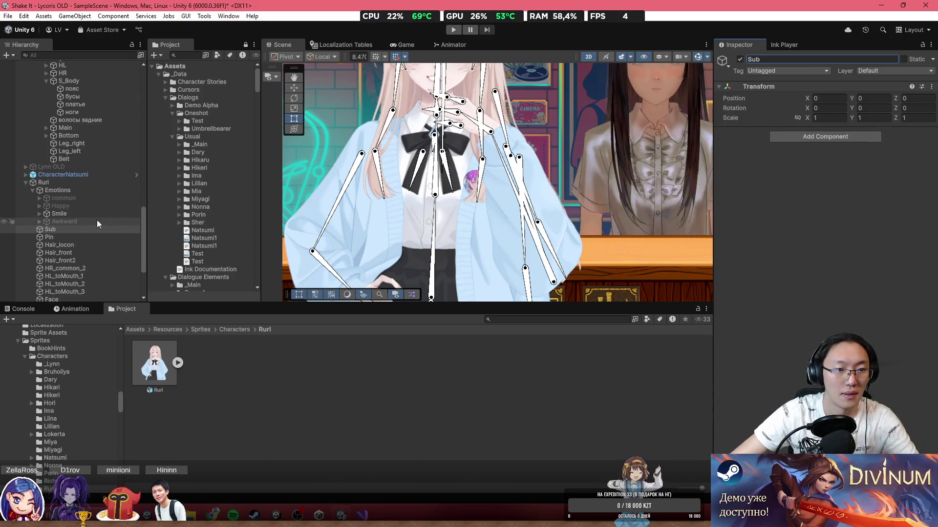
Step: Add an empty child named HL under Sub
{"action": "right_click", "coordinate": [75, 230]}
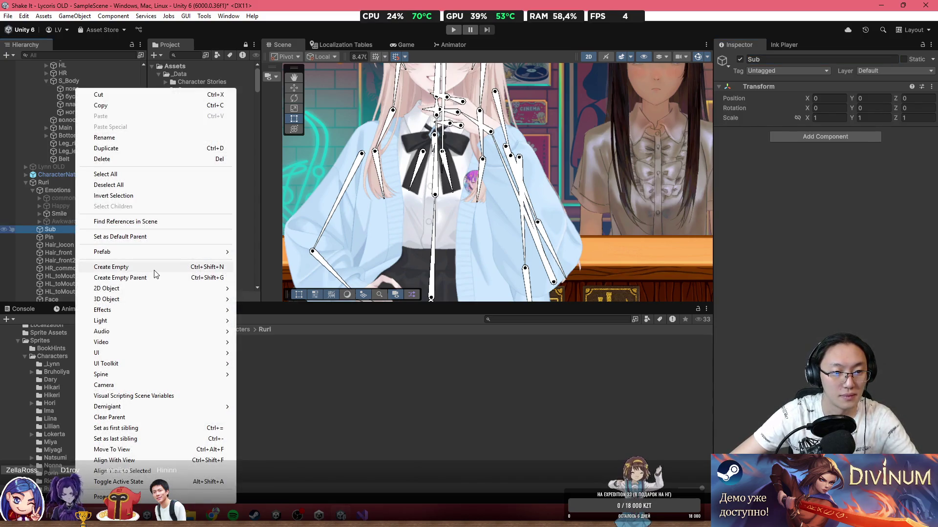
{"action": "left_click", "coordinate": [154, 269]}
{"action": "type", "text": "R"}
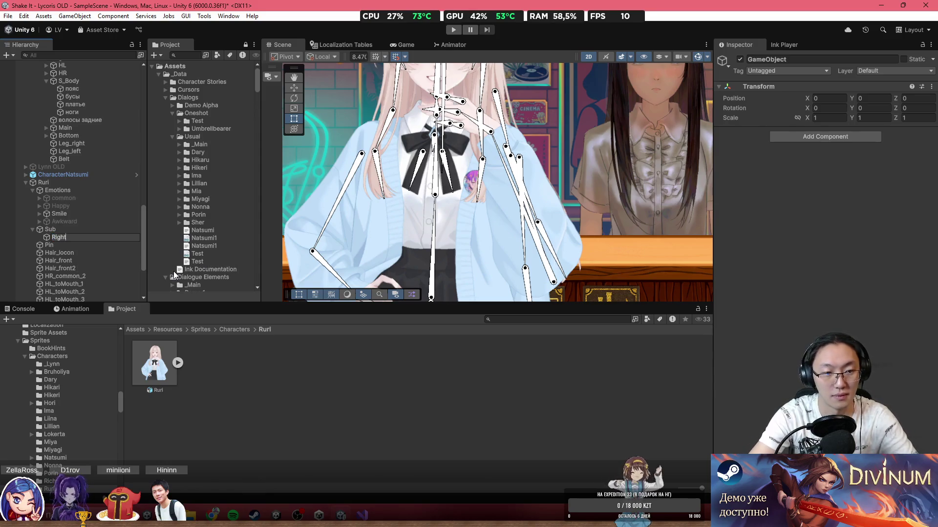
{"action": "key", "text": "BackSpace"}
{"action": "type", "text": "HL"}
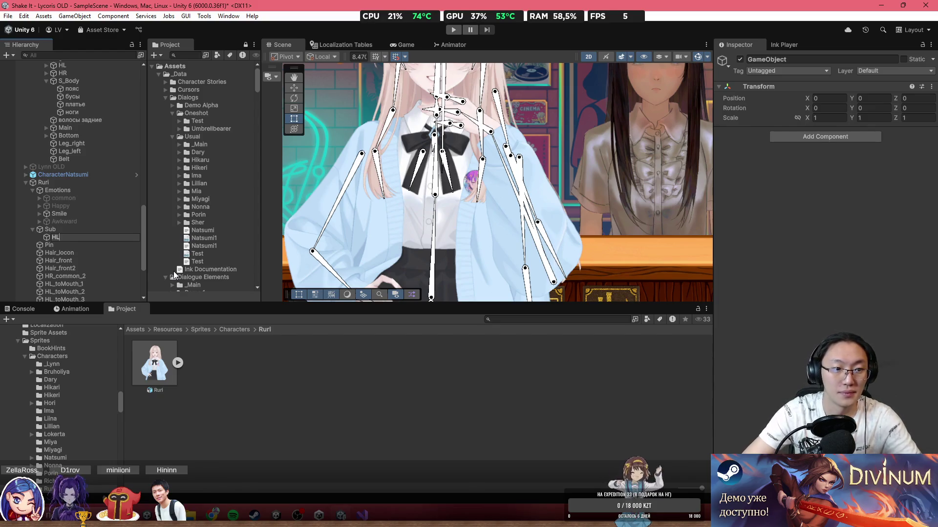
{"action": "key", "text": "Return"}
Step: Give HL two empty children, common above hand
{"action": "right_click", "coordinate": [97, 239]}
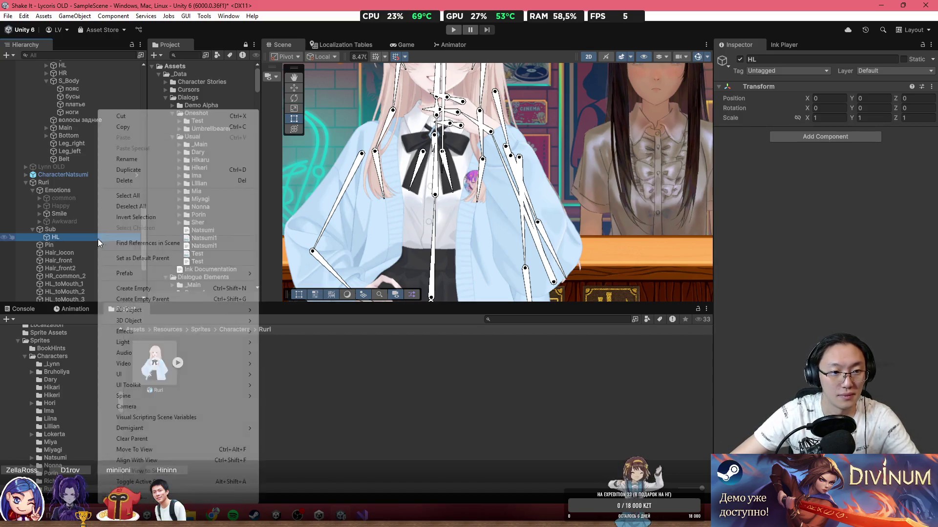
{"action": "left_click", "coordinate": [134, 289]}
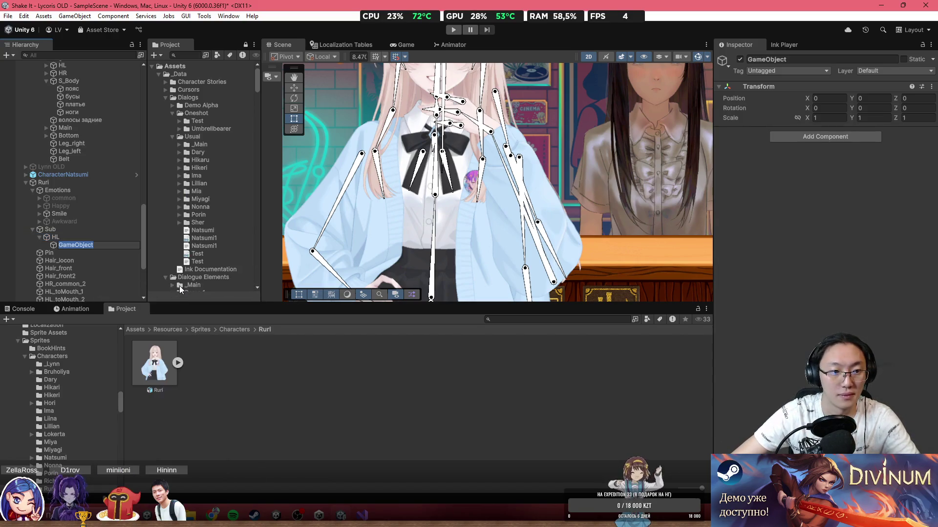
{"action": "type", "text": "Hand"}
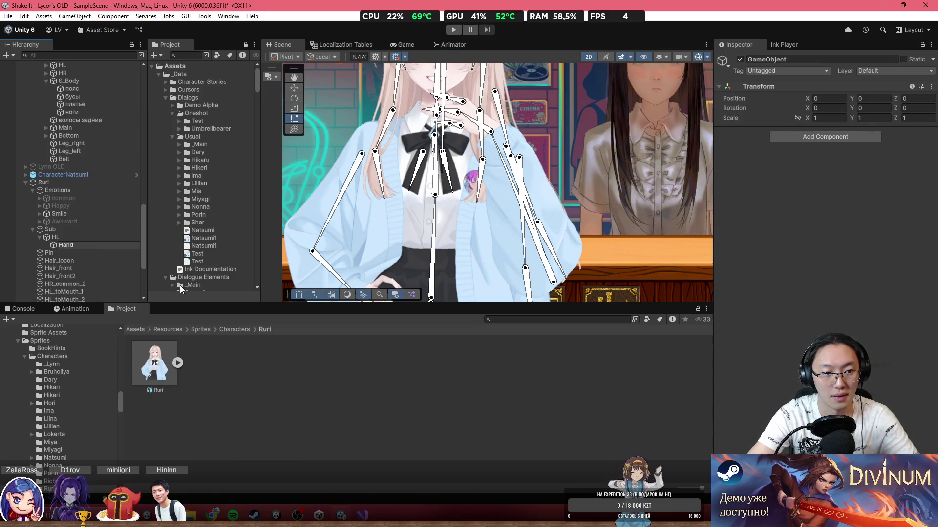
{"action": "key", "text": "Return"}
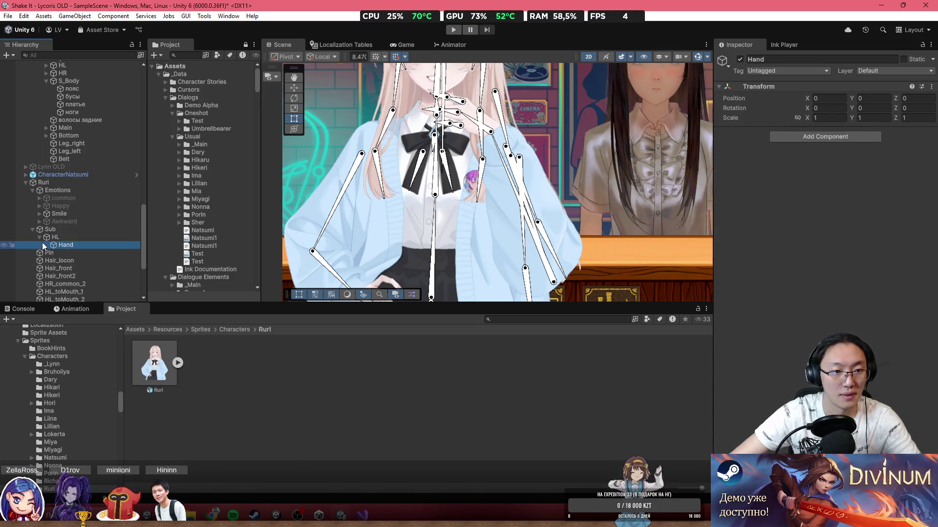
{"action": "key", "text": "ctrl+d"}
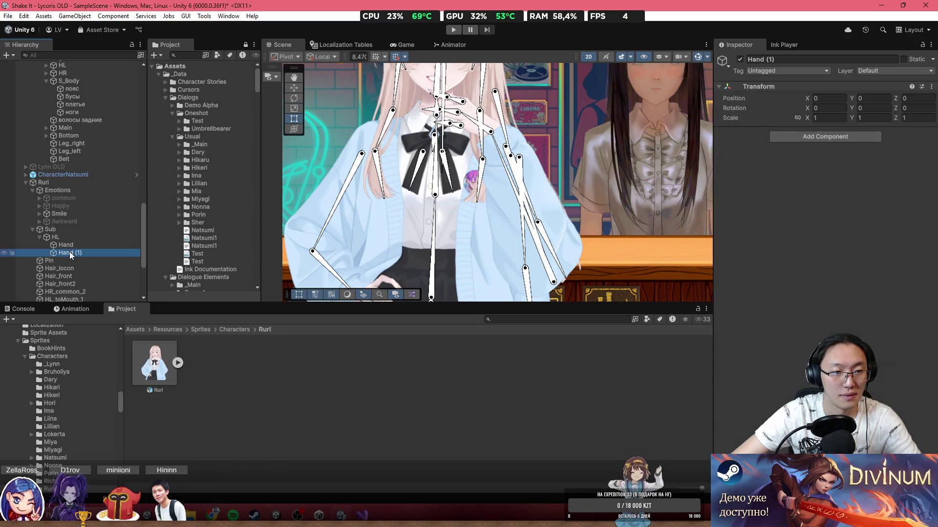
{"action": "left_click", "coordinate": [71, 253]}
{"action": "type", "text": "common"}
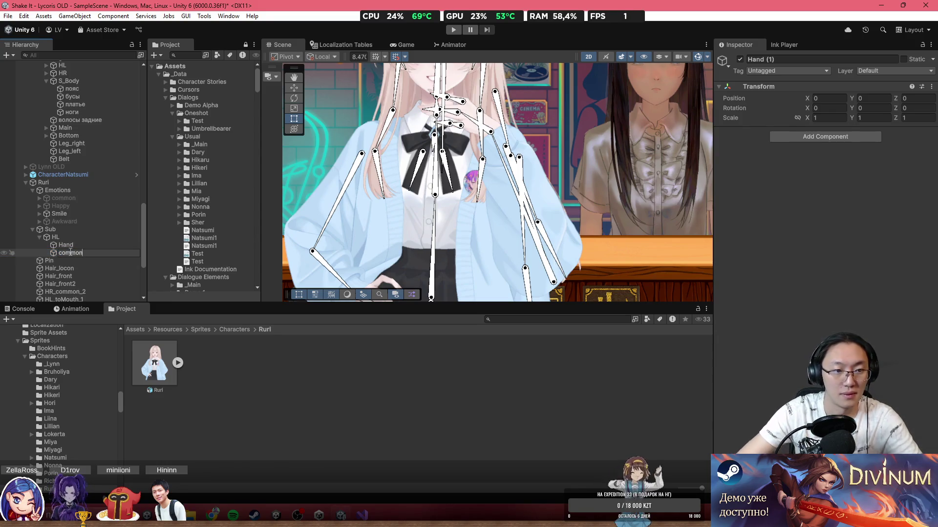
{"action": "key", "text": "Return"}
{"action": "left_click_drag", "start_coordinate": [84, 253], "coordinate": [81, 242]}
{"action": "left_click", "coordinate": [75, 252]}
{"action": "left_click", "coordinate": [75, 252]}
{"action": "type", "text": "hand"}
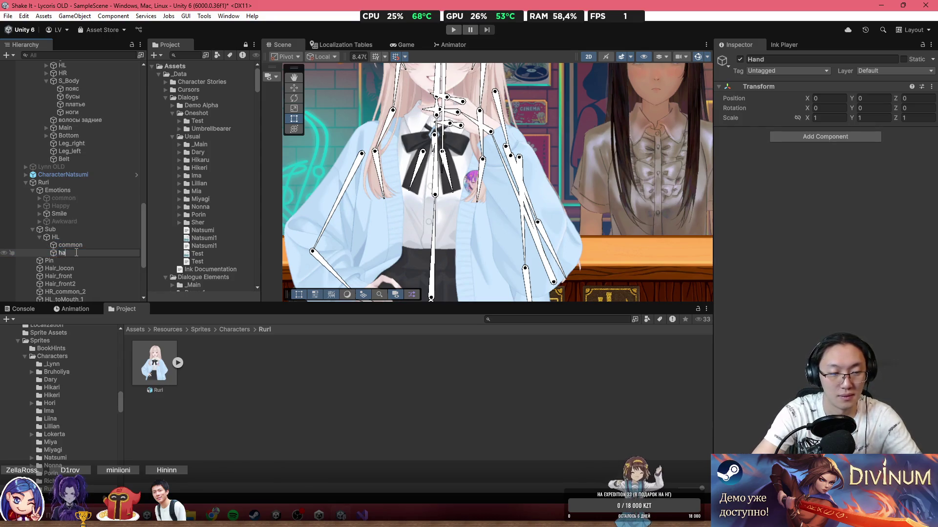
{"action": "key", "text": "Return"}
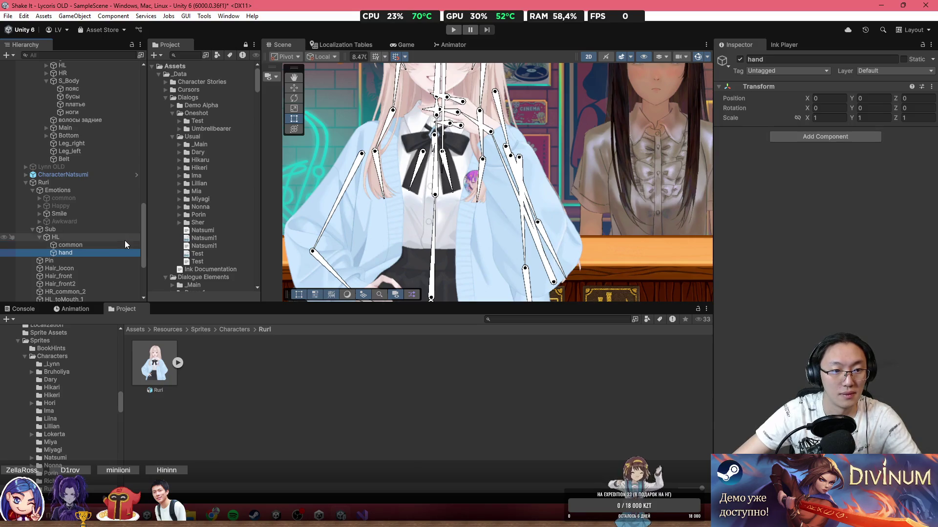
Step: Move the sprites HL_toMouth_1, HL_toMouth_2 and HL_toMouth_3 under the hand group
{"action": "scroll", "coordinate": [108, 249], "scroll_direction": "down", "scroll_amount": 4}
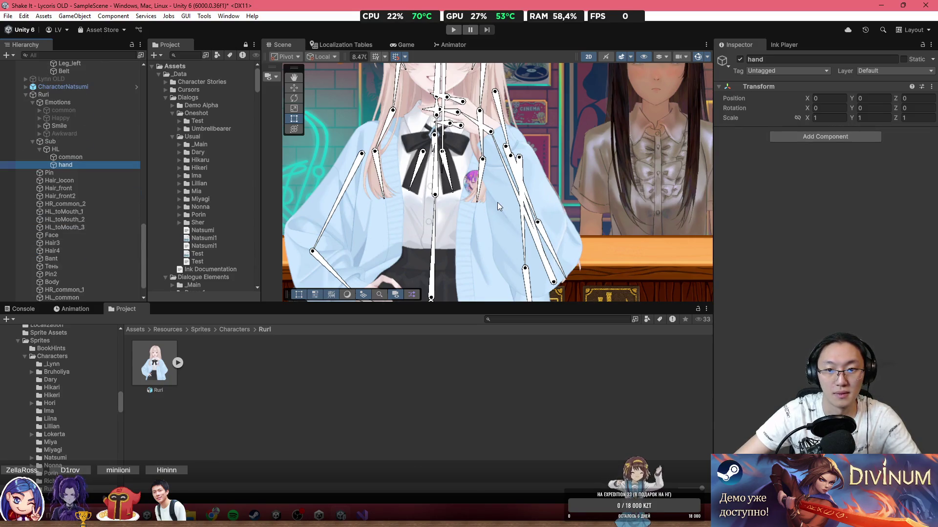
{"action": "left_click", "coordinate": [493, 190]}
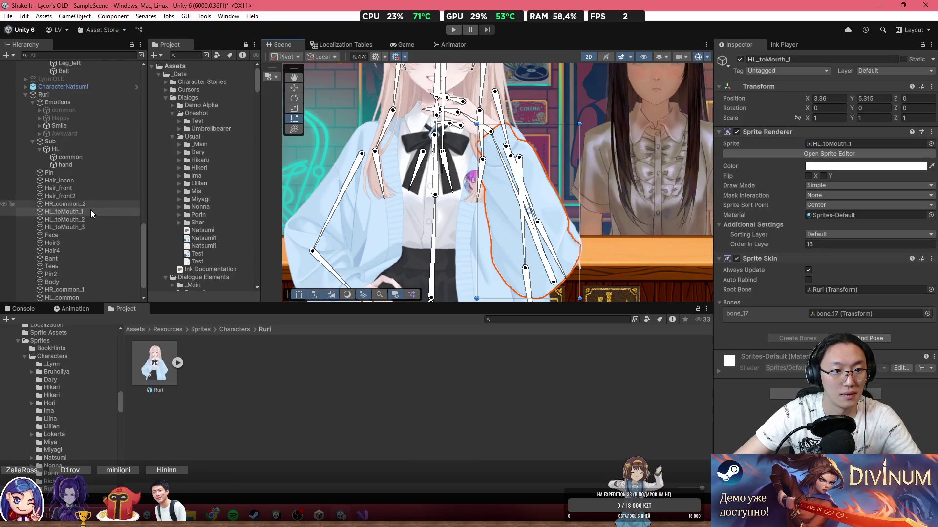
{"action": "left_click", "coordinate": [85, 227], "text": "shift"}
{"action": "left_click_drag", "start_coordinate": [76, 172], "coordinate": [77, 165]}
{"action": "left_click", "coordinate": [77, 165]}
{"action": "scroll", "coordinate": [400, 175], "scroll_direction": "down", "scroll_amount": 1}
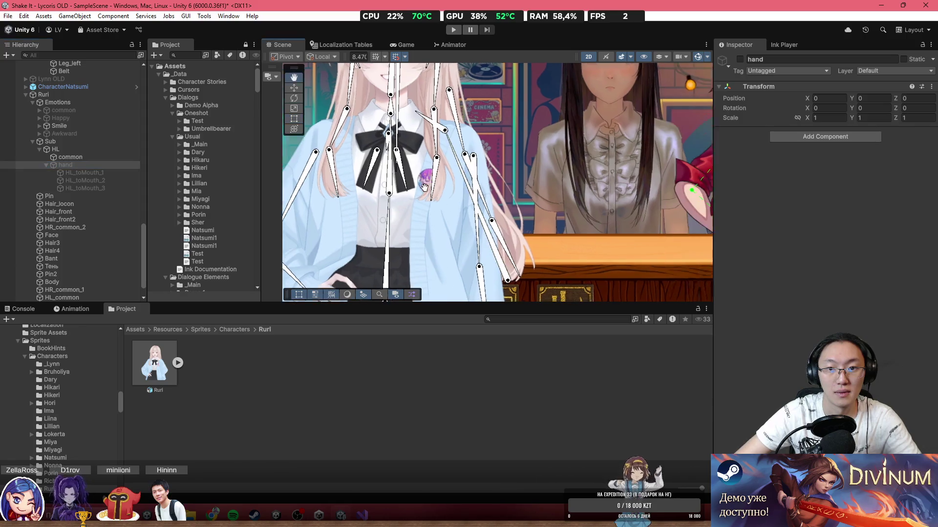
{"action": "left_click", "coordinate": [405, 184]}
{"action": "left_click", "coordinate": [367, 129]}
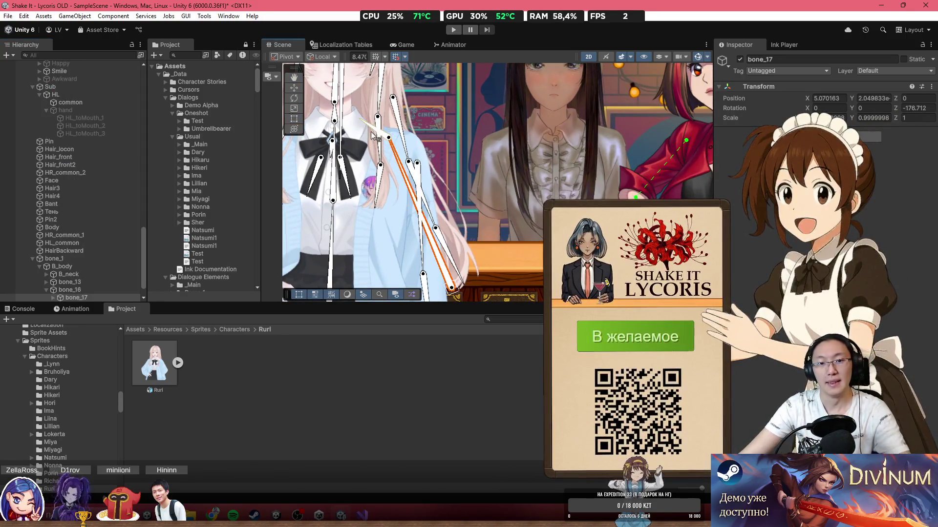
{"action": "left_click", "coordinate": [442, 259]}
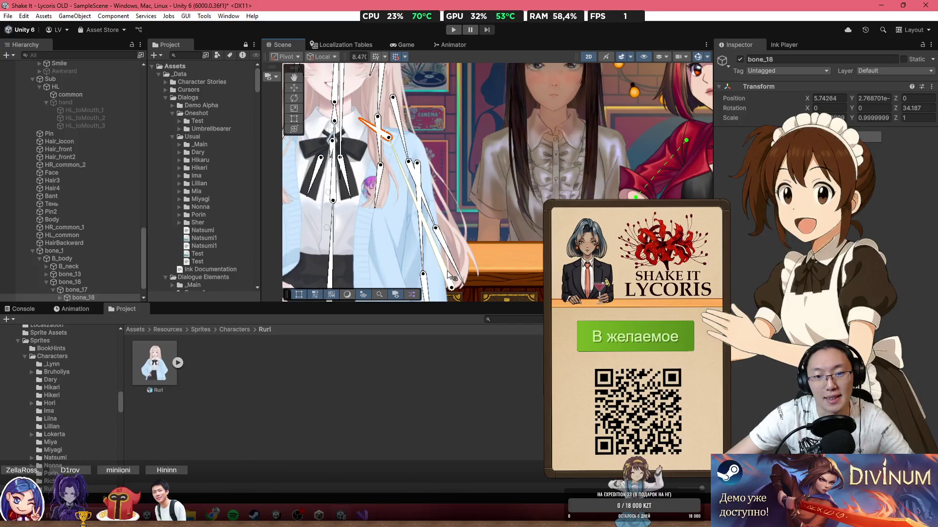
{"action": "scroll", "coordinate": [453, 276], "scroll_direction": "up", "scroll_amount": 1}
{"action": "left_click_drag", "start_coordinate": [453, 276], "coordinate": [472, 272]}
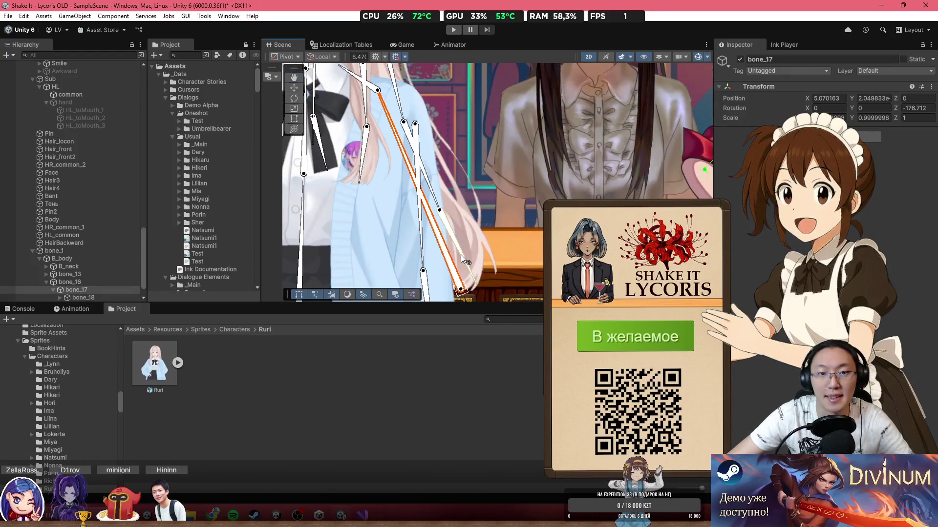
{"action": "scroll", "coordinate": [461, 254], "scroll_direction": "down", "scroll_amount": 1}
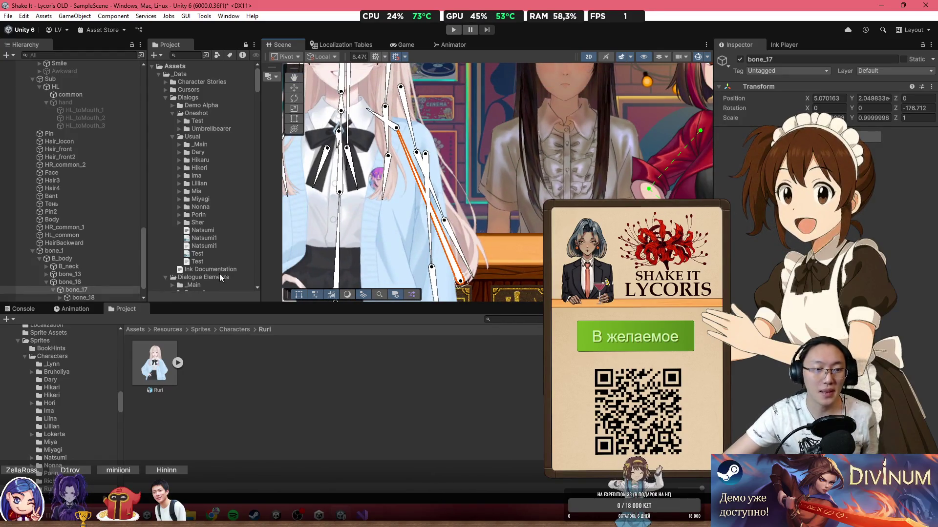
{"action": "left_click", "coordinate": [82, 282]}
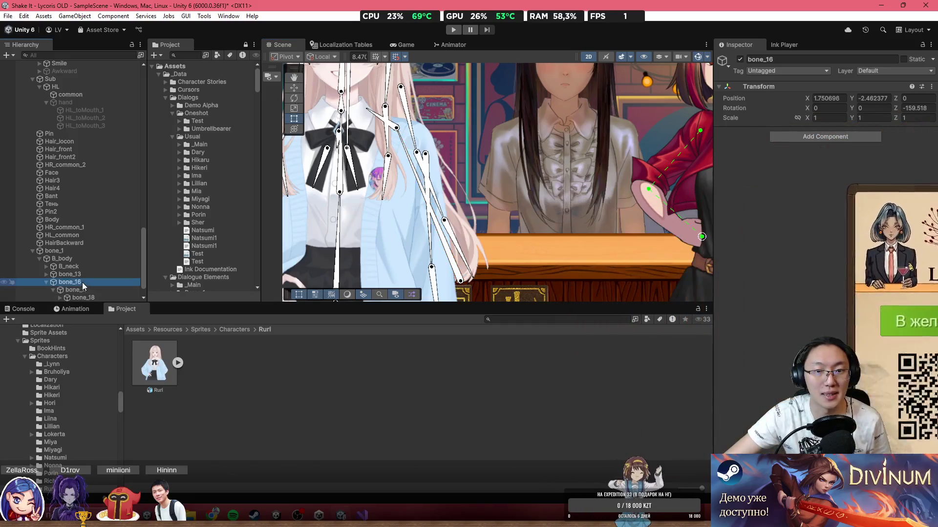
{"action": "left_click", "coordinate": [380, 123]}
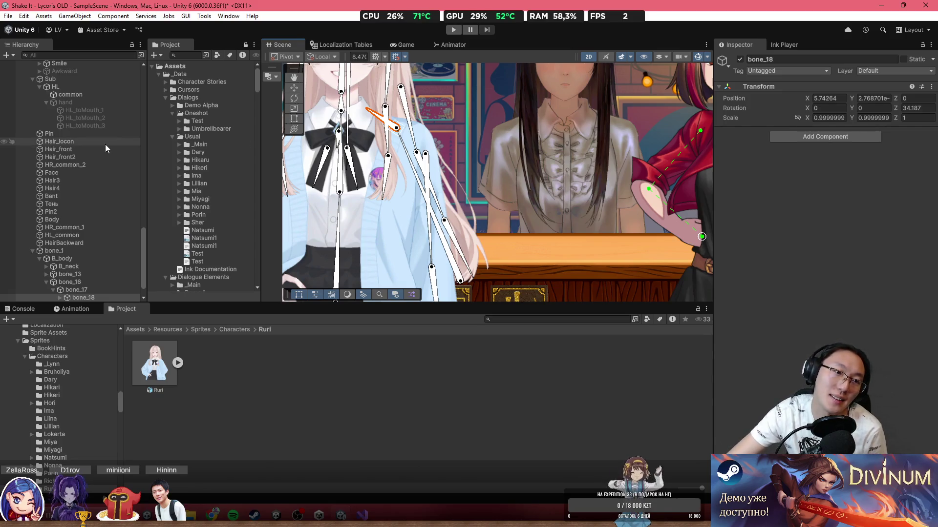
{"action": "scroll", "coordinate": [100, 149], "scroll_direction": "down", "scroll_amount": 1}
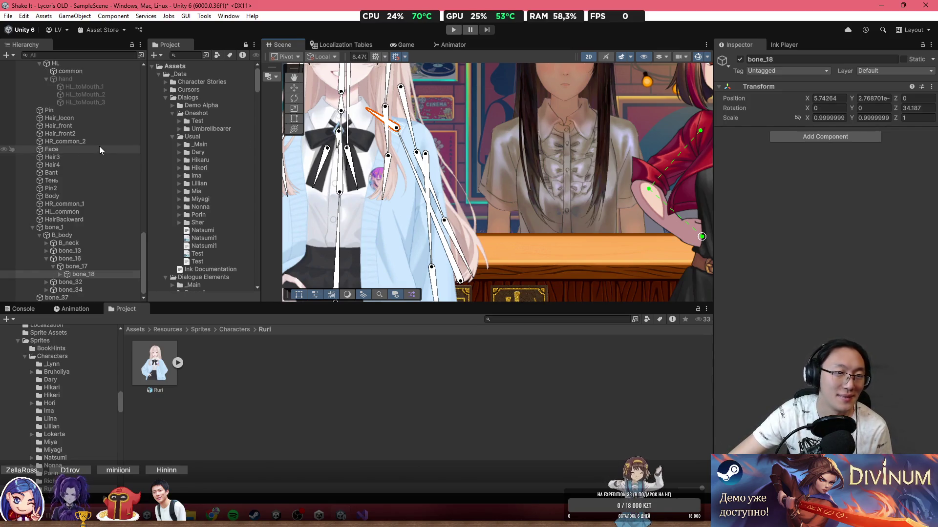
{"action": "scroll", "coordinate": [107, 185], "scroll_direction": "up", "scroll_amount": 3}
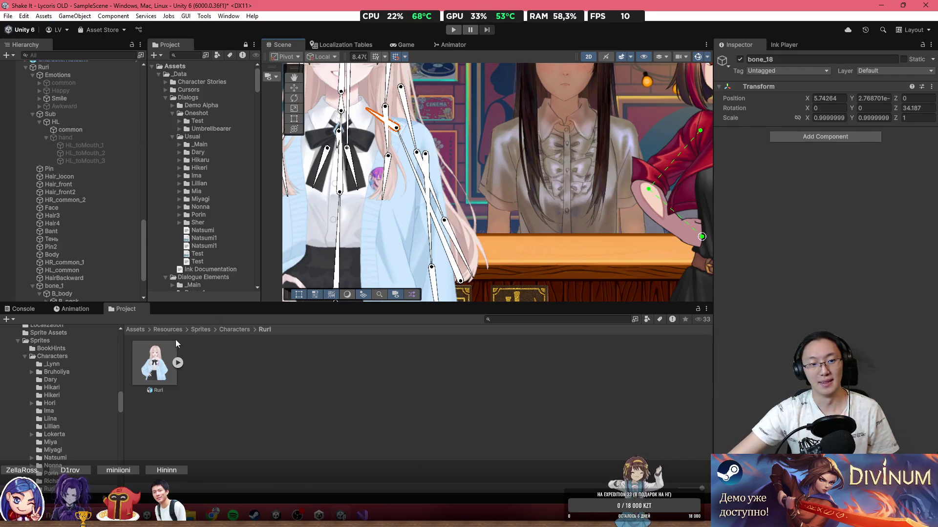
Step: Open the Ruri asset in the Sprite Editor's Skinning Editor
{"action": "left_click", "coordinate": [162, 358]}
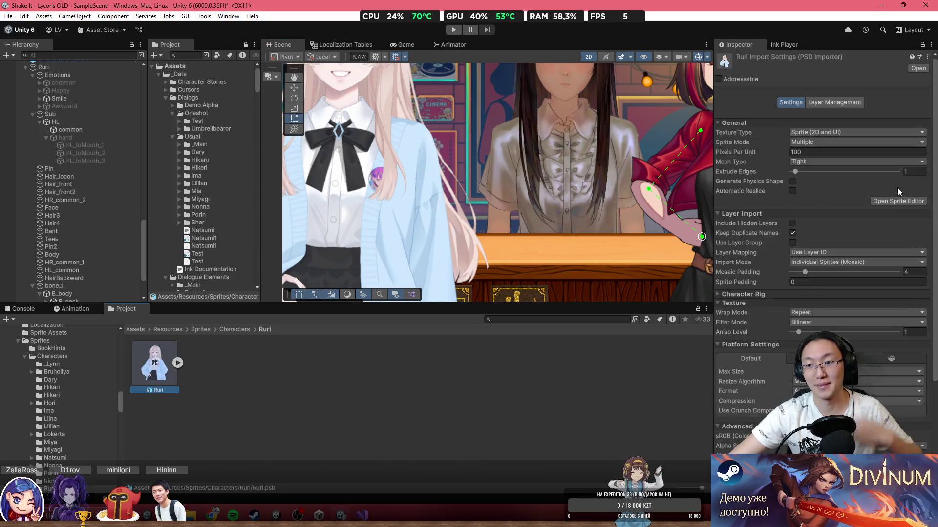
{"action": "left_click", "coordinate": [913, 198]}
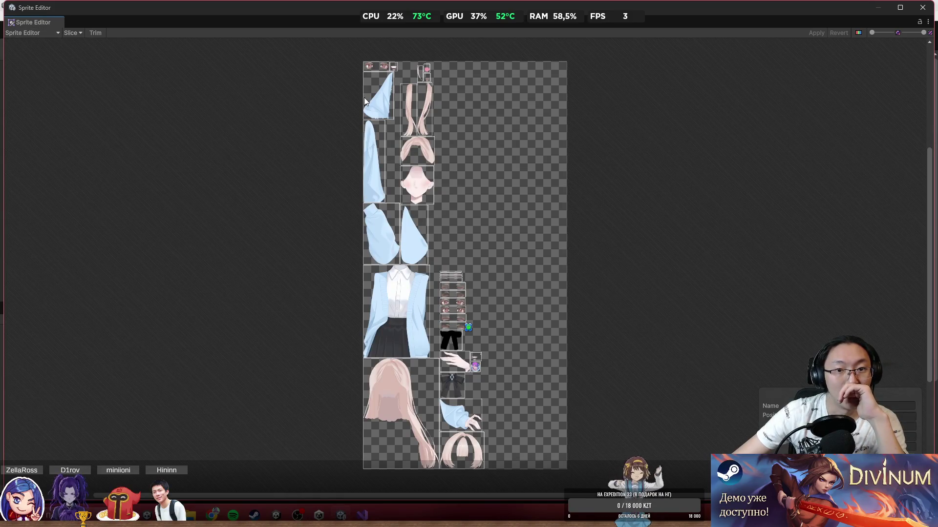
{"action": "left_click", "coordinate": [29, 32]}
{"action": "left_click", "coordinate": [29, 82]}
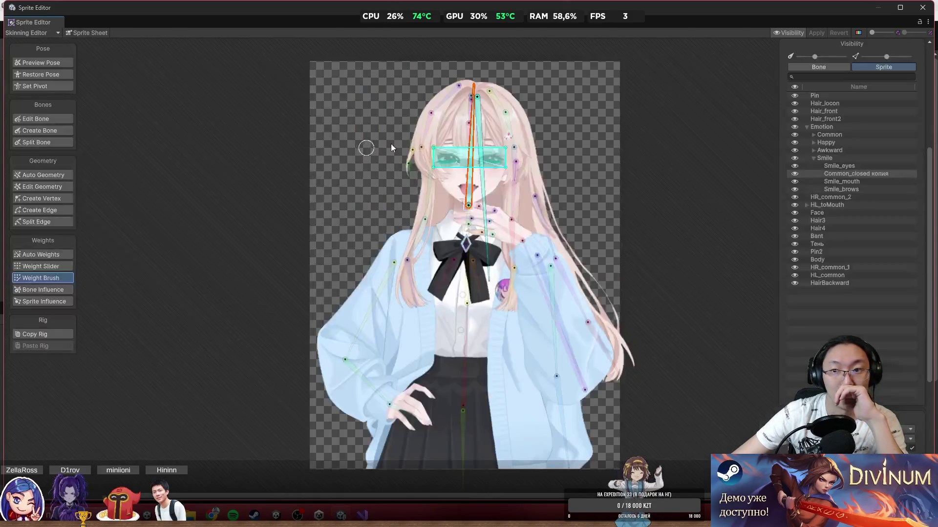
Step: Inspect the rig's bones and view the sleeve sprite's mesh in Bone Influence mode
{"action": "left_click", "coordinate": [819, 95]}
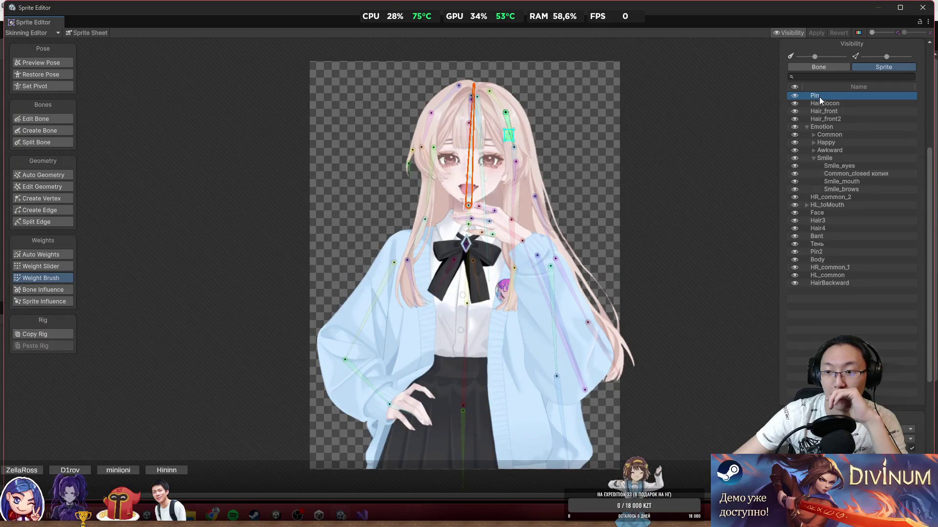
{"action": "left_click", "coordinate": [808, 68]}
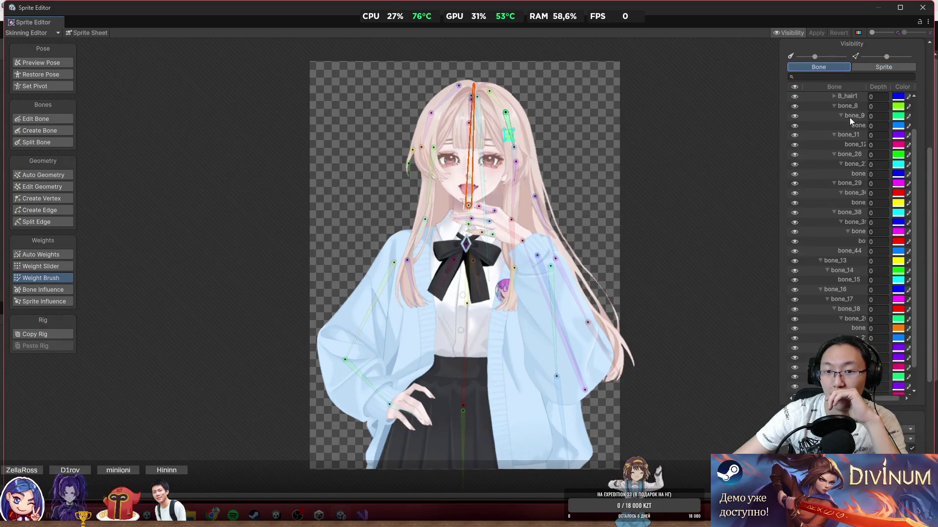
{"action": "left_click", "coordinate": [858, 125]}
{"action": "left_click", "coordinate": [525, 277]}
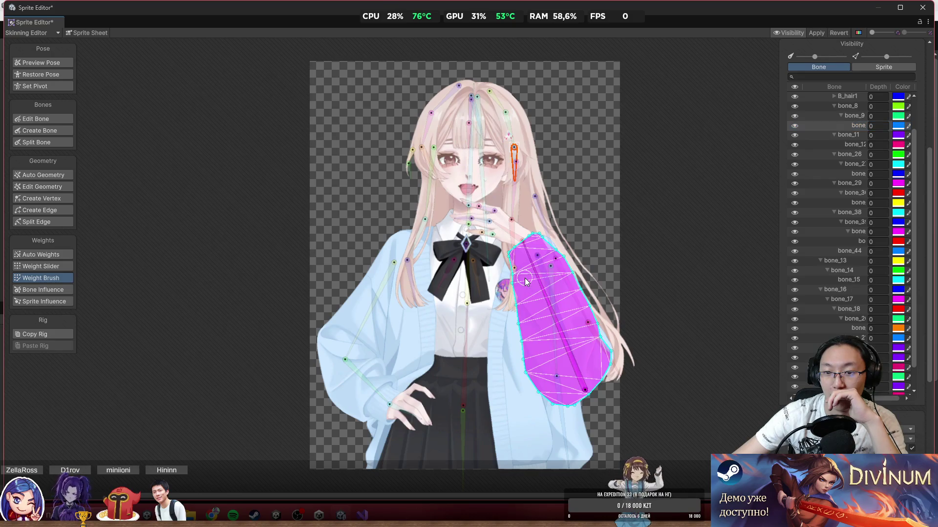
{"action": "left_click", "coordinate": [42, 290]}
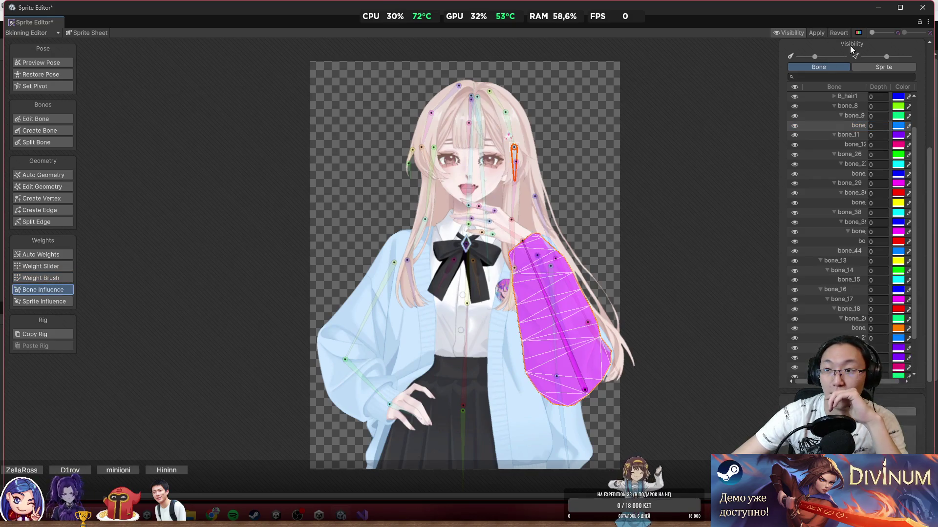
{"action": "left_click", "coordinate": [883, 67]}
Step: Review bone influences on Hair_front, Hair_front2 and the Common expression sprites
{"action": "left_click", "coordinate": [841, 99]}
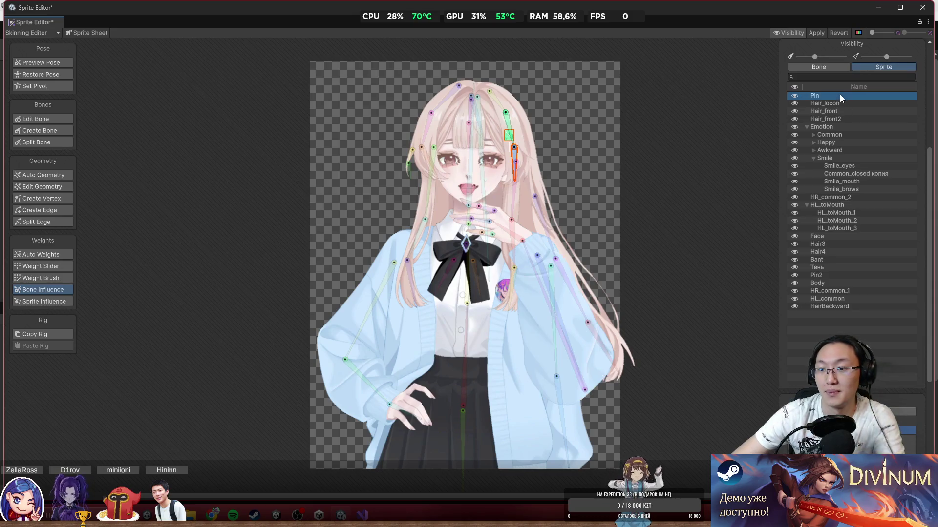
{"action": "key", "text": "Down"}
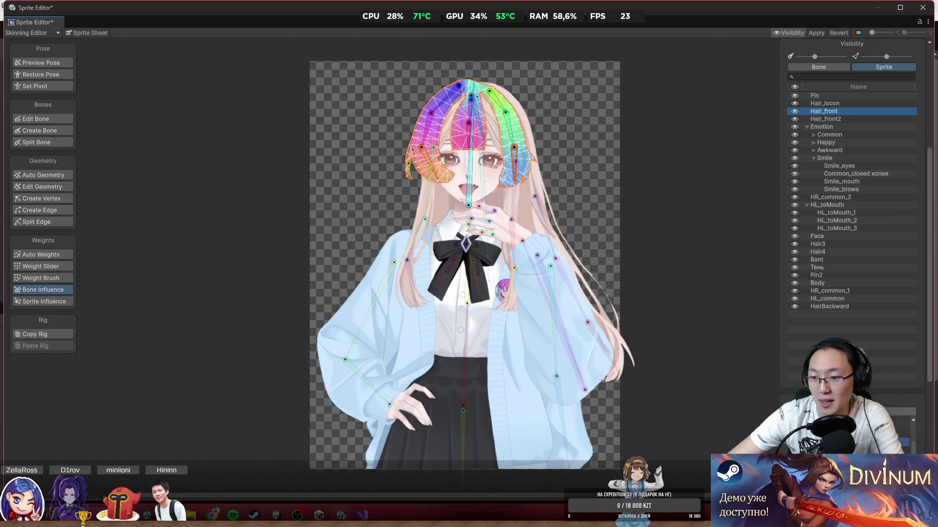
{"action": "left_click", "coordinate": [860, 119]}
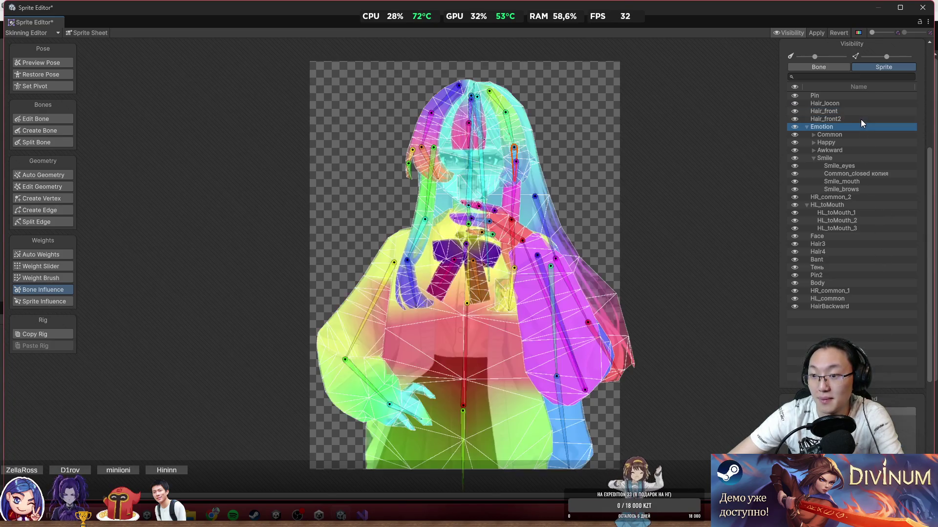
{"action": "left_click", "coordinate": [860, 119]}
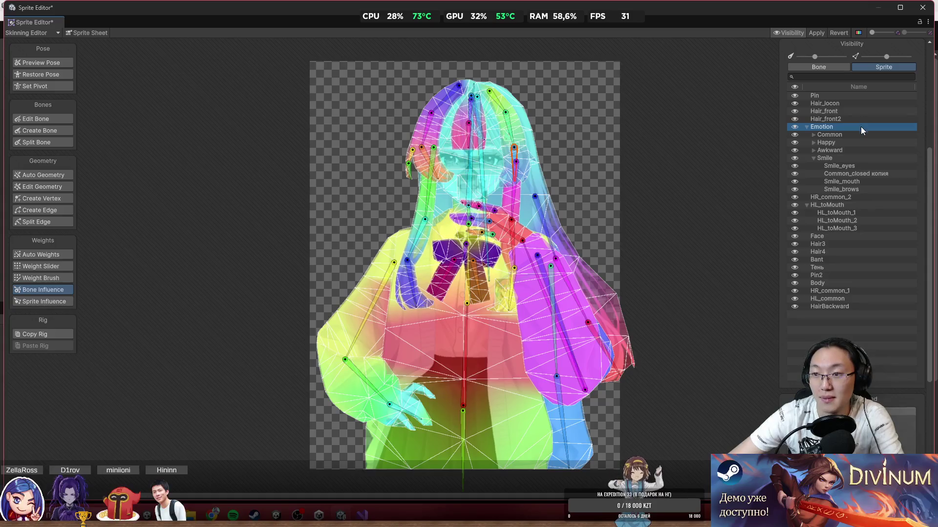
{"action": "left_click", "coordinate": [860, 134]}
{"action": "key", "text": "Right"}
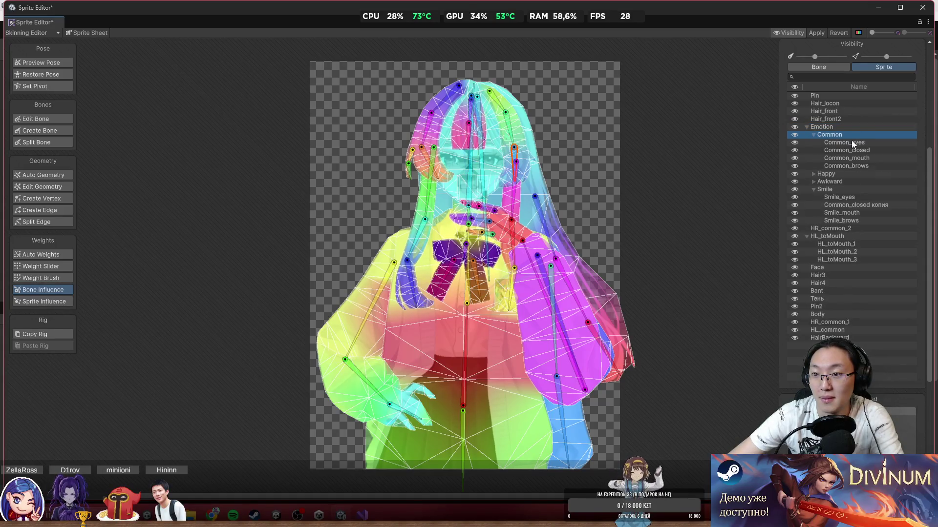
{"action": "left_click", "coordinate": [852, 142]}
{"action": "key", "text": "Down"}
{"action": "key", "text": "Down"}
{"action": "key", "text": "Down"}
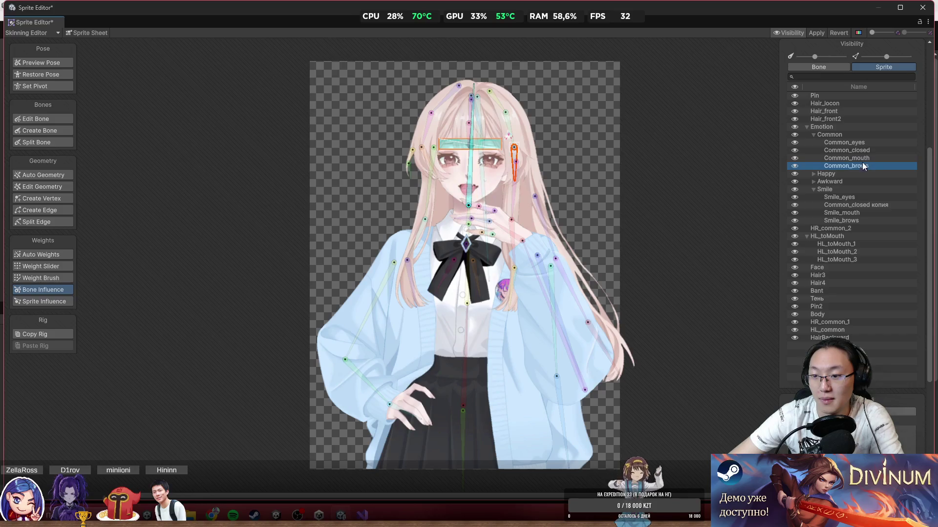
Step: Review bone influences on the Happy and Awkward expression sprites
{"action": "left_click", "coordinate": [813, 173]}
{"action": "left_click", "coordinate": [839, 181]}
{"action": "key", "text": "Down"}
{"action": "key", "text": "Down"}
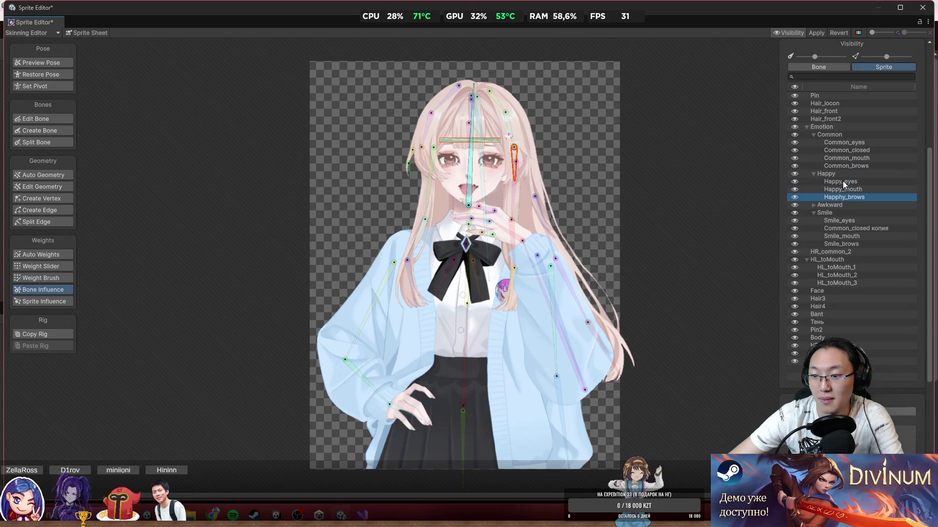
{"action": "left_click", "coordinate": [839, 205]}
{"action": "left_click", "coordinate": [814, 204]}
{"action": "left_click", "coordinate": [844, 214]}
{"action": "key", "text": "Down"}
{"action": "key", "text": "Down"}
{"action": "key", "text": "Down"}
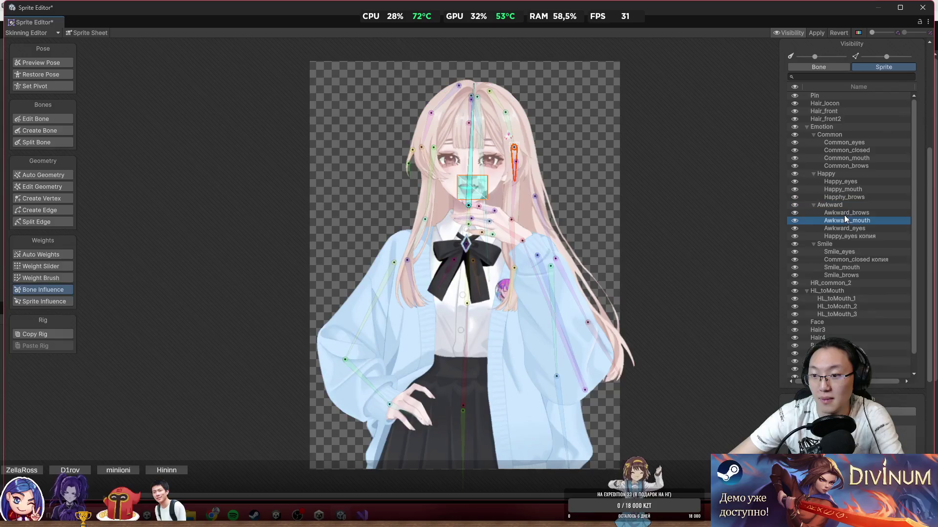
Step: Check the Smile sprites and the bone influencing Common_closed копия
{"action": "left_click", "coordinate": [833, 253]}
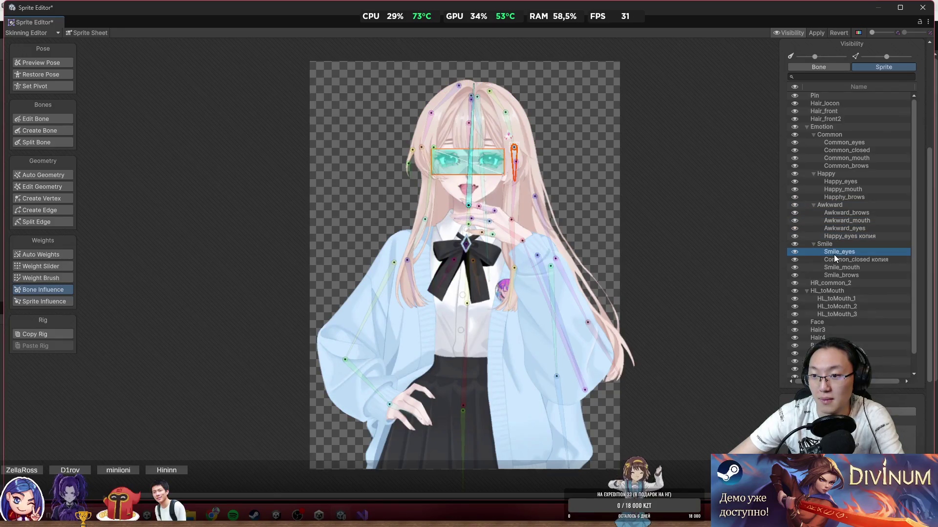
{"action": "key", "text": "Down"}
{"action": "left_click", "coordinate": [835, 253]}
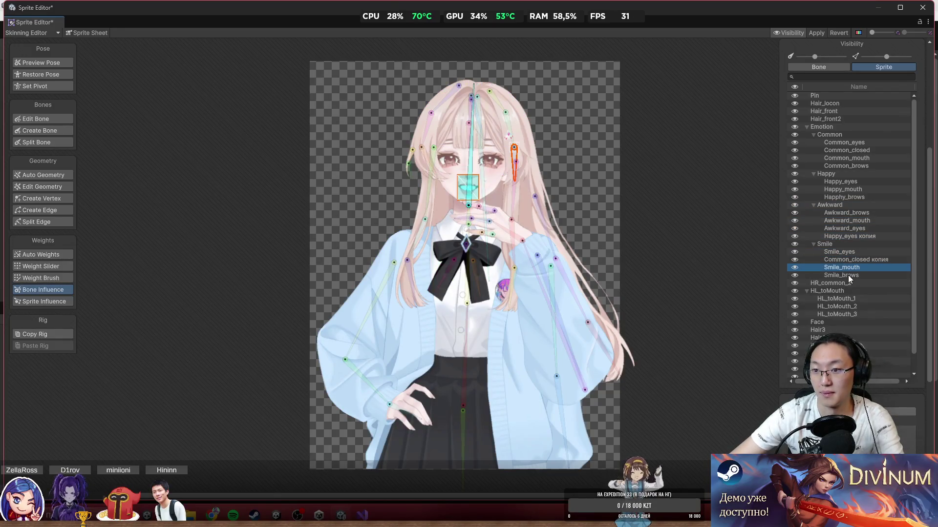
{"action": "key", "text": "Down"}
{"action": "left_click", "coordinate": [908, 430]}
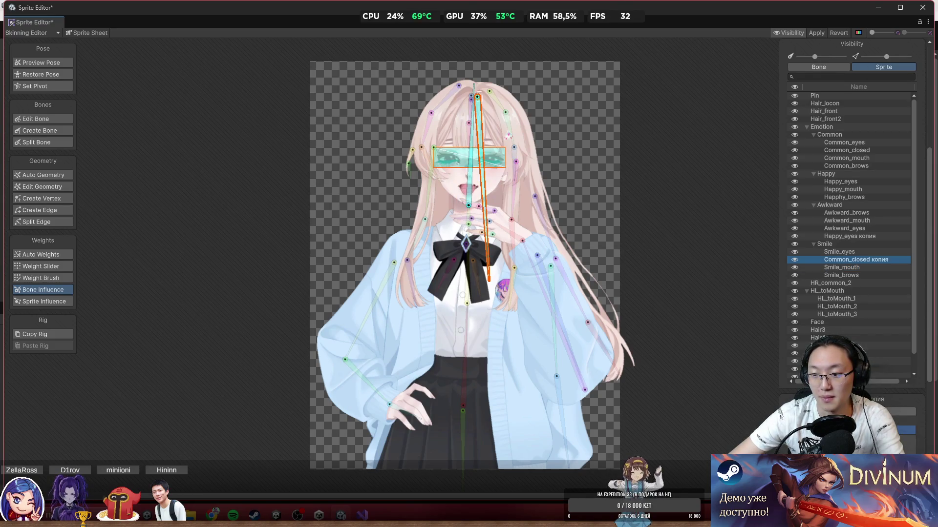
{"action": "left_click", "coordinate": [860, 258]}
{"action": "left_click", "coordinate": [860, 252]}
{"action": "key", "text": "Down"}
{"action": "key", "text": "Down"}
{"action": "key", "text": "Down"}
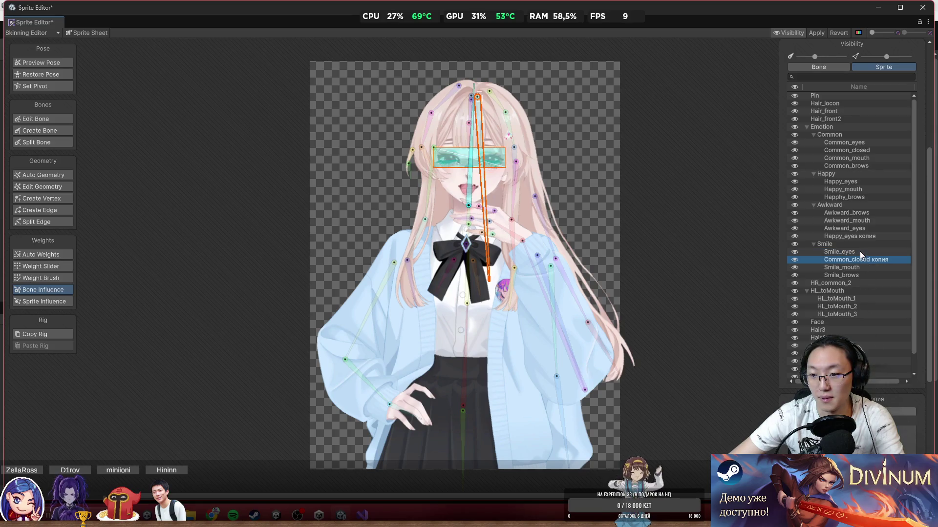
Step: Review bone influences on the HR_common_2, HL_toMouth_1 and HL_toMouth_2 hand sprites
{"action": "left_click", "coordinate": [816, 283]}
{"action": "scroll", "coordinate": [819, 292], "scroll_direction": "down", "scroll_amount": 2}
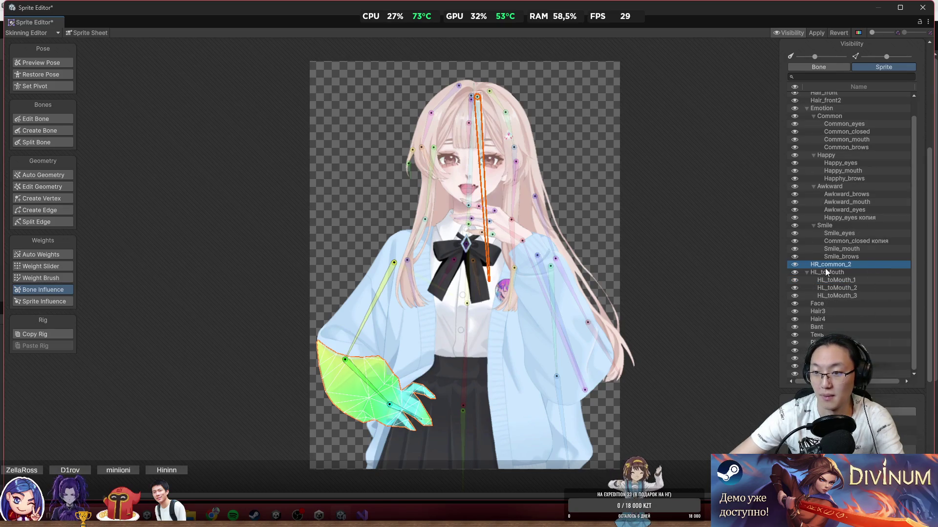
{"action": "left_click", "coordinate": [839, 281]}
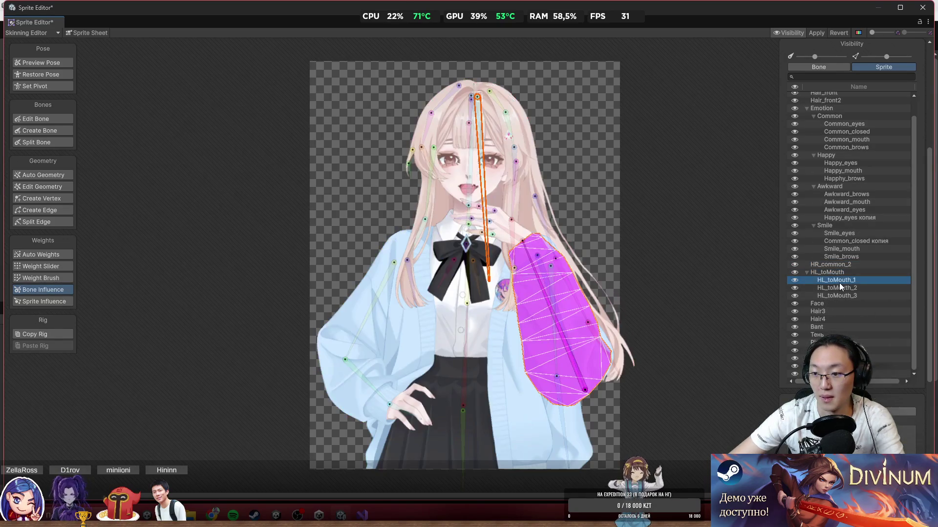
{"action": "key", "text": "Down"}
{"action": "key", "text": "Up"}
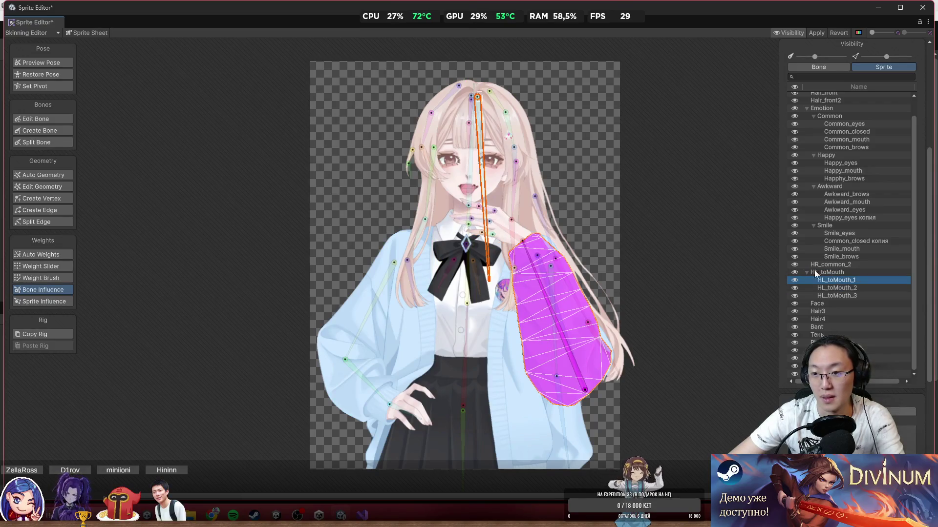
{"action": "scroll", "coordinate": [584, 275], "scroll_direction": "up", "scroll_amount": 3}
{"action": "left_click", "coordinate": [857, 288]}
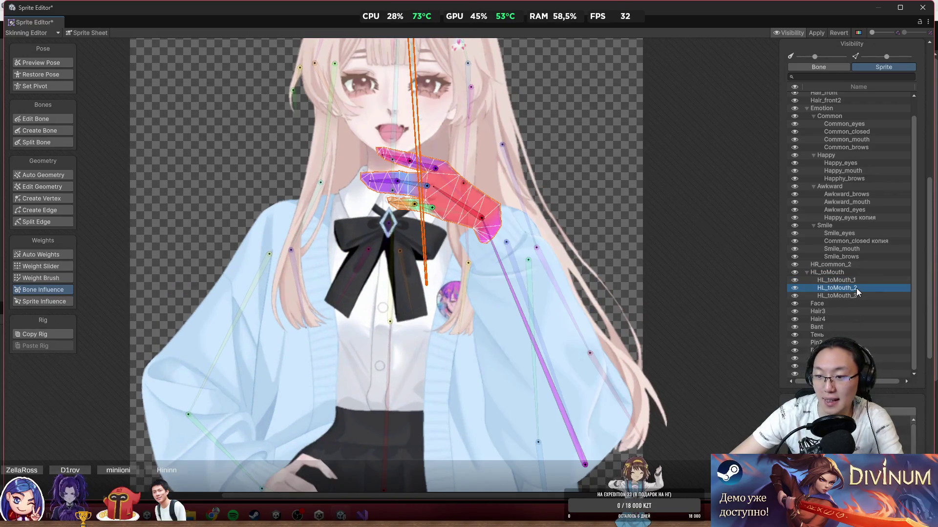